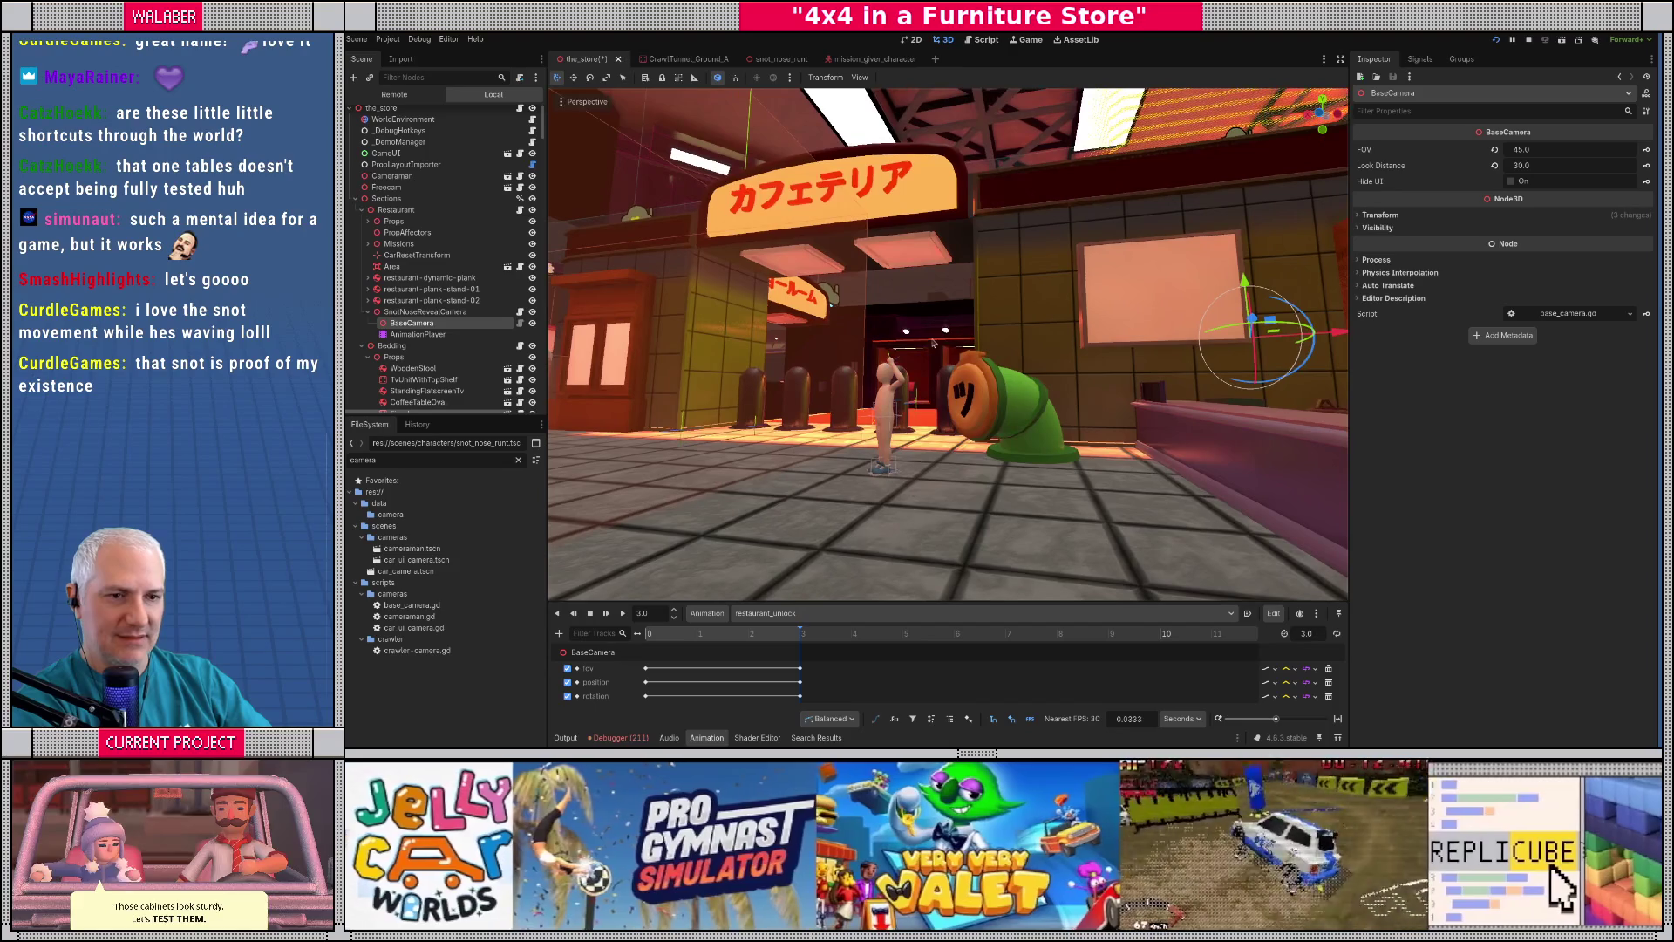
- Align the SnotNoseRevealCamera's BaseCamera with the current view and frame it in the viewport
{"action": "left_click", "coordinate": [575, 103]}
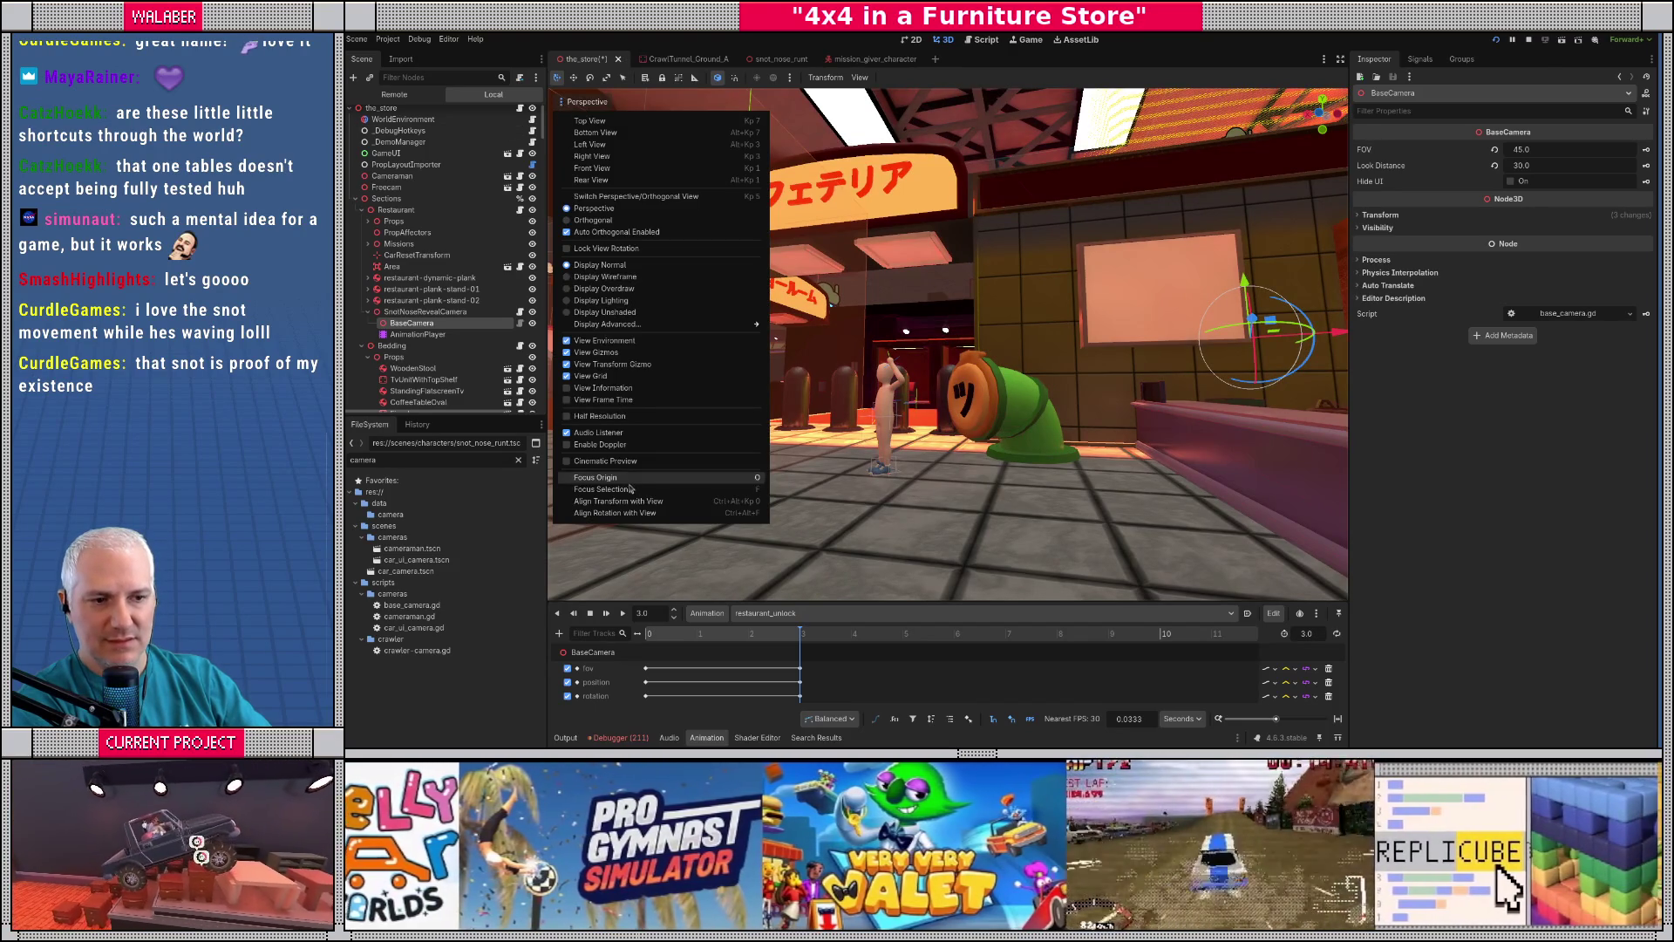
{"action": "left_click", "coordinate": [624, 502]}
{"action": "left_click", "coordinate": [425, 312]}
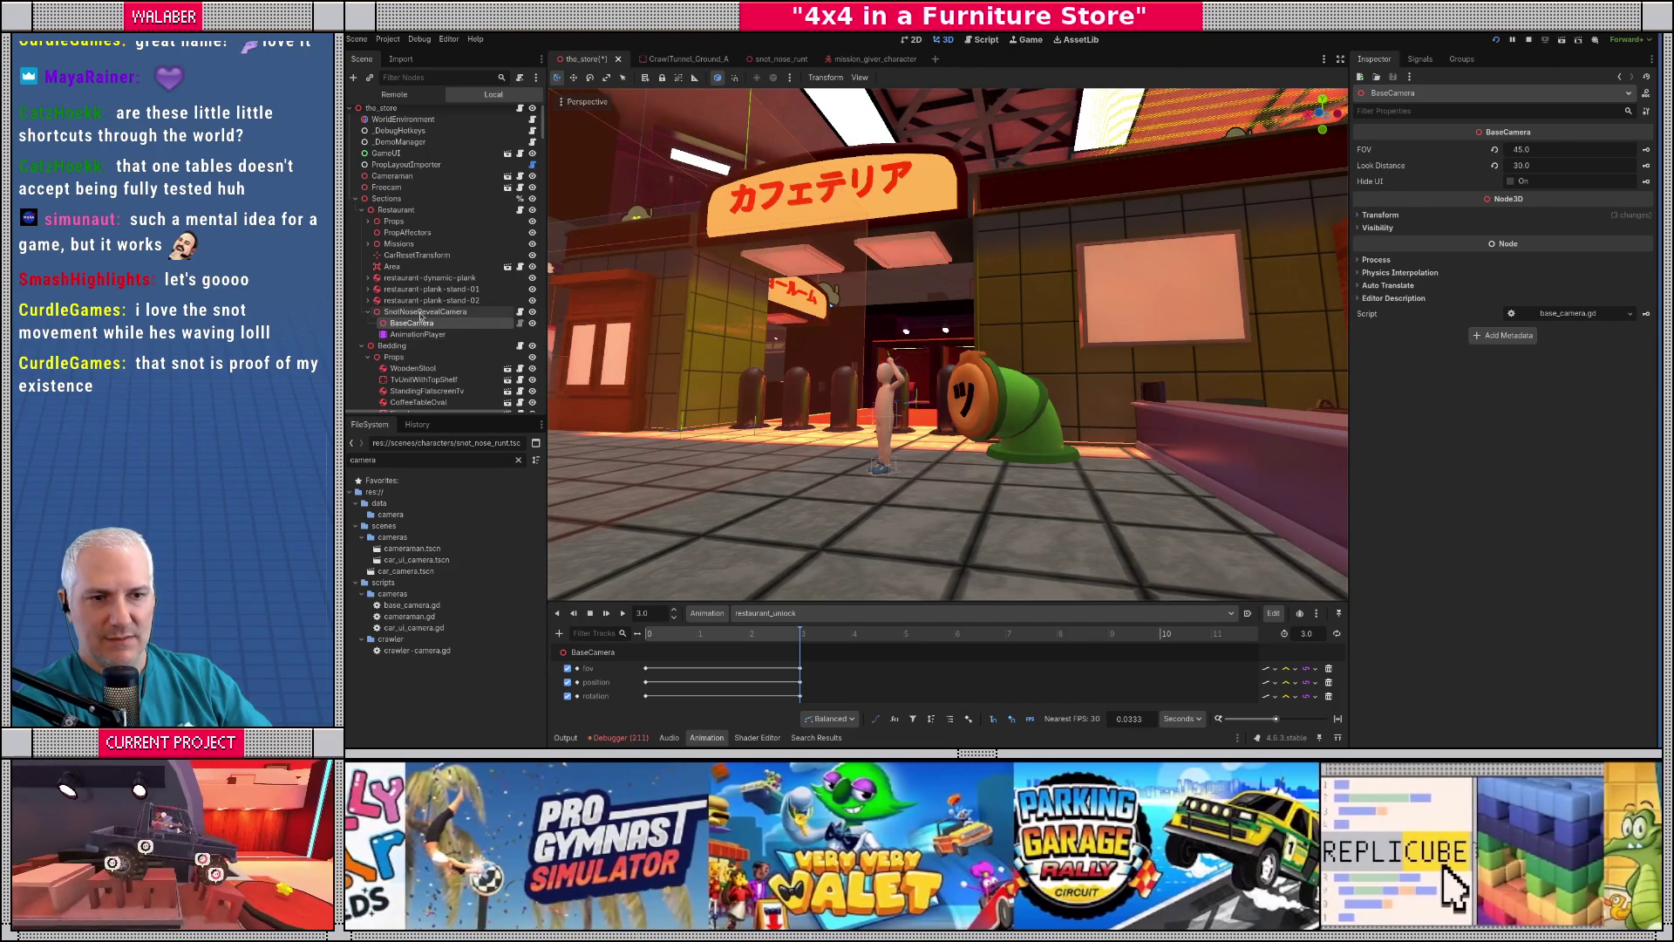
{"action": "left_click", "coordinate": [425, 323]}
{"action": "key", "text": "f"}
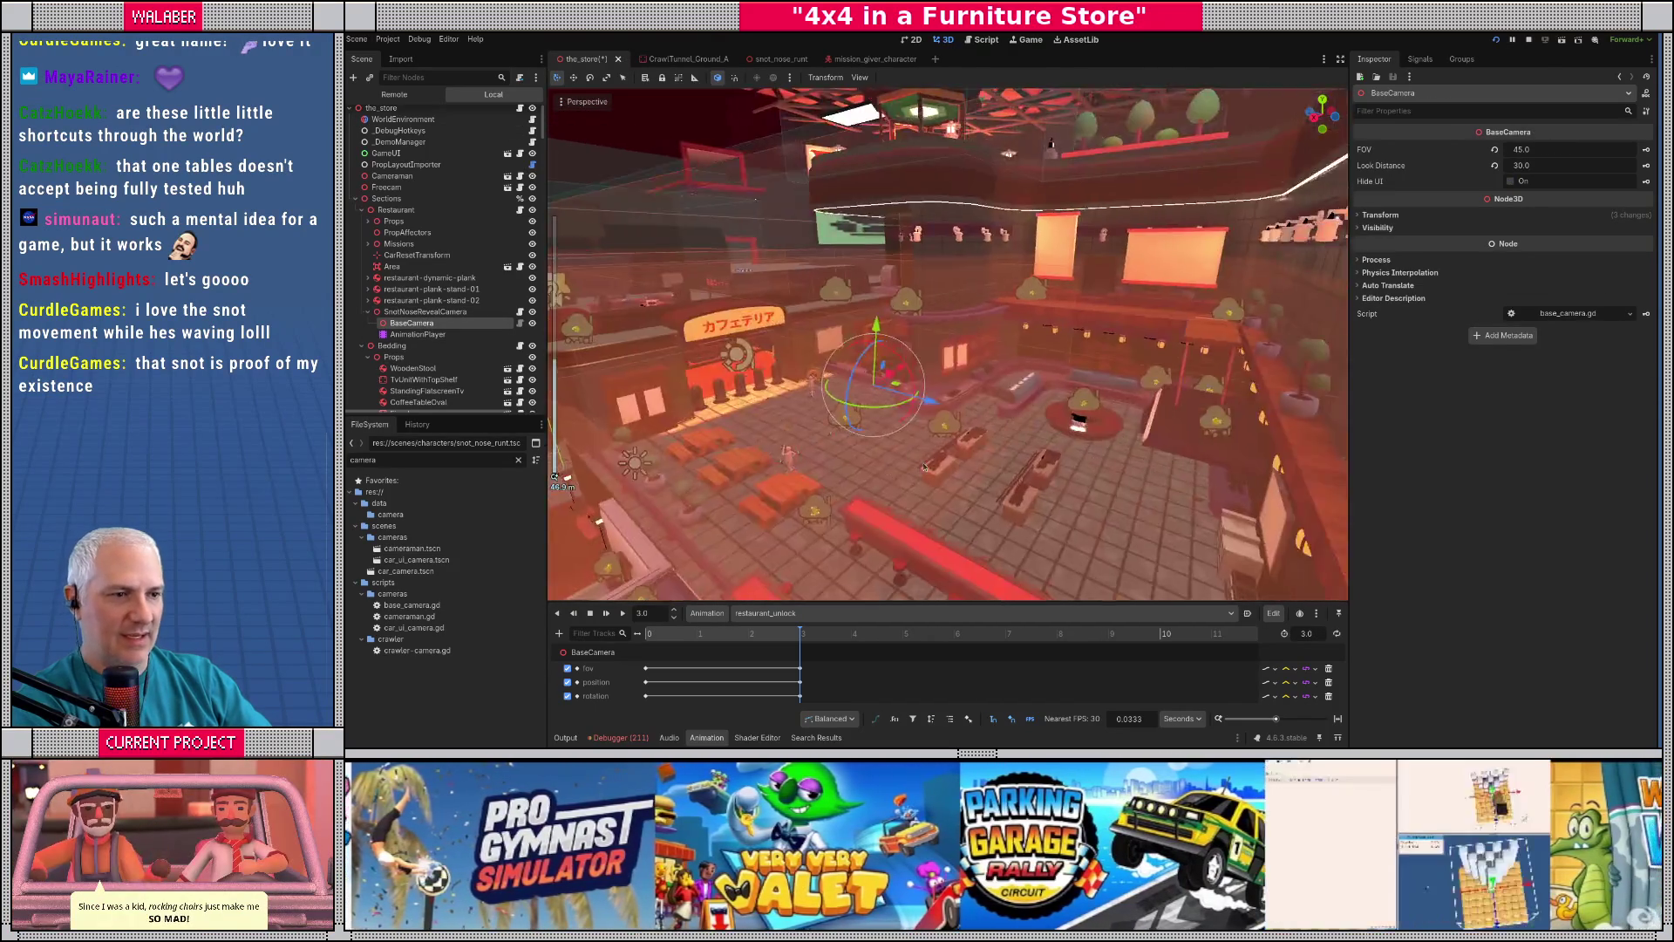
{"action": "scroll", "coordinate": [879, 475], "scroll_direction": "up", "scroll_amount": 5}
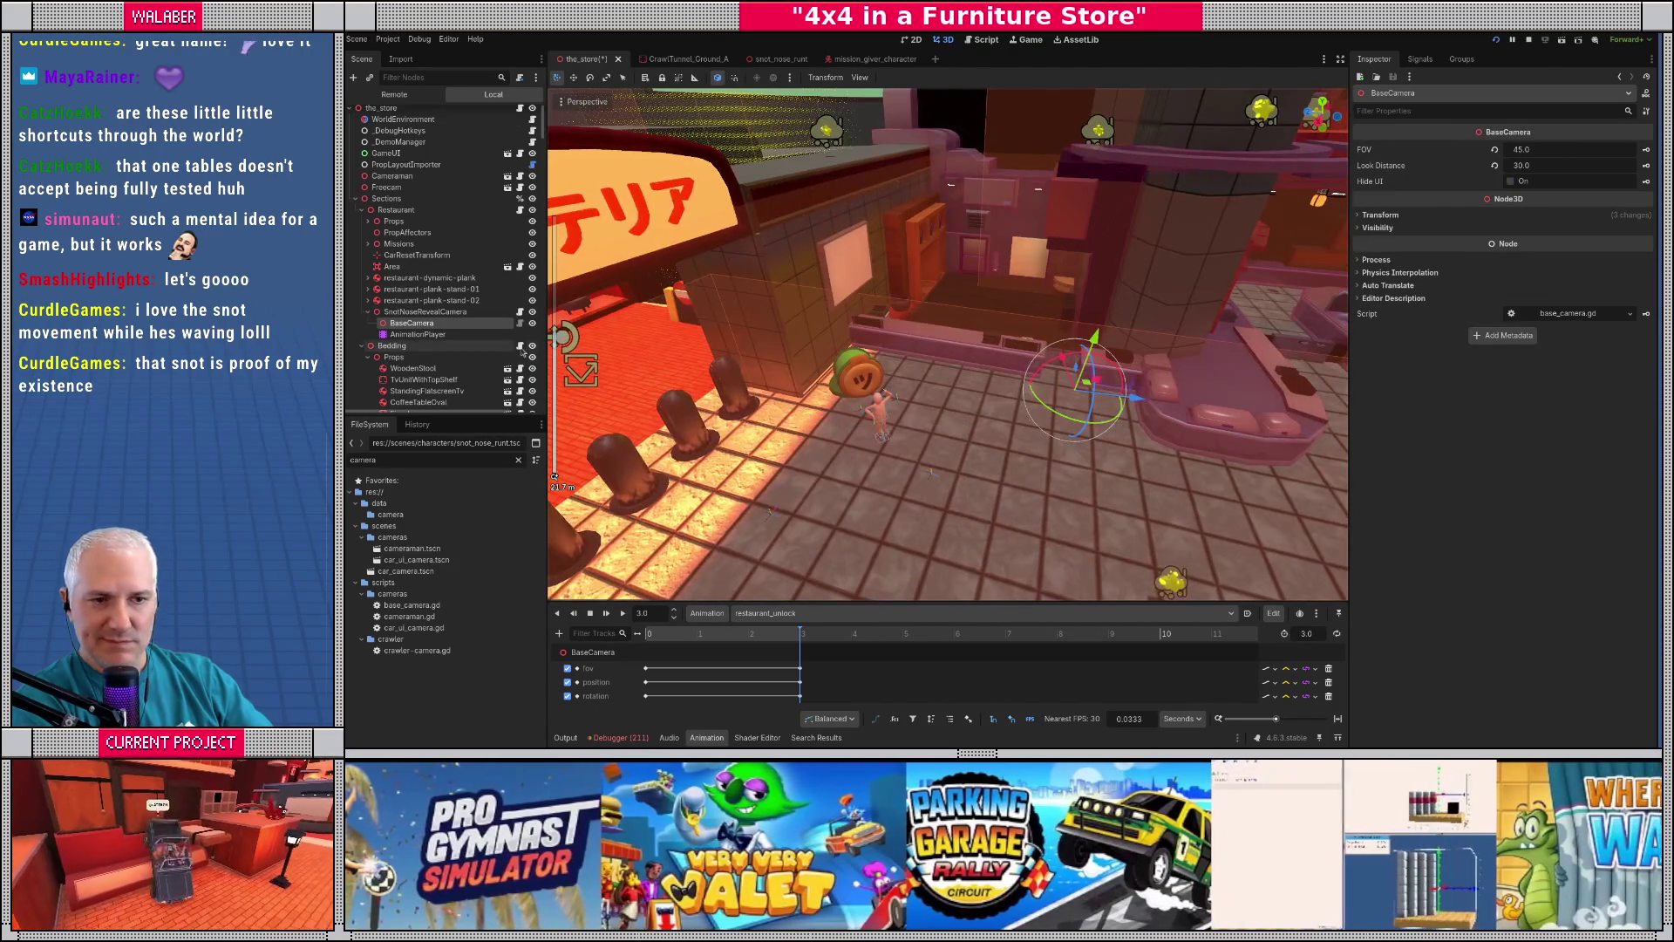
- Open the Edit Animation Libraries dialog for the reveal camera's AnimationPlayer
{"action": "left_click", "coordinate": [417, 334]}
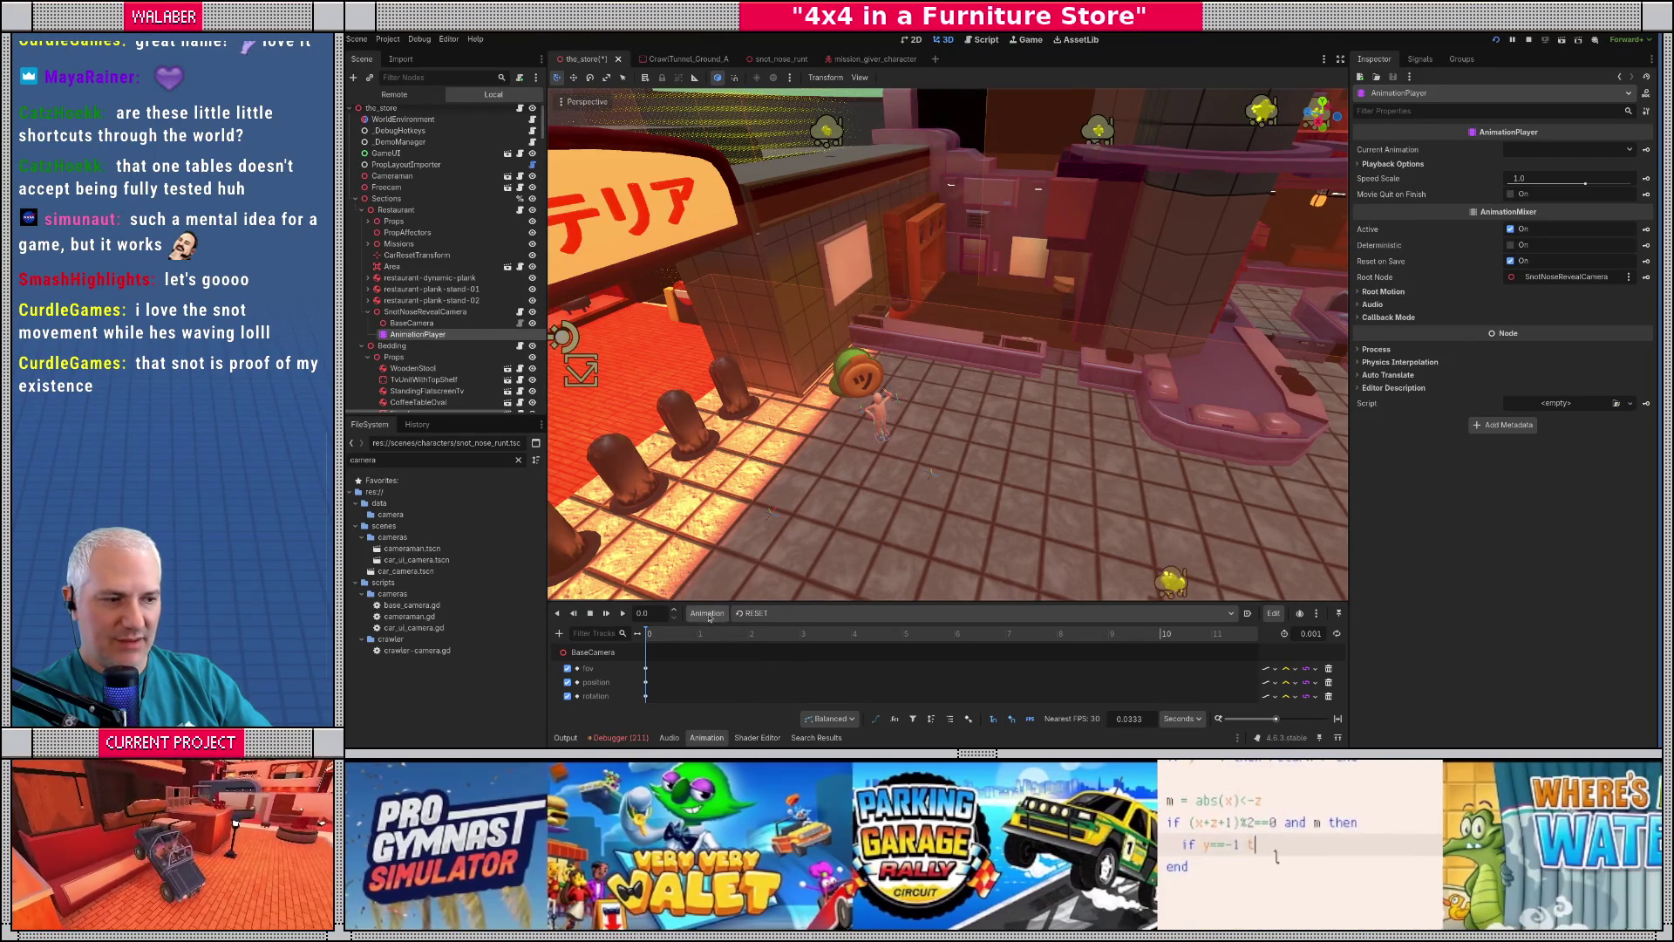
{"action": "left_click", "coordinate": [707, 613]}
{"action": "left_click", "coordinate": [741, 649]}
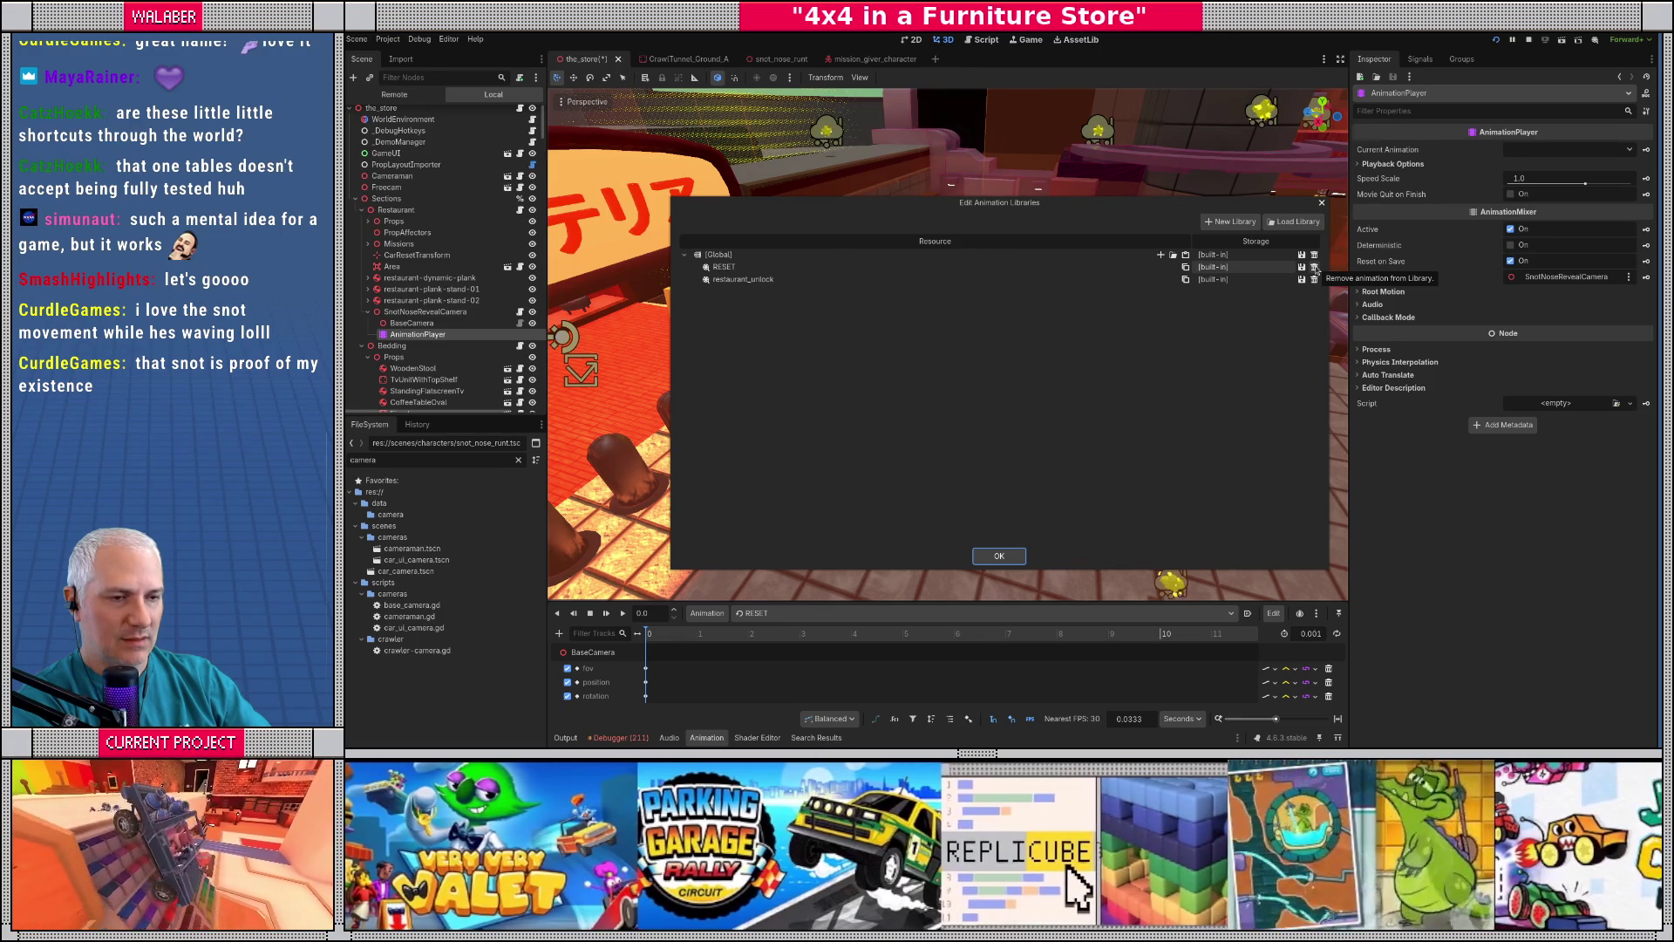
- Delete restaurant_unlock from the Global animation library, leaving only RESET
{"action": "left_click", "coordinate": [999, 558]}
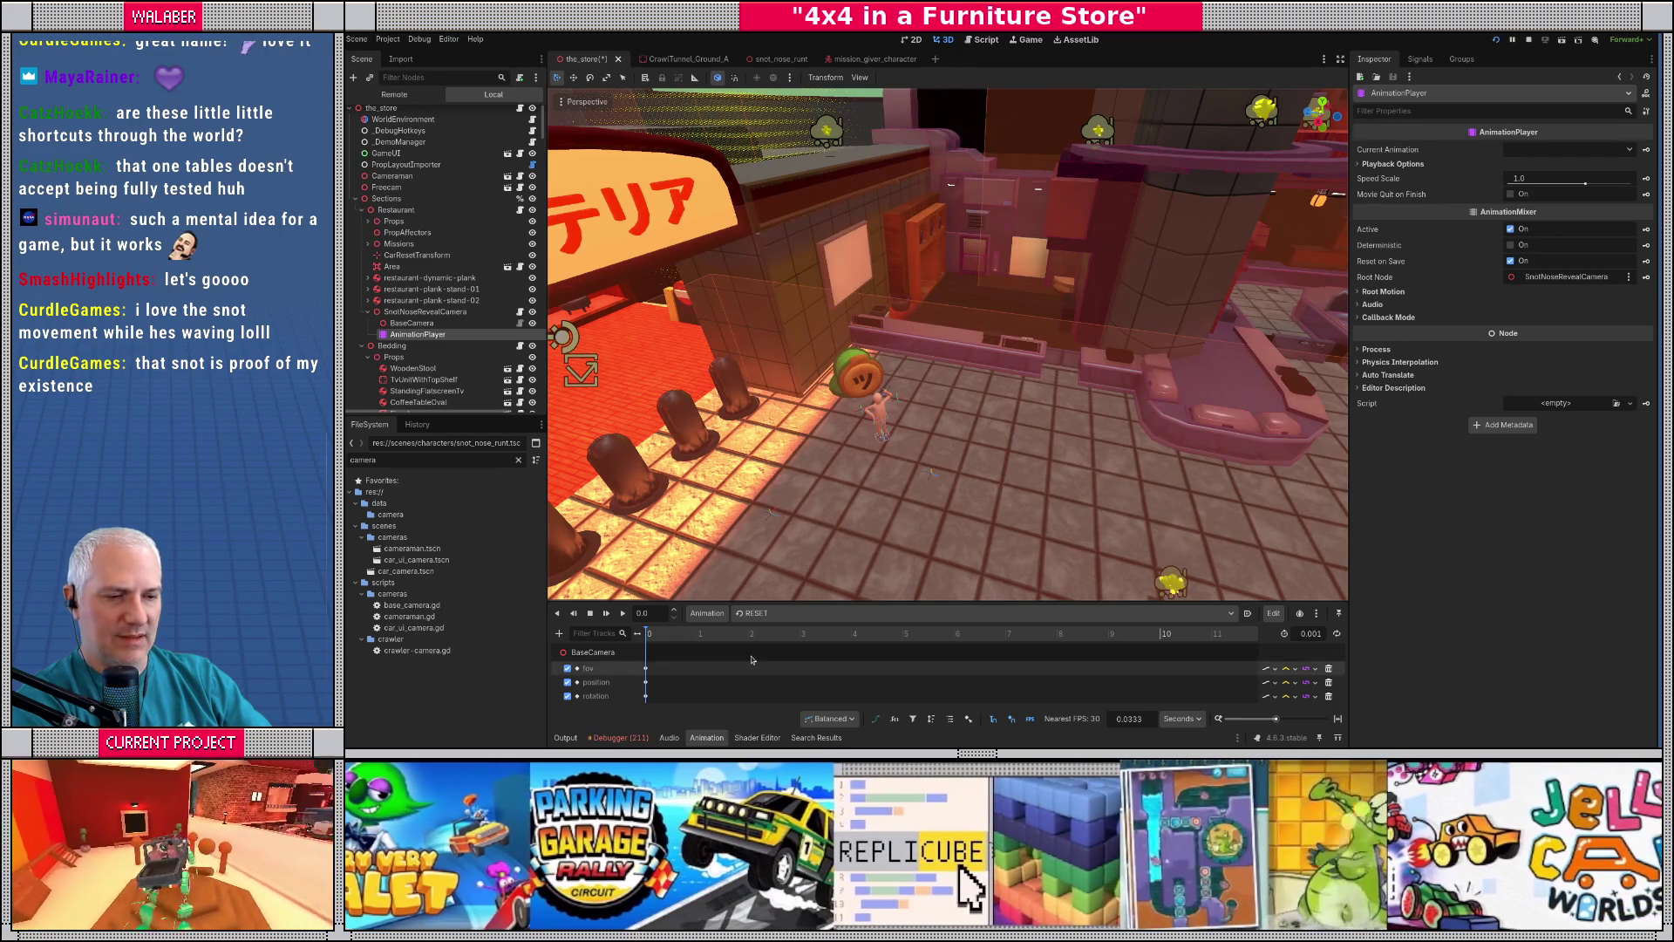
{"action": "left_click", "coordinate": [707, 613]}
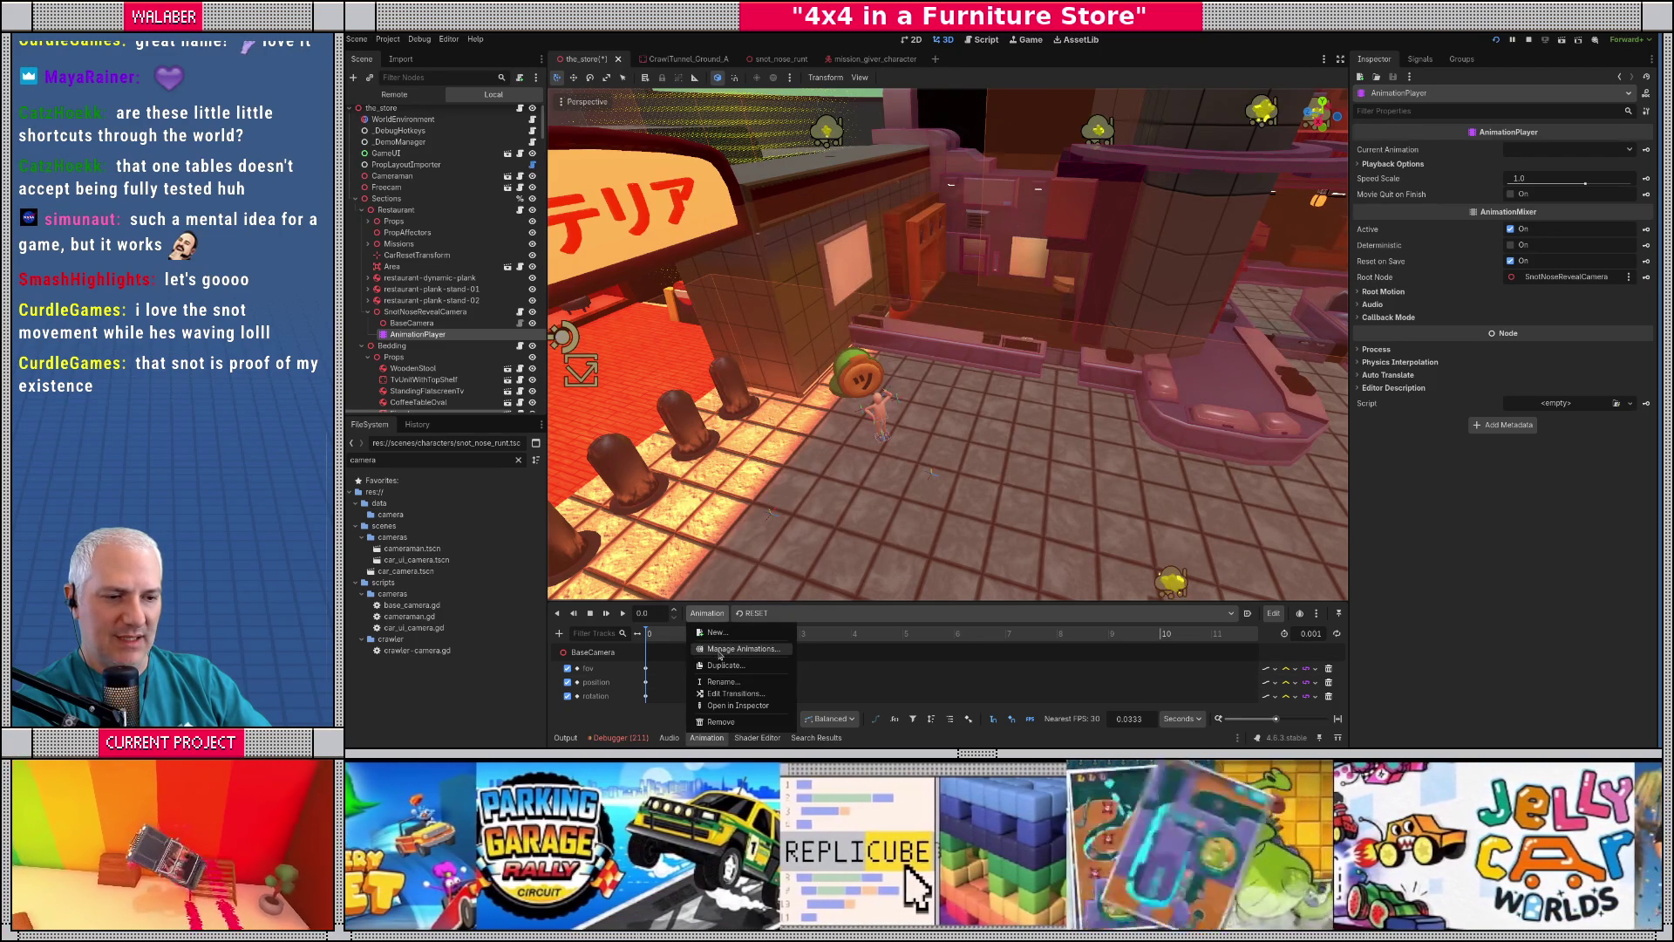
{"action": "left_click", "coordinate": [720, 650]}
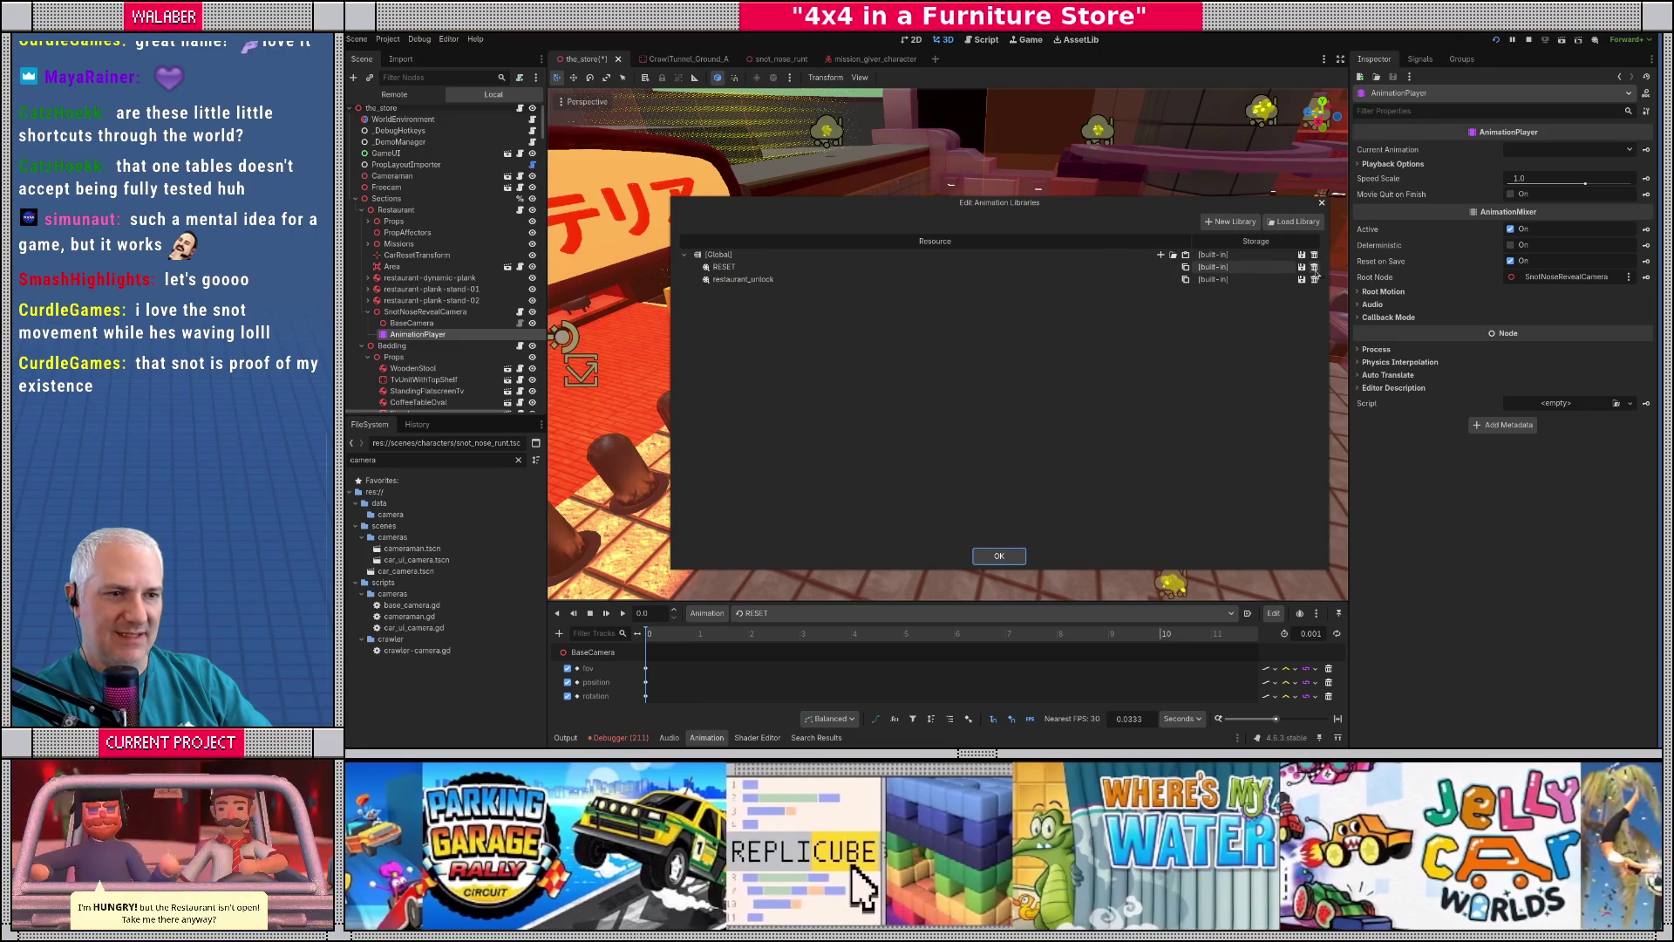
{"action": "left_click", "coordinate": [1315, 279]}
{"action": "left_click", "coordinate": [996, 556]}
{"action": "scroll", "coordinate": [370, 221], "scroll_direction": "down", "scroll_amount": 5}
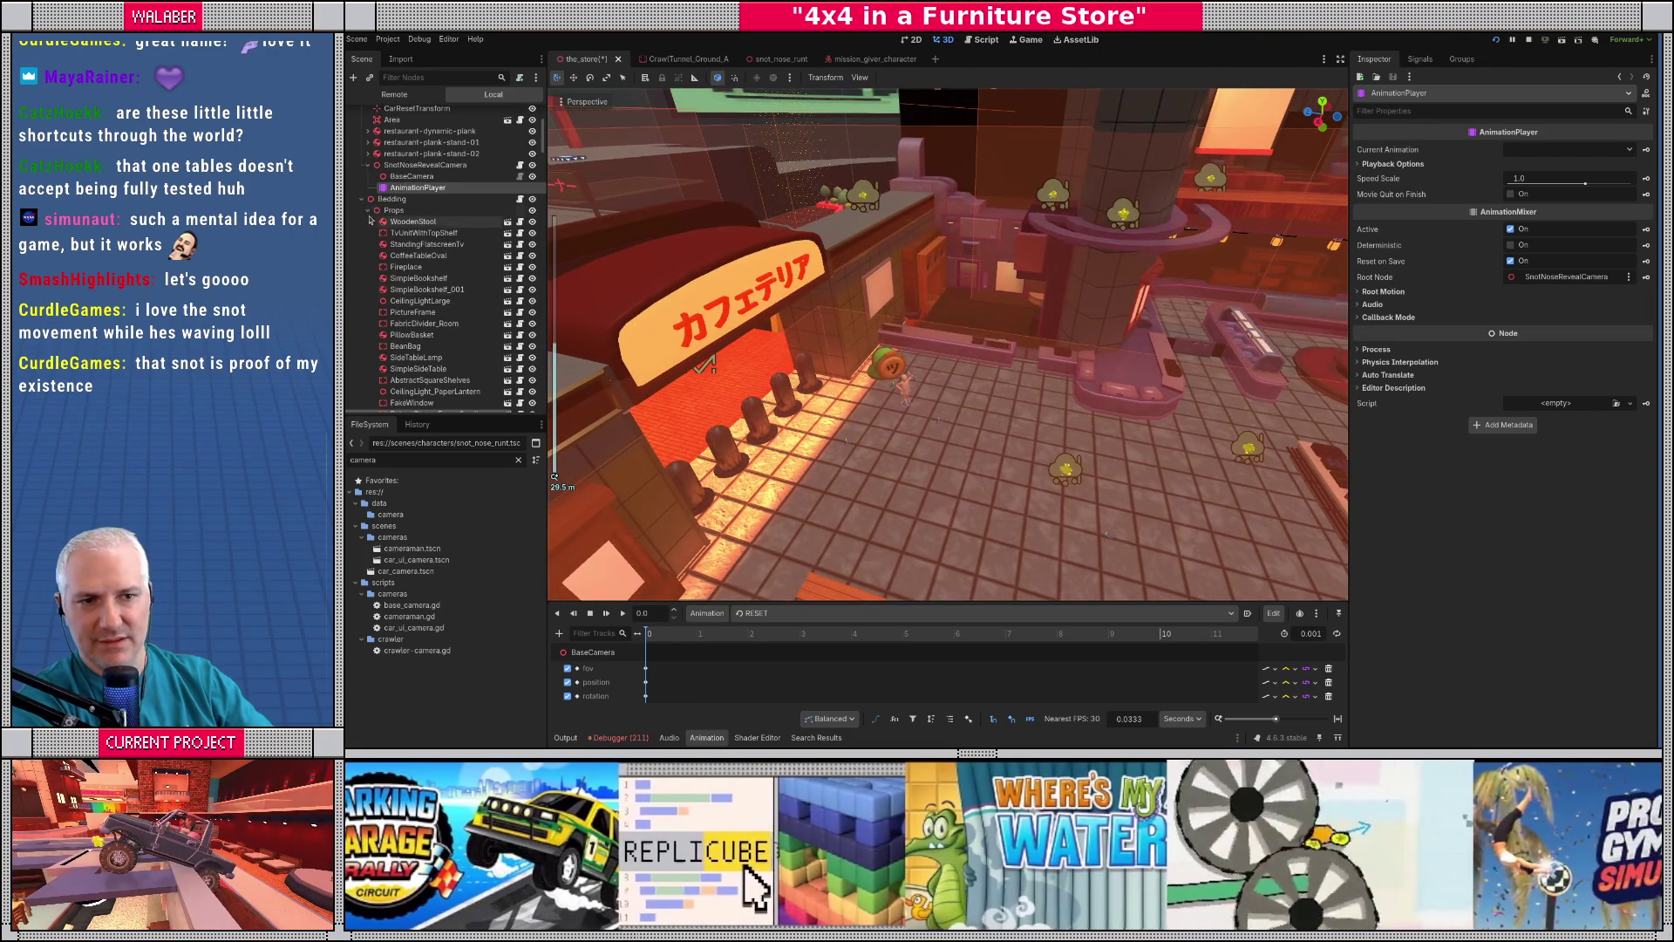
- Inspect the animation list of the RestaurantUnlockCamera's AnimationPlayer
{"action": "scroll", "coordinate": [371, 220], "scroll_direction": "down", "scroll_amount": 10}
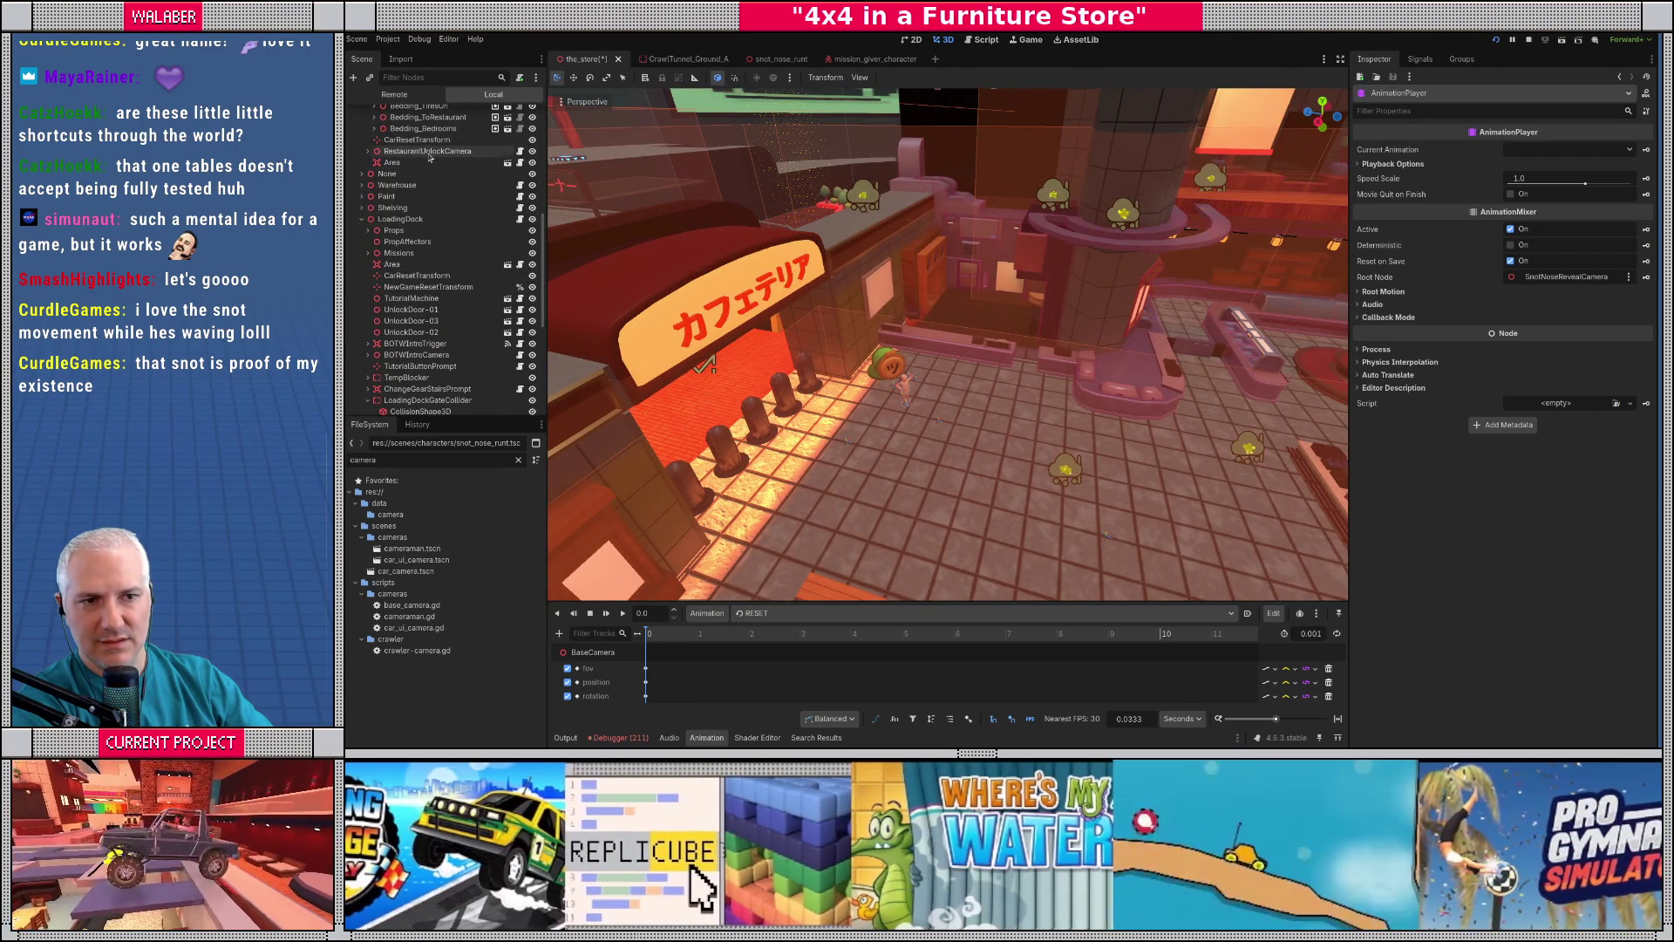
{"action": "left_click", "coordinate": [427, 151]}
{"action": "left_click", "coordinate": [367, 152]}
{"action": "left_click", "coordinate": [418, 174]}
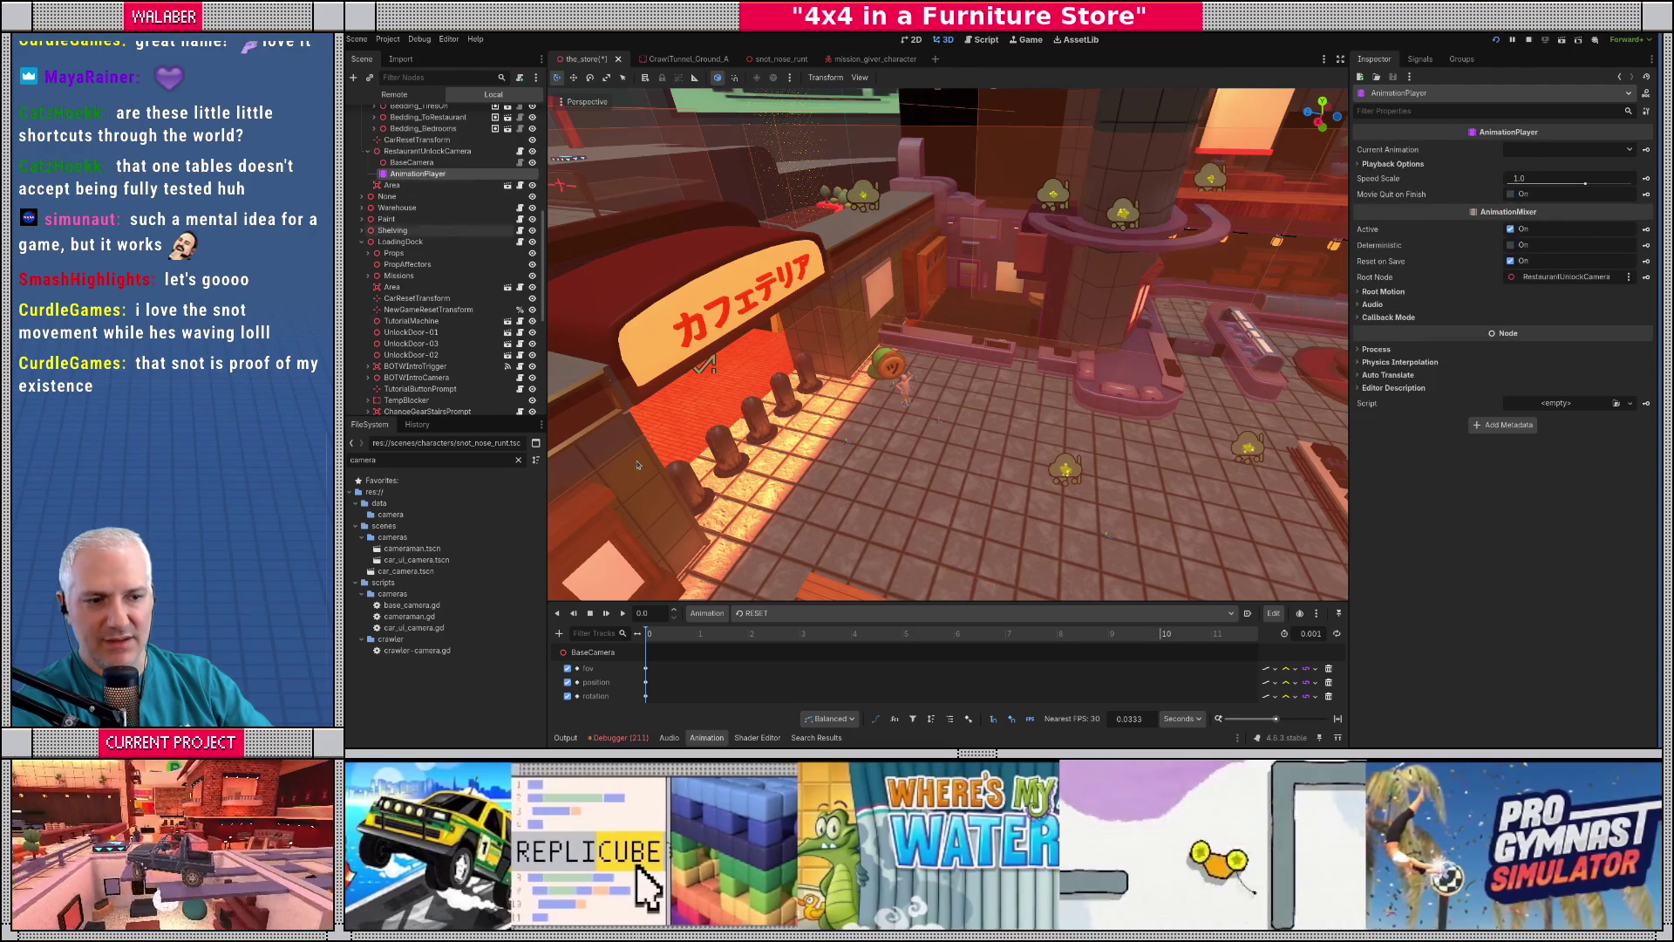
{"action": "left_click", "coordinate": [779, 614]}
{"action": "left_click", "coordinate": [789, 619]}
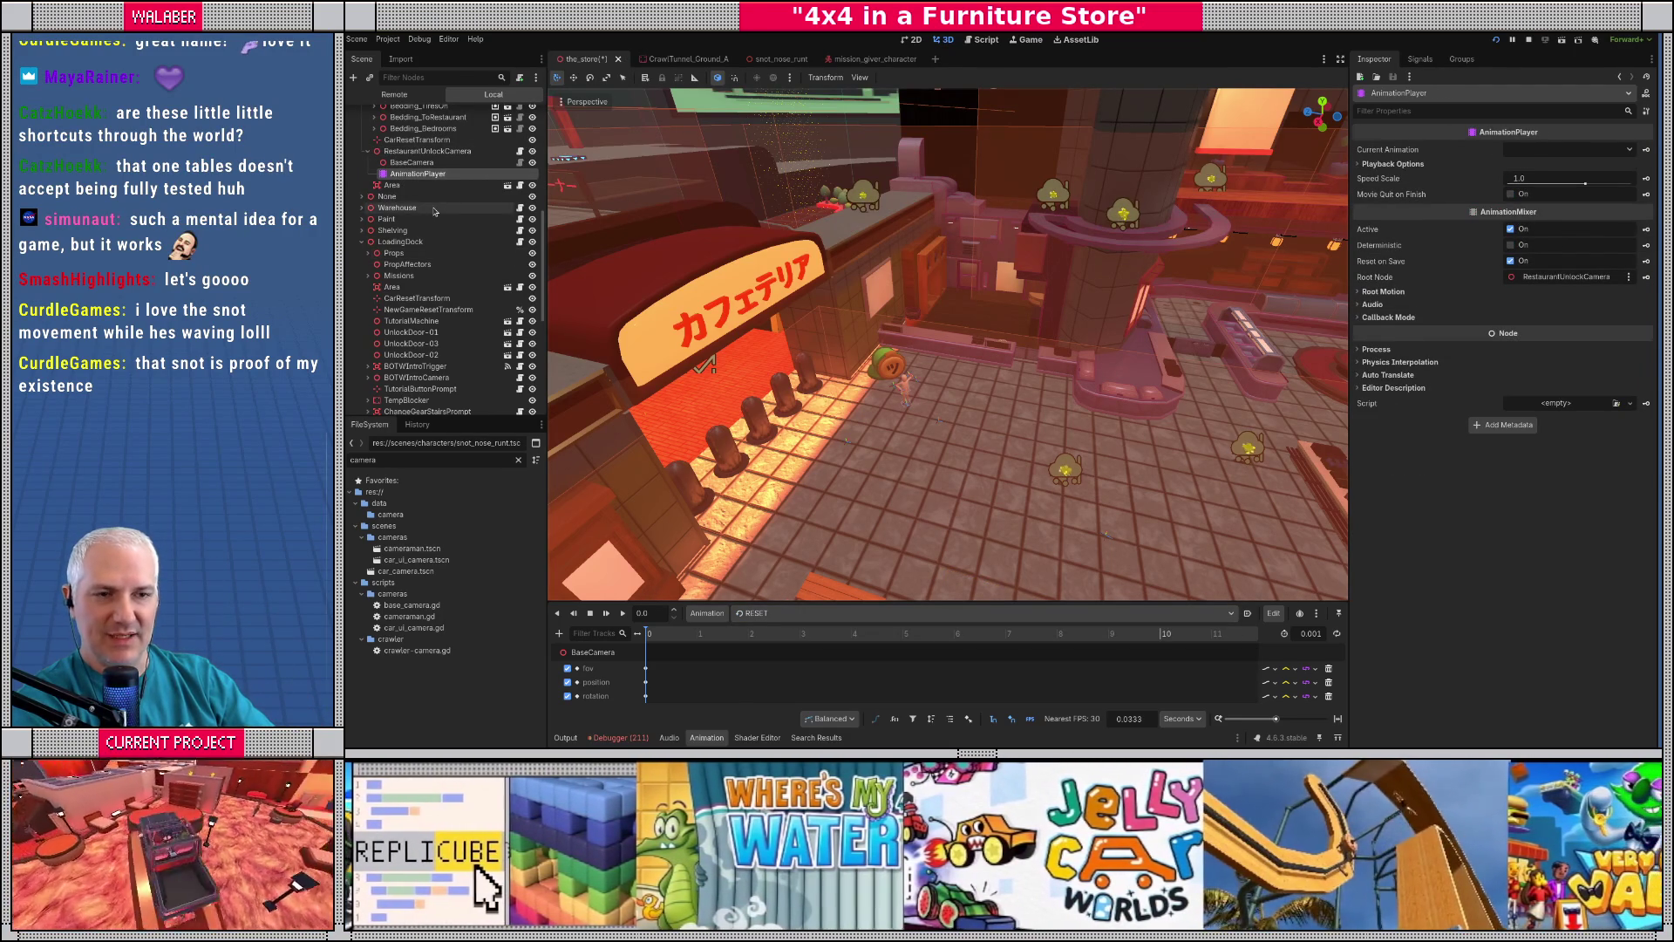
- Go back to the SnotNoseRevealCamera's AnimationPlayer and view its animation options
{"action": "key", "text": "ctrl+v"}
{"action": "key", "text": "ctrl+Up"}
{"action": "key", "text": "ctrl+Up"}
{"action": "key", "text": "ctrl+Up"}
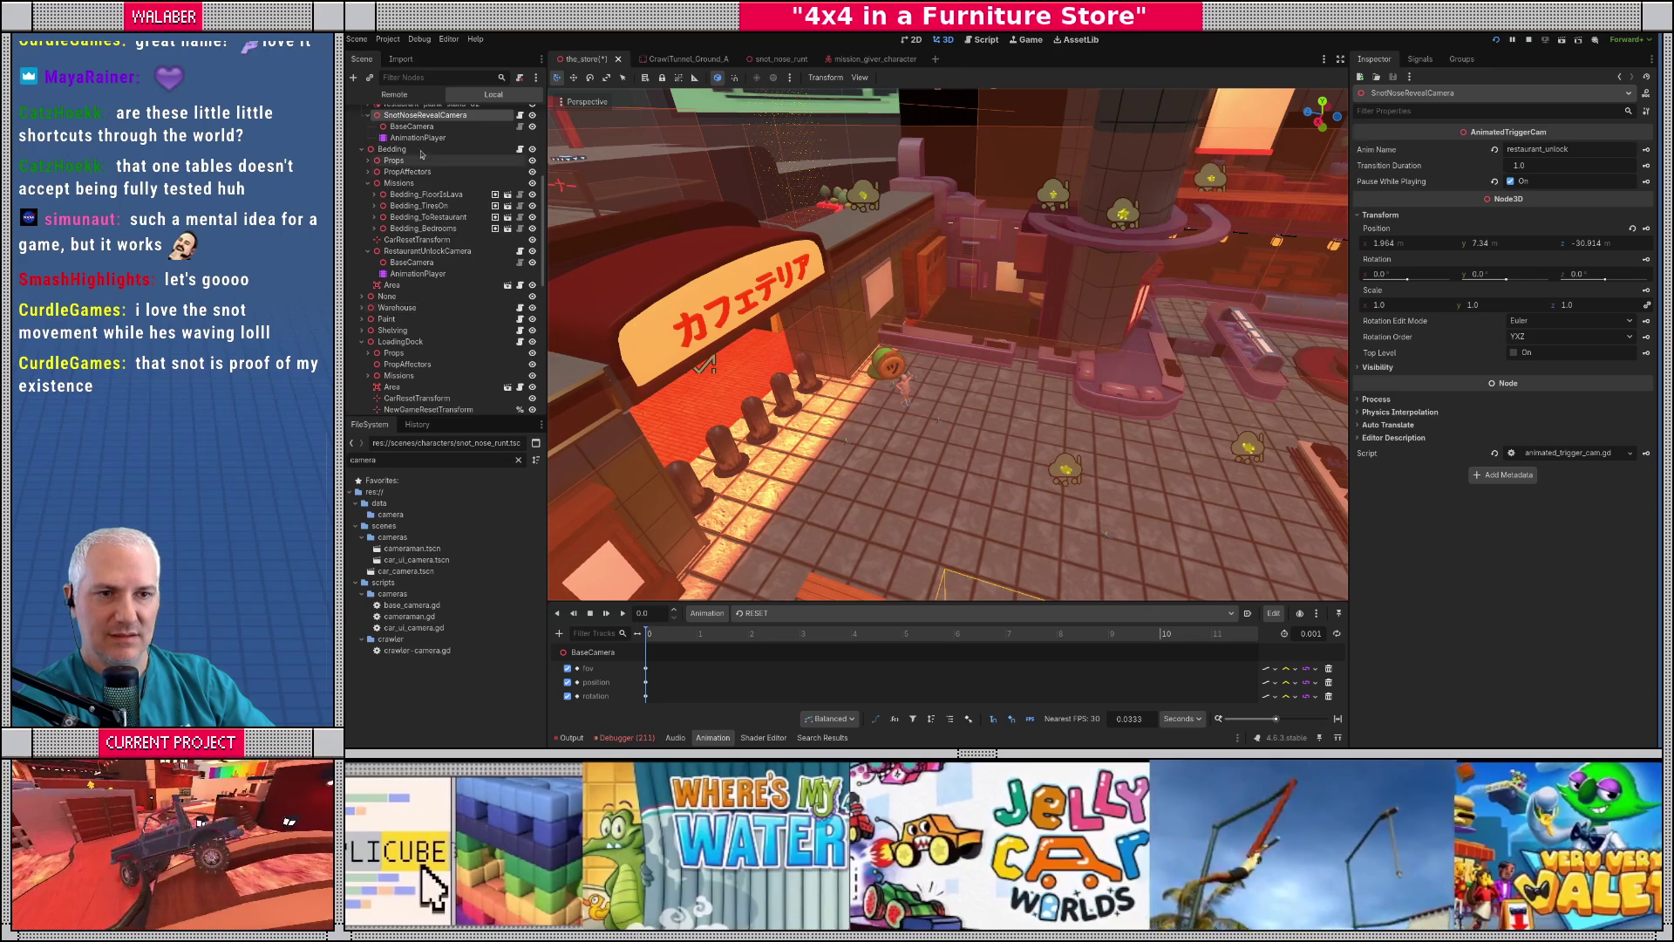
{"action": "key", "text": "Down"}
{"action": "key", "text": "Down"}
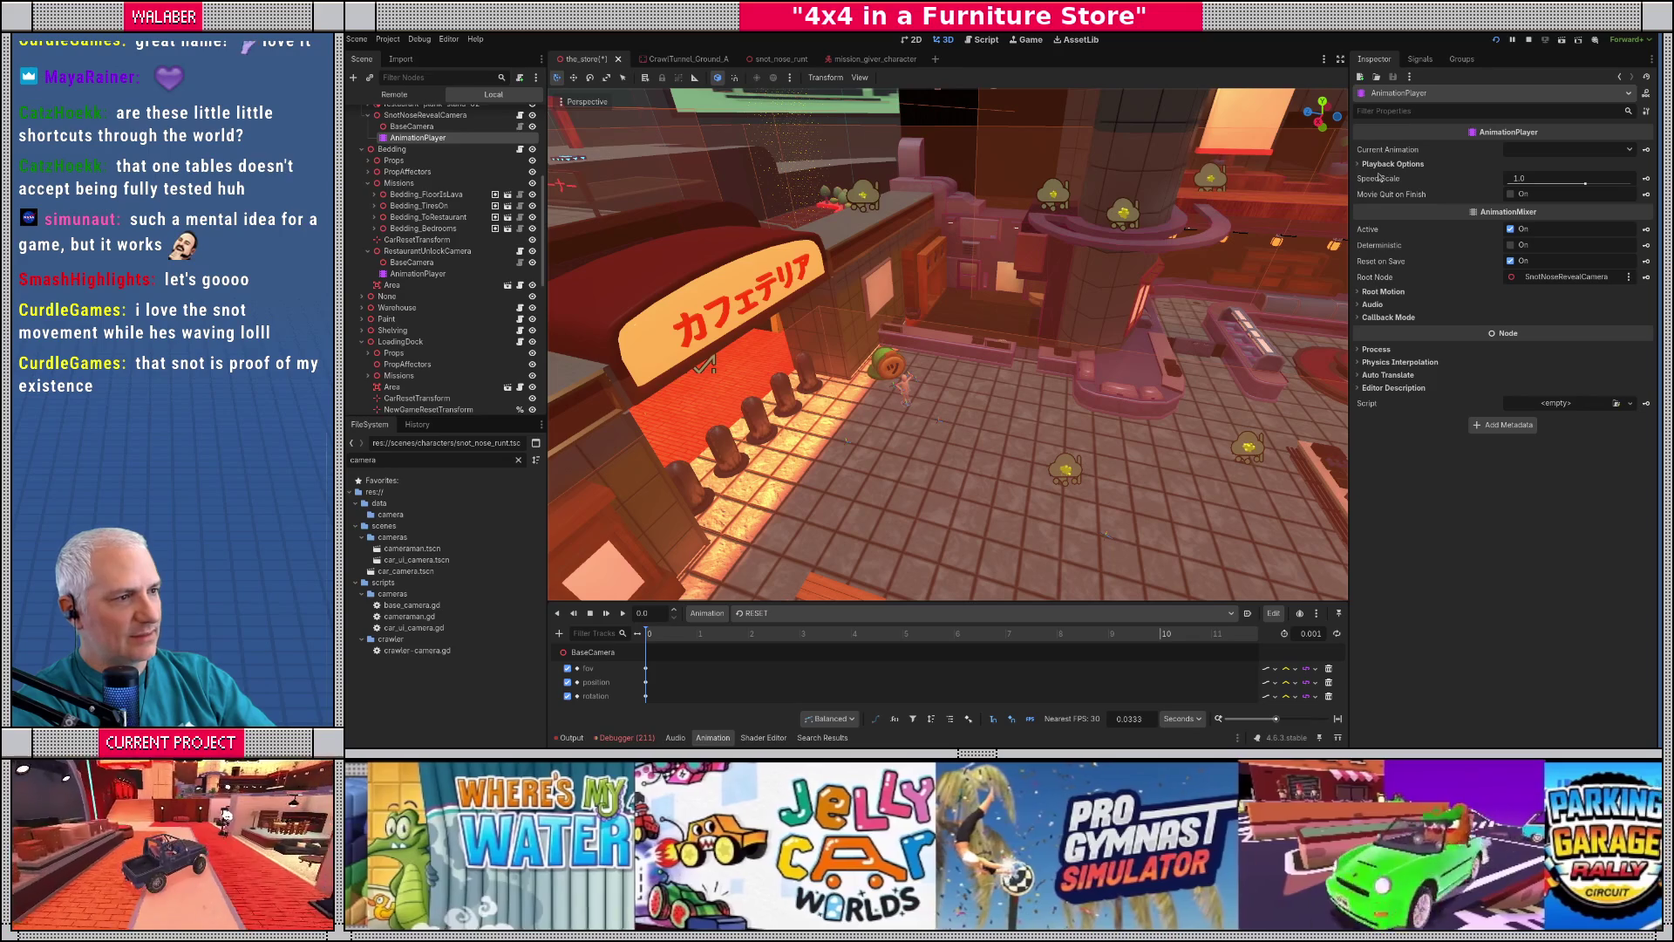
{"action": "left_click", "coordinate": [709, 614]}
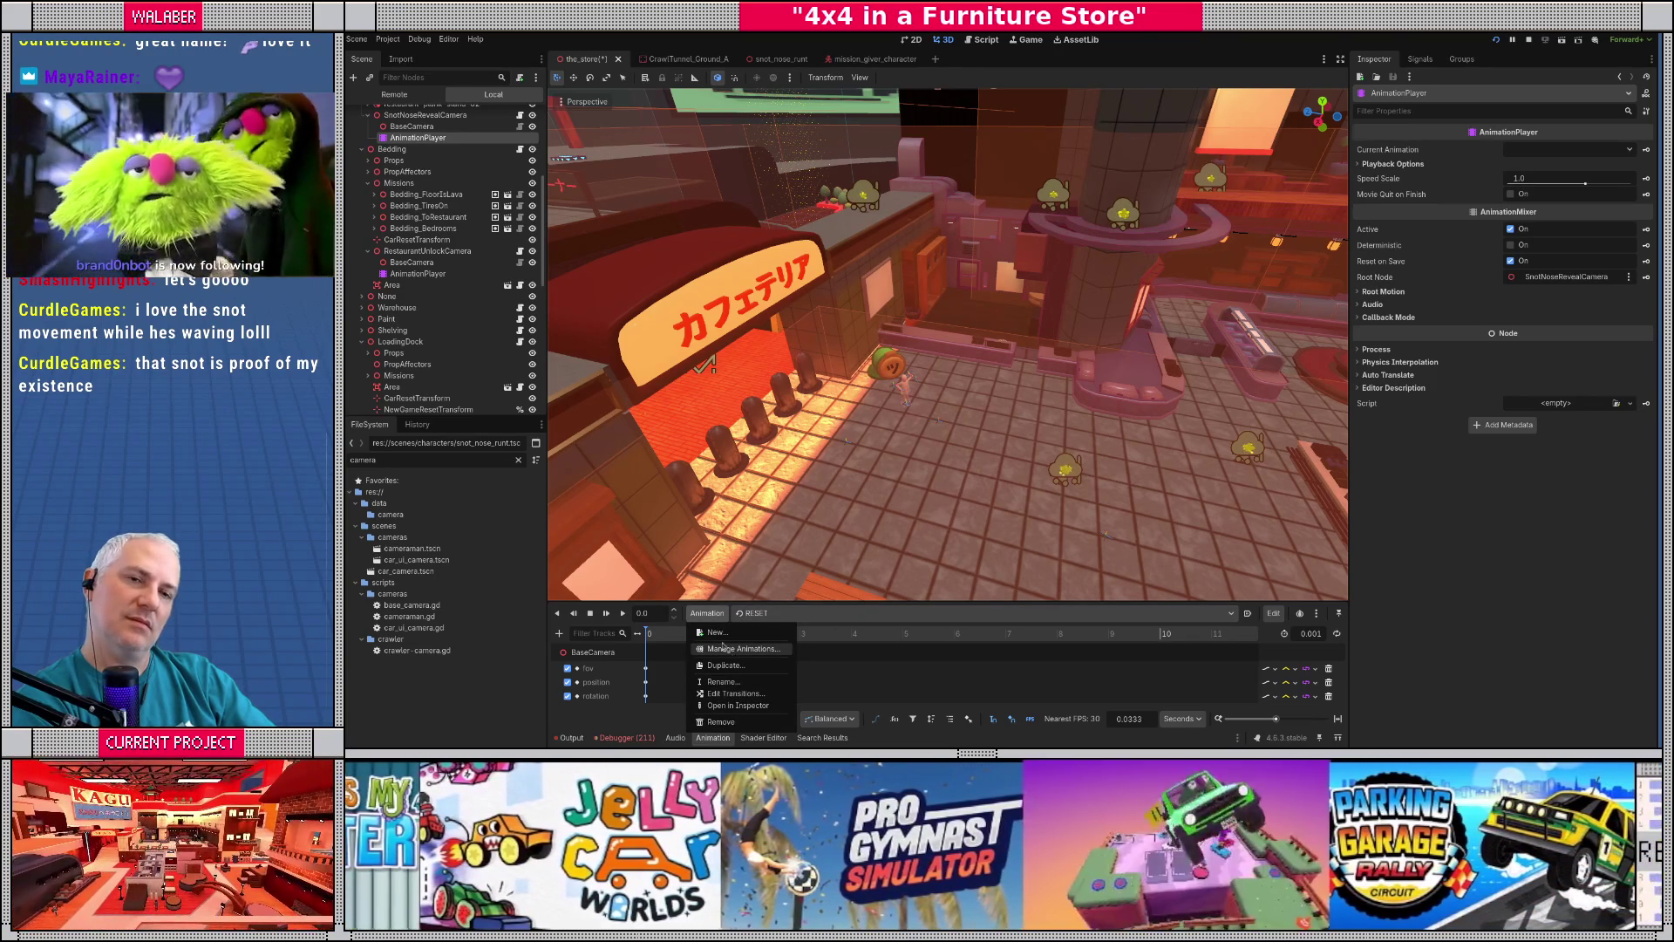
{"action": "left_click", "coordinate": [415, 139]}
- Delete the old AnimationPlayer and add a new AnimationPlayer child under SnotNoseRevealCamera
{"action": "key", "text": "Delete"}
{"action": "key", "text": "Return"}
{"action": "right_click", "coordinate": [425, 120]}
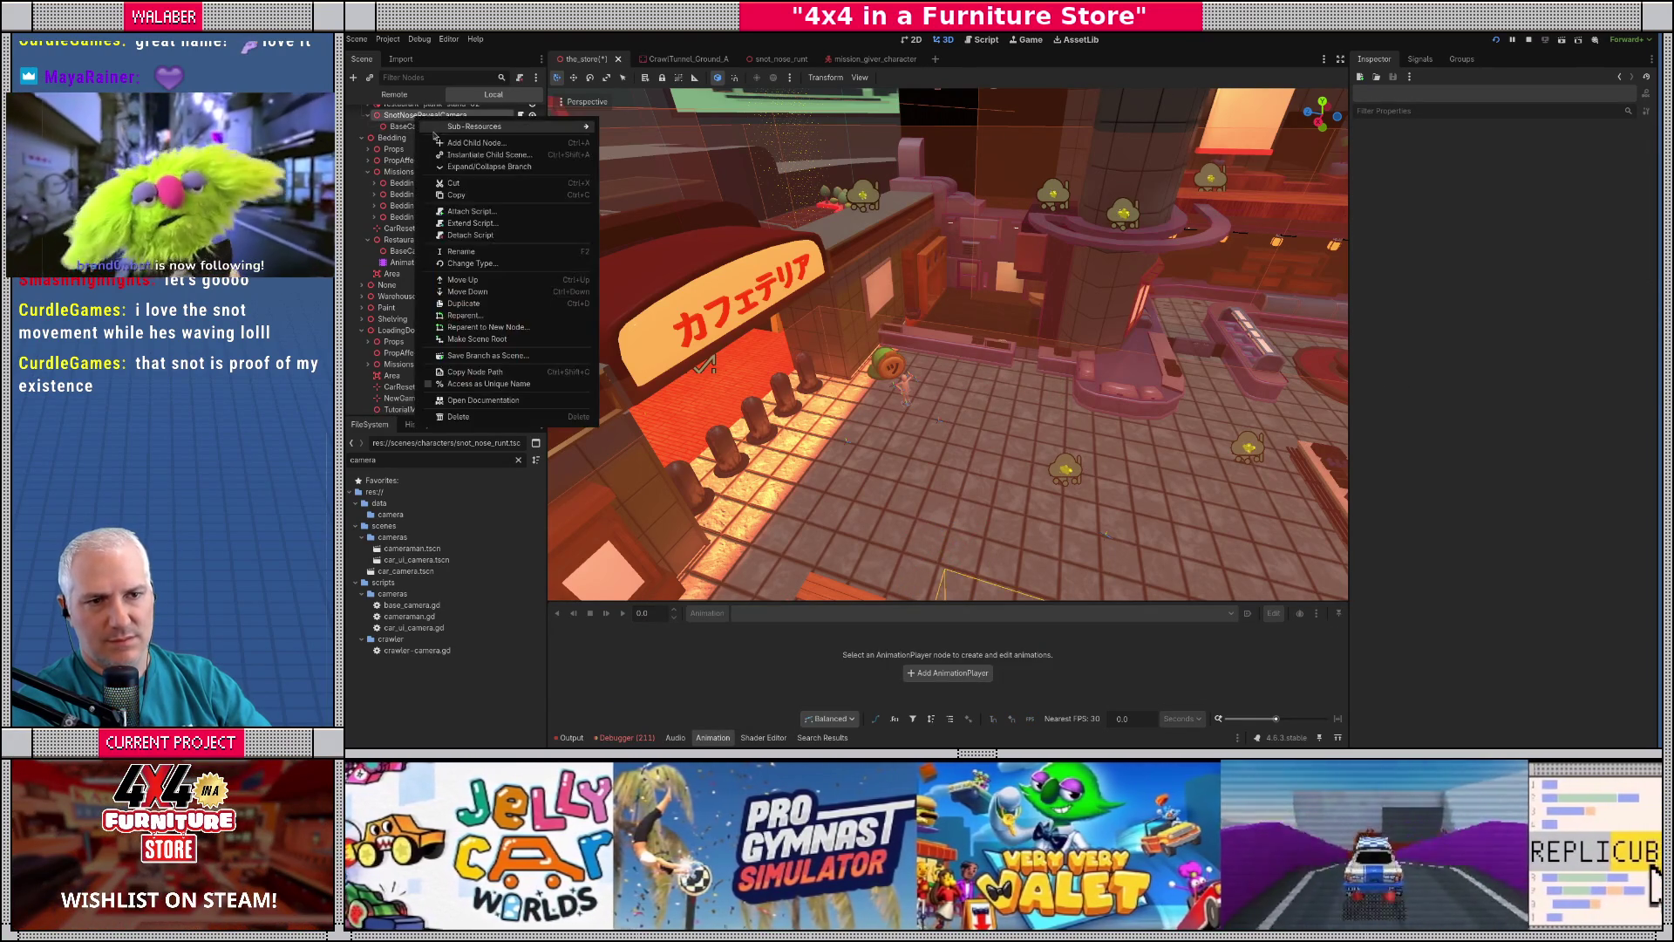
{"action": "left_click", "coordinate": [446, 143]}
{"action": "type", "text": "animatinopl"}
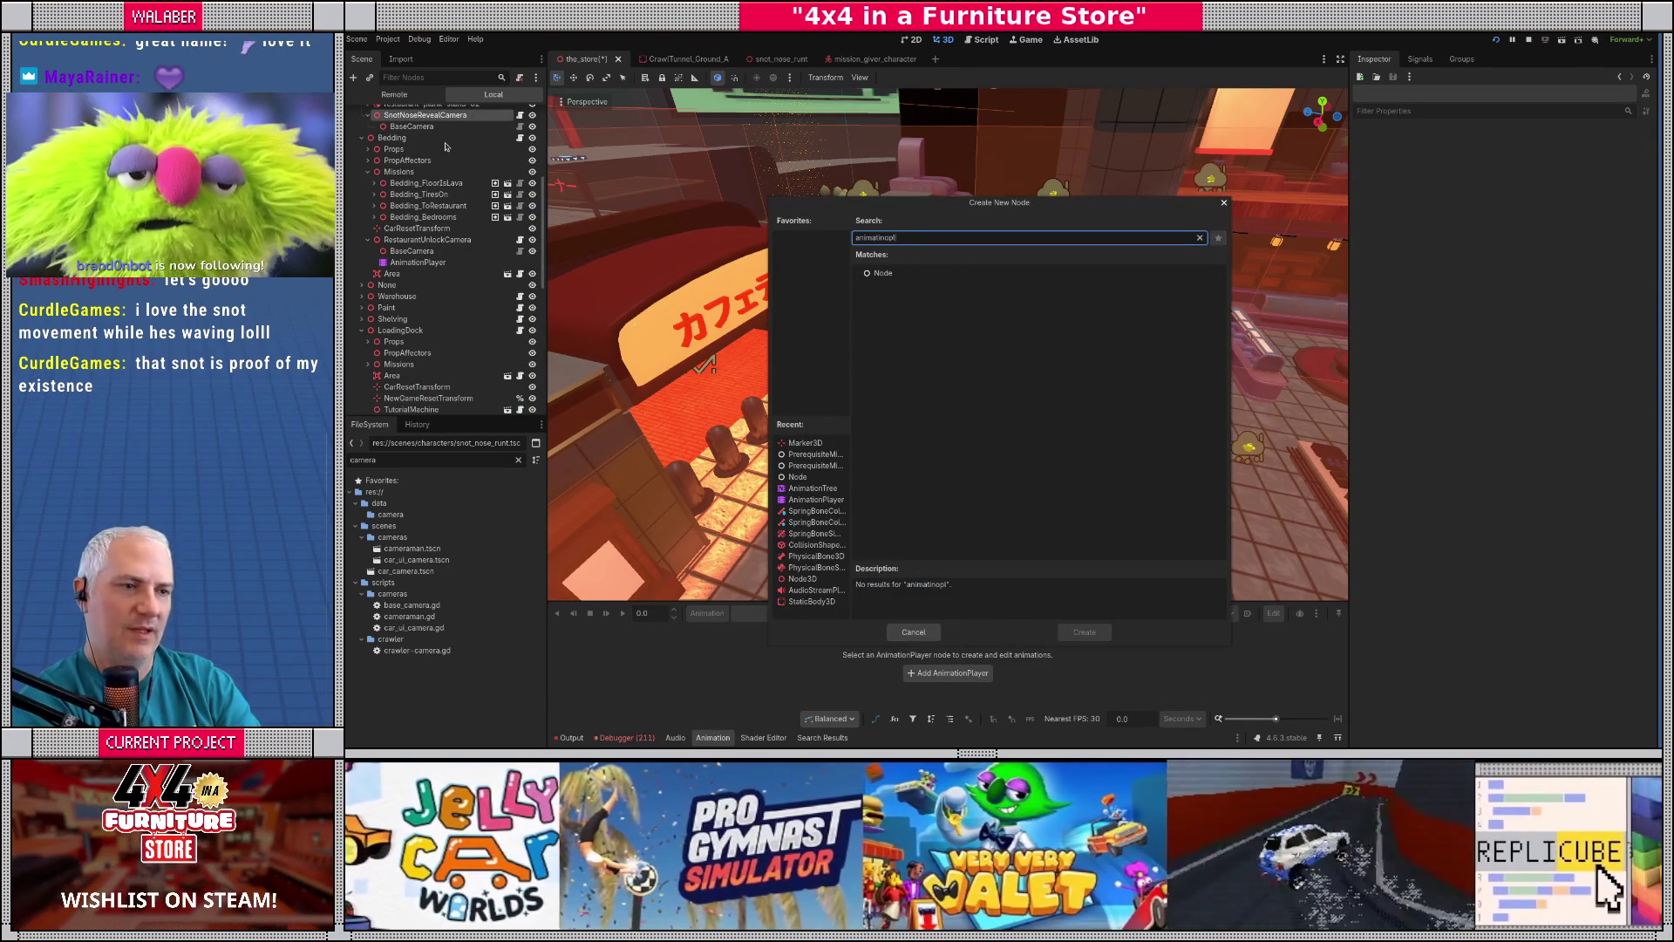
{"action": "key", "text": "BackSpace"}
{"action": "key", "text": "BackSpace"}
{"action": "key", "text": "BackSpace"}
{"action": "type", "text": "onpl"}
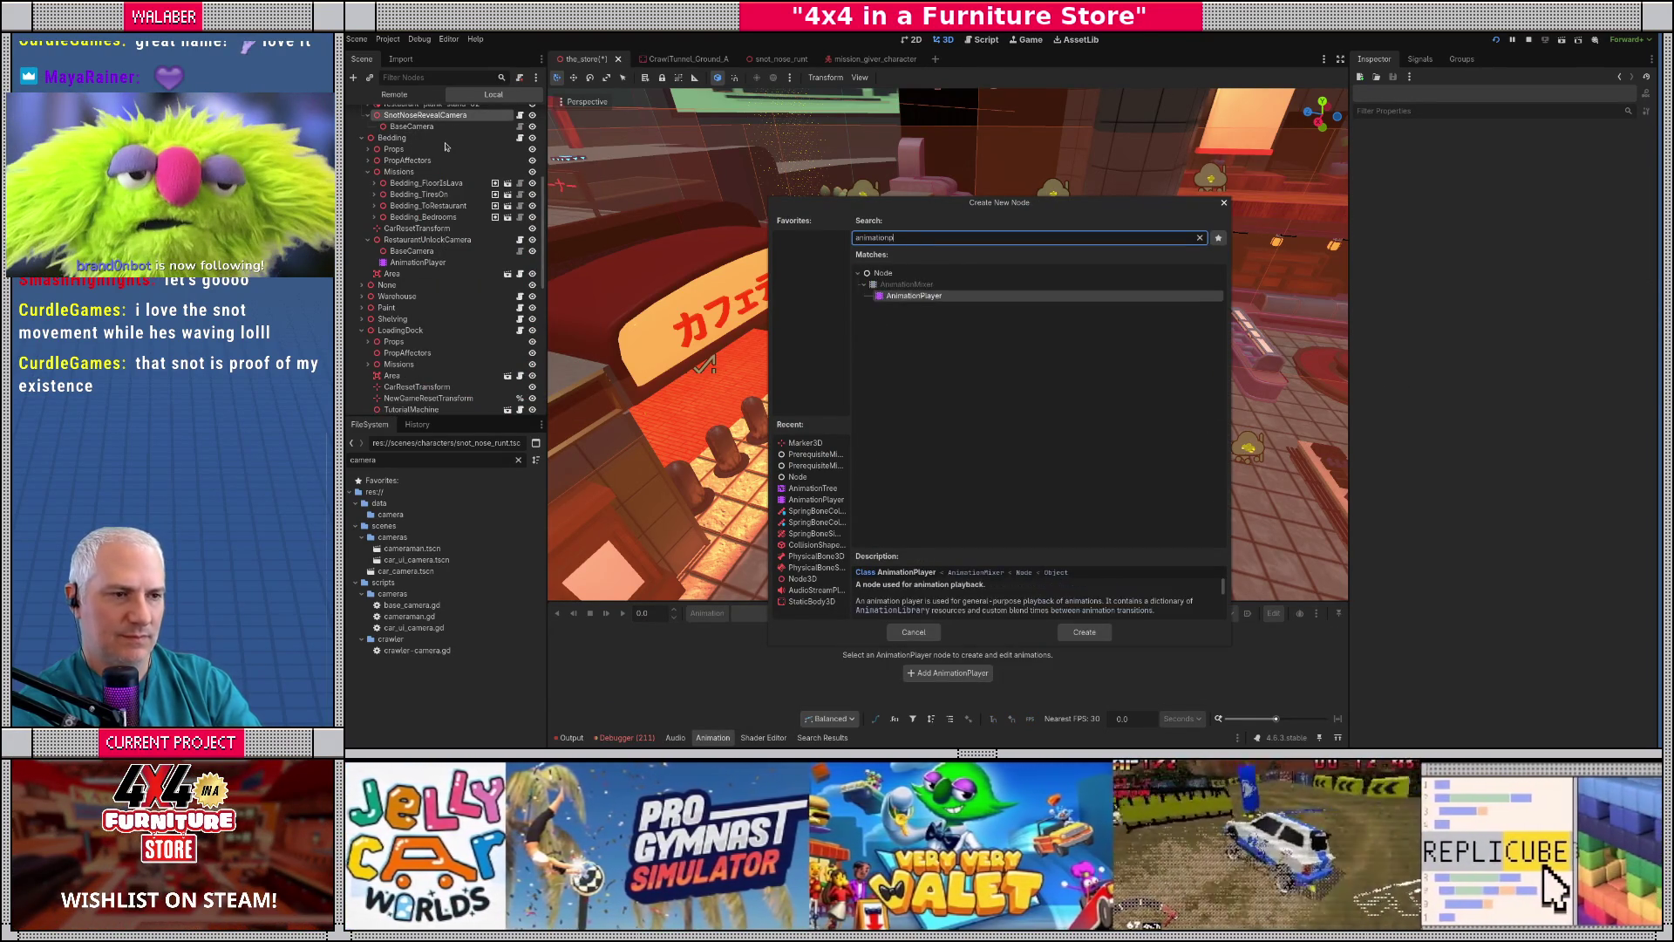
{"action": "key", "text": "Return"}
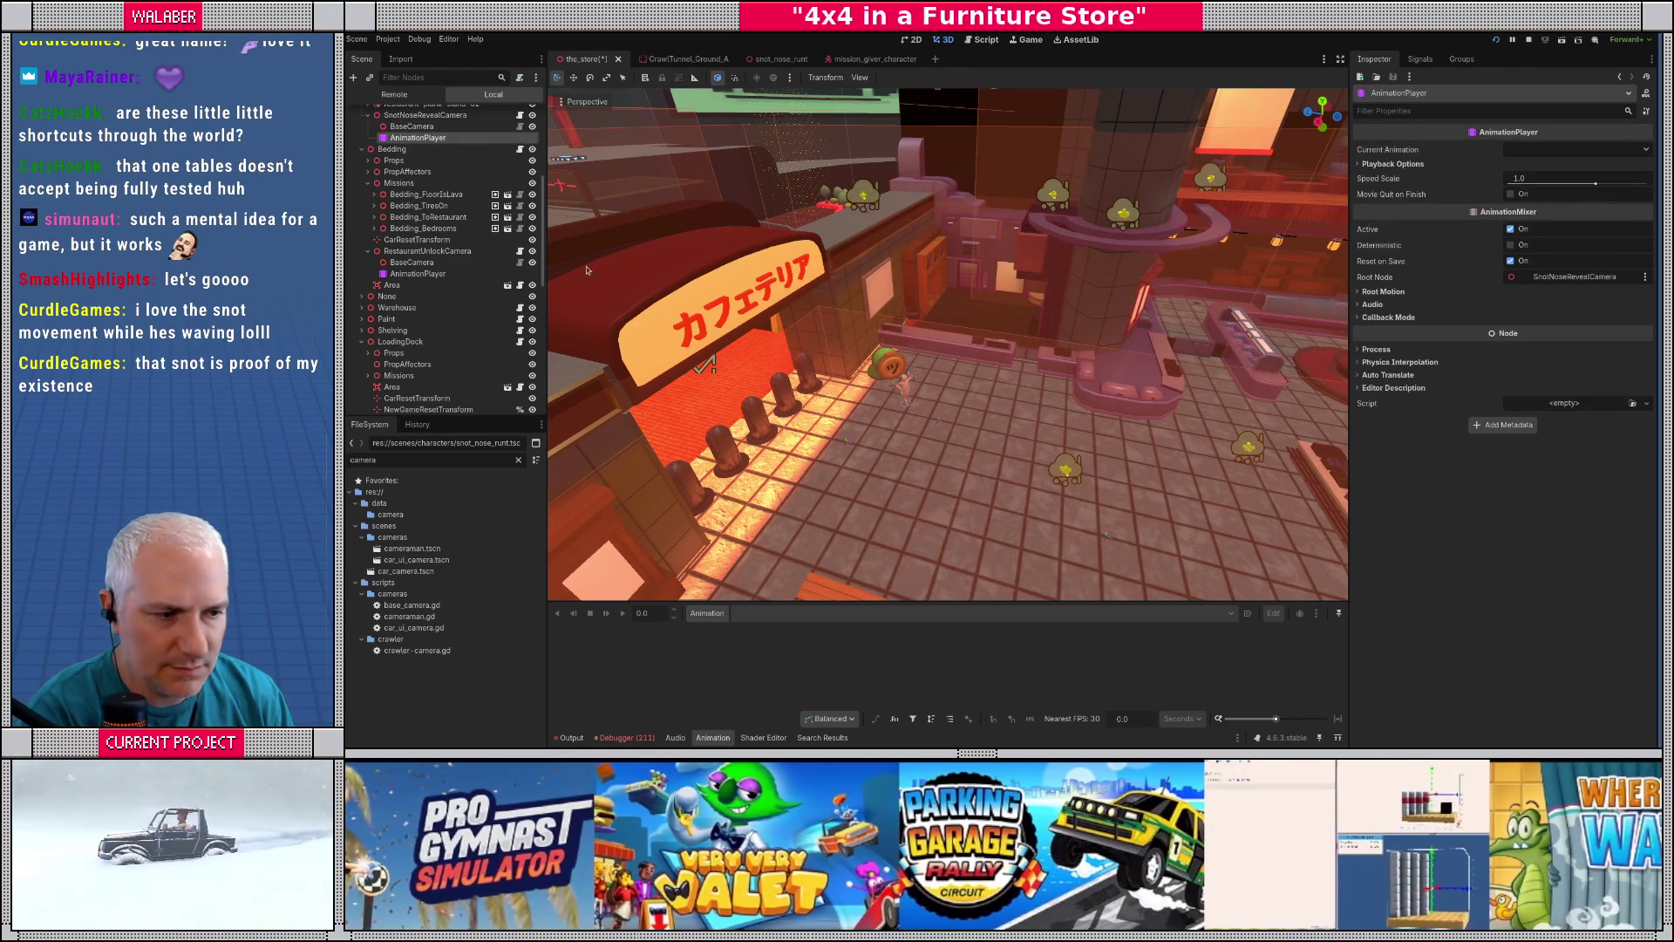
{"action": "left_click", "coordinate": [707, 613]}
- Create a Global animation library on the new AnimationPlayer
{"action": "left_click", "coordinate": [724, 649]}
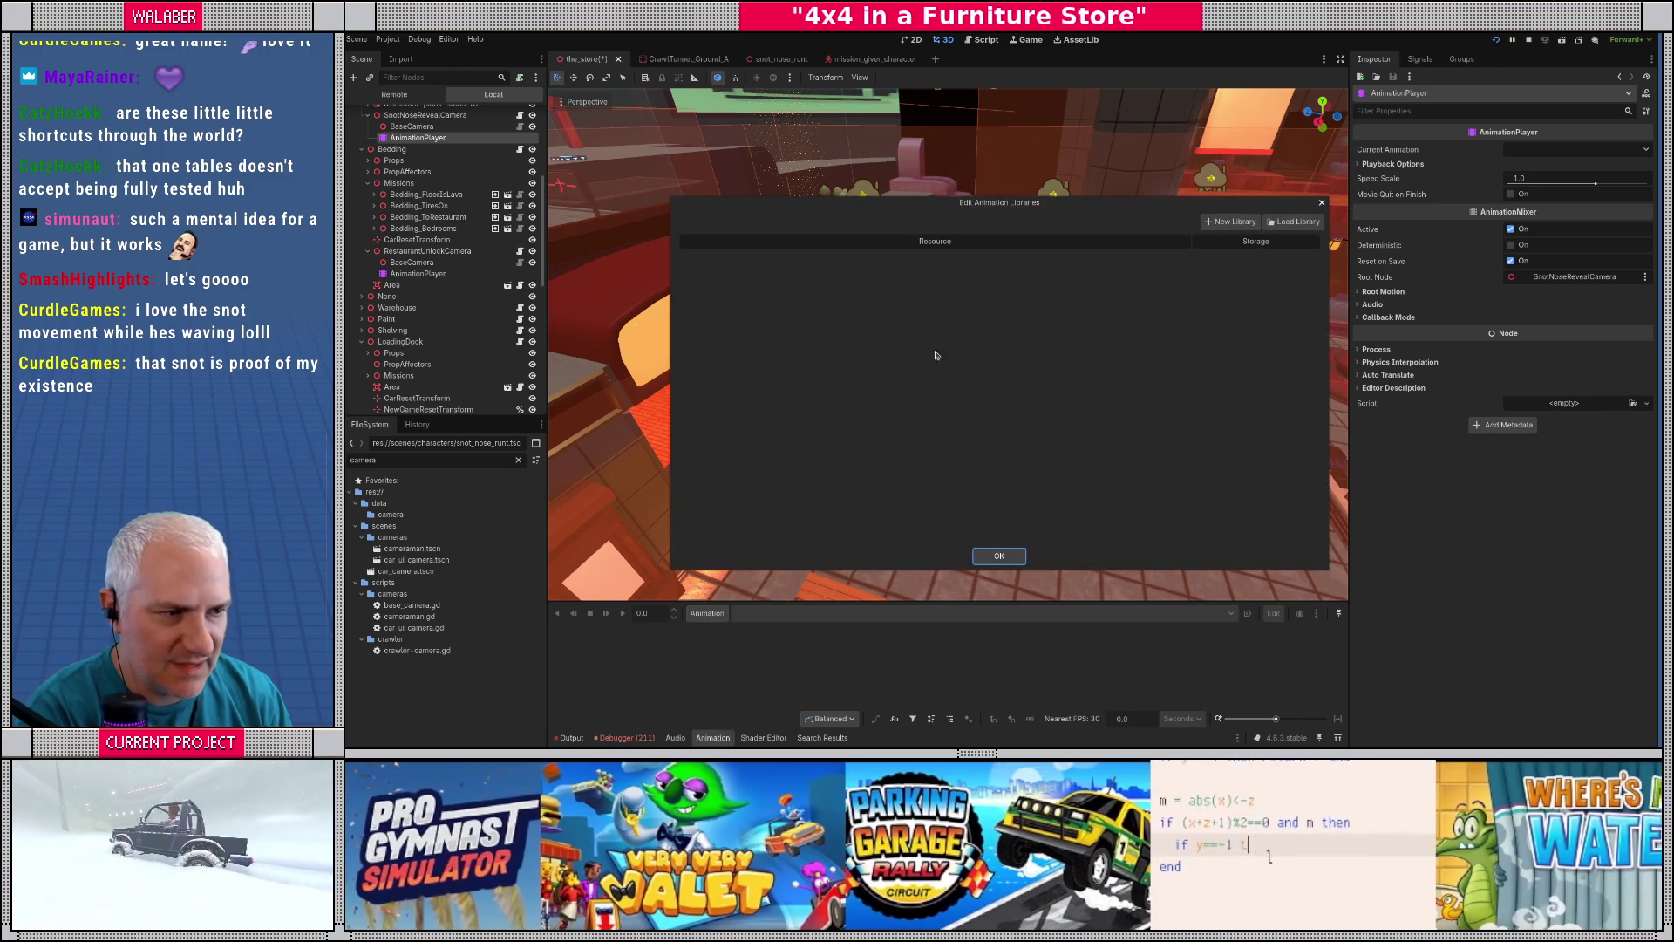
{"action": "left_click", "coordinate": [1243, 222]}
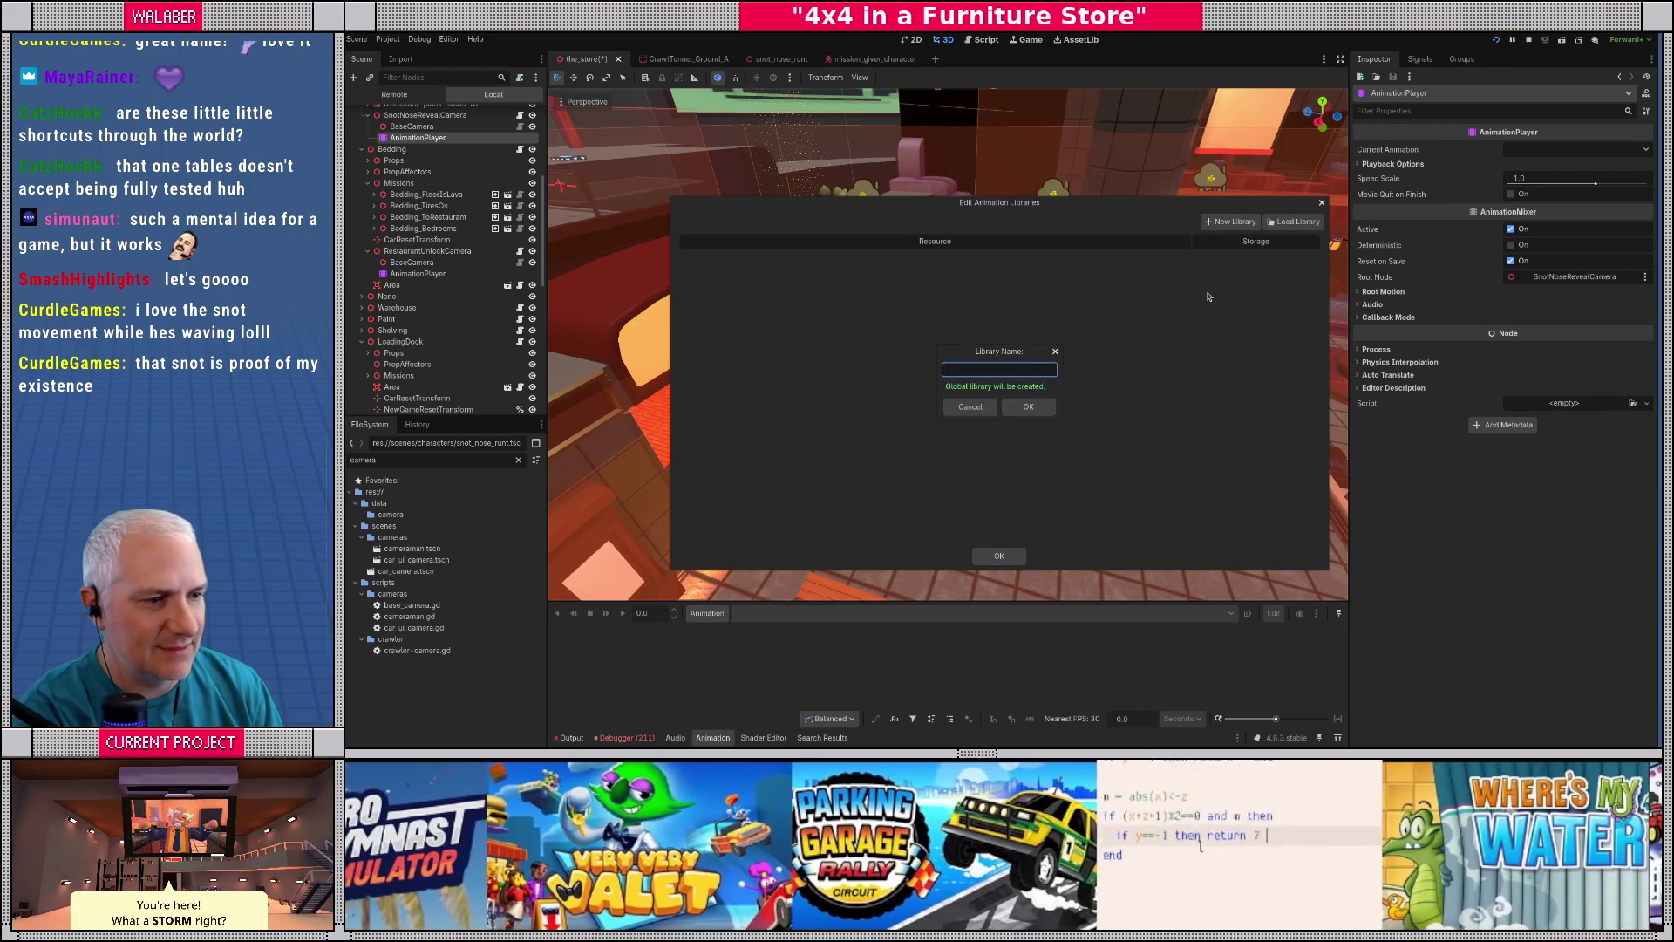
{"action": "key", "text": "Return"}
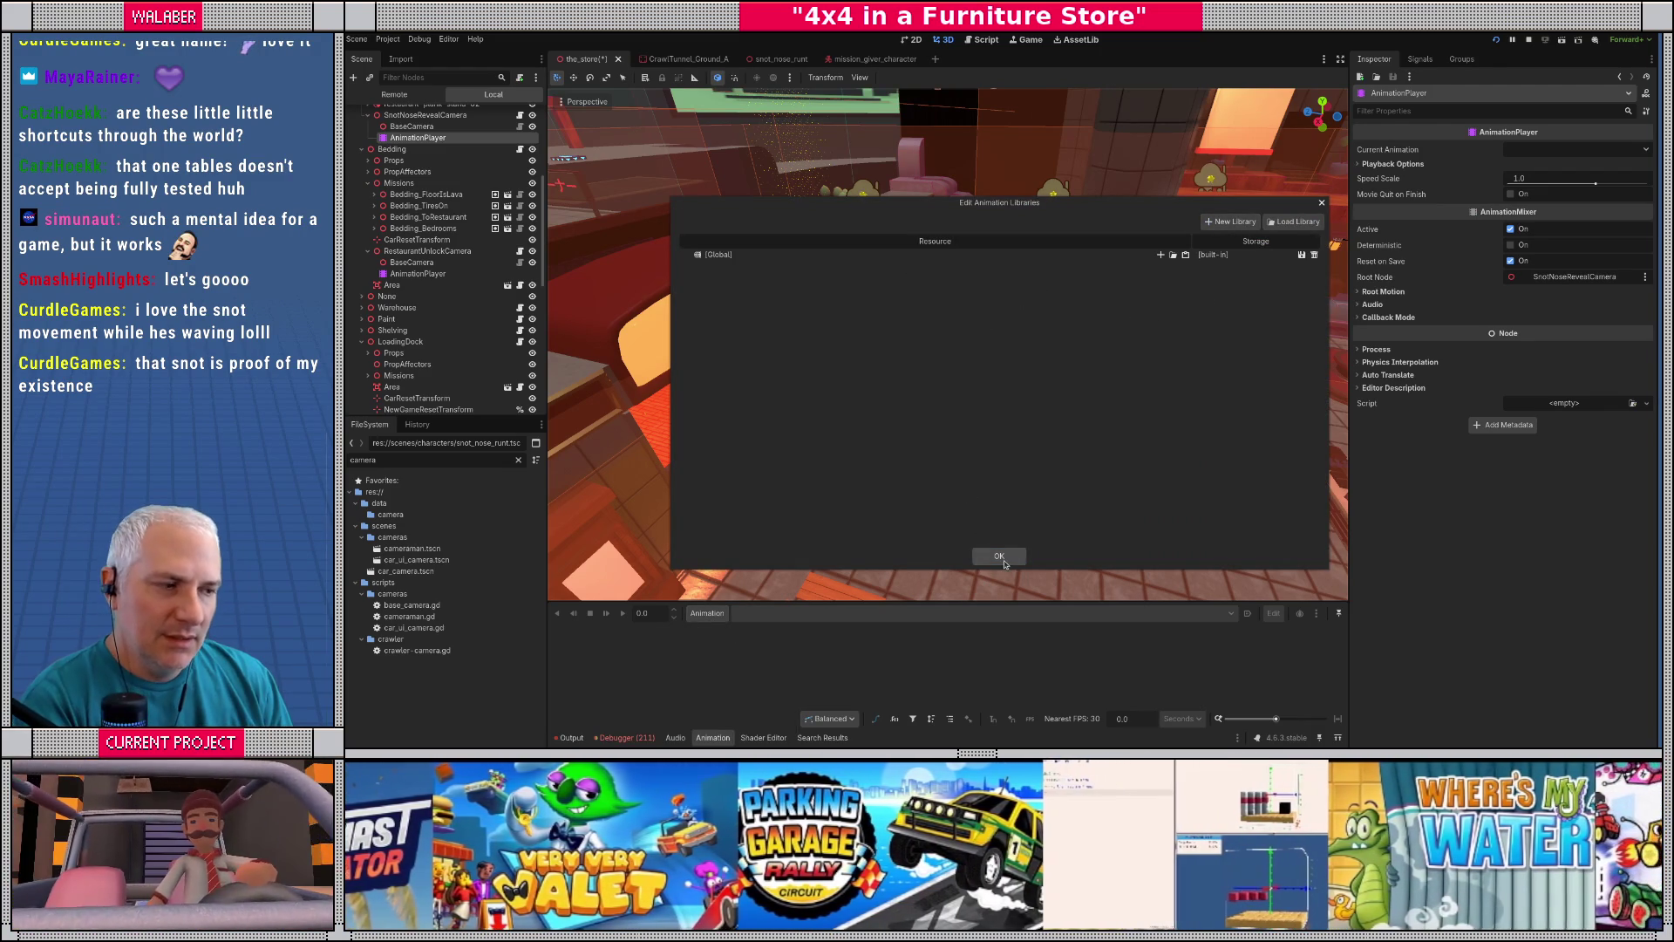
{"action": "left_click", "coordinate": [996, 557]}
{"action": "scroll", "coordinate": [969, 490], "scroll_direction": "up", "scroll_amount": 10}
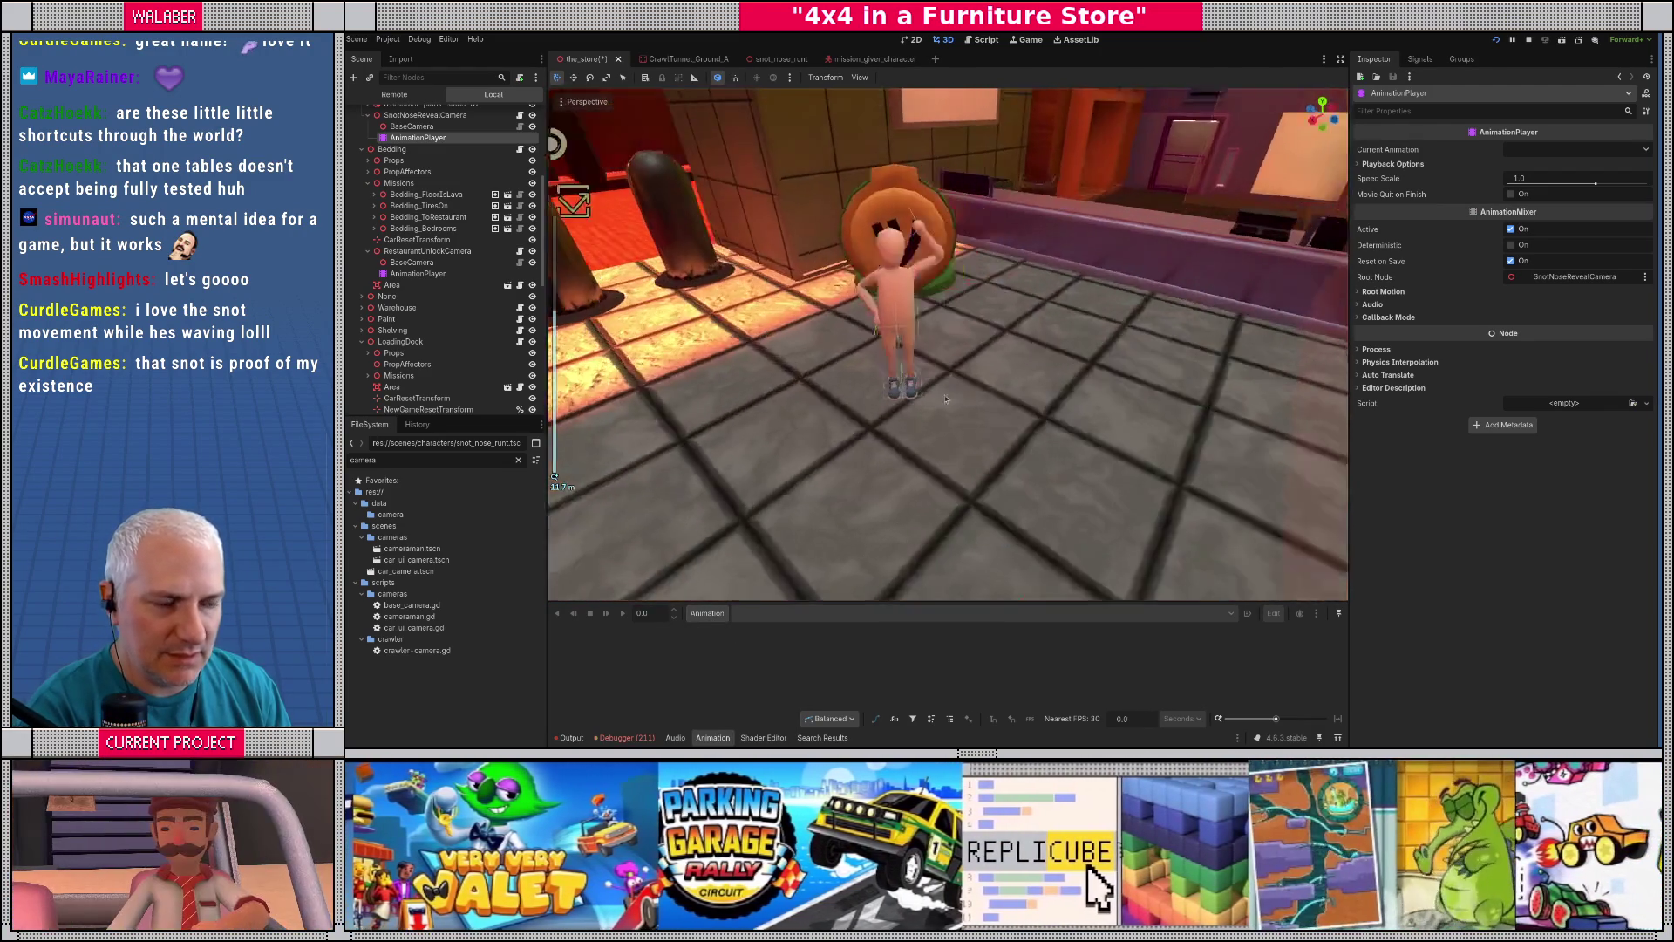
{"action": "scroll", "coordinate": [946, 399], "scroll_direction": "down", "scroll_amount": 8}
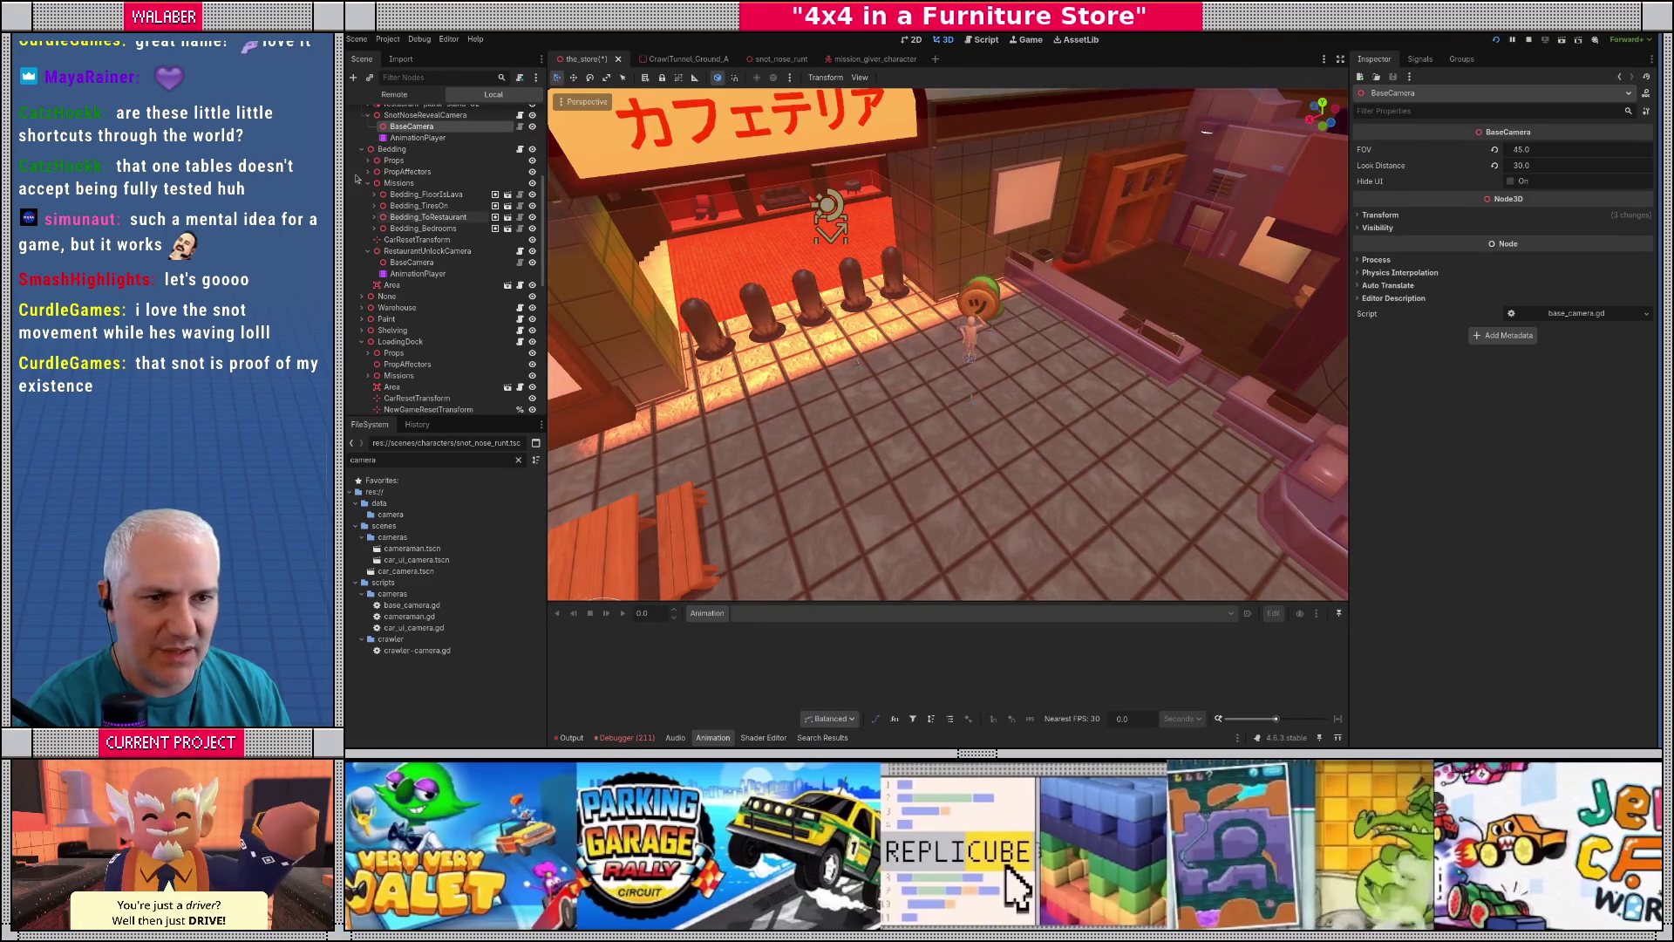
- Add a new animation named spawn_kid to the library
{"action": "left_click", "coordinate": [708, 613]}
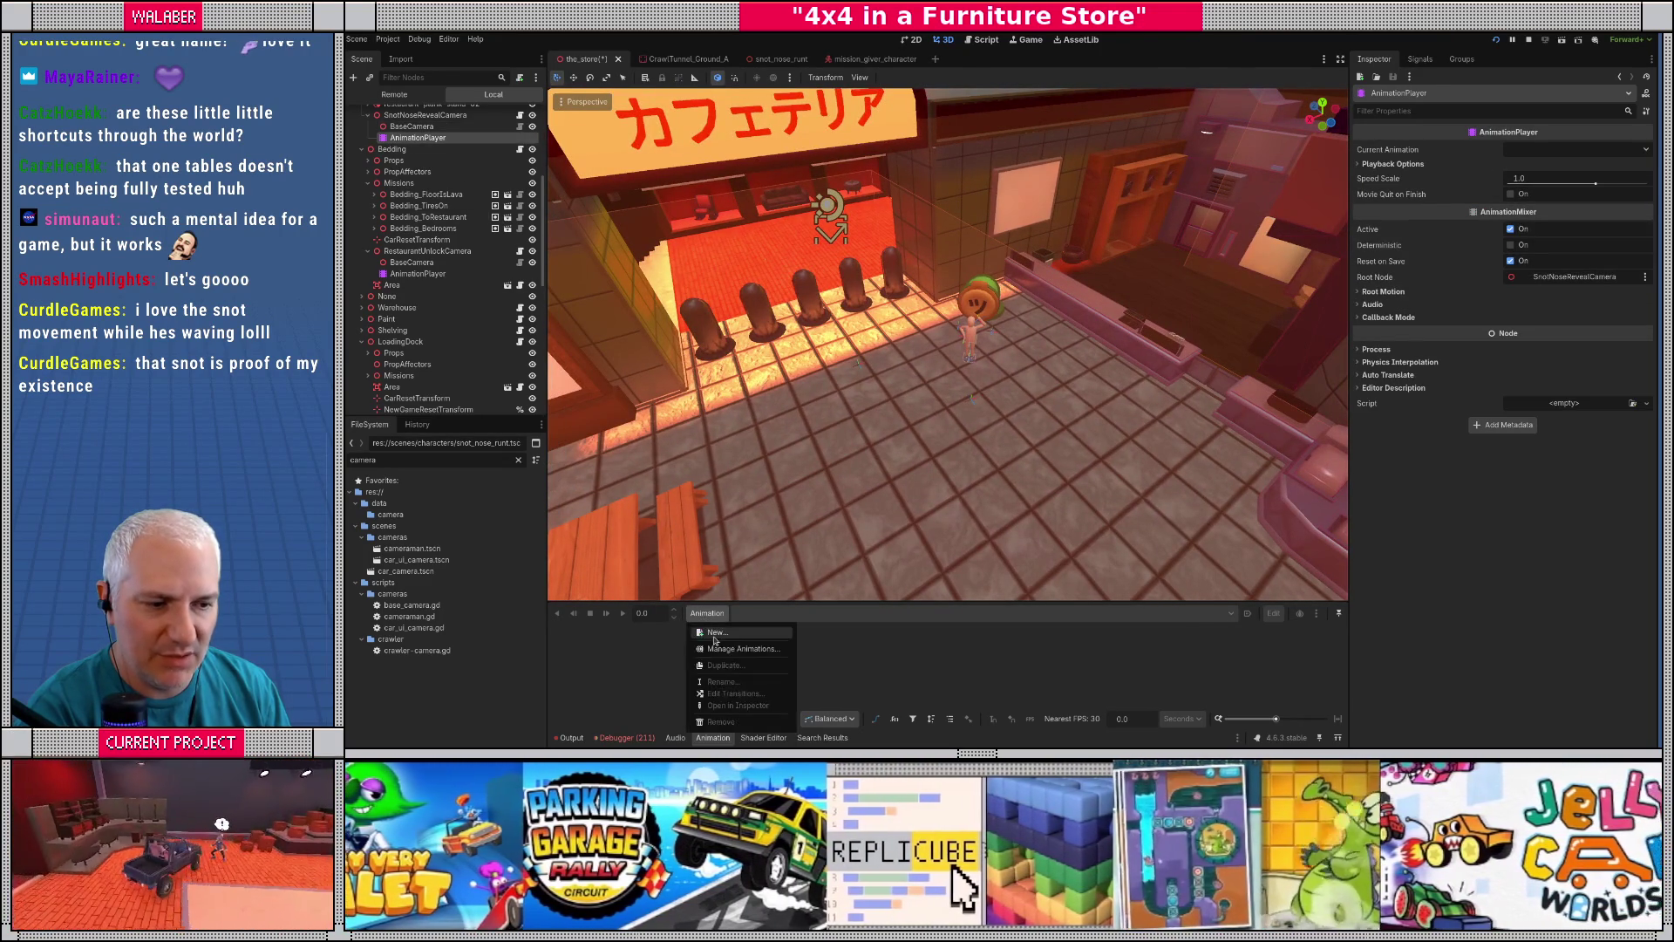
{"action": "left_click", "coordinate": [724, 629]}
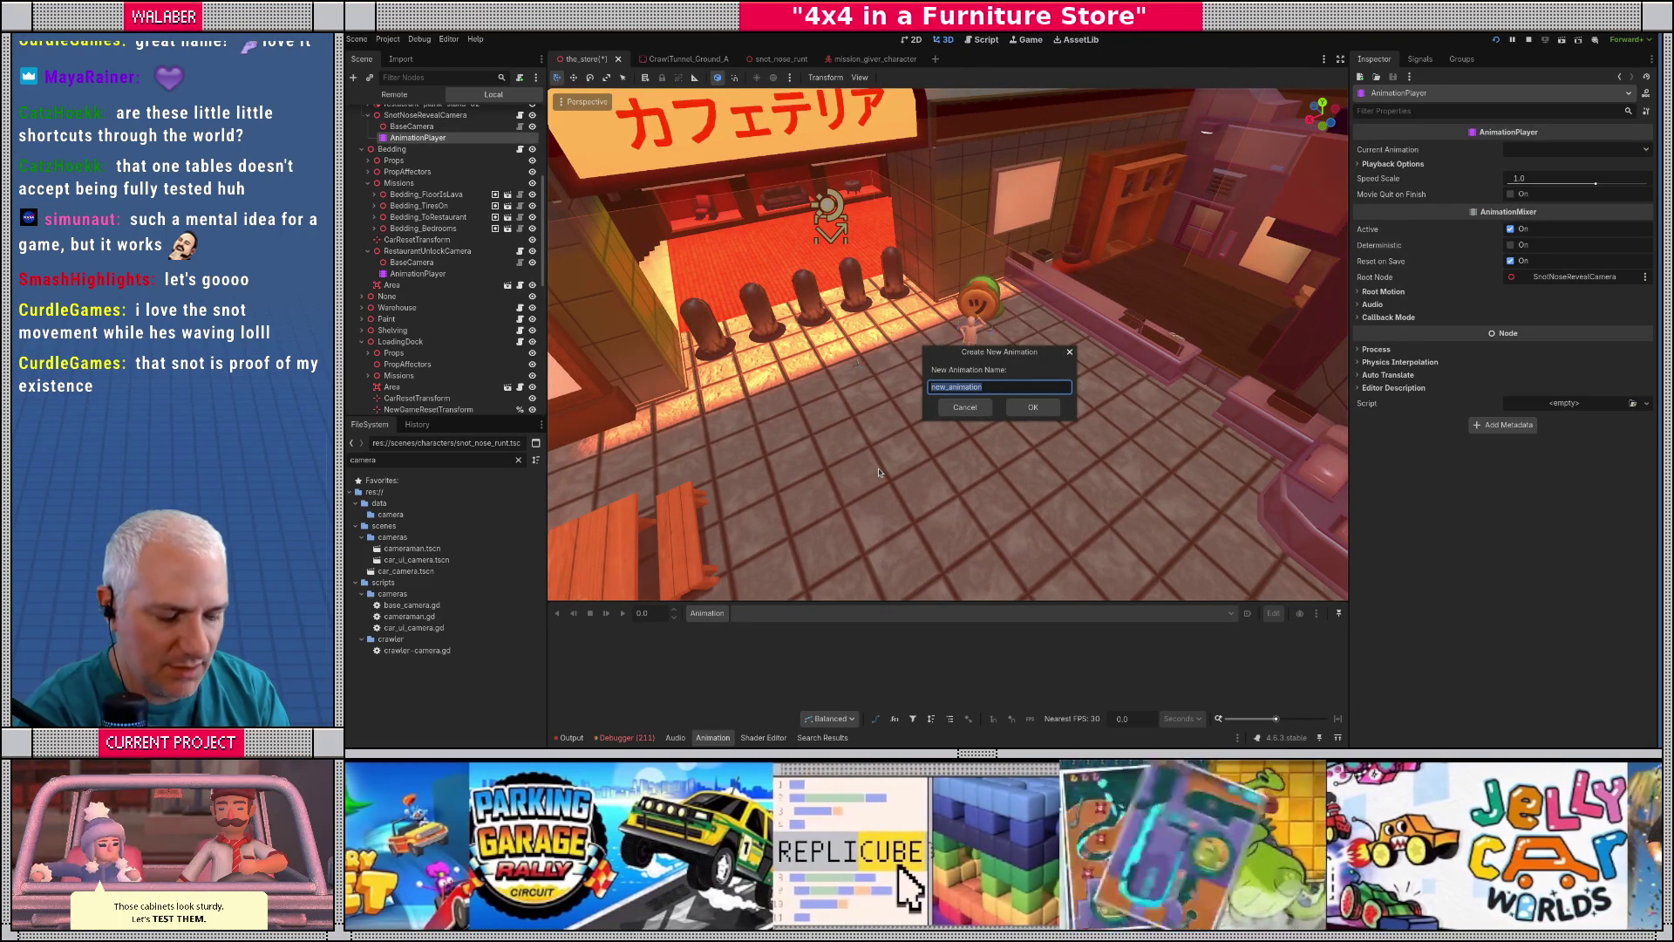
{"action": "type", "text": "snot_re"}
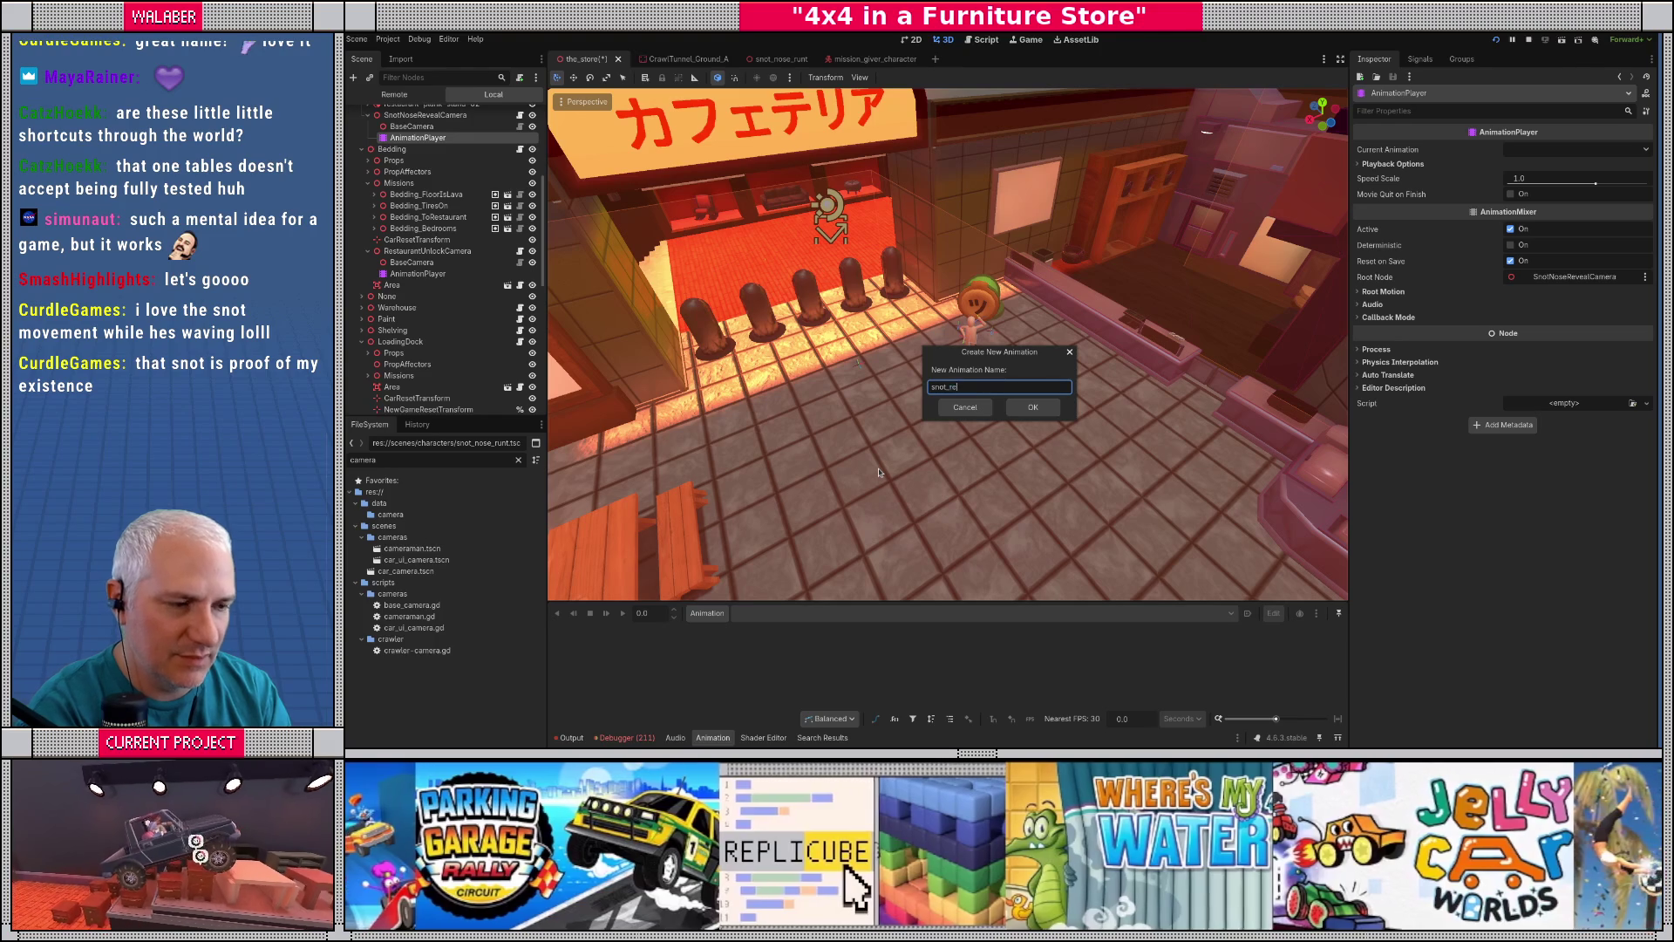
{"action": "type", "text": "veal"}
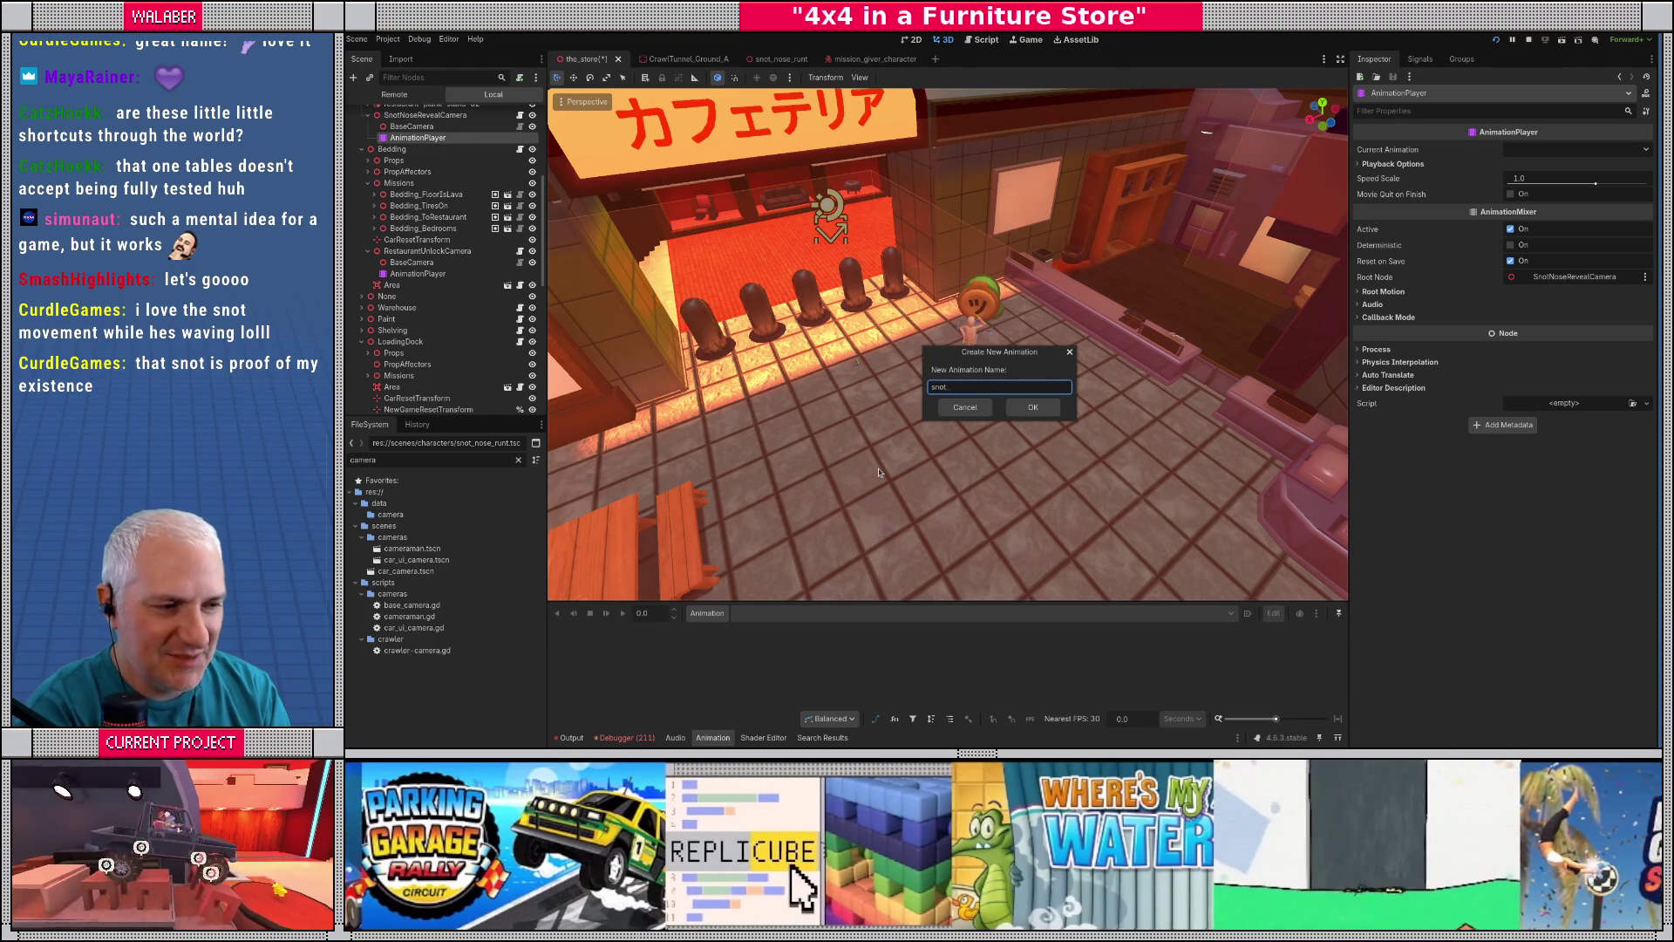
{"action": "type", "text": "spawn_kid"}
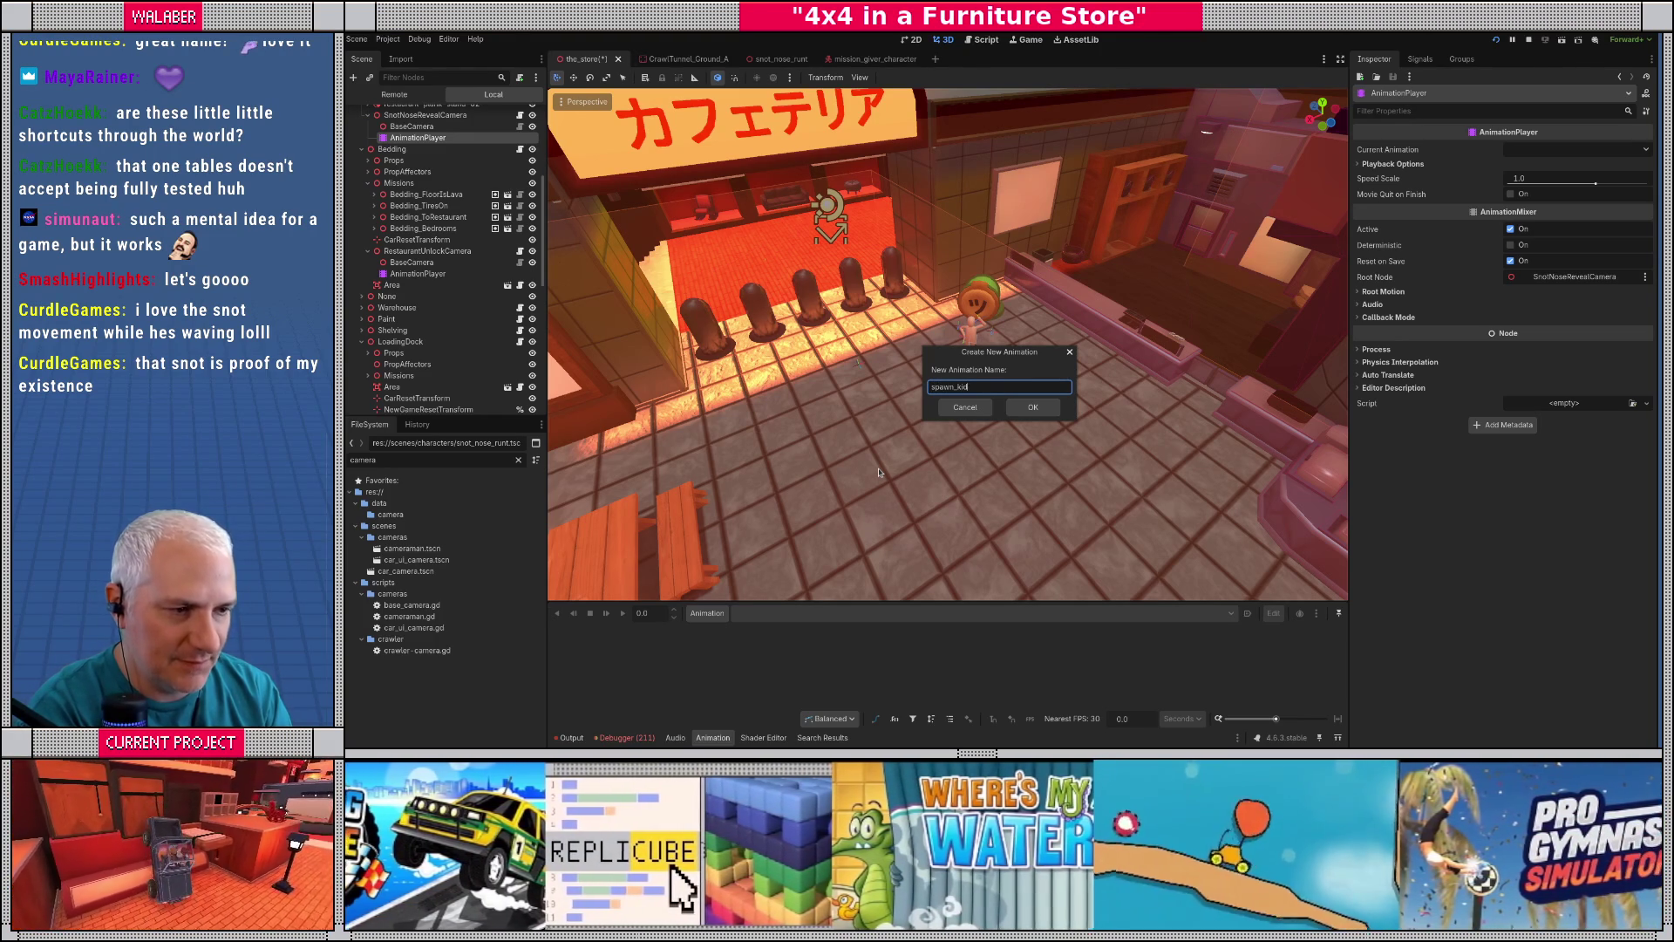
{"action": "key", "text": "Return"}
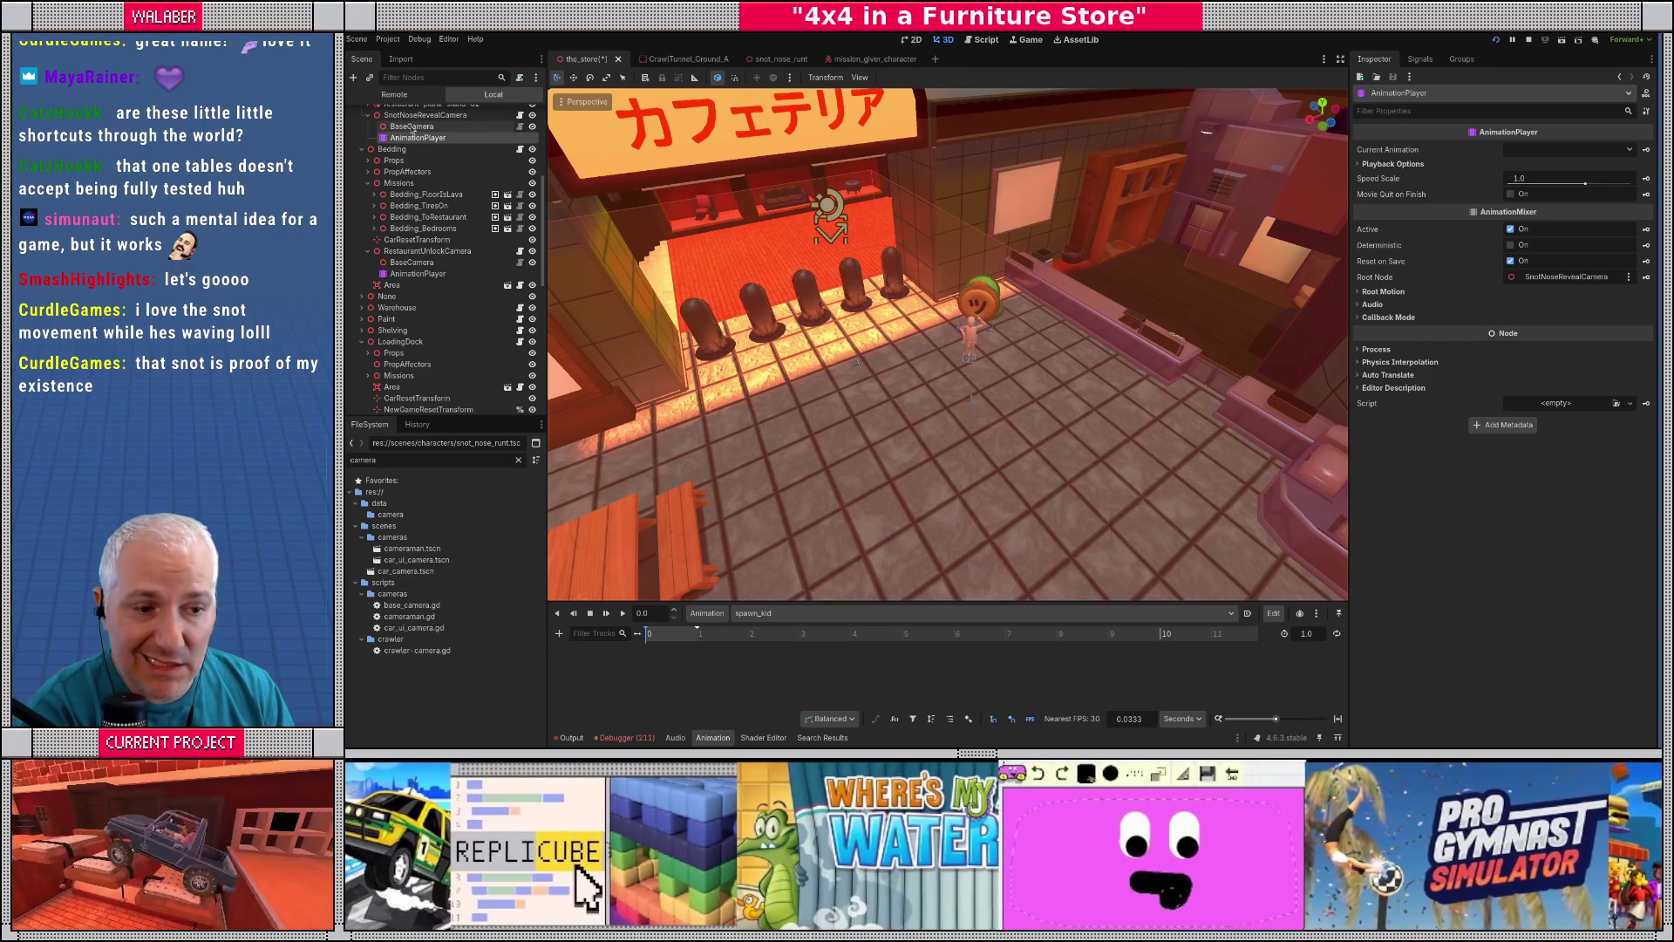
{"action": "left_click", "coordinate": [411, 126]}
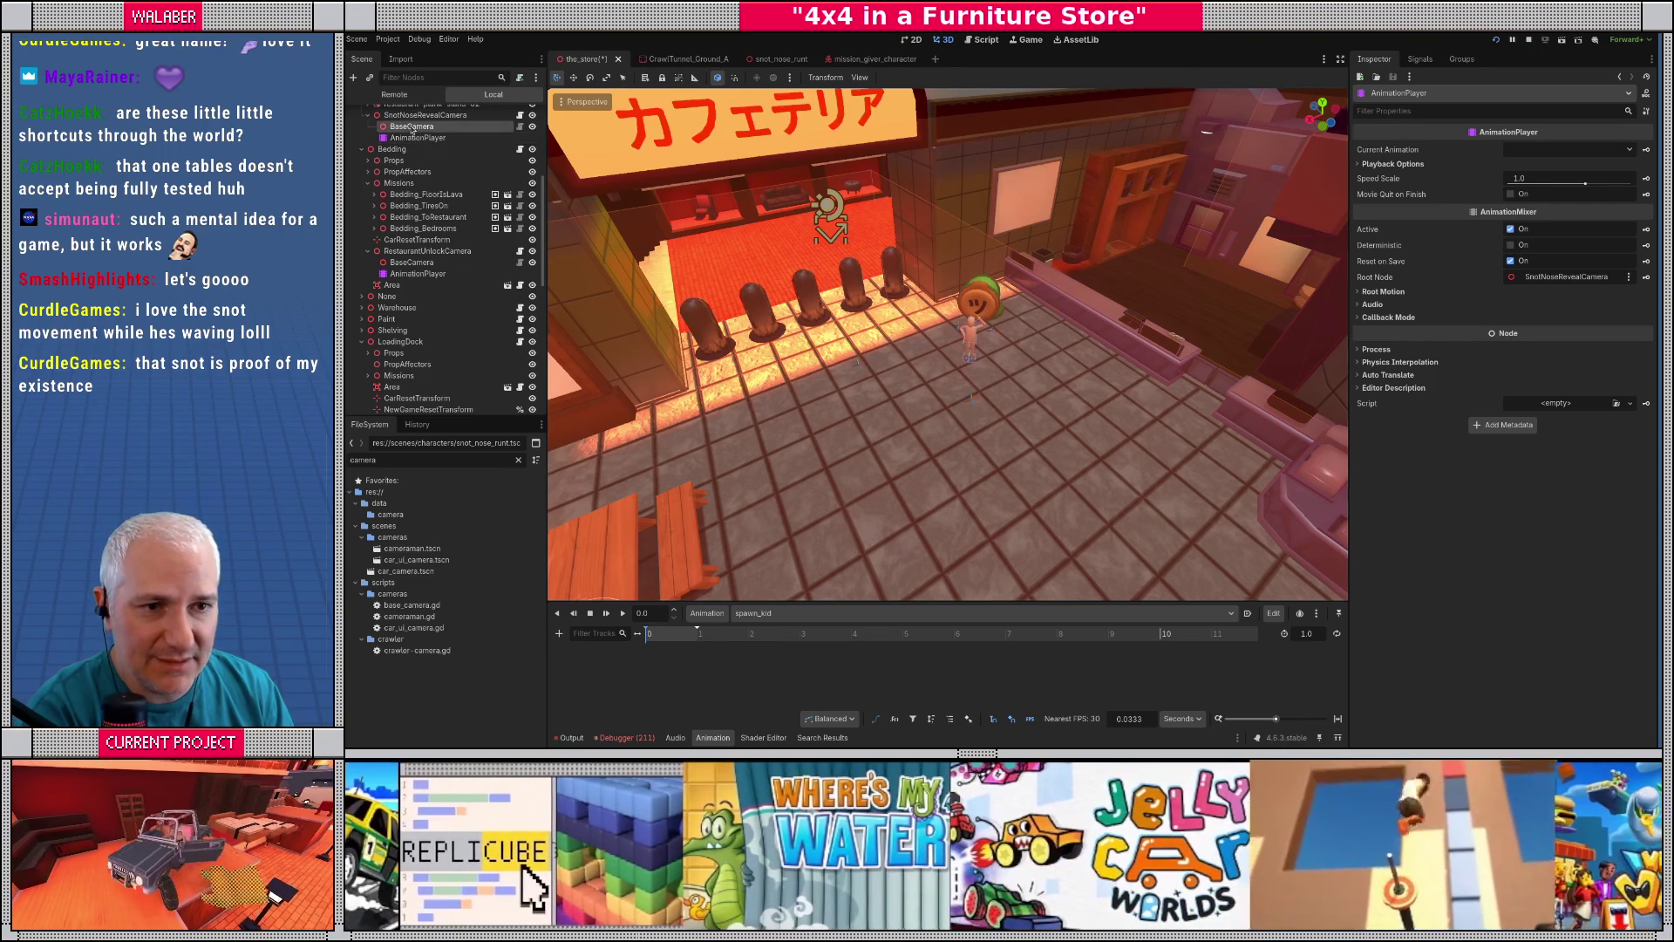
- Key BaseCamera's position, rotation and fov in spawn_kid, and show the timeline in 30-FPS frames
{"action": "left_click", "coordinate": [1394, 216]}
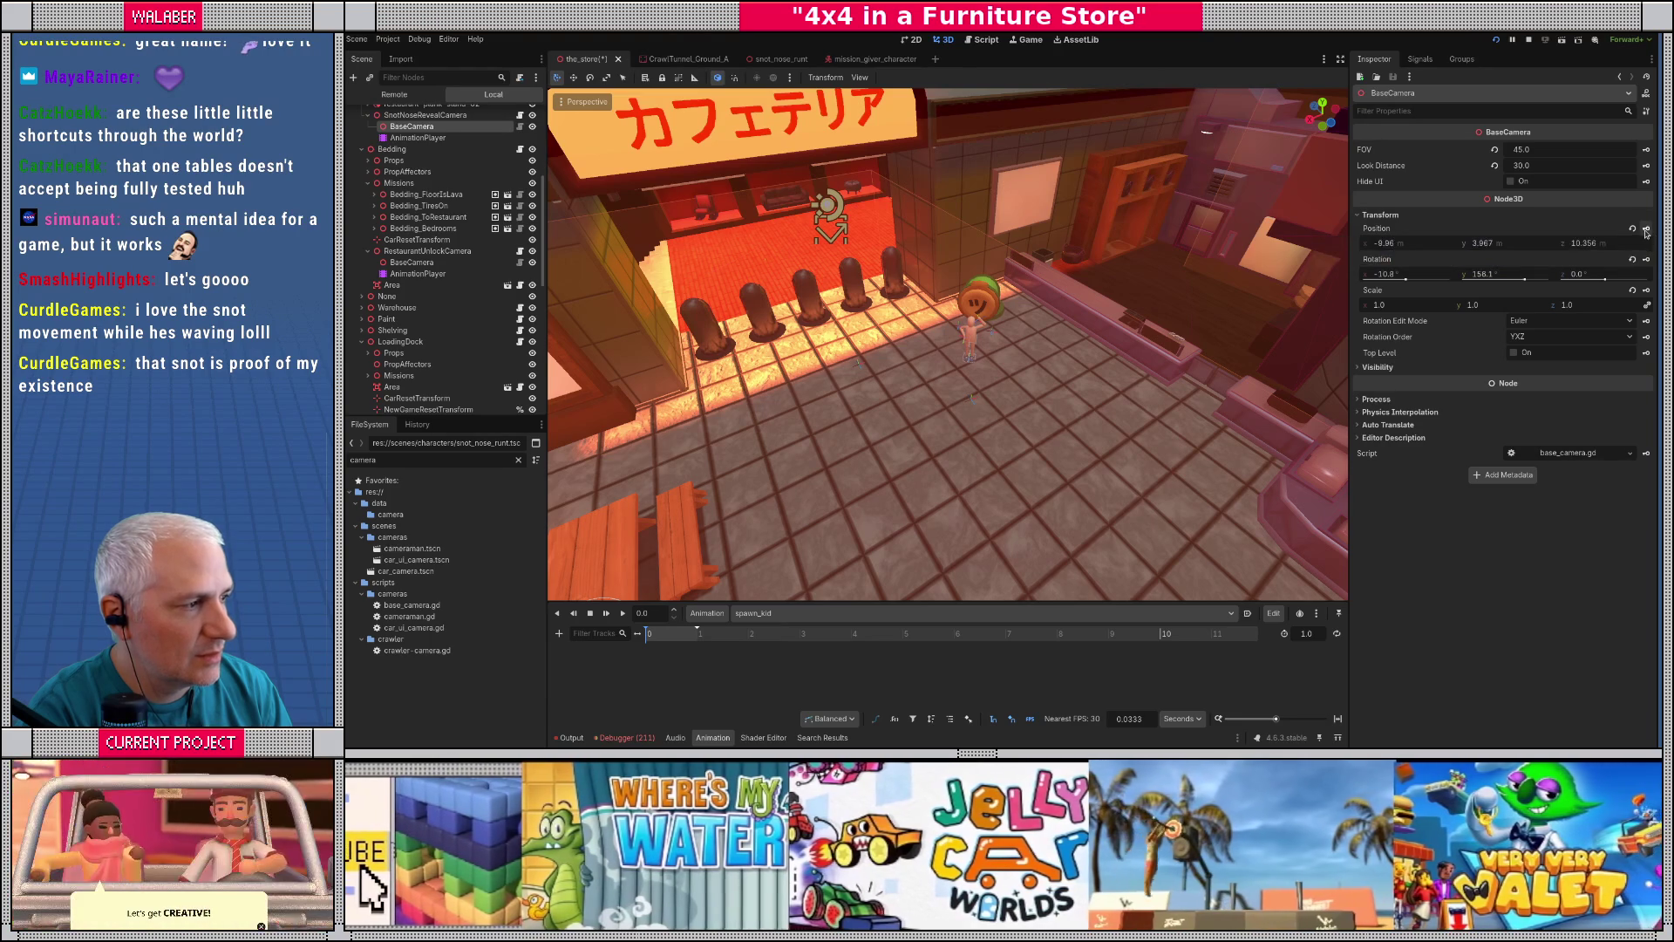
{"action": "left_click", "coordinate": [1646, 229]}
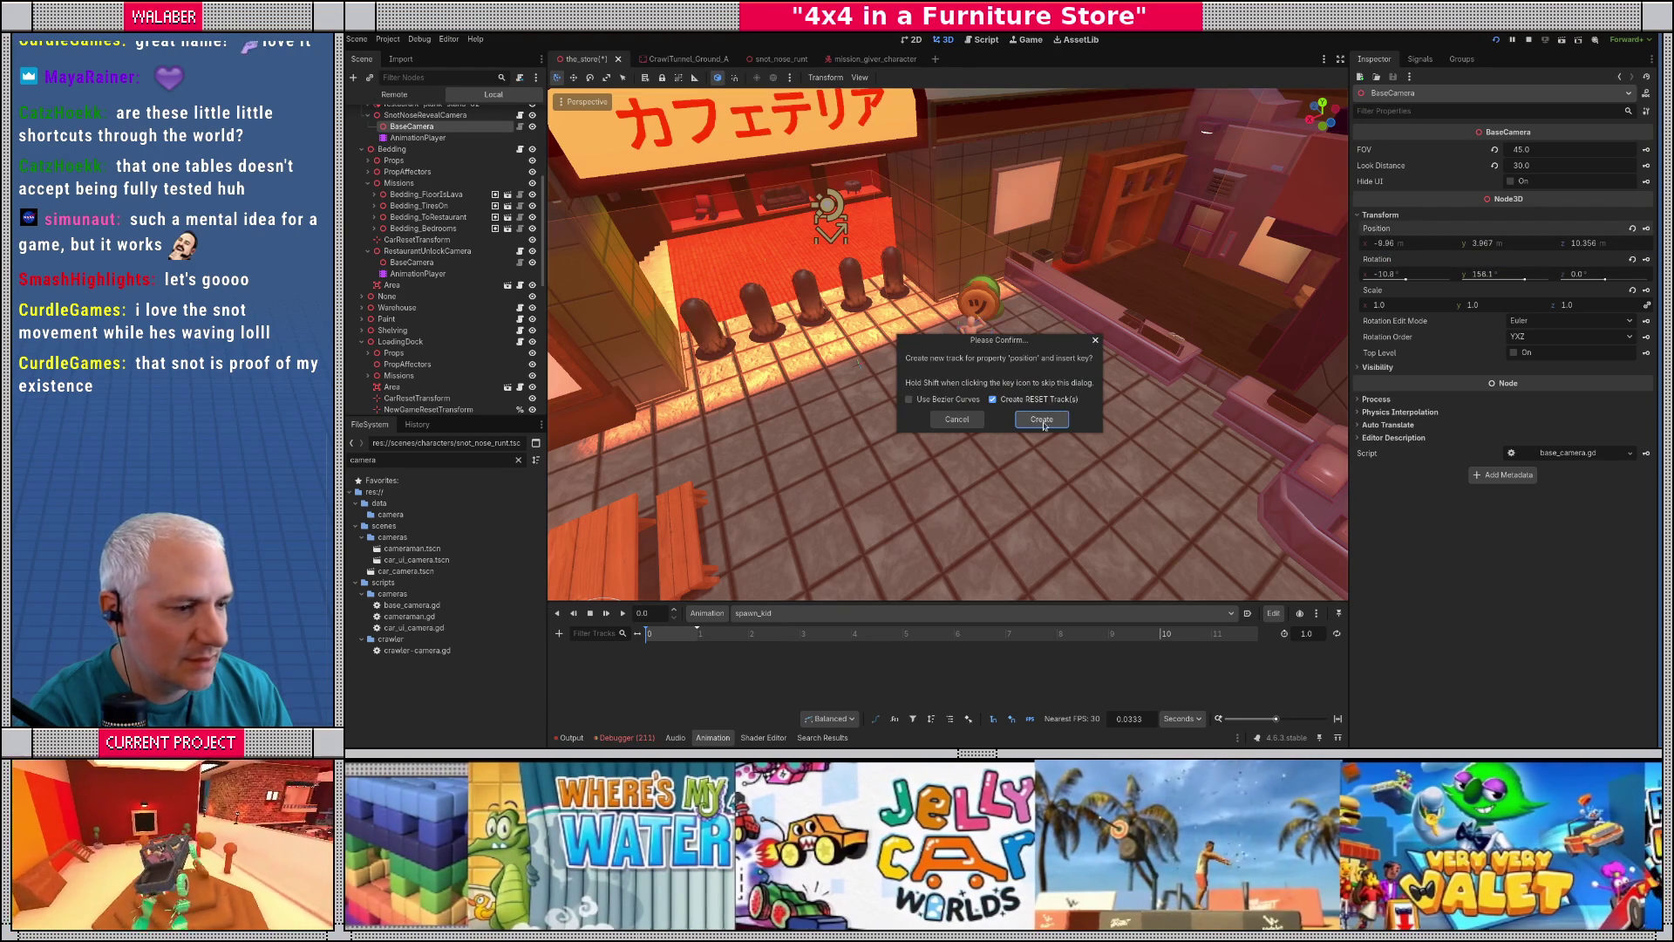
{"action": "left_click", "coordinate": [1042, 420]}
{"action": "left_click", "coordinate": [1646, 259]}
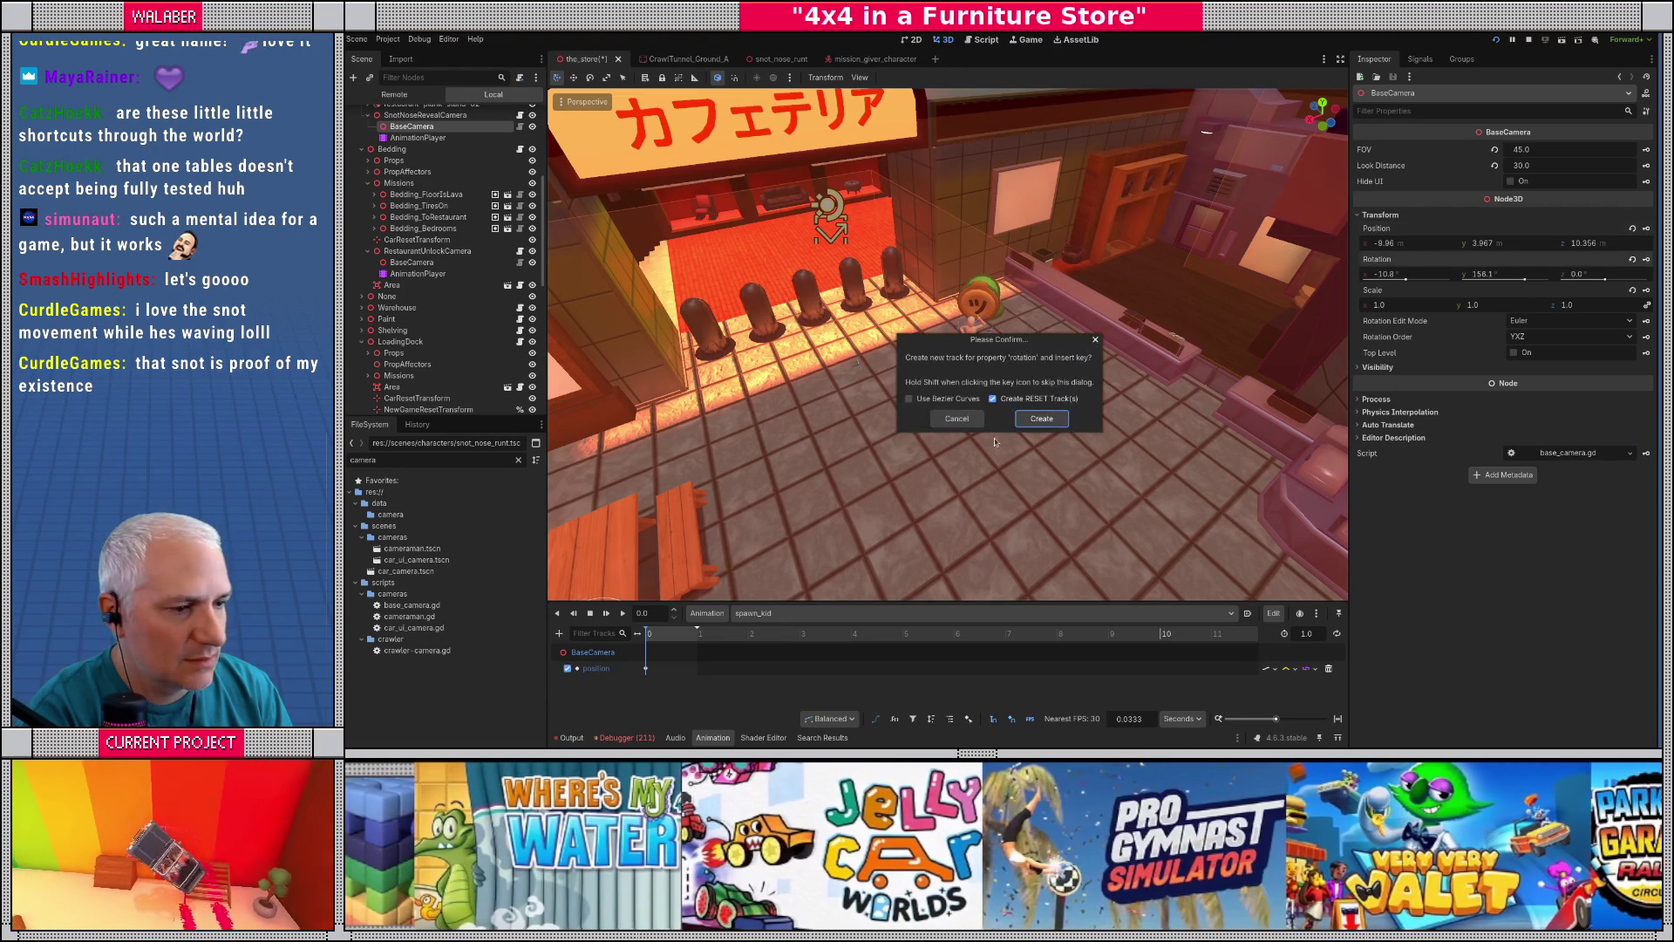
{"action": "left_click", "coordinate": [1042, 419]}
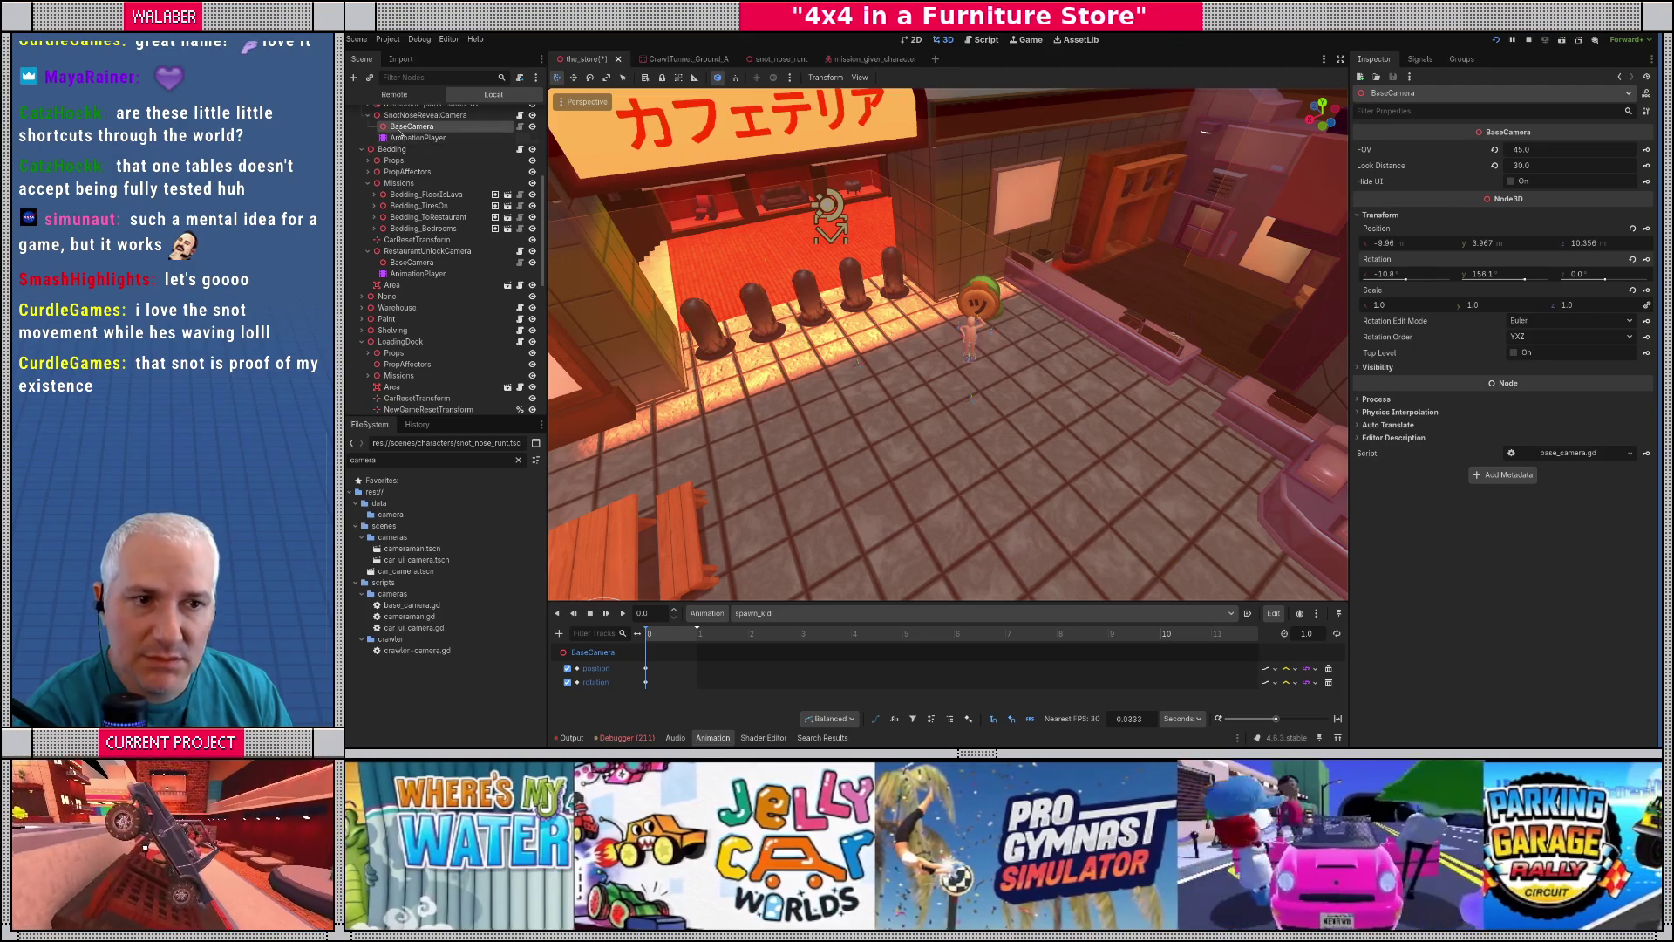
{"action": "left_click", "coordinate": [1646, 149]}
{"action": "left_click", "coordinate": [1042, 418]}
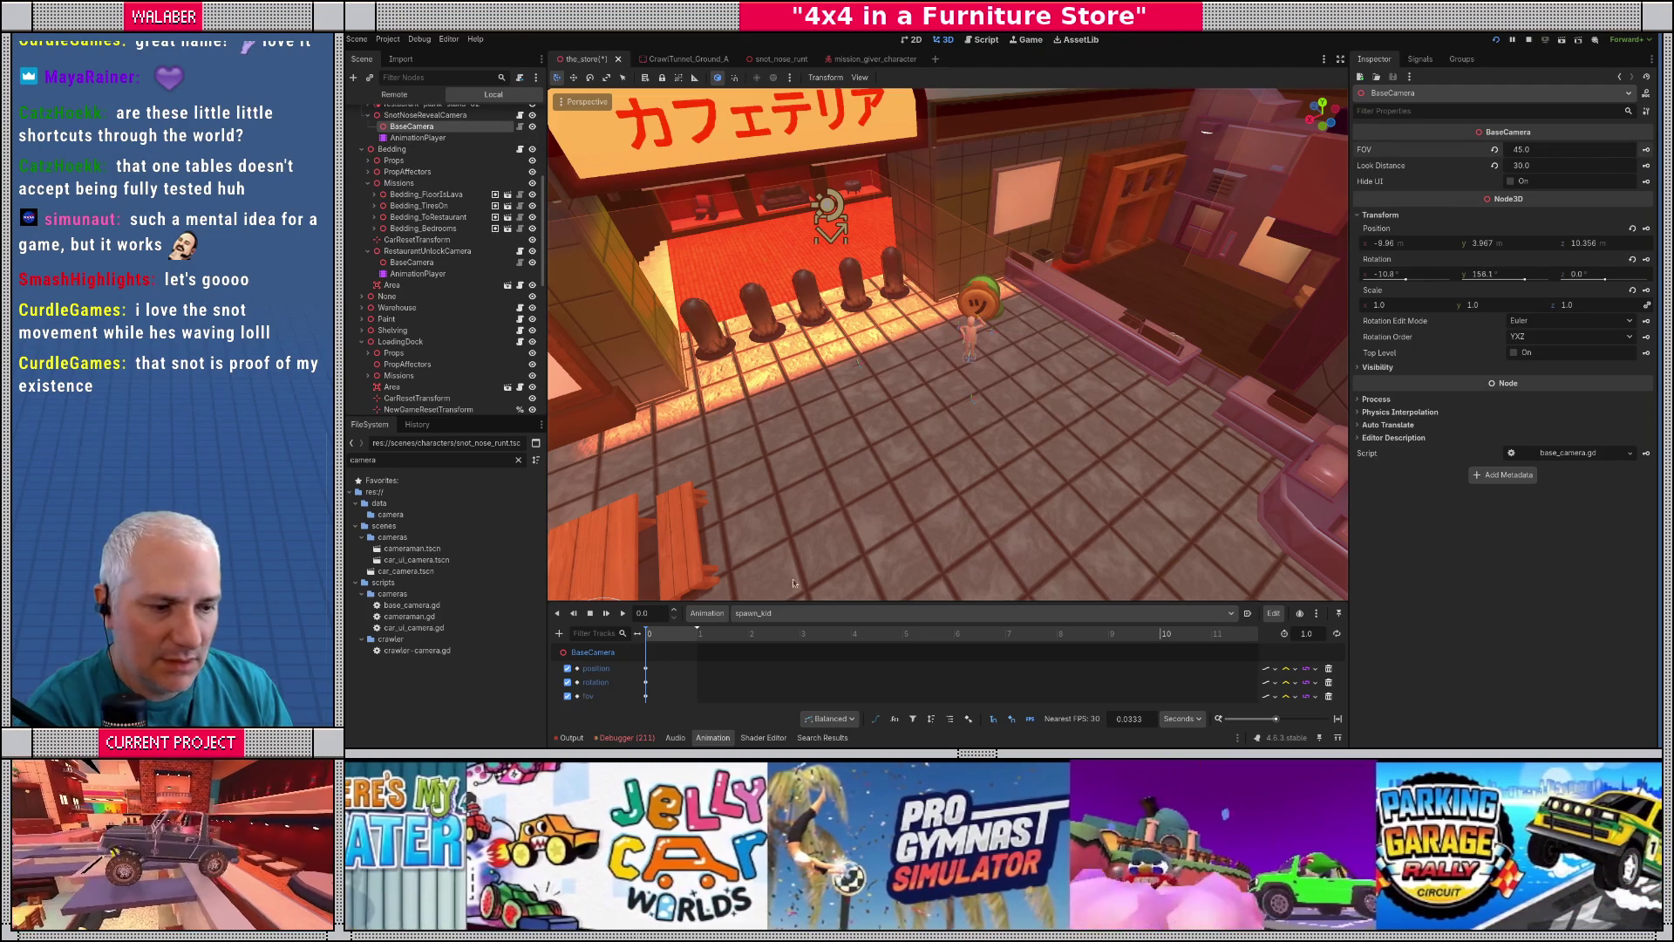
{"action": "left_click_drag", "start_coordinate": [888, 602], "coordinate": [915, 442]}
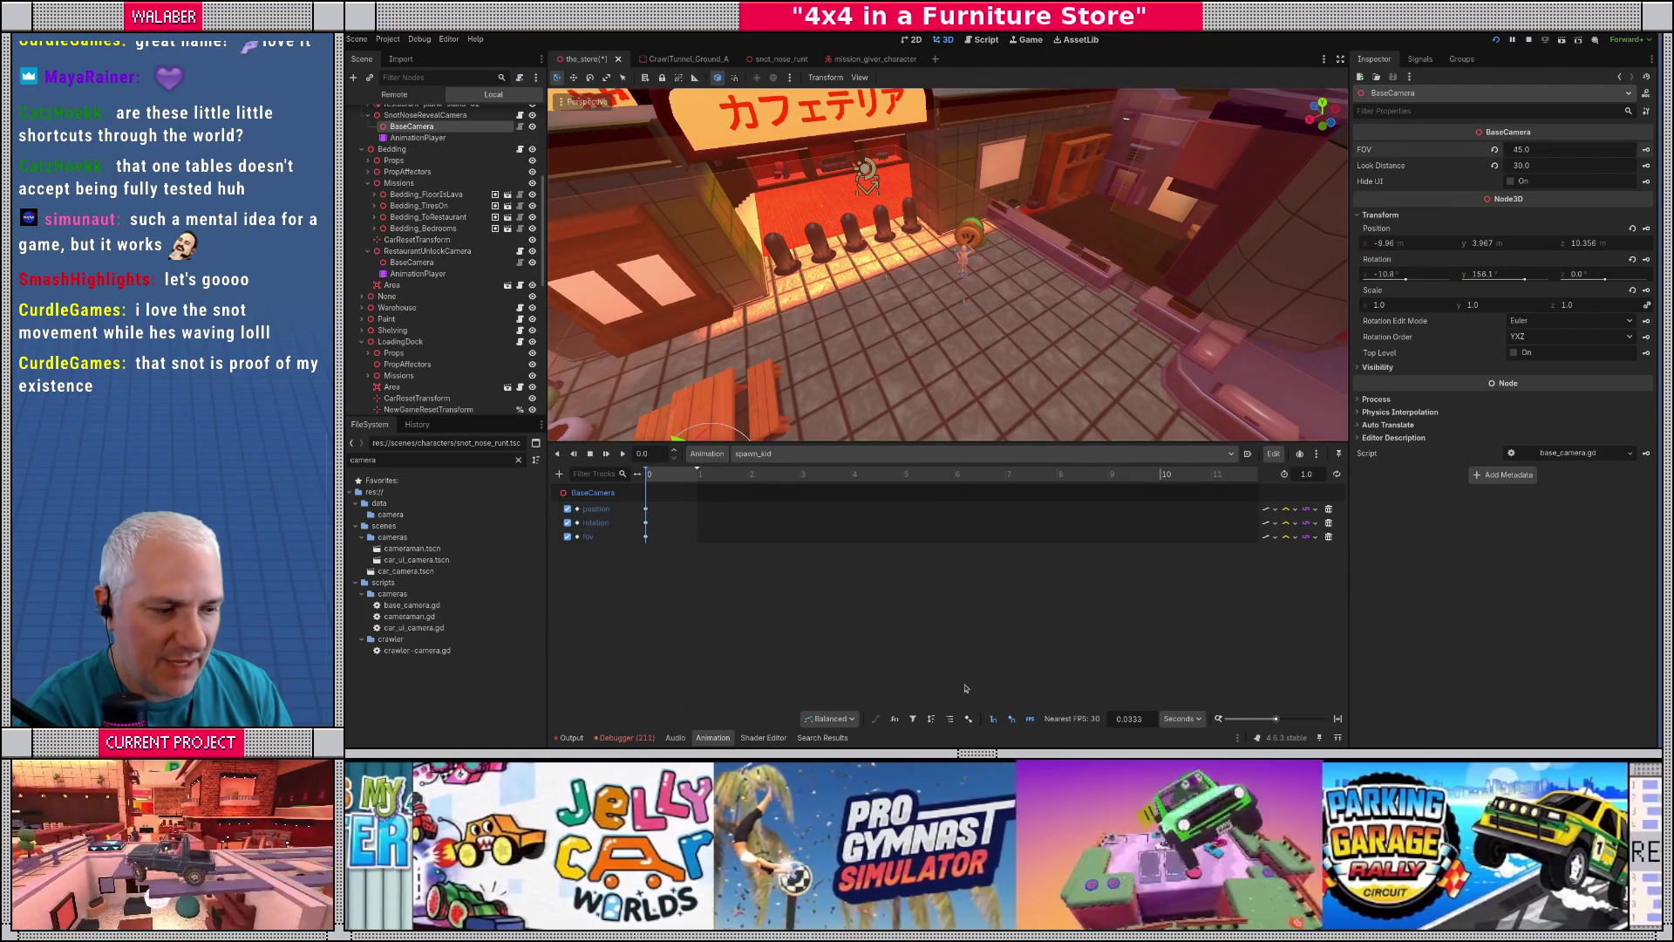
{"action": "left_click", "coordinate": [1174, 740]}
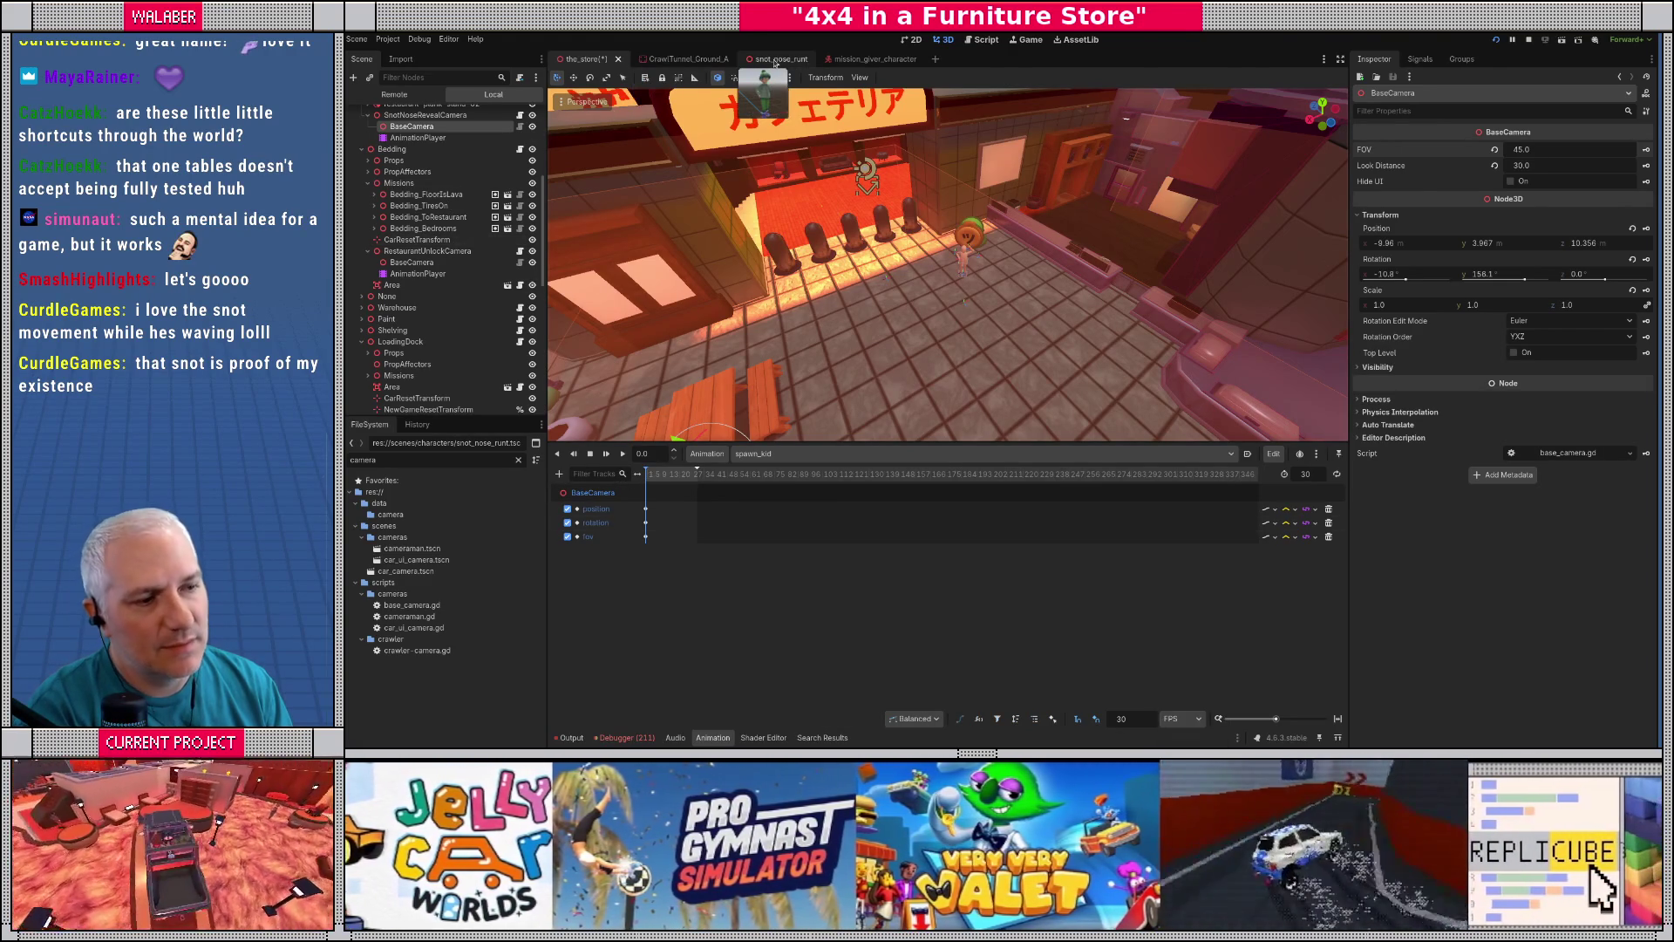
- Preview the runt's PopOutOfCrawlTunnelGroundA animation, then list track types for the reveal camera's AnimationPlayer
{"action": "left_click", "coordinate": [774, 60]}
{"action": "left_click", "coordinate": [766, 453]}
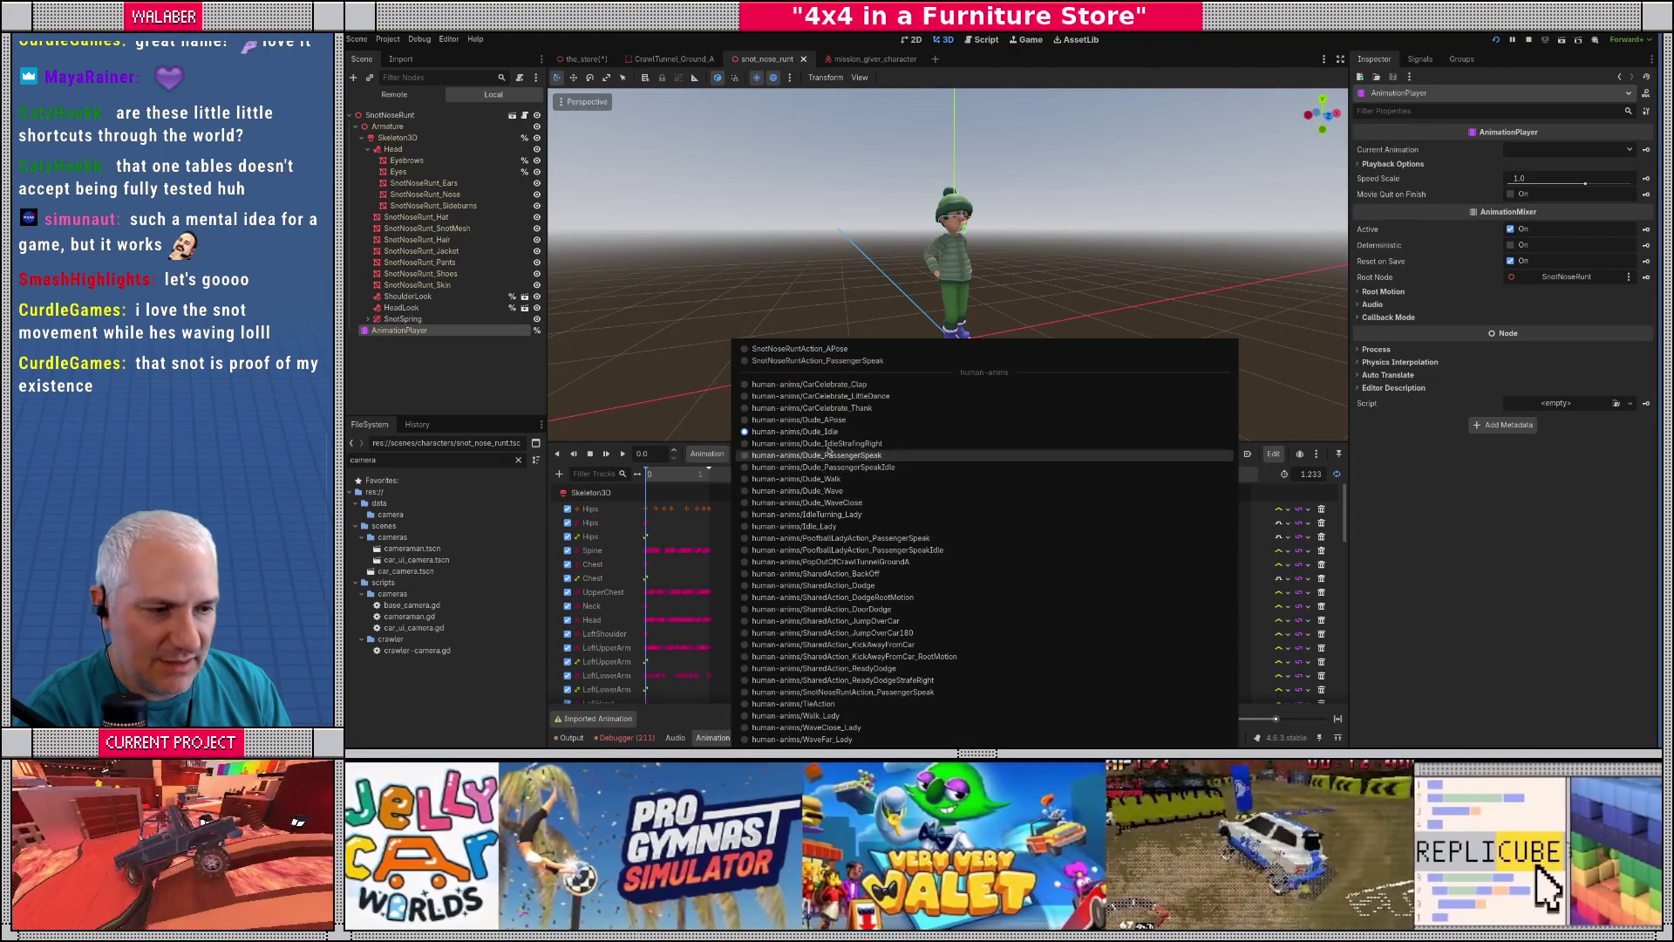
{"action": "left_click", "coordinate": [829, 562]}
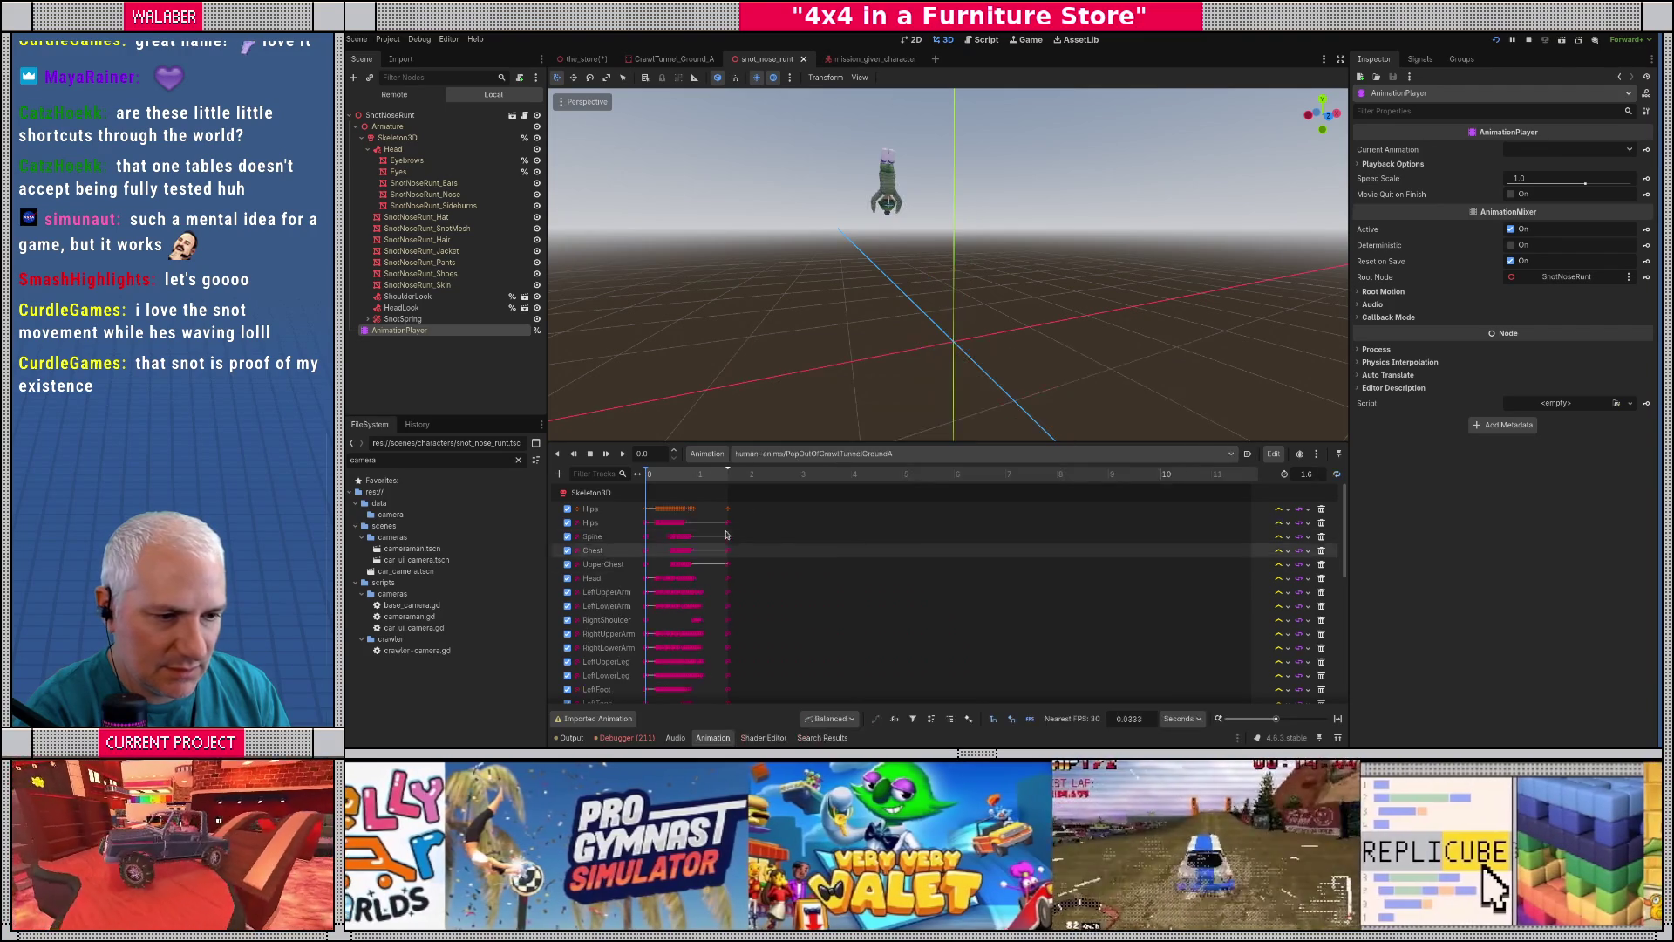
{"action": "left_click", "coordinate": [622, 452]}
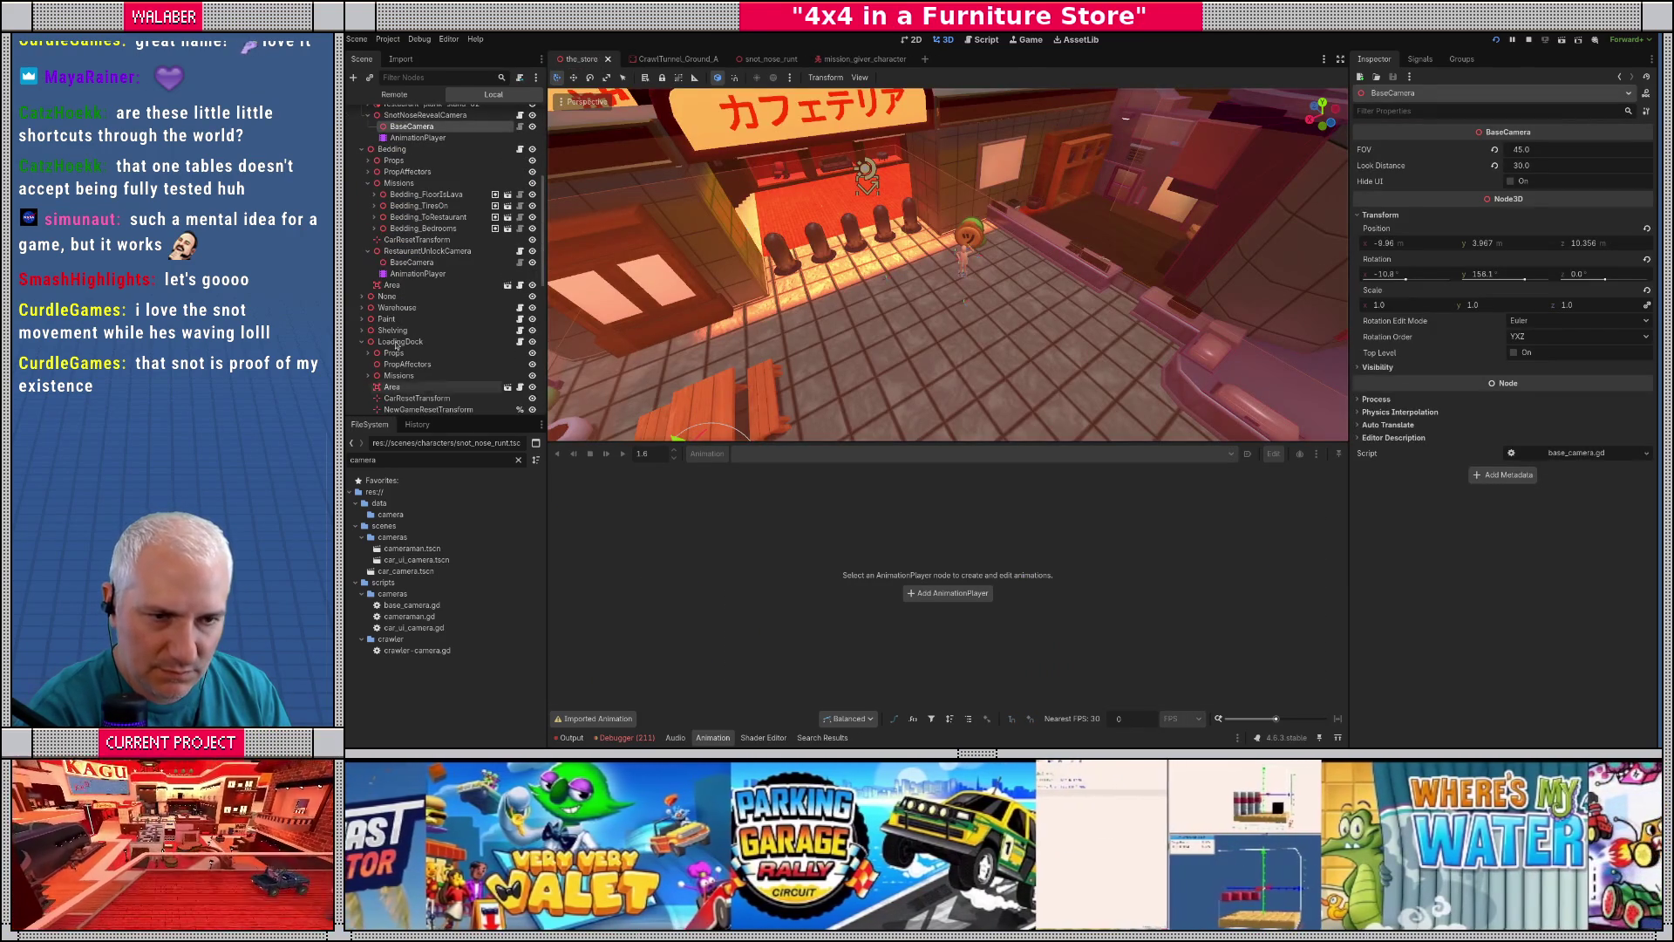
{"action": "left_click", "coordinate": [418, 138]}
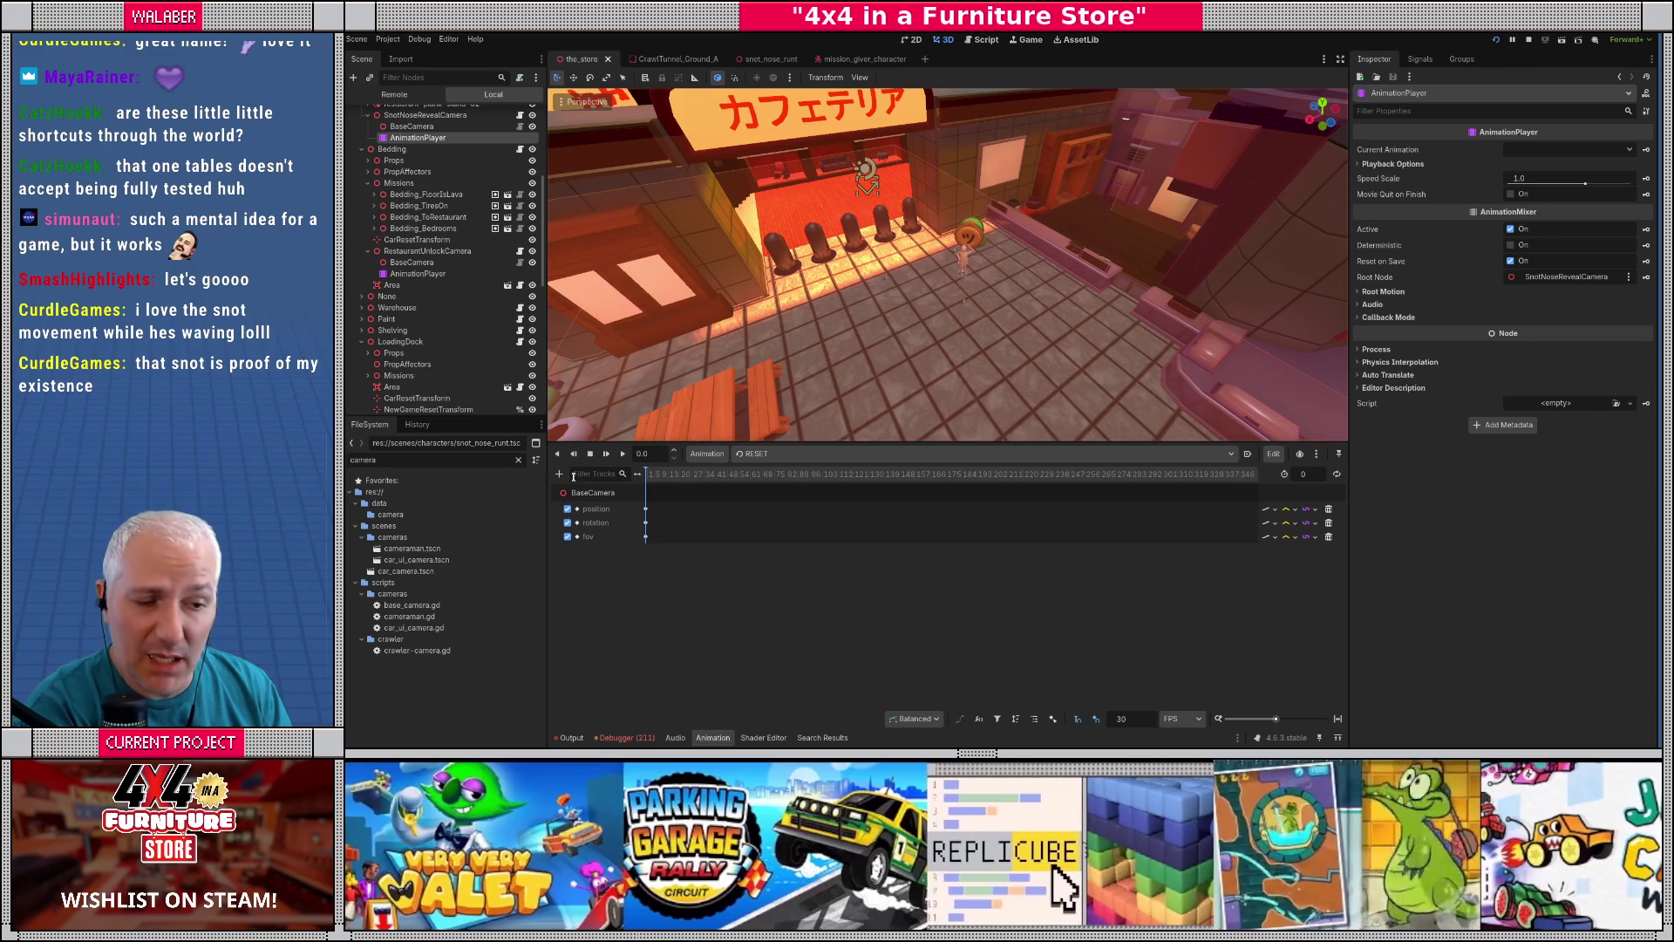
{"action": "left_click", "coordinate": [560, 474]}
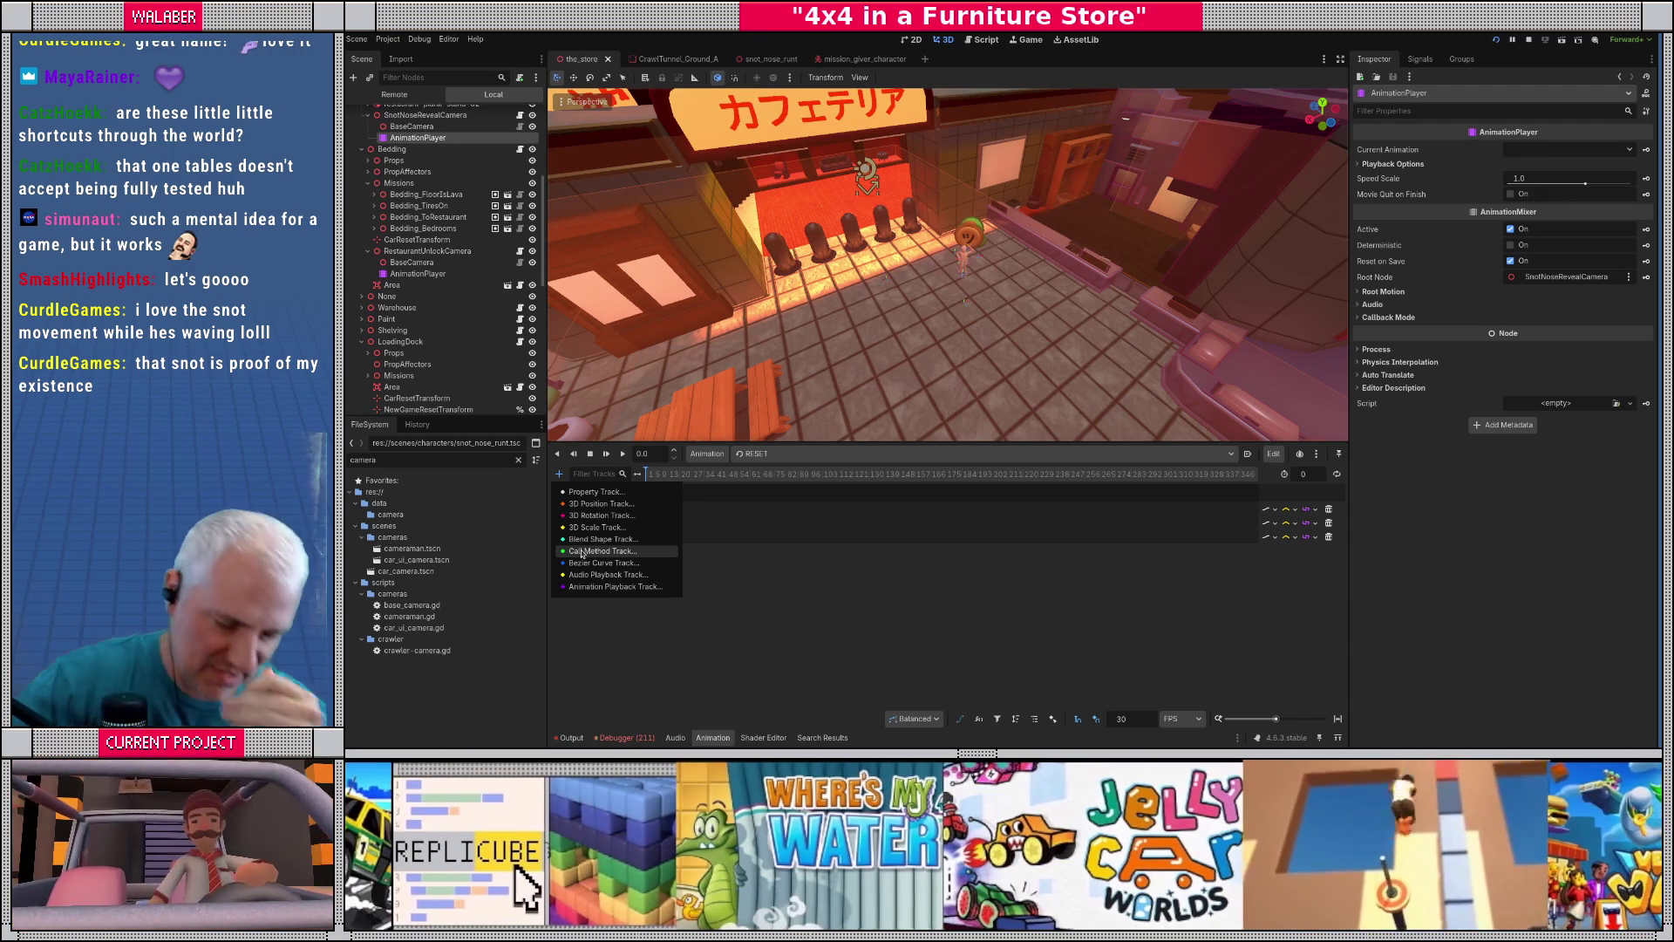
- Close the Add Track list without adding a track and switch to the Script workspace
{"action": "key", "text": "Escape"}
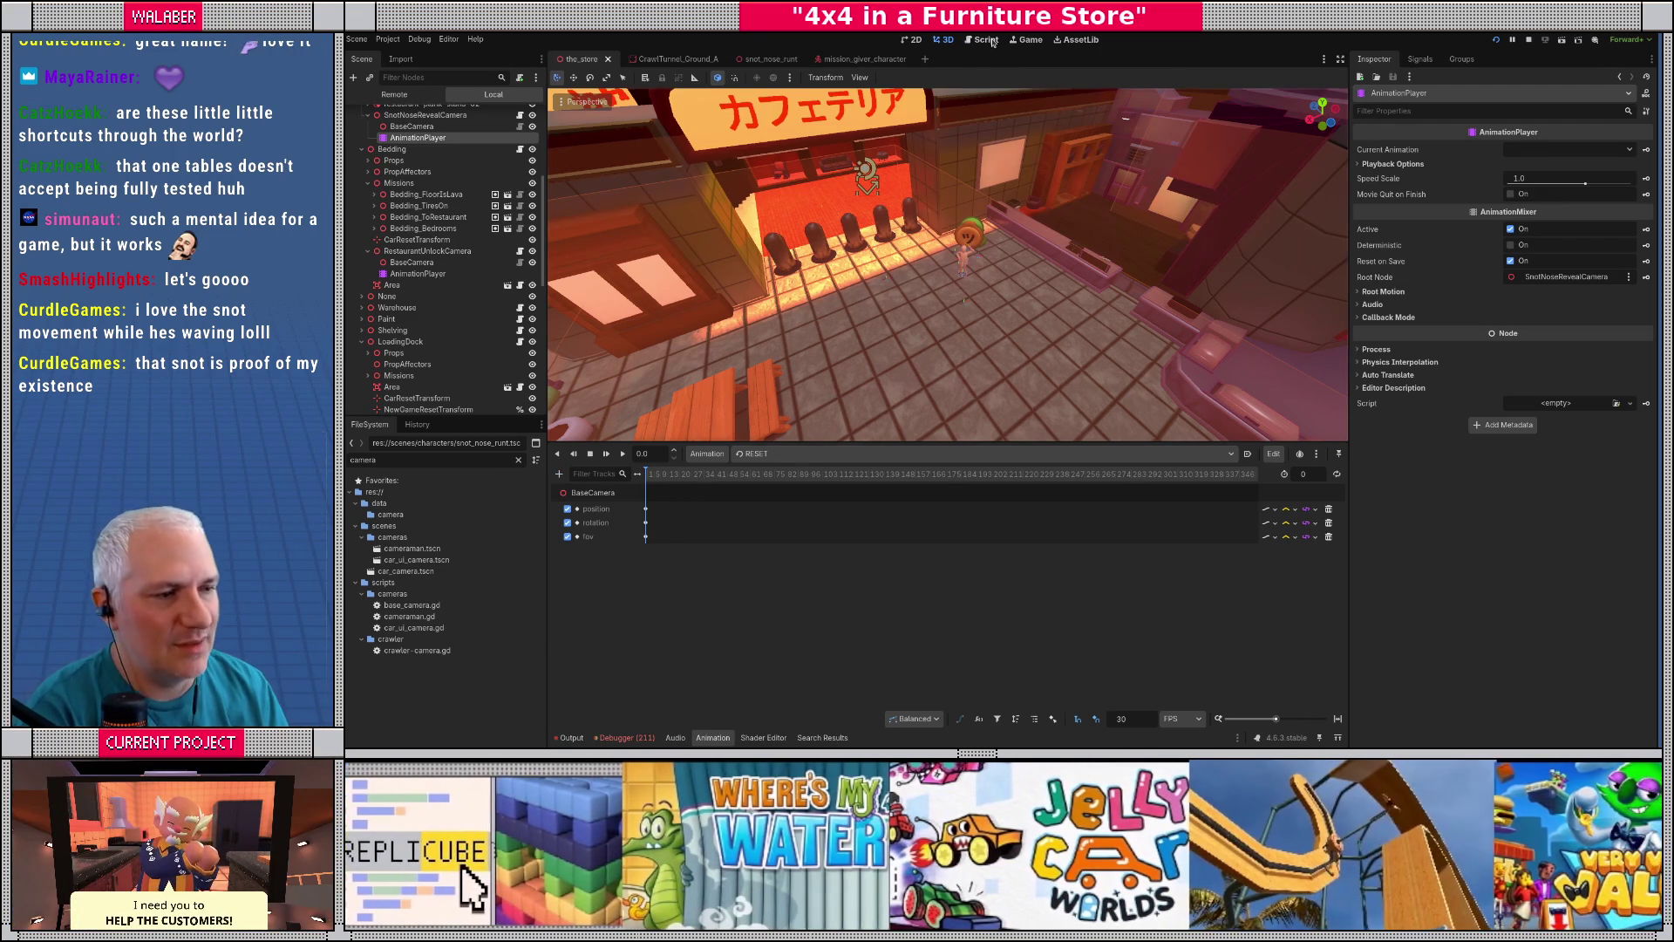
{"action": "left_click", "coordinate": [991, 41]}
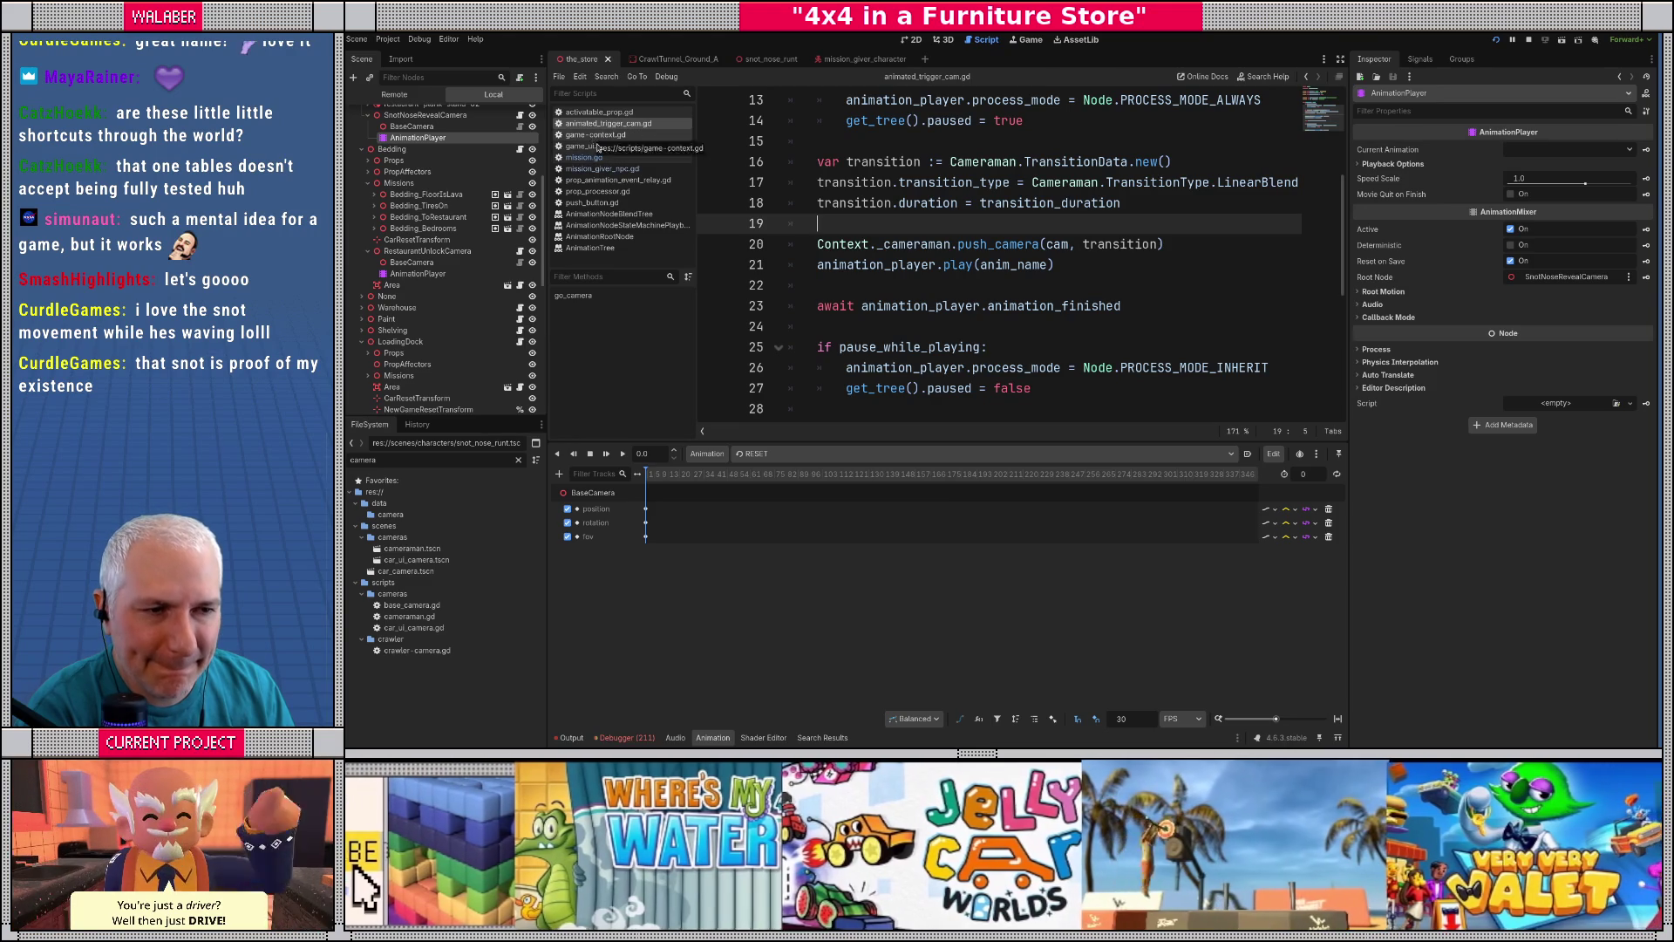
- Open mission.gd in a widened code area and check SnotNoseRevealCamera's settings
{"action": "left_click", "coordinate": [584, 157]}
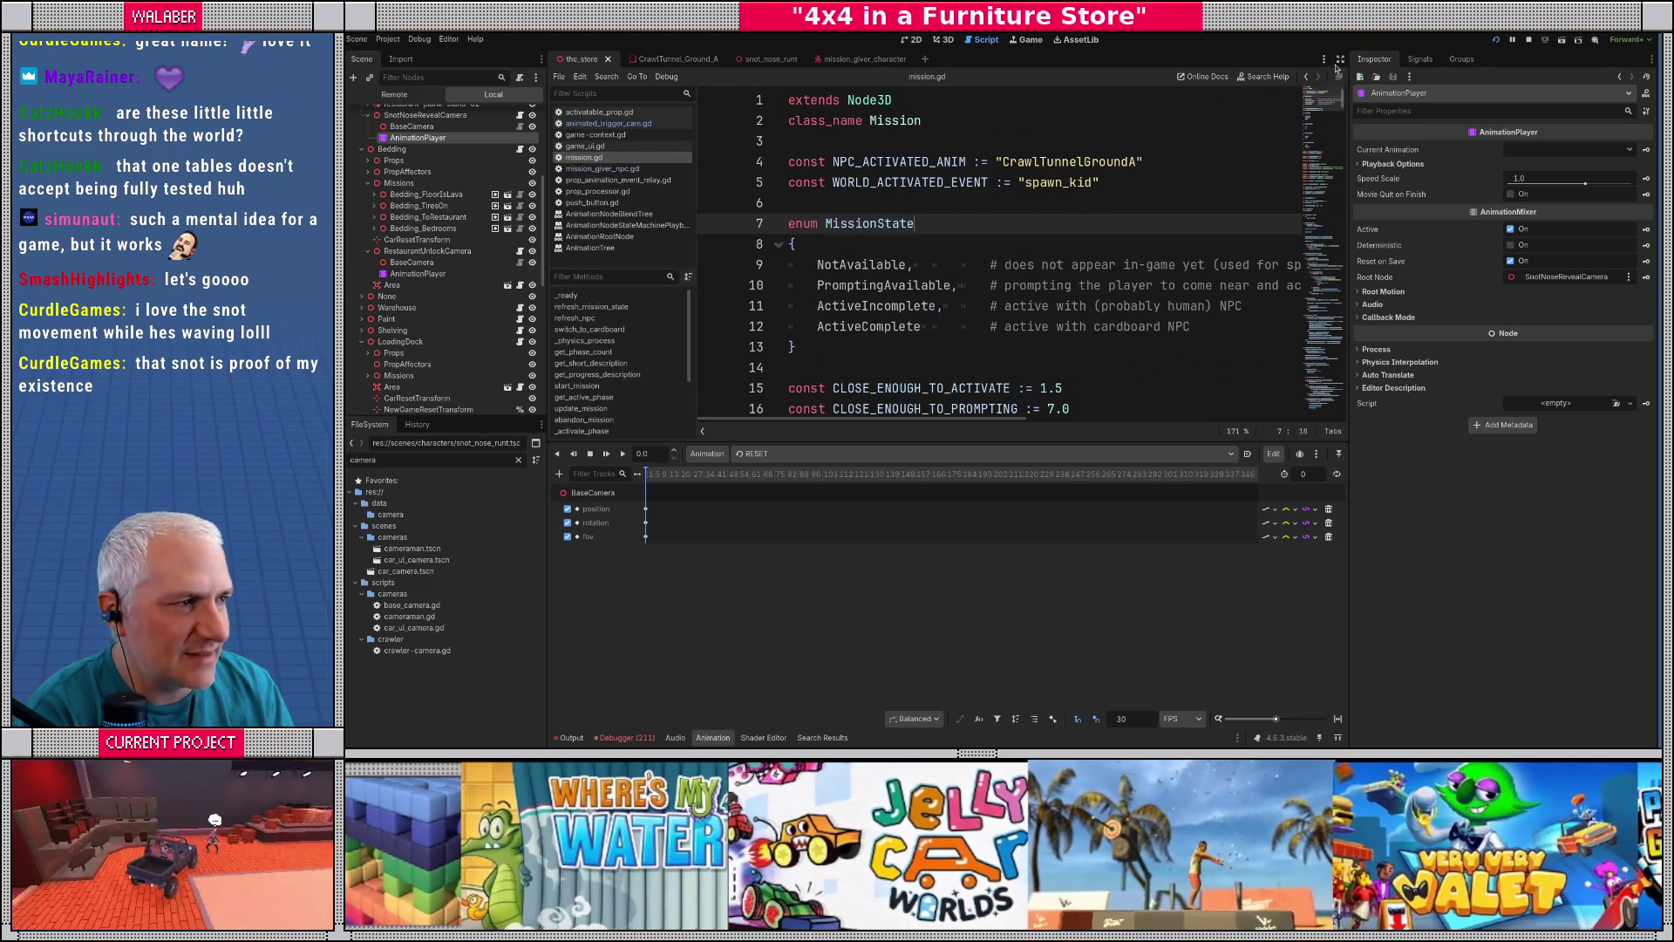
{"action": "left_click", "coordinate": [1341, 59]}
{"action": "scroll", "coordinate": [986, 349], "scroll_direction": "down", "scroll_amount": 6}
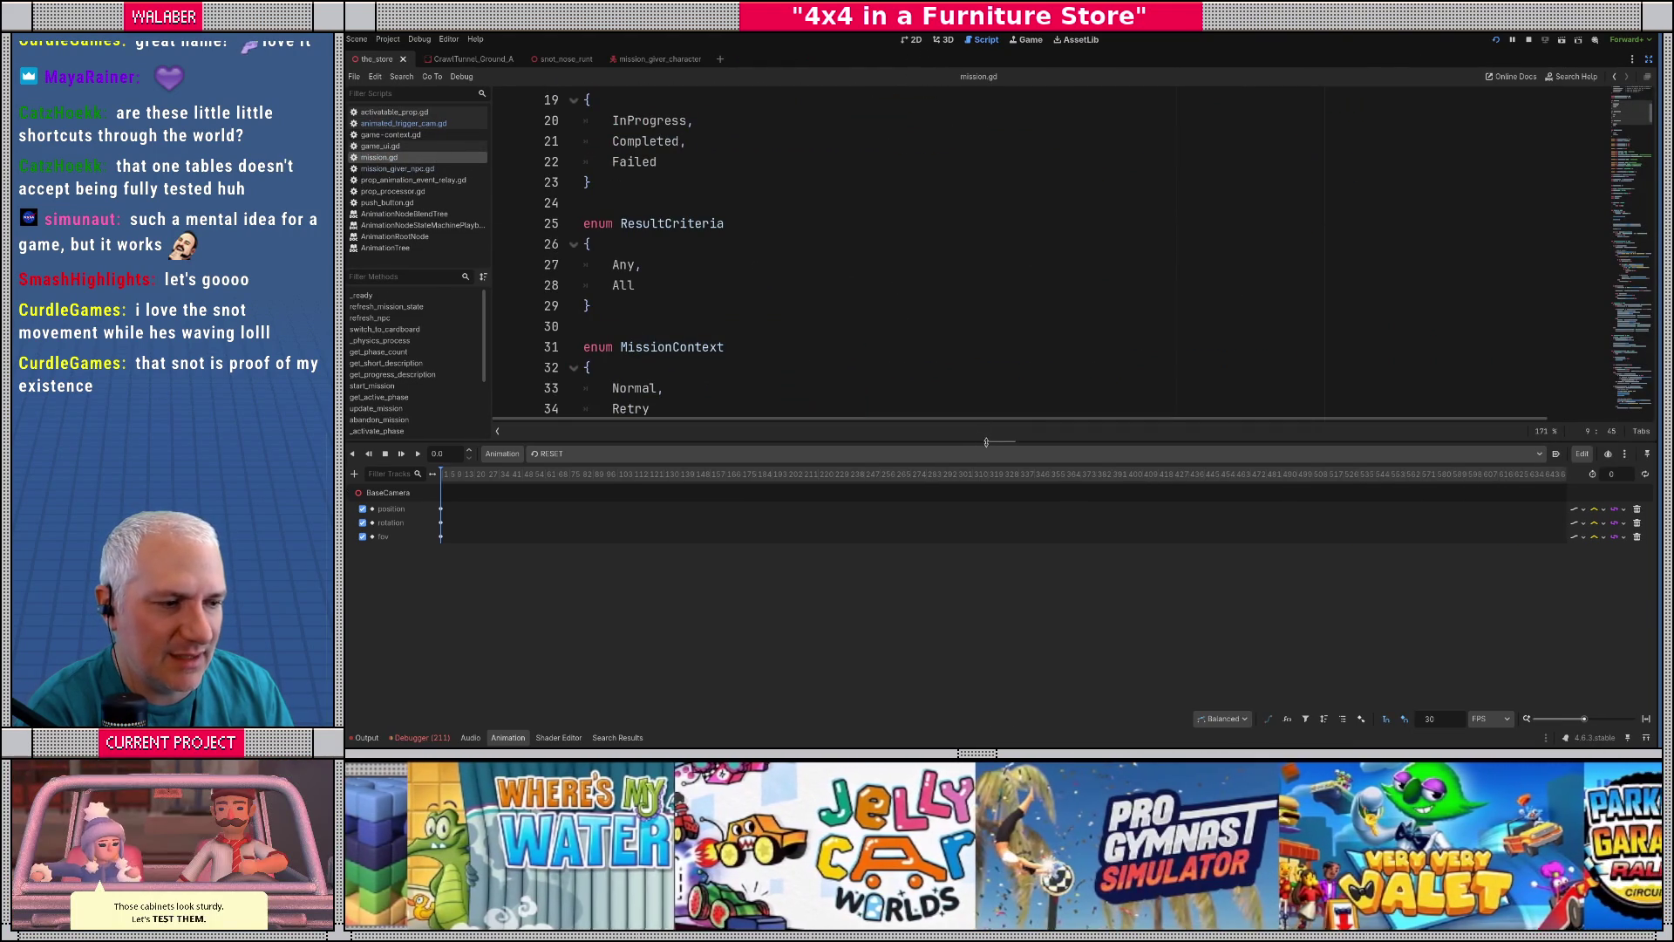
{"action": "left_click_drag", "start_coordinate": [986, 442], "coordinate": [986, 600]}
{"action": "scroll", "coordinate": [843, 328], "scroll_direction": "down", "scroll_amount": 15}
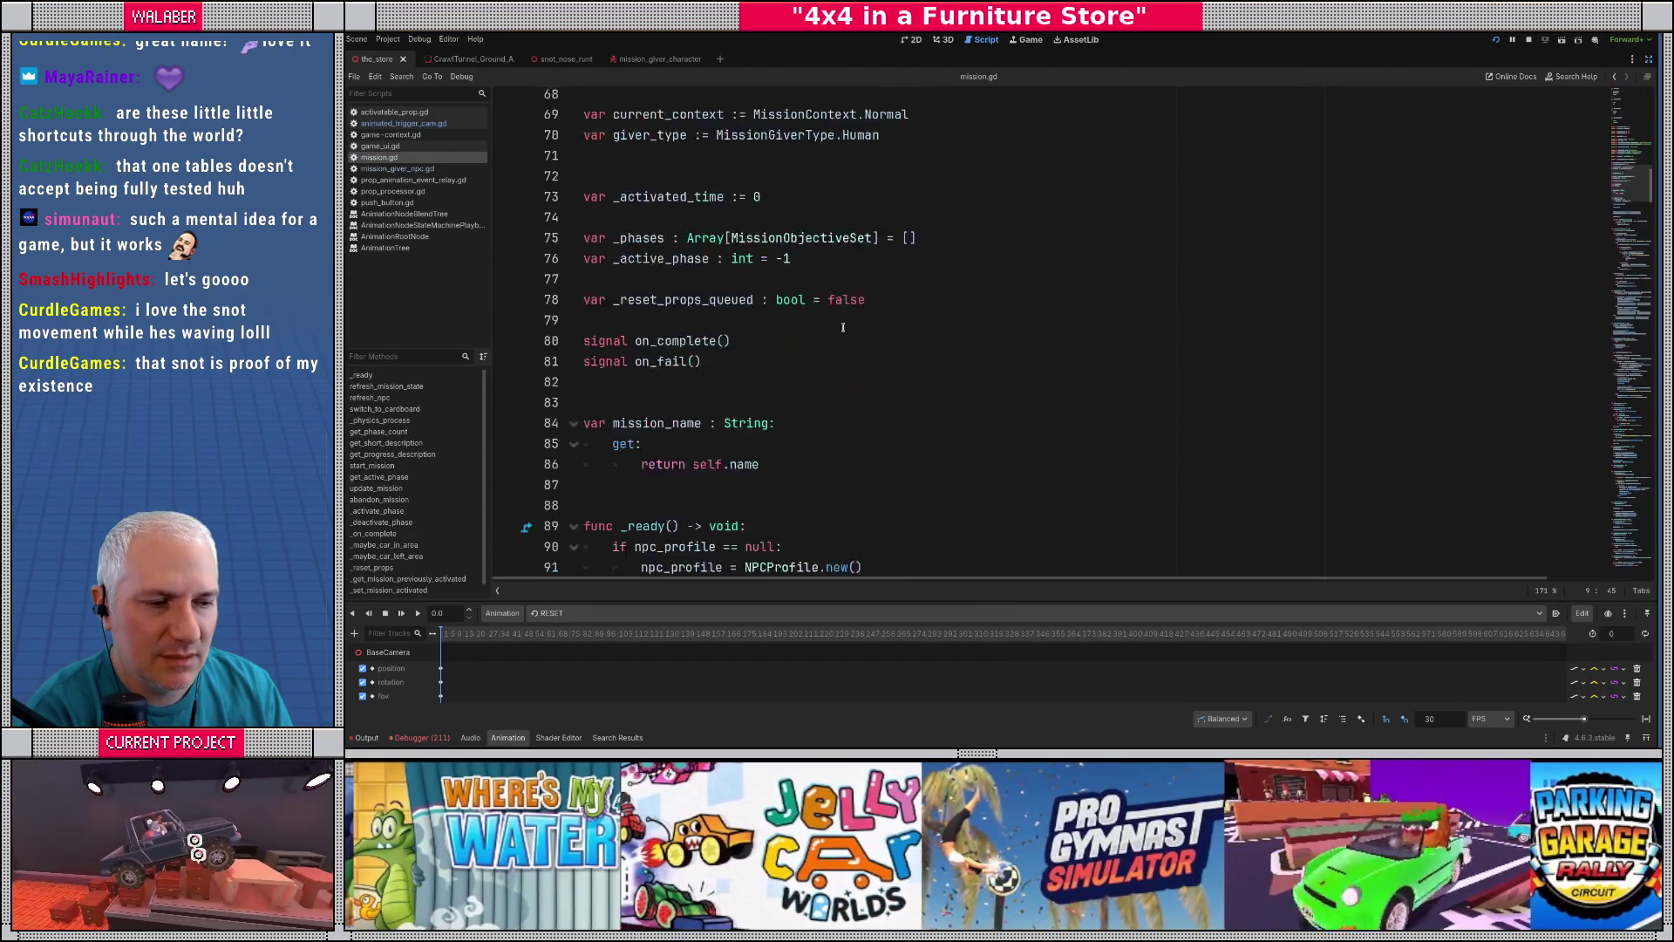
{"action": "scroll", "coordinate": [843, 328], "scroll_direction": "down", "scroll_amount": 9}
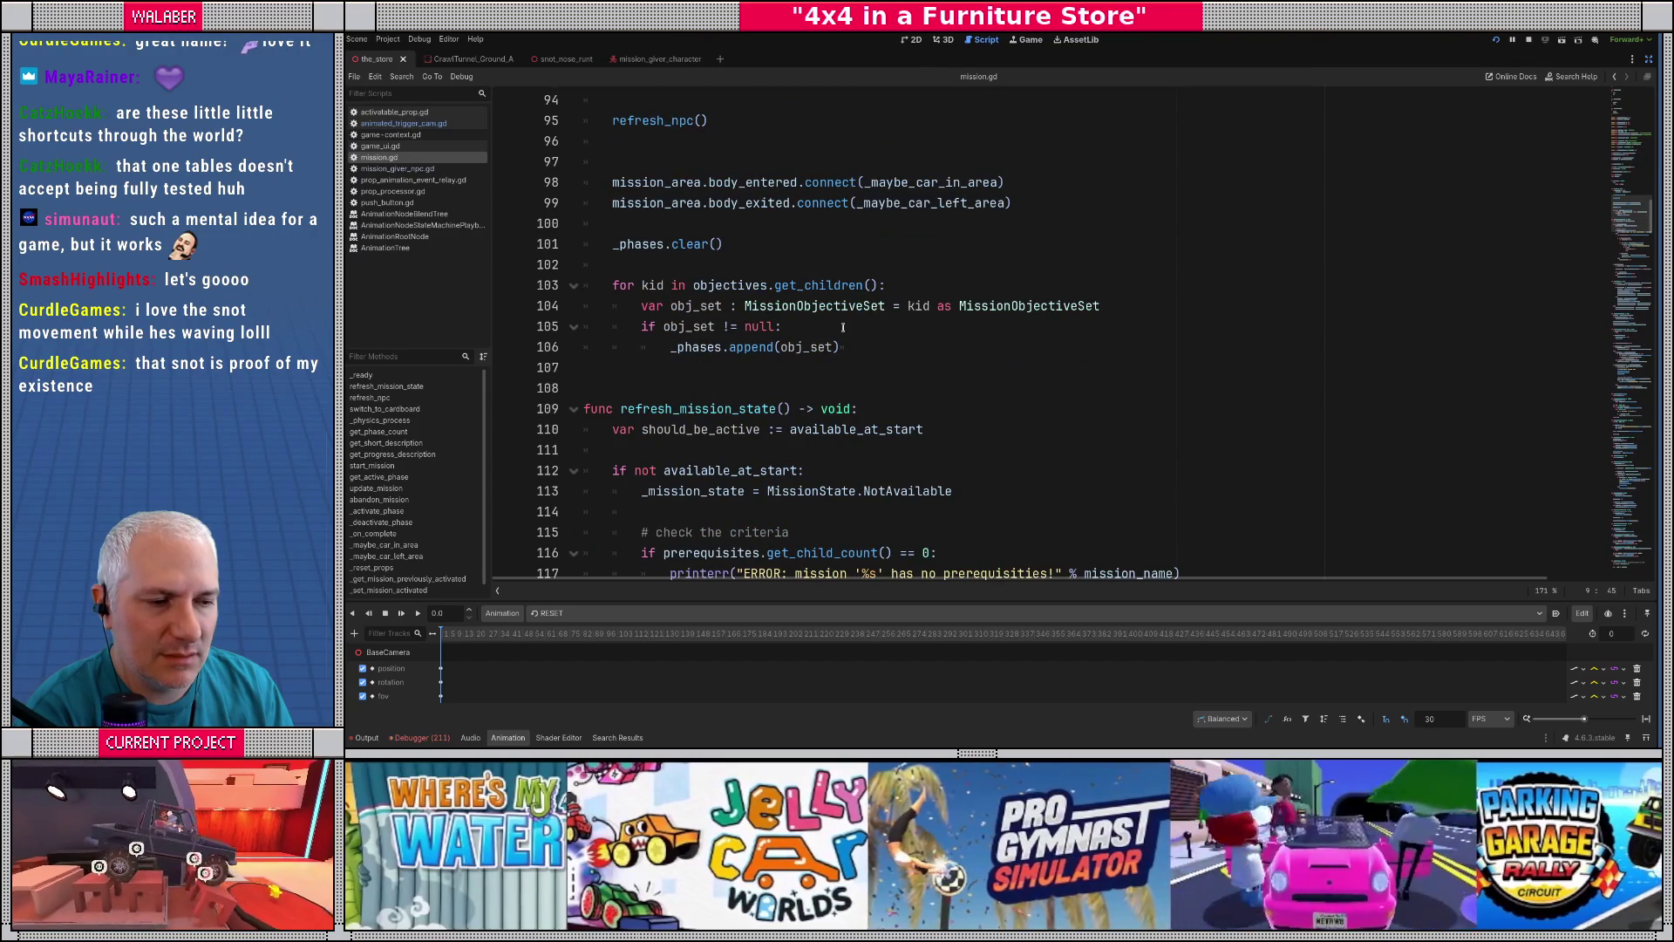
{"action": "scroll", "coordinate": [843, 328], "scroll_direction": "down", "scroll_amount": 1}
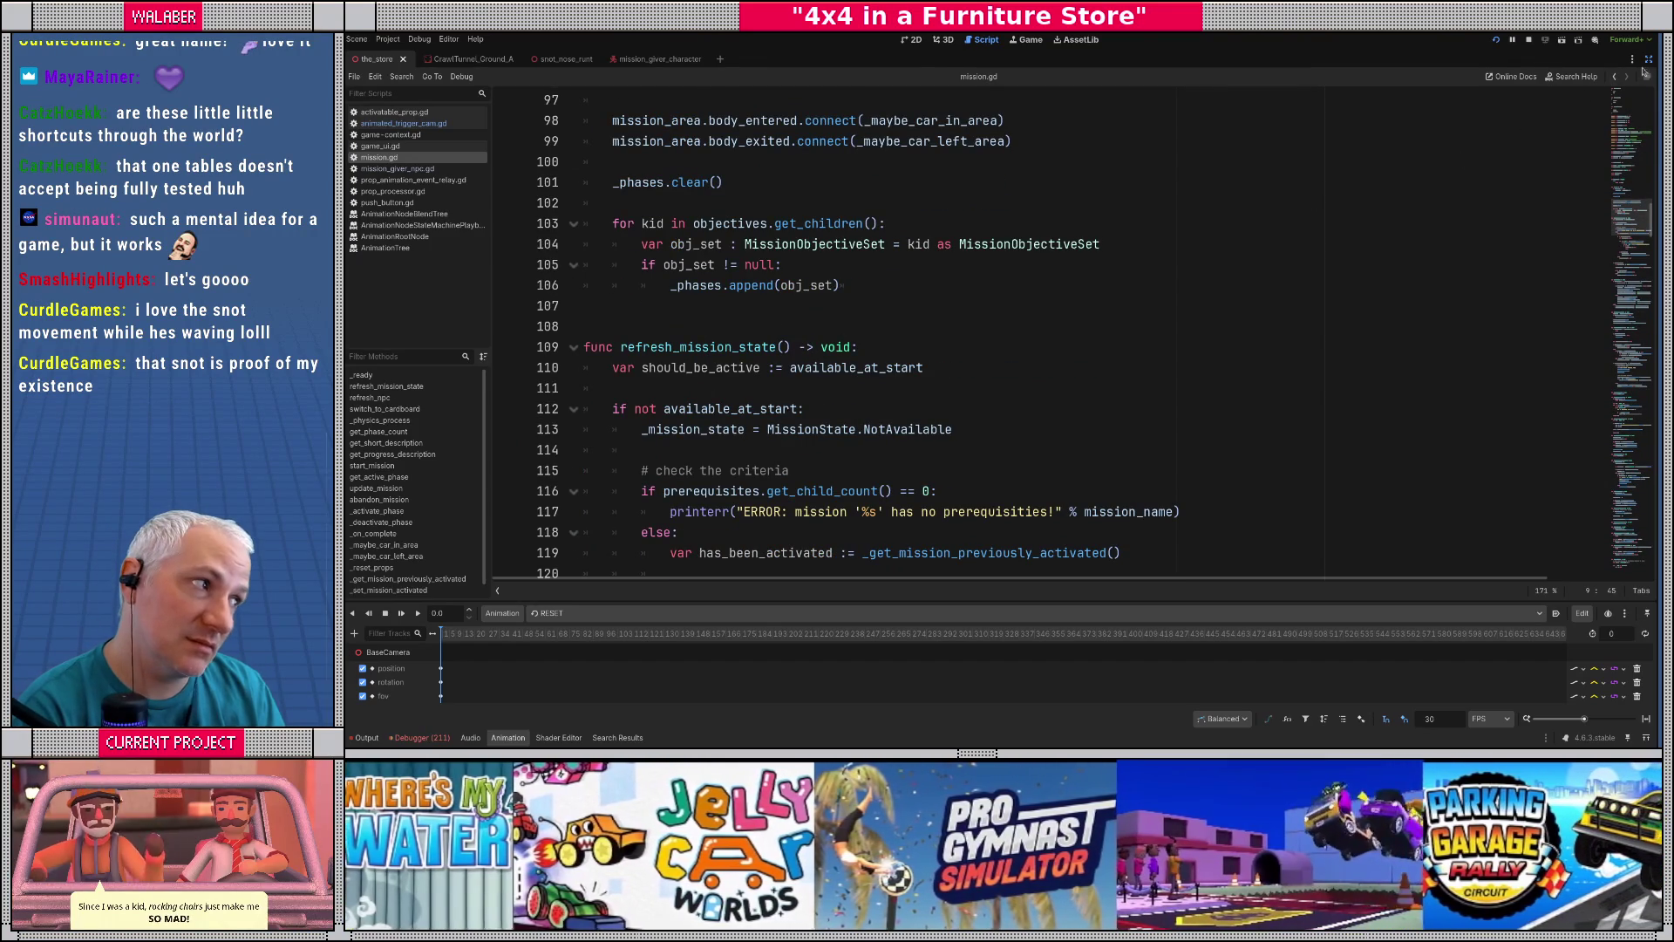
{"action": "left_click", "coordinate": [1649, 59]}
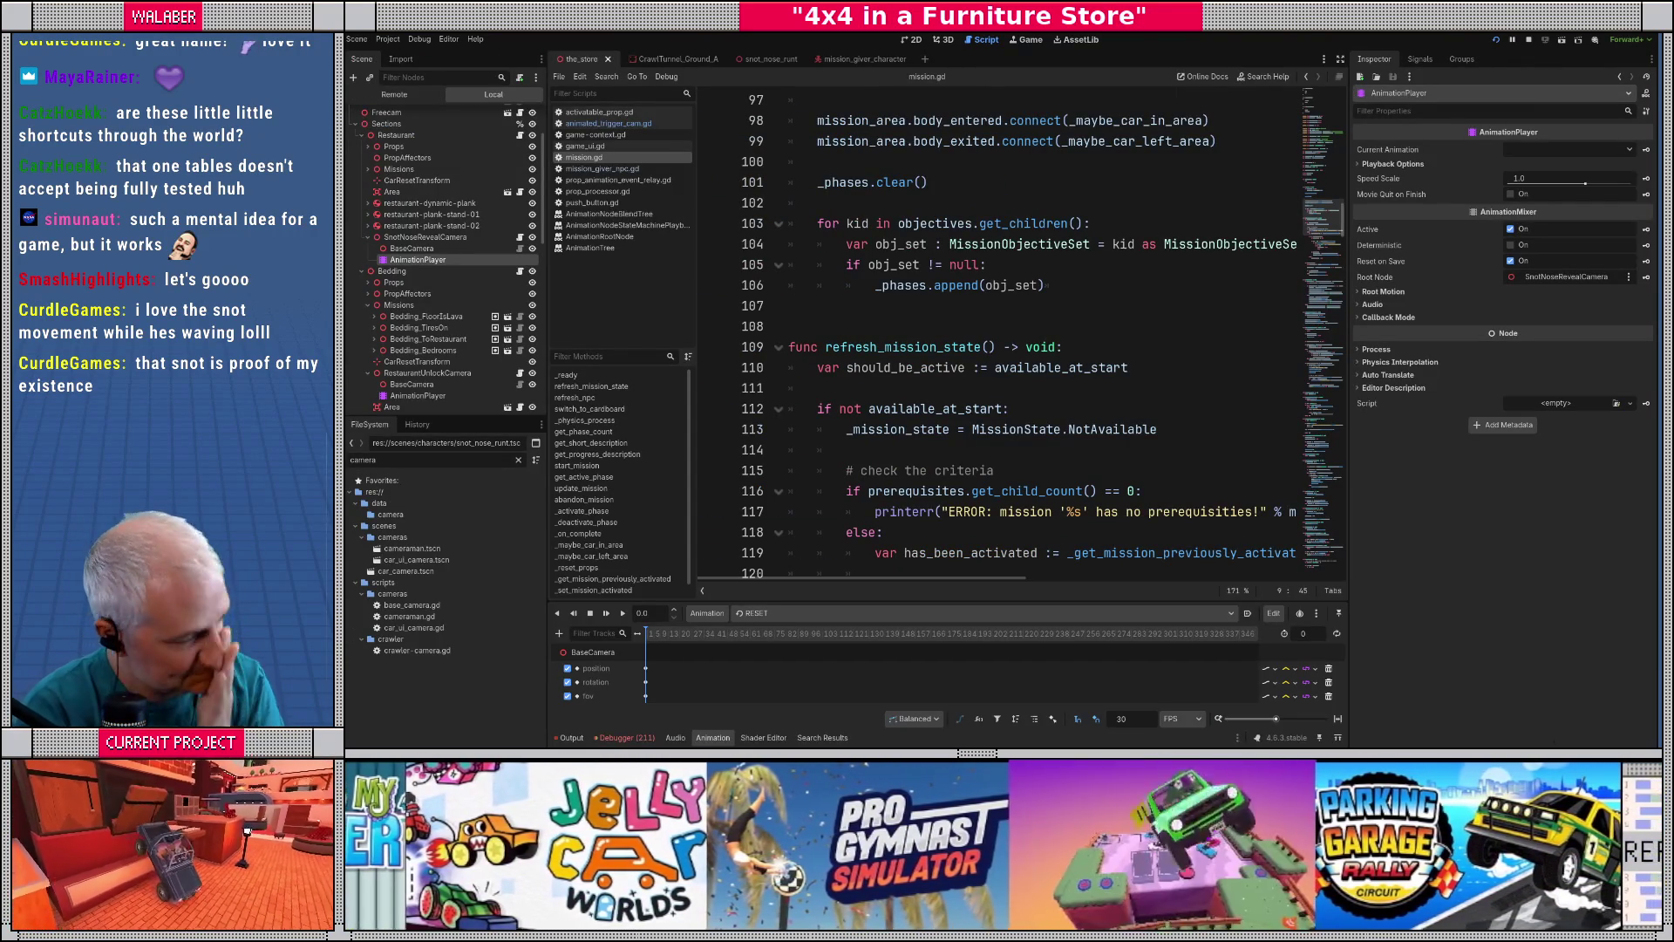
{"action": "left_click", "coordinate": [452, 240]}
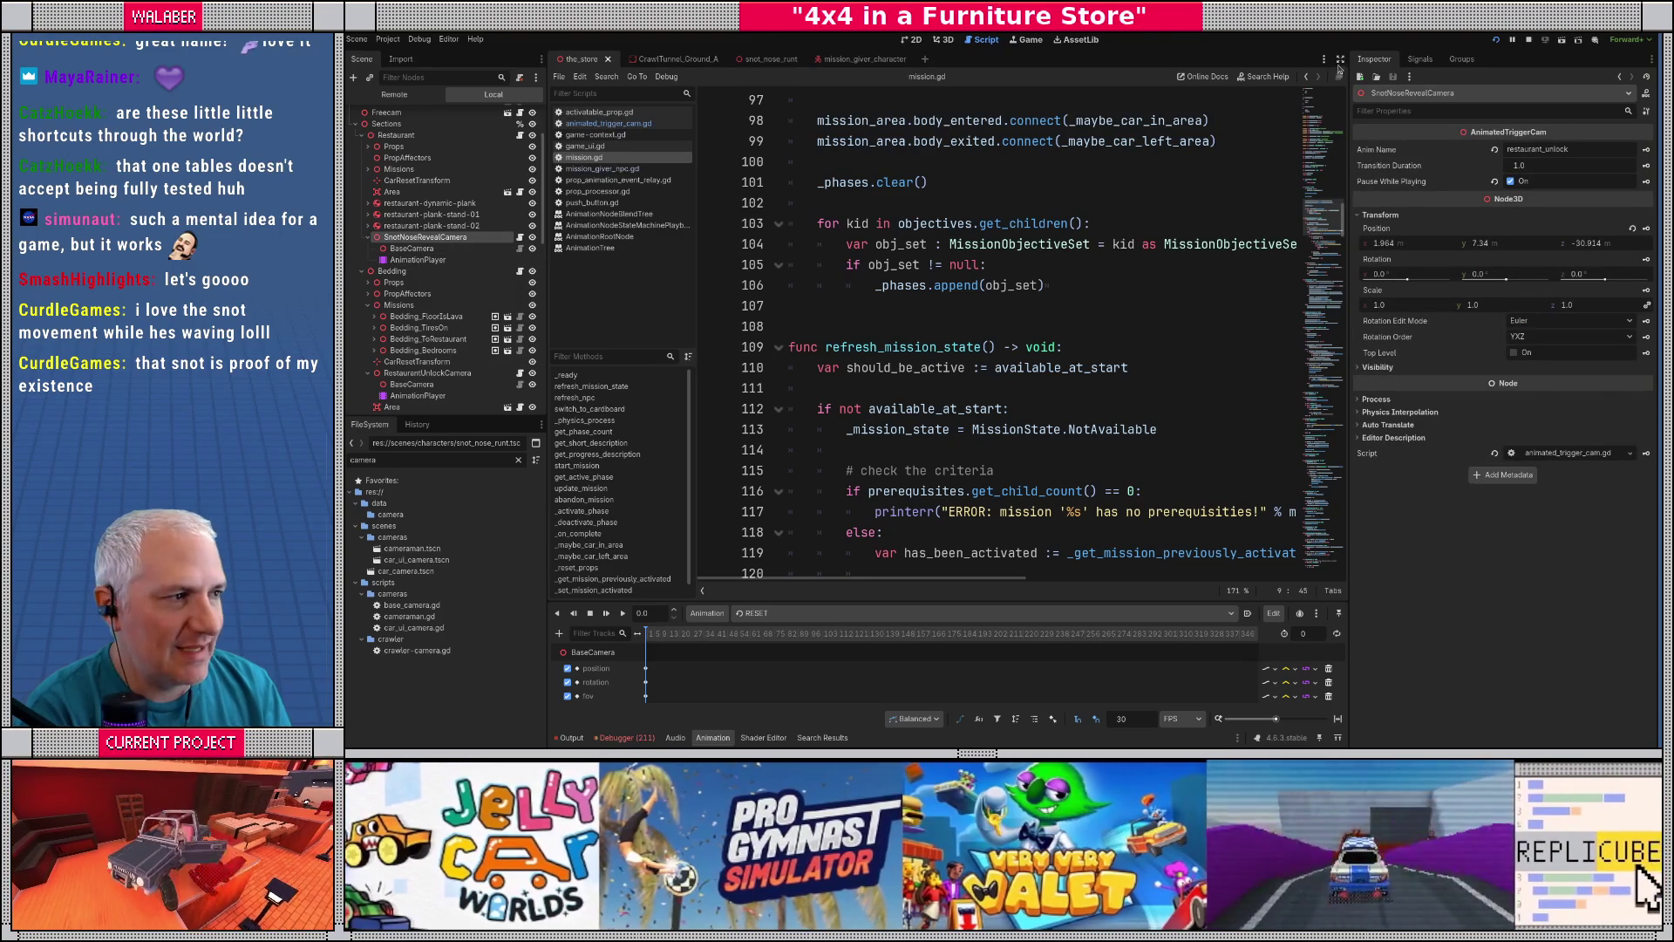
{"action": "key", "text": "ctrl+shift+F11"}
- Search mission.gd for '.s' and 'start', ending inside update_mission at line 267
{"action": "left_click", "coordinate": [959, 244]}
{"action": "key", "text": "ctrl+f"}
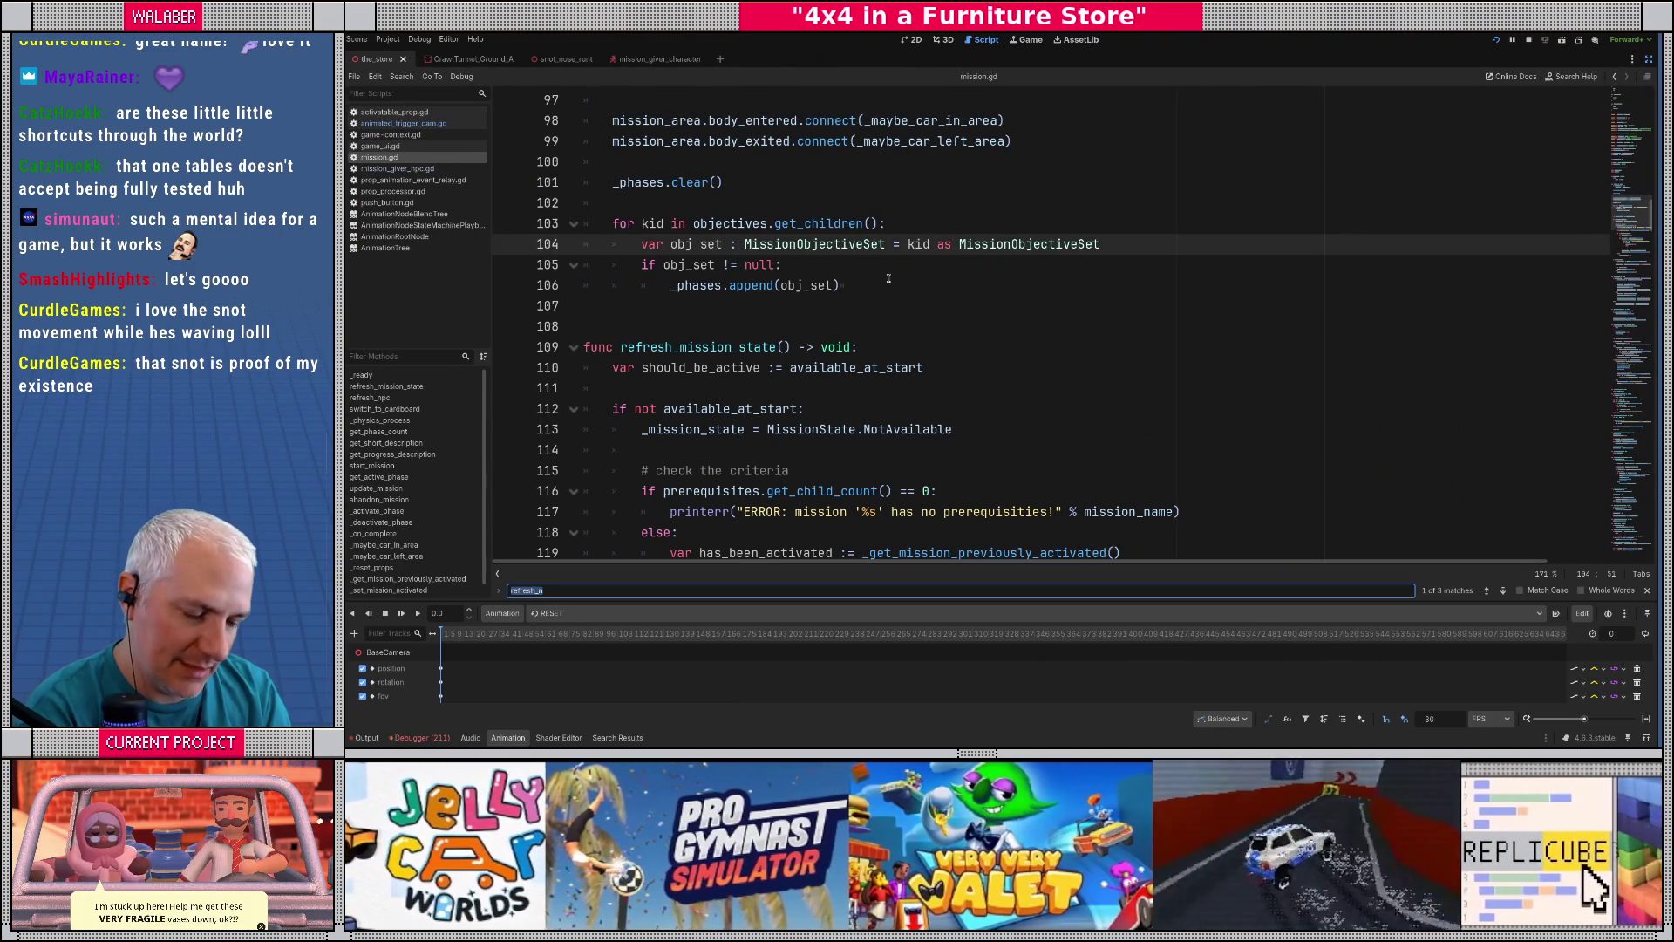
{"action": "type", "text": ".start"}
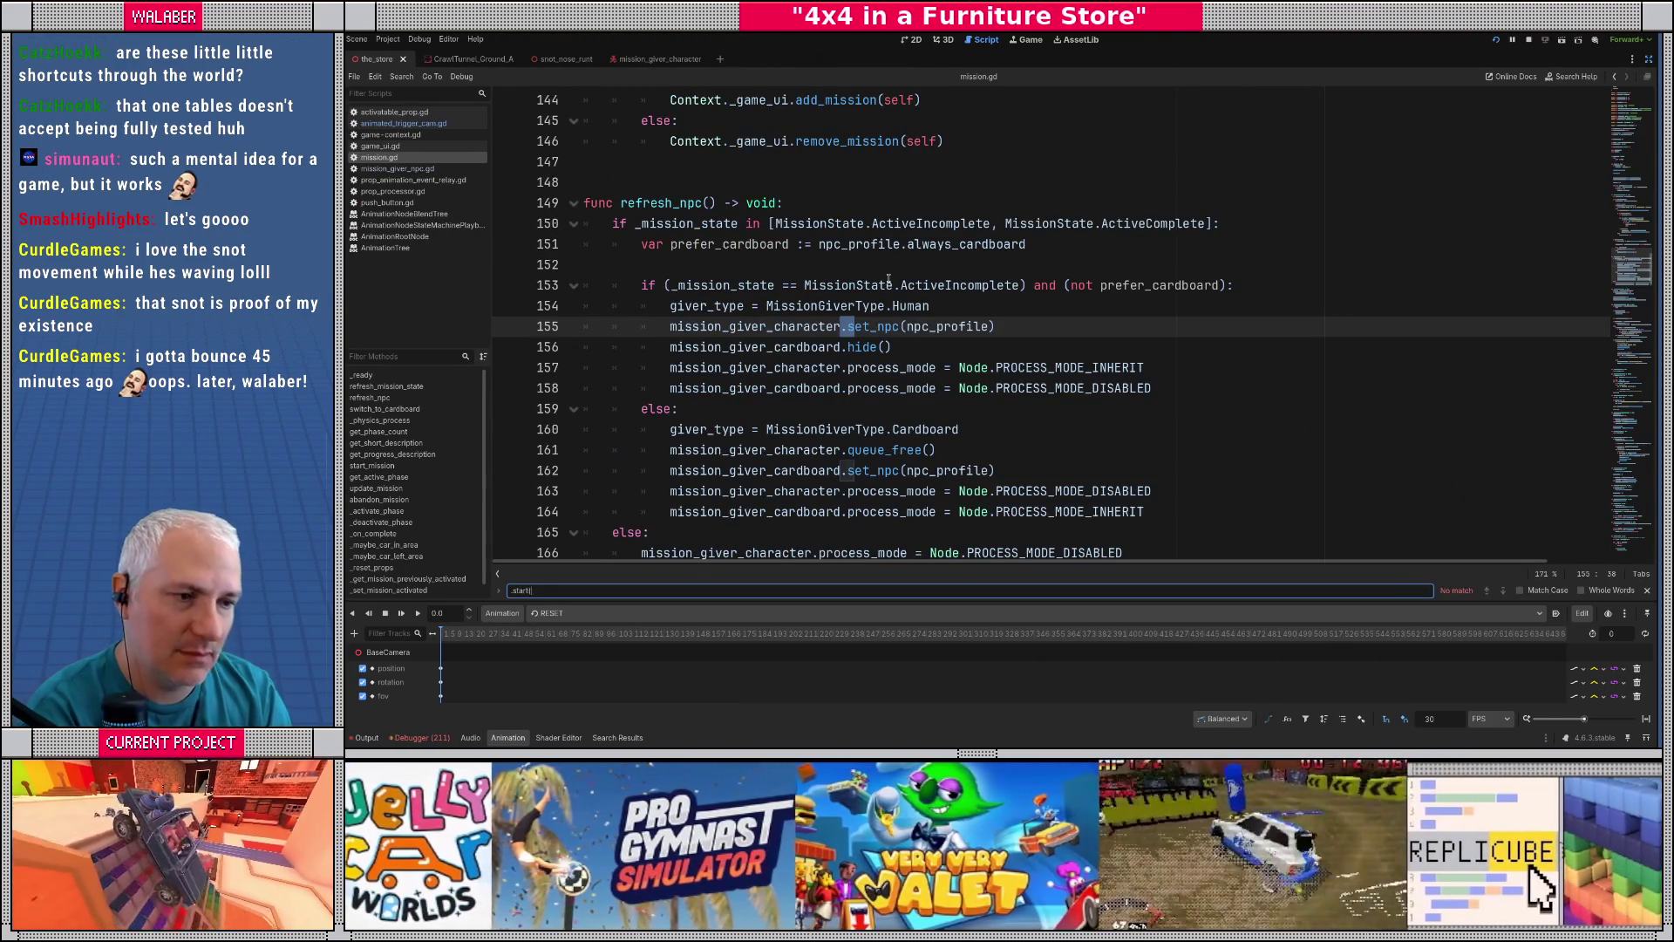
{"action": "key", "text": "Escape"}
{"action": "key", "text": "ctrl+f"}
{"action": "type", "text": "start"}
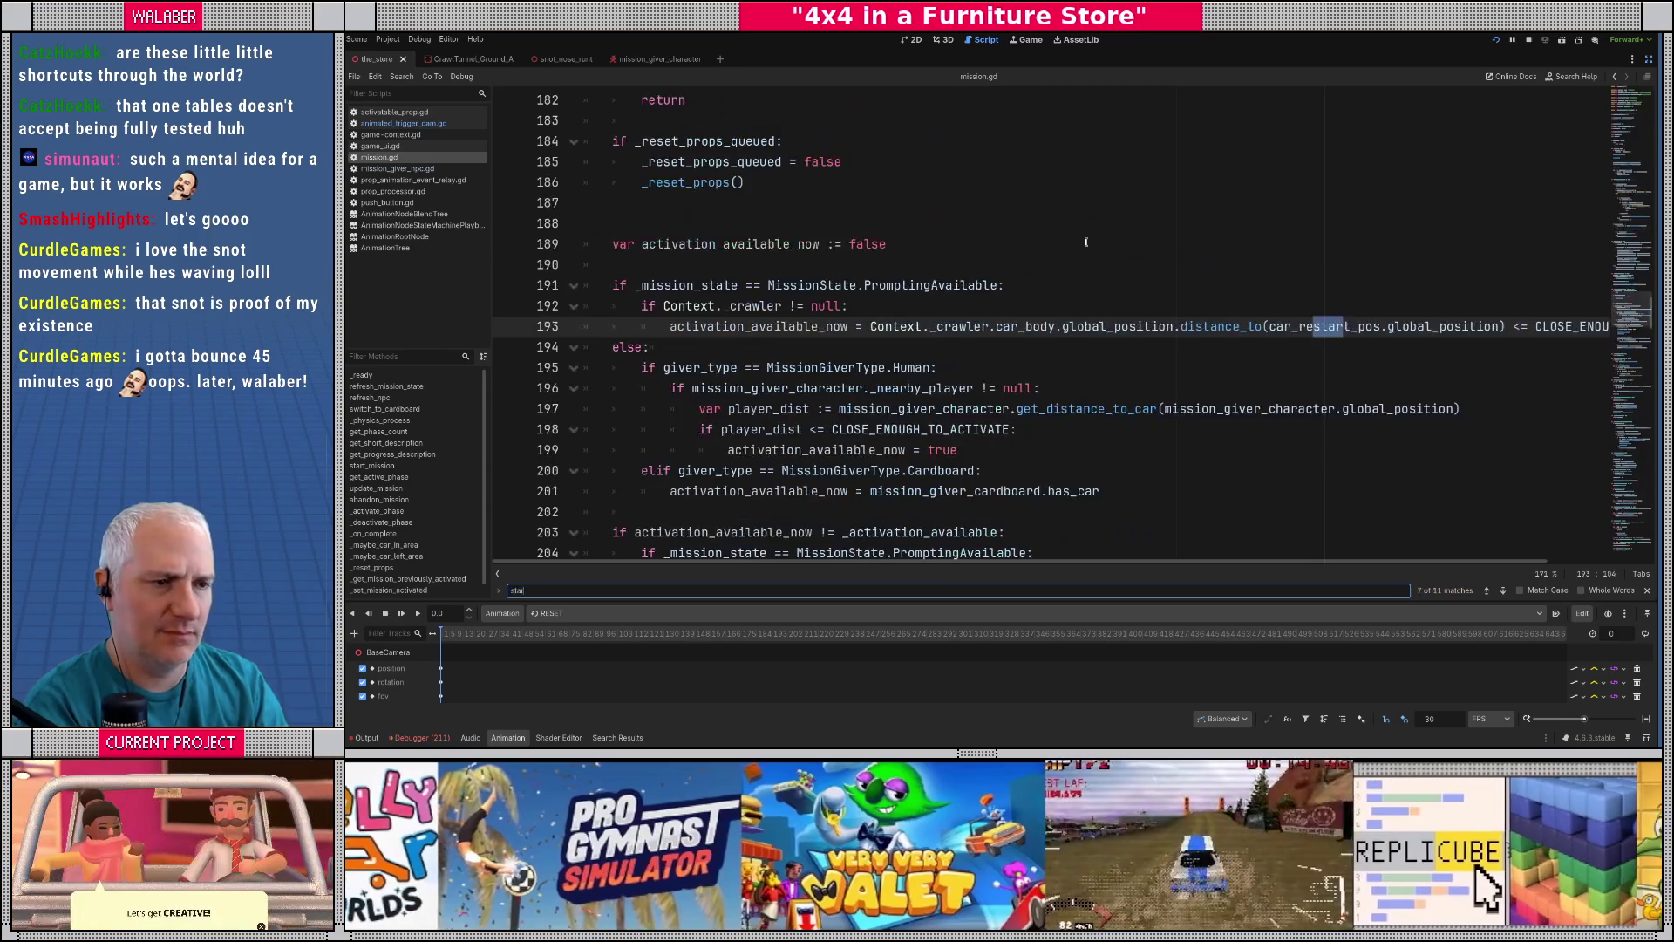
{"action": "key", "text": "Escape"}
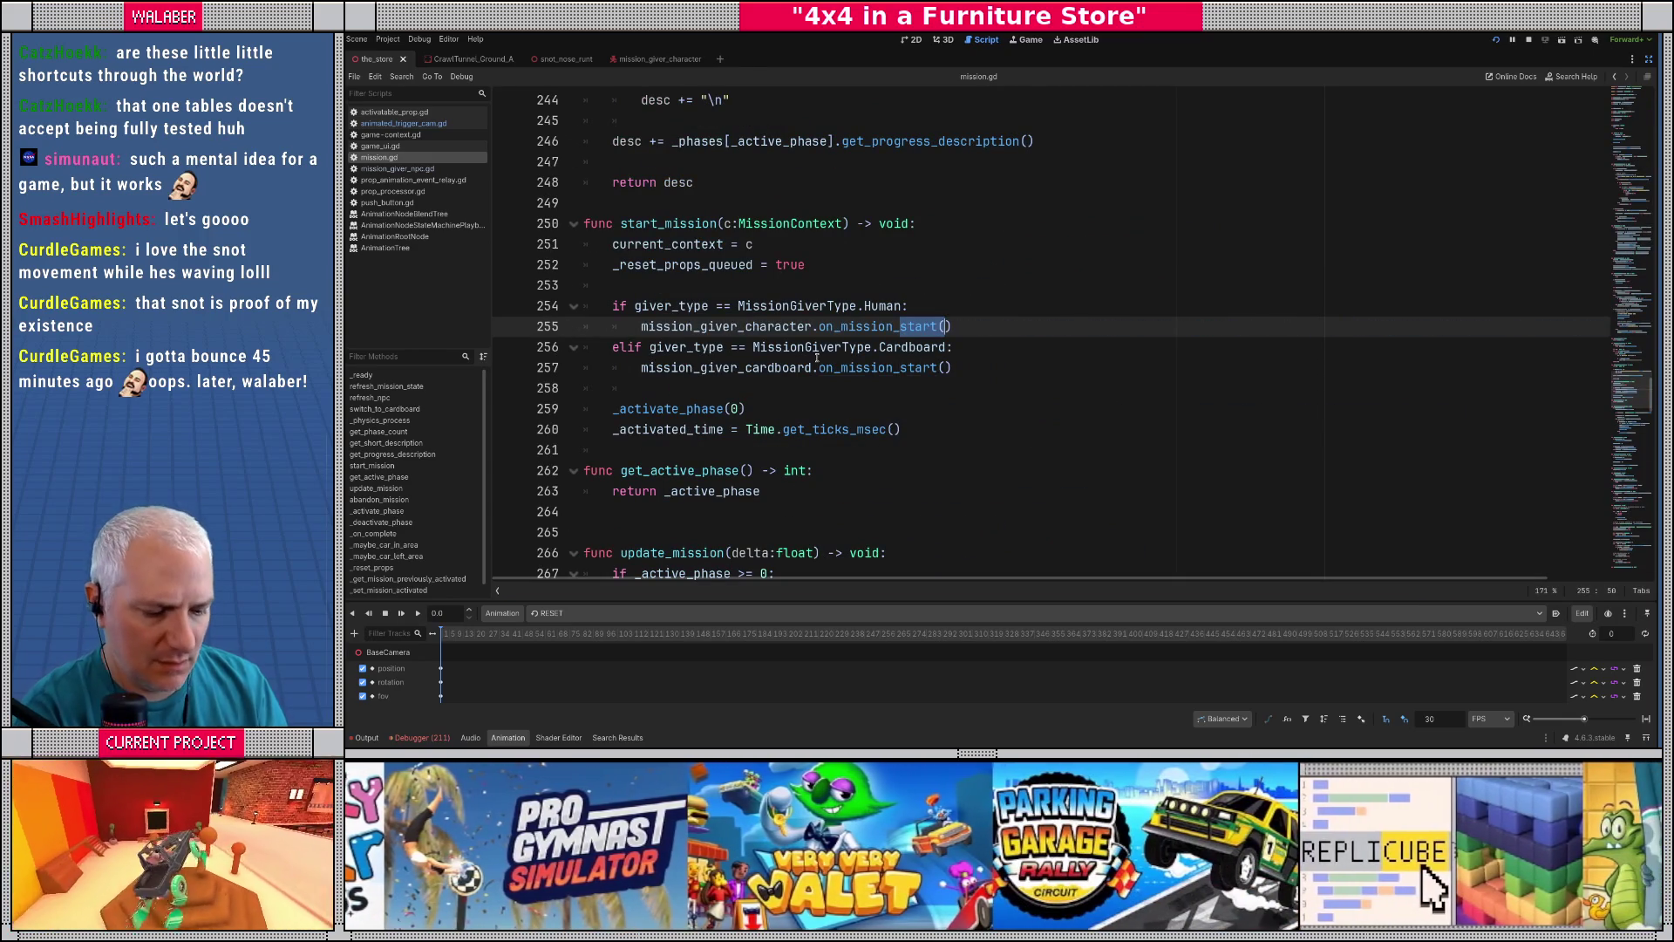
{"action": "key", "text": "ctrl+f"}
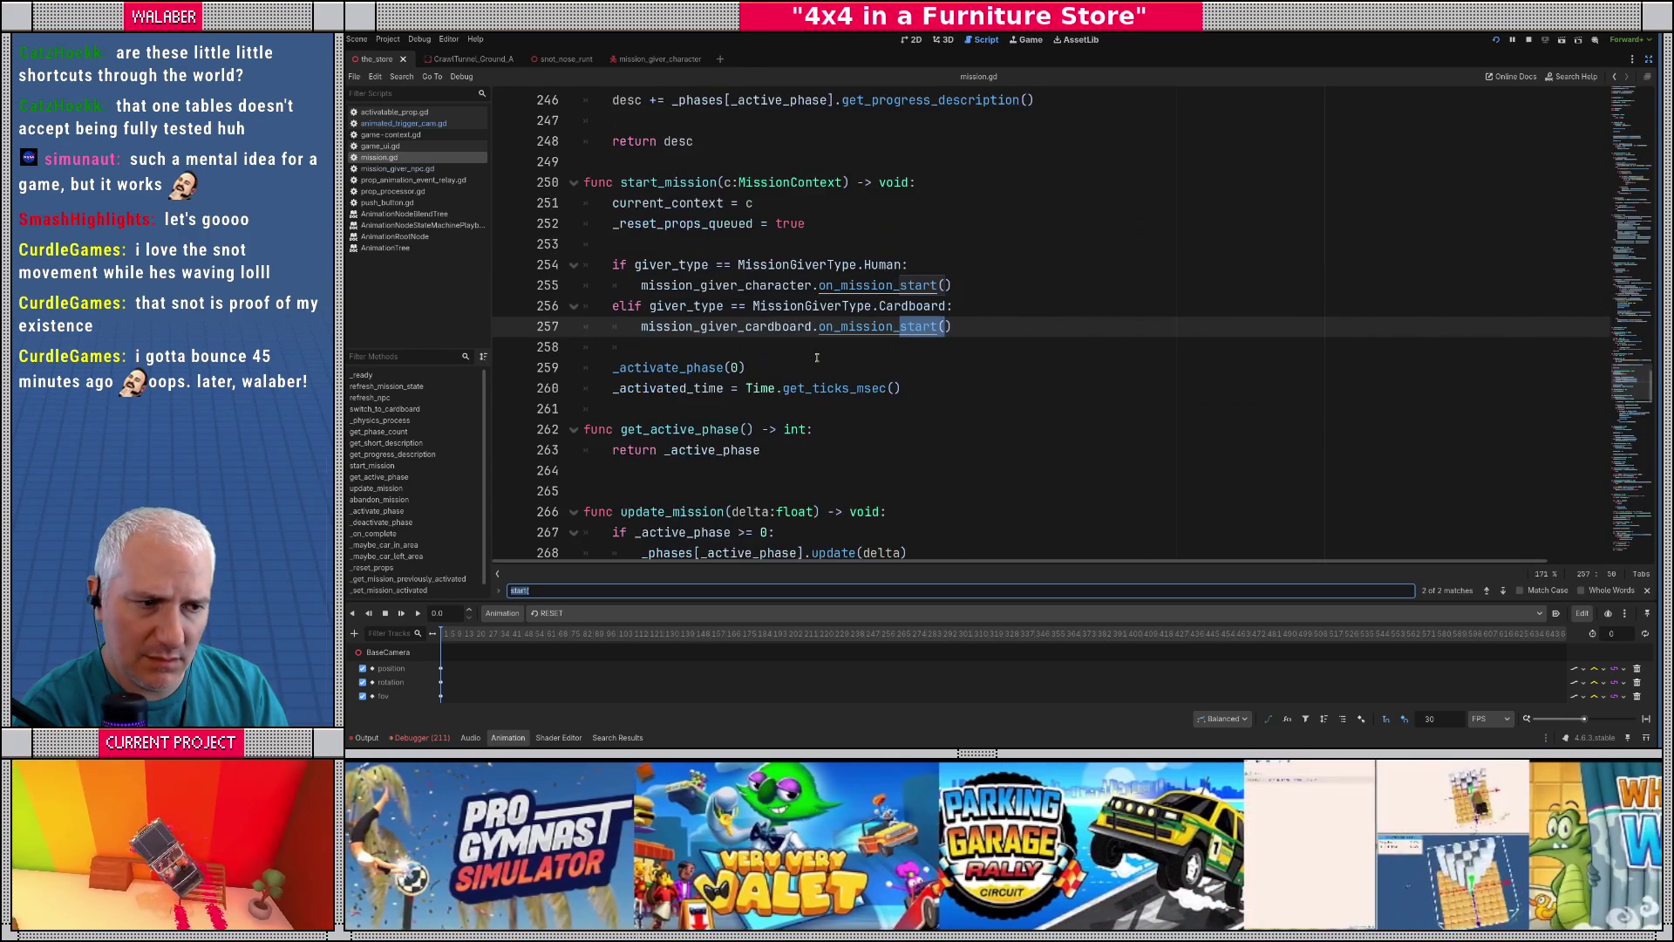
{"action": "key", "text": "Escape"}
{"action": "scroll", "coordinate": [866, 319], "scroll_direction": "down", "scroll_amount": 4}
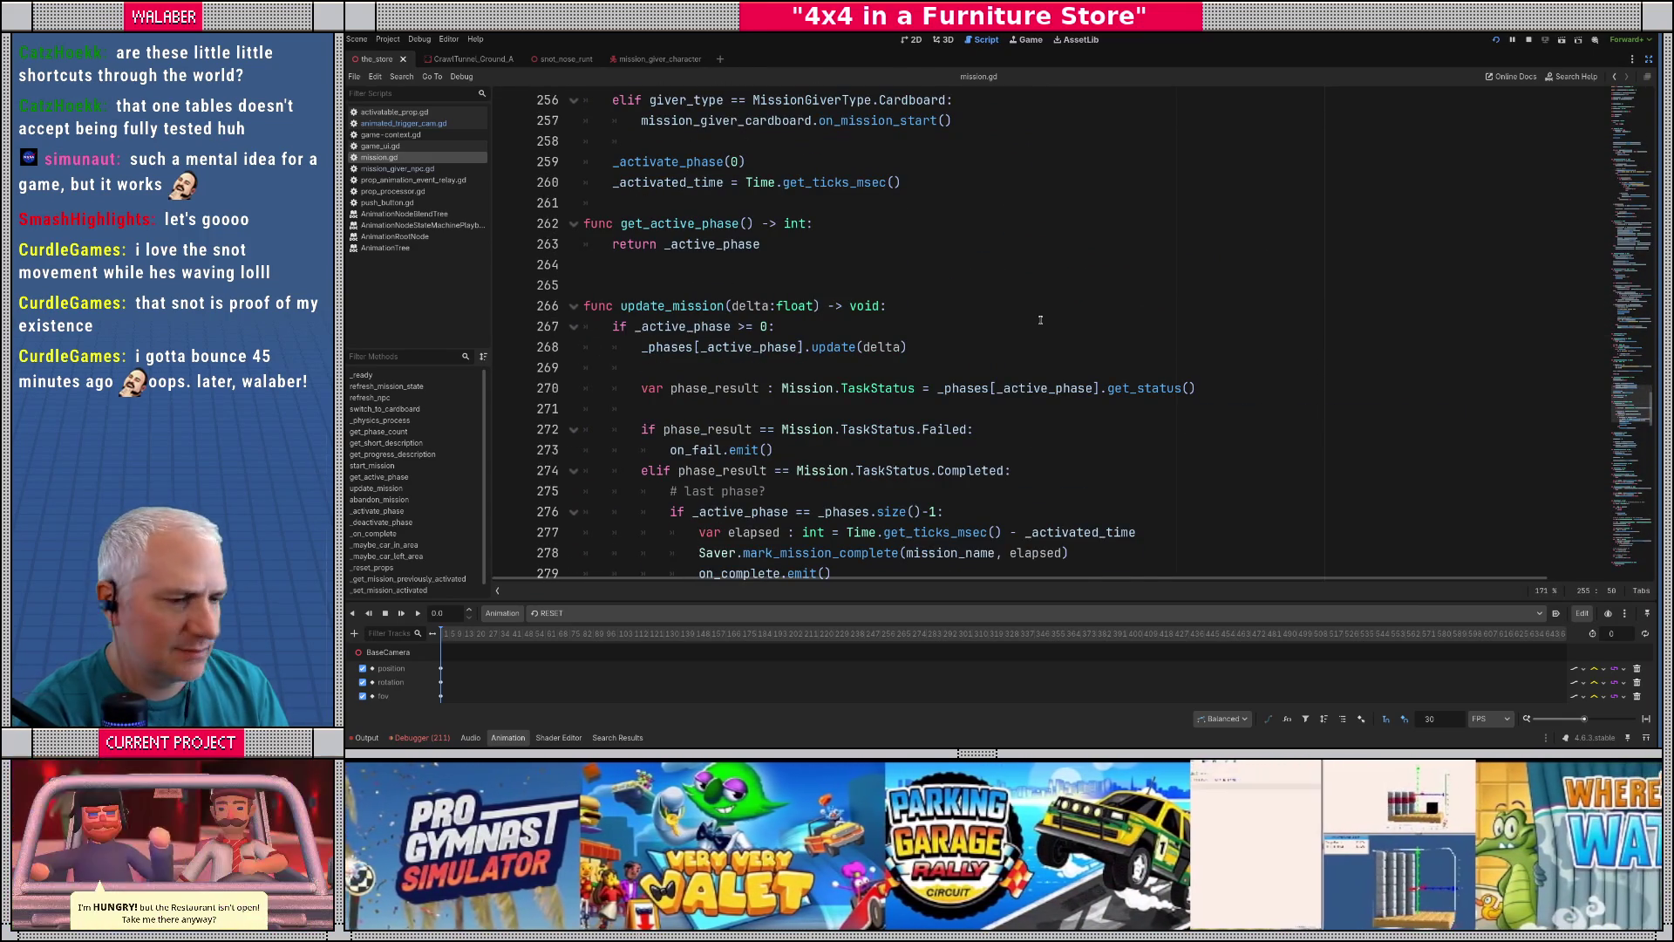
{"action": "left_click", "coordinate": [1040, 320]}
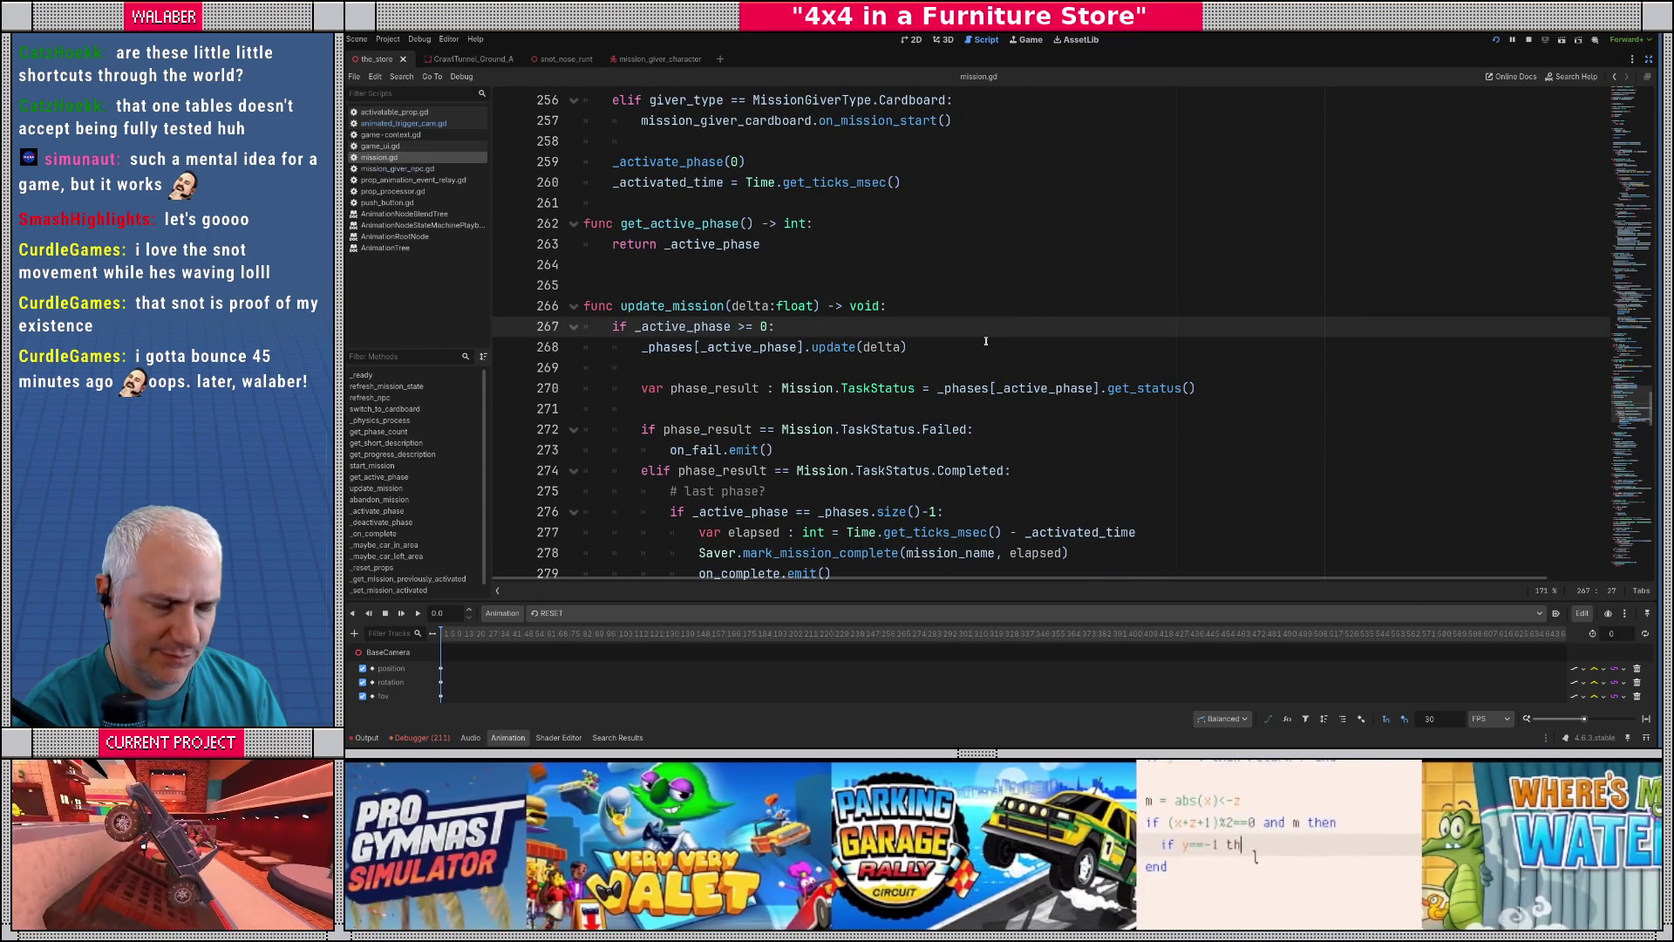
- Search for 'refresh_np' to reach the refresh_npc() call on line 209
{"action": "key", "text": "ctrl+f"}
{"action": "type", "text": "refresh_n"}
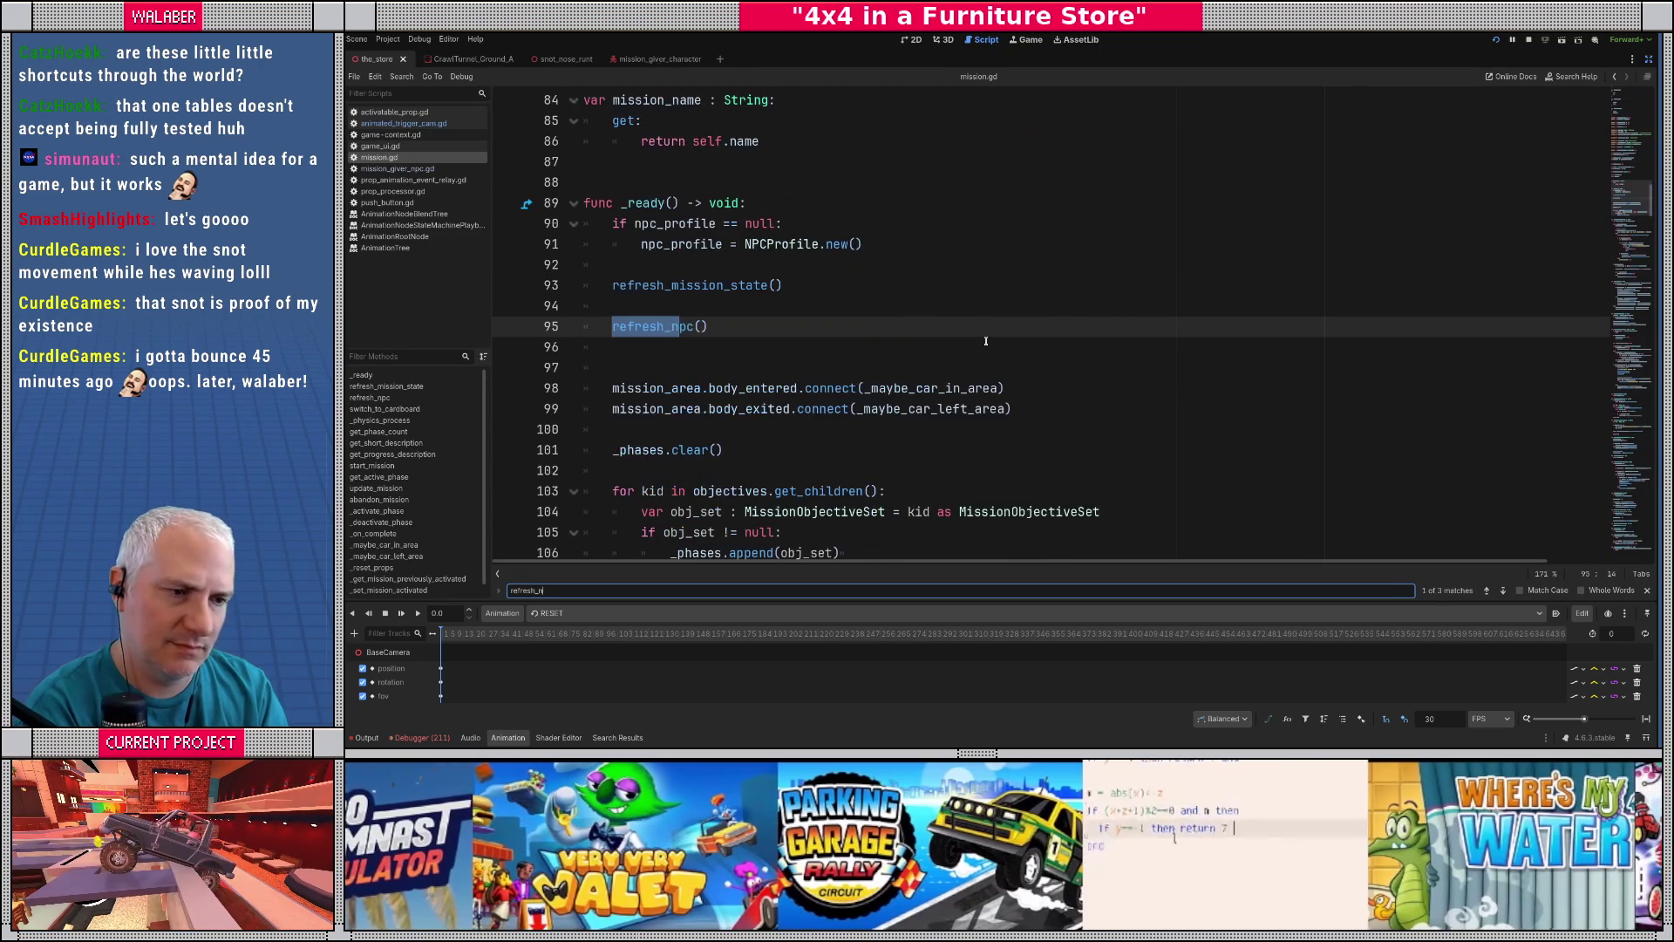
{"action": "type", "text": "p"}
{"action": "key", "text": "Return"}
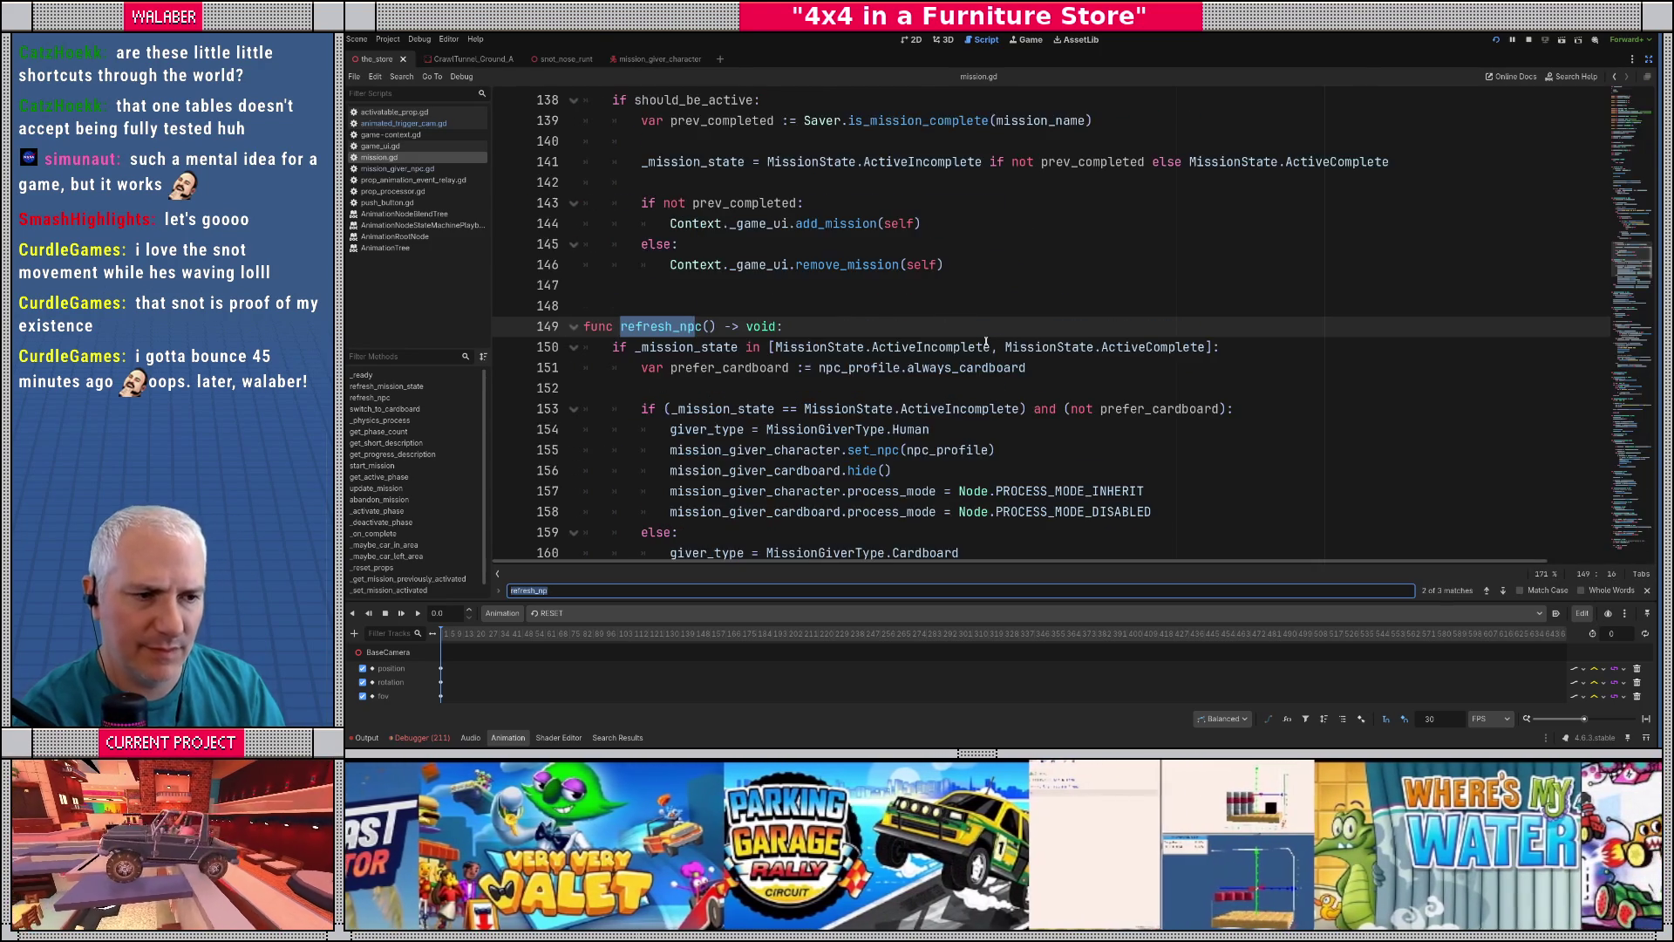
{"action": "key", "text": "Return"}
{"action": "key", "text": "Escape"}
{"action": "scroll", "coordinate": [1035, 358], "scroll_direction": "down", "scroll_amount": 1}
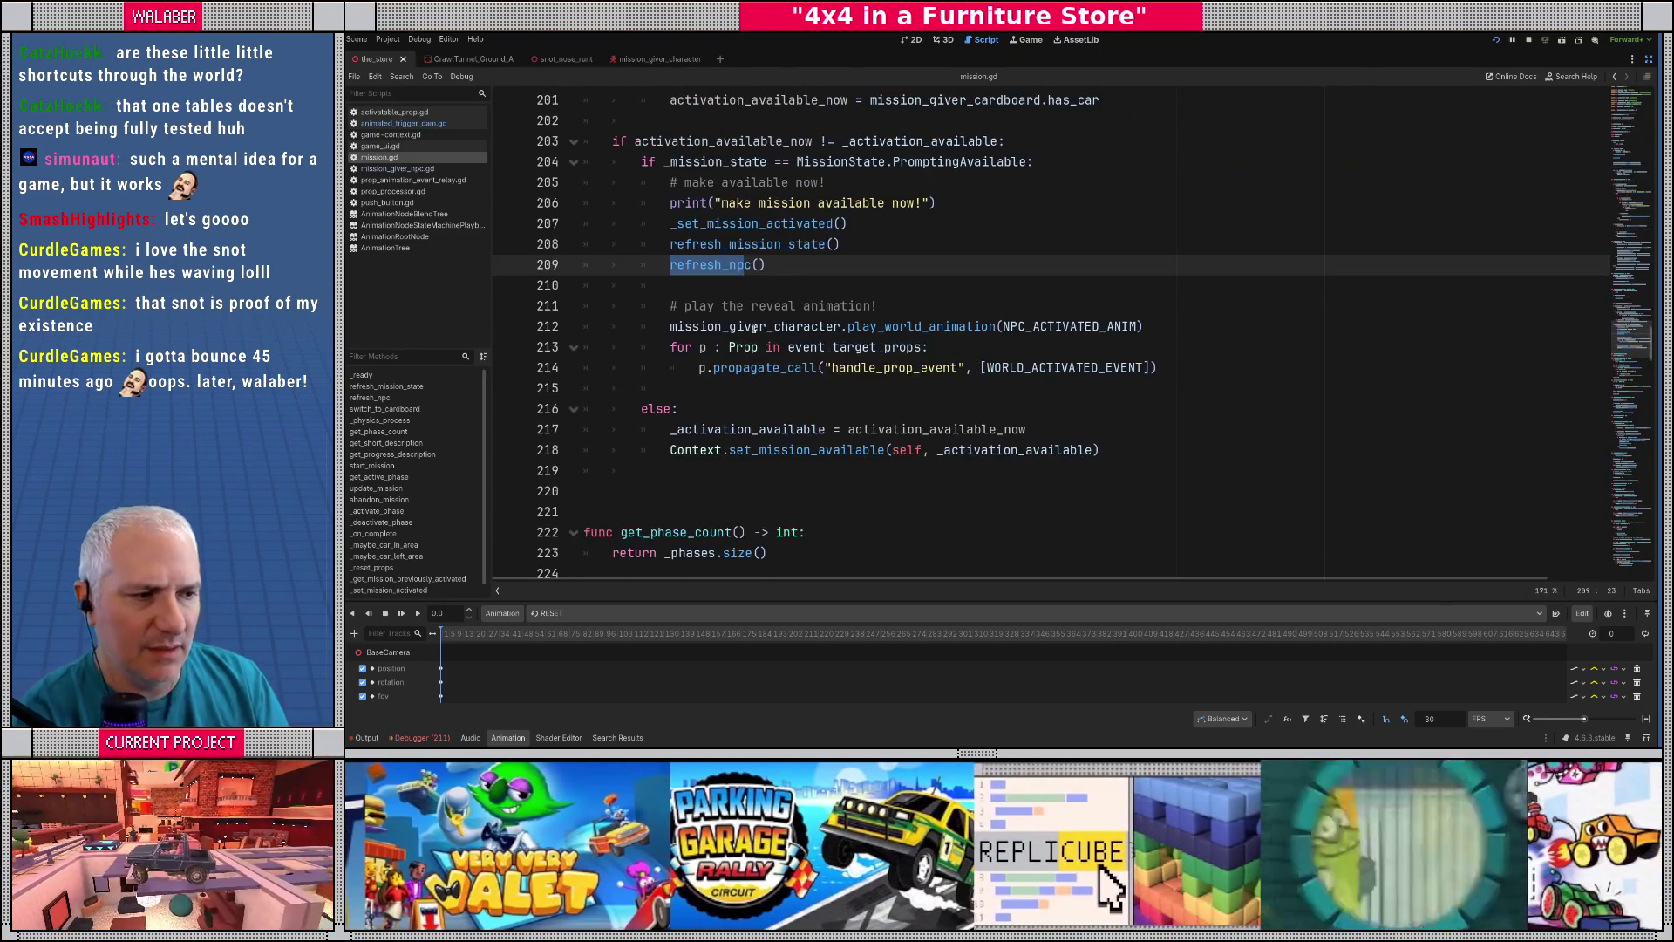
- Review the play_world_animation call and prop loop, then start a new line after the reveal comment
{"action": "left_click", "coordinate": [755, 305]}
{"action": "left_click_drag", "start_coordinate": [672, 328], "coordinate": [1285, 329]}
{"action": "left_click_drag", "start_coordinate": [663, 344], "coordinate": [1155, 374]}
{"action": "left_click", "coordinate": [908, 311]}
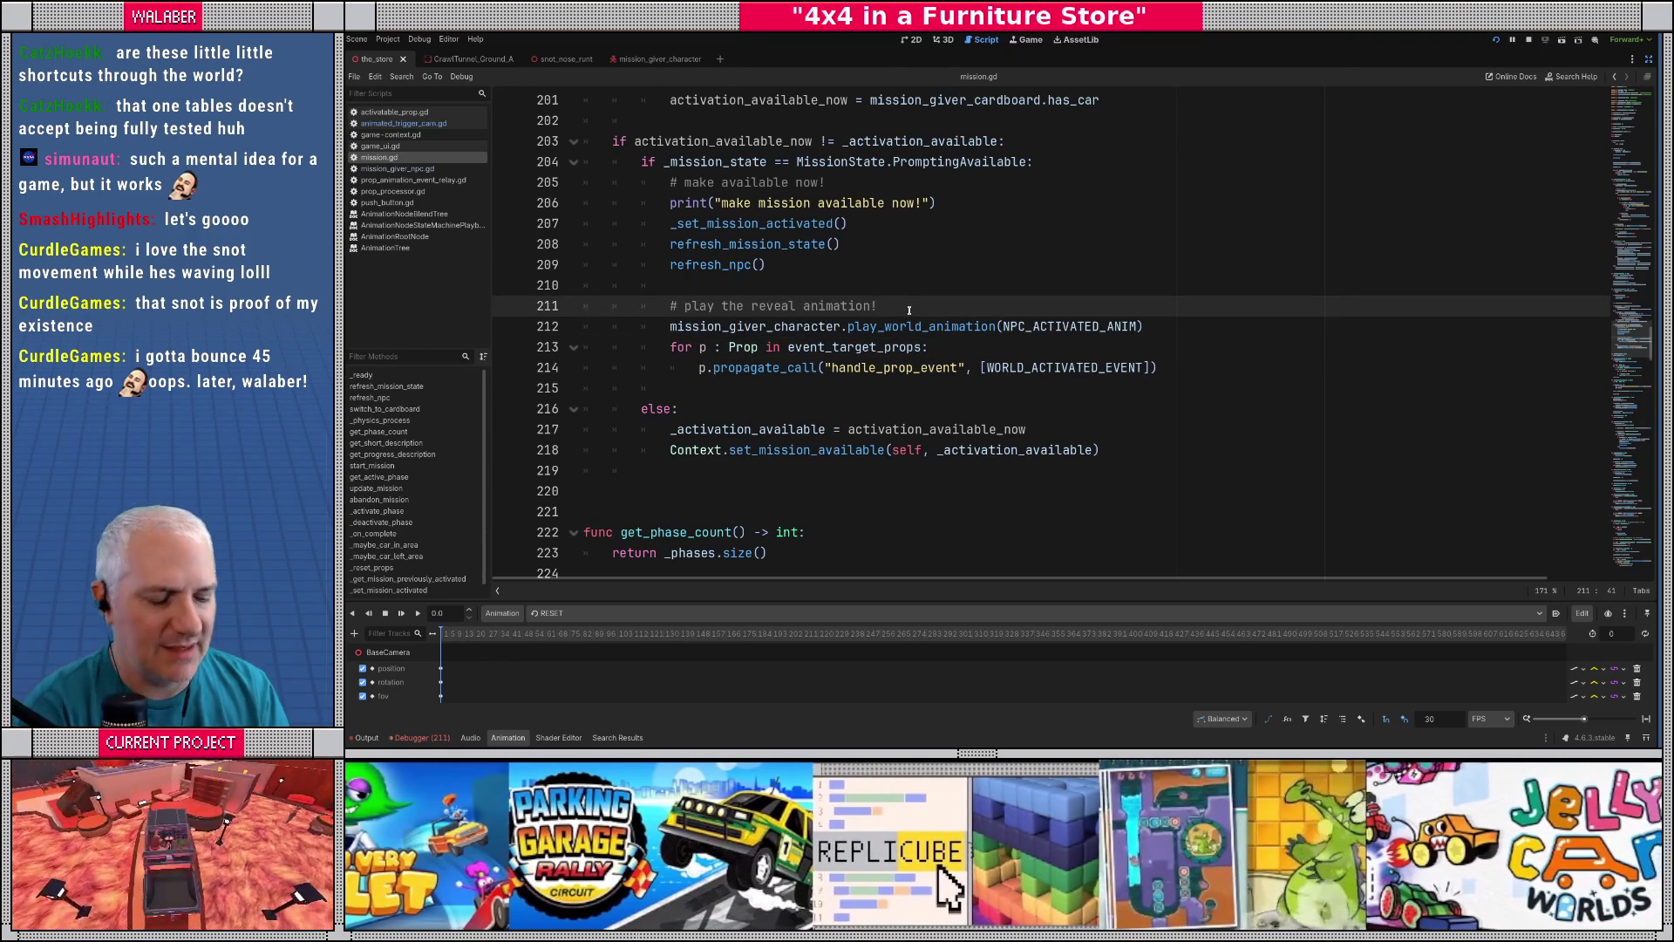
{"action": "key", "text": "Return"}
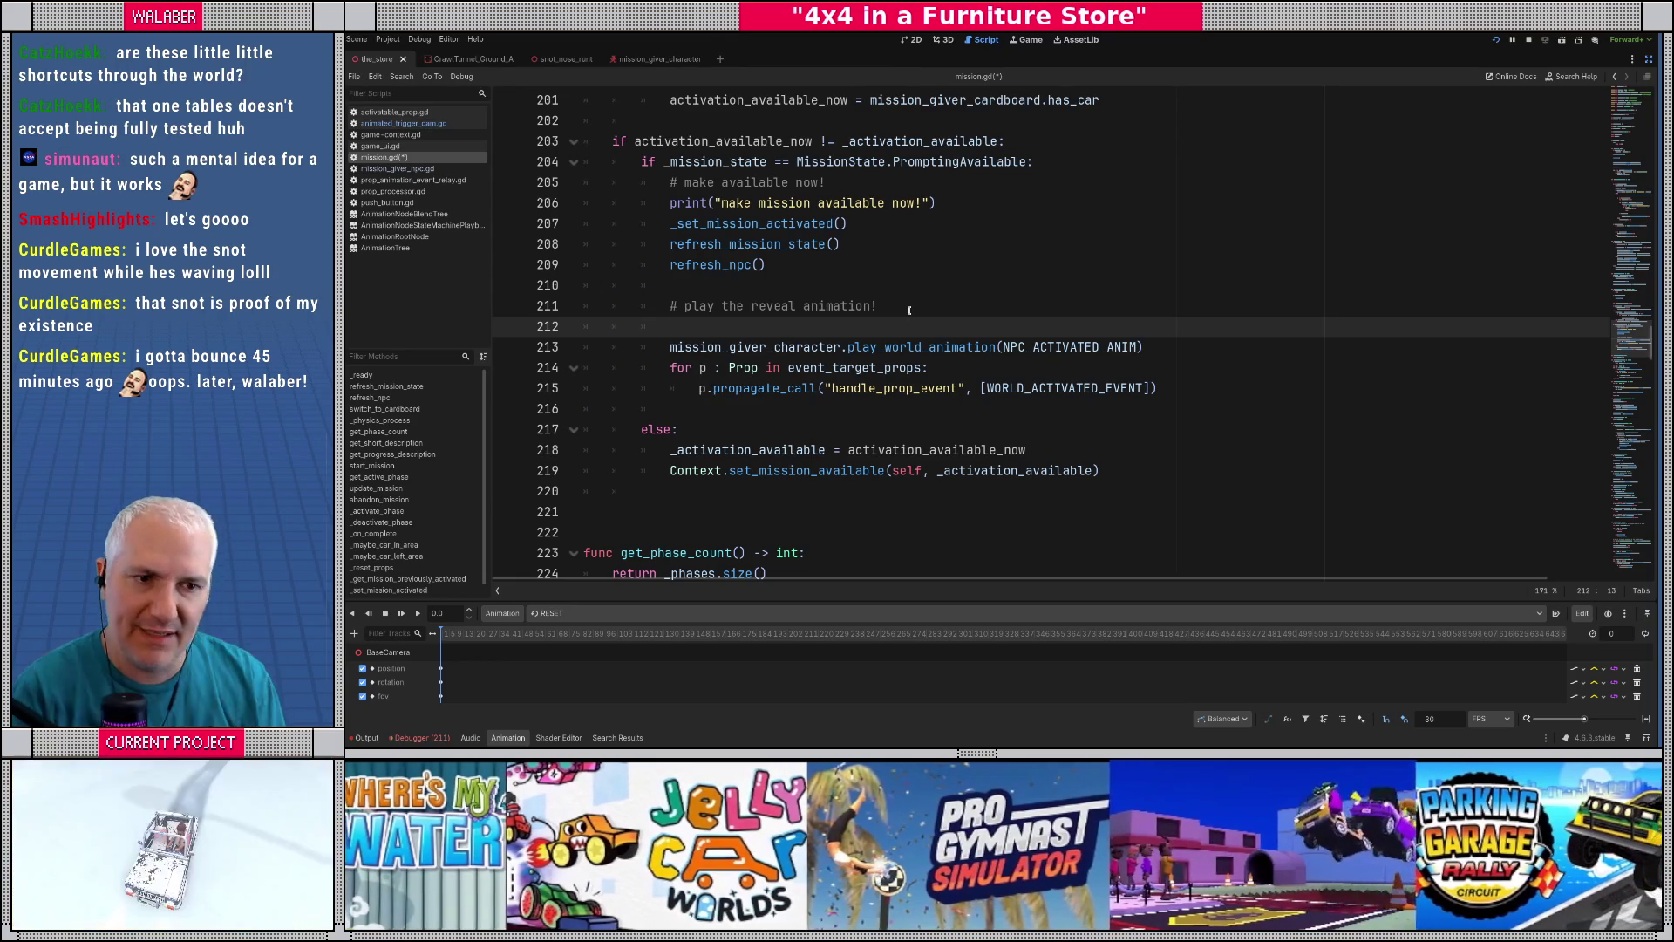
- Open animated_trigger_cam.gd and select the push_camera call on line 20
{"action": "left_click", "coordinate": [403, 123]}
{"action": "left_click_drag", "start_coordinate": [636, 247], "coordinate": [925, 244]}
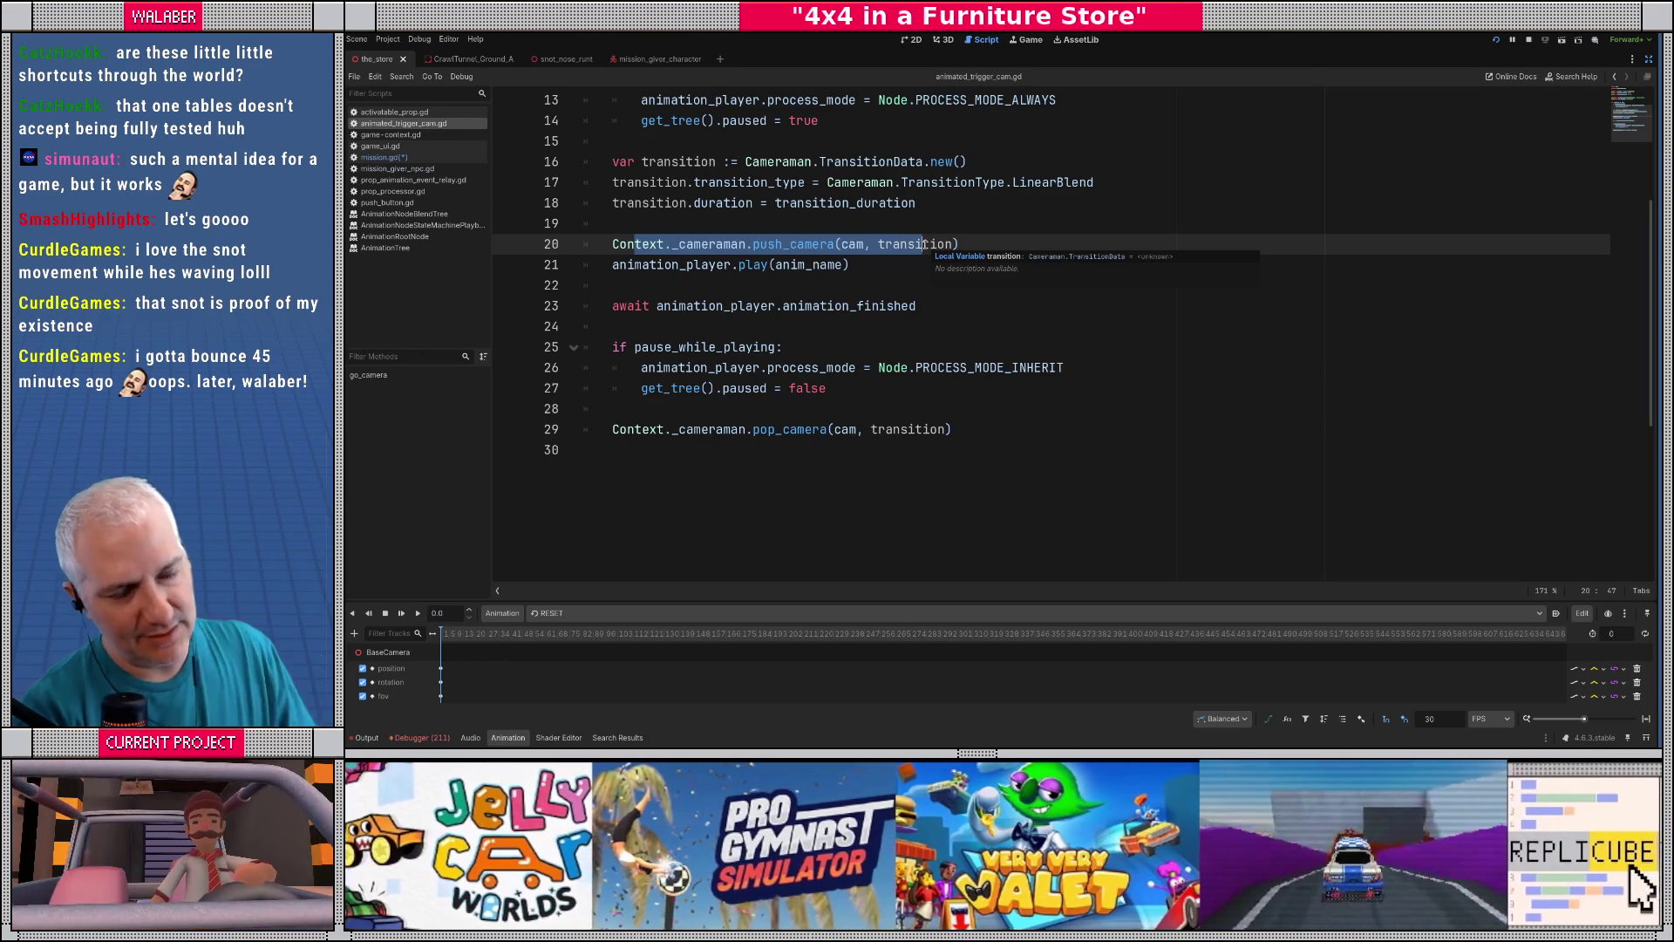
- Declare a signal animation_event(n:String) below the BaseCamera onready variable
{"action": "scroll", "coordinate": [872, 279], "scroll_direction": "up", "scroll_amount": 4}
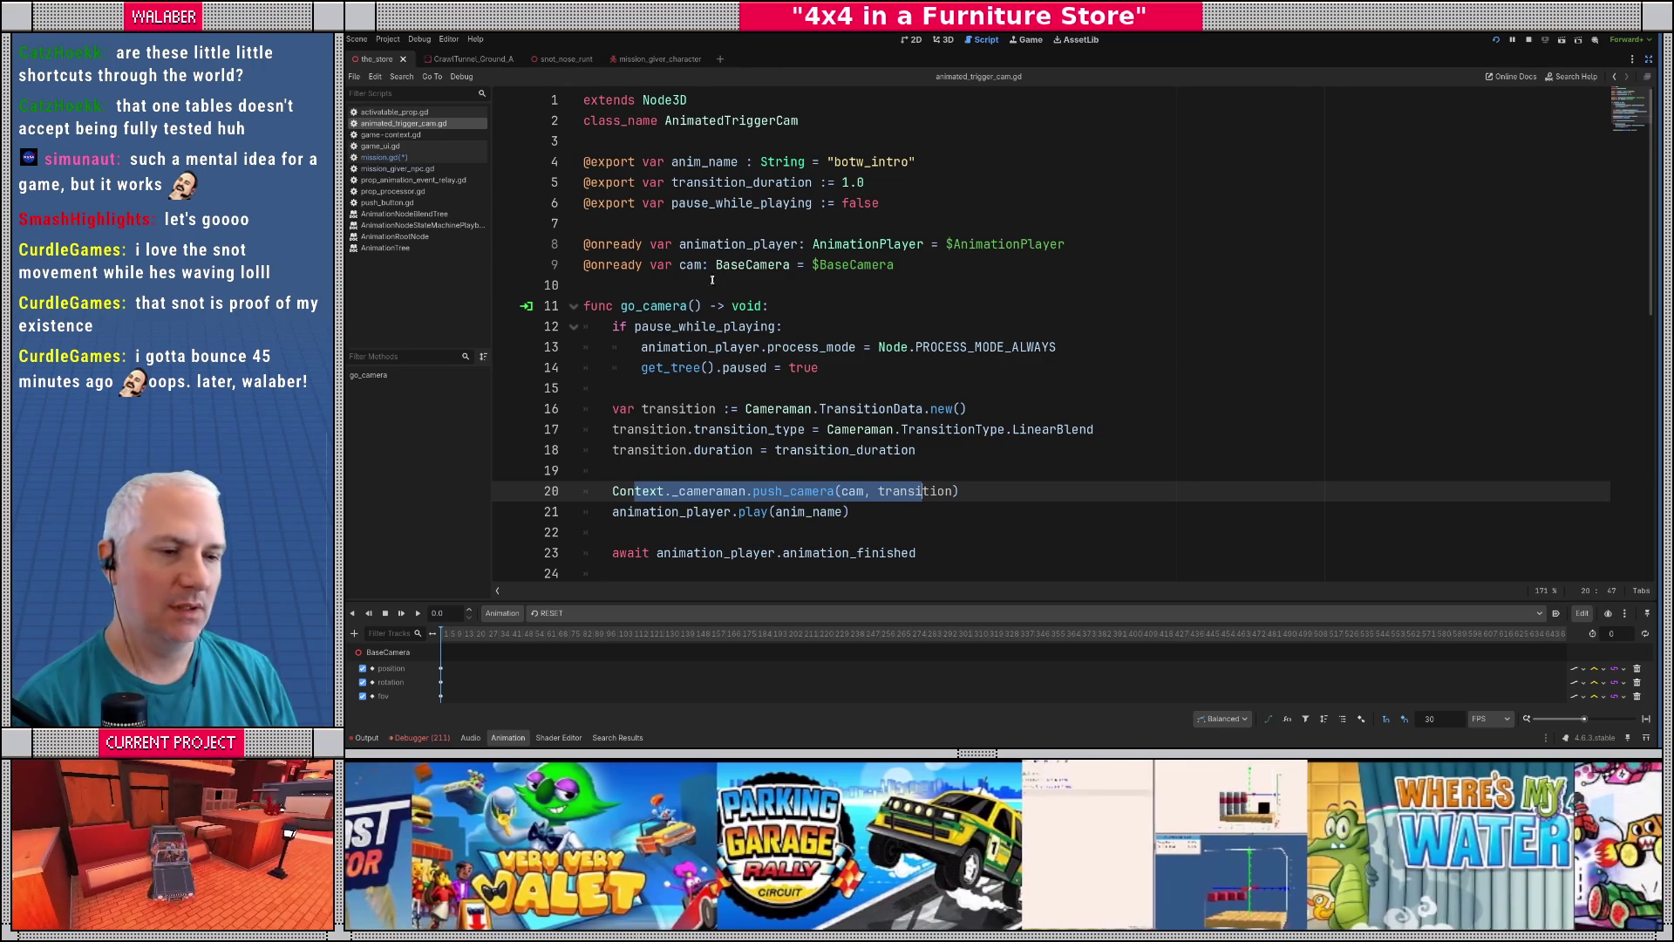
{"action": "left_click", "coordinate": [917, 267]}
{"action": "key", "text": "Return"}
{"action": "key", "text": "Return"}
{"action": "type", "text": "signa"}
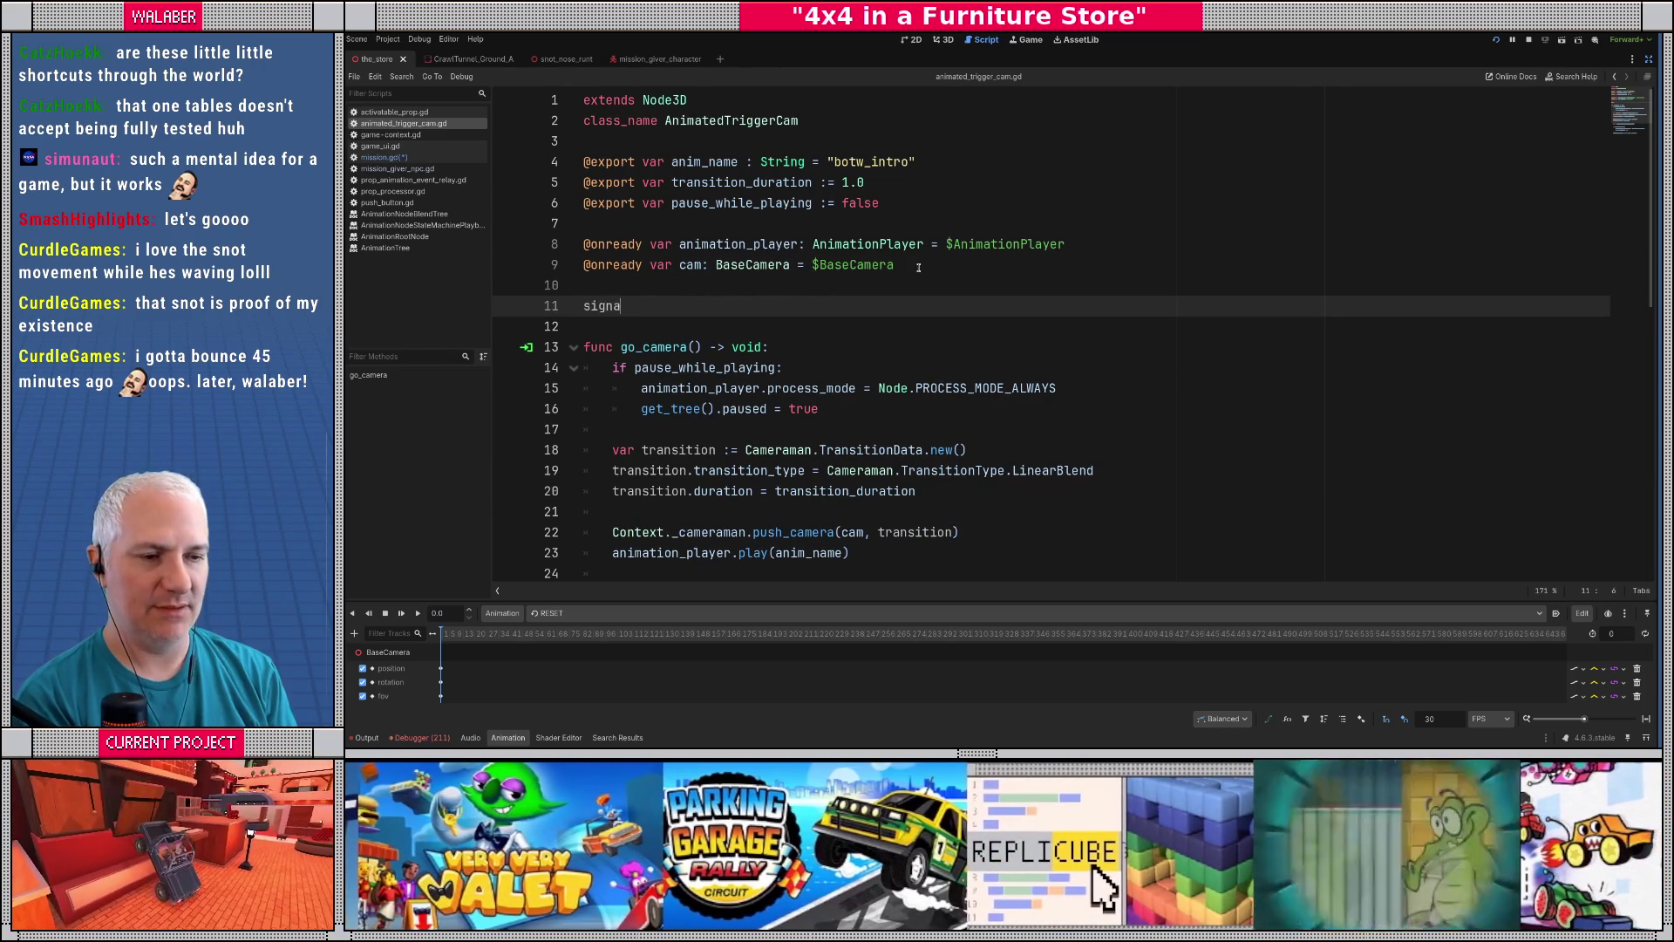
{"action": "type", "text": "l animation_event("}
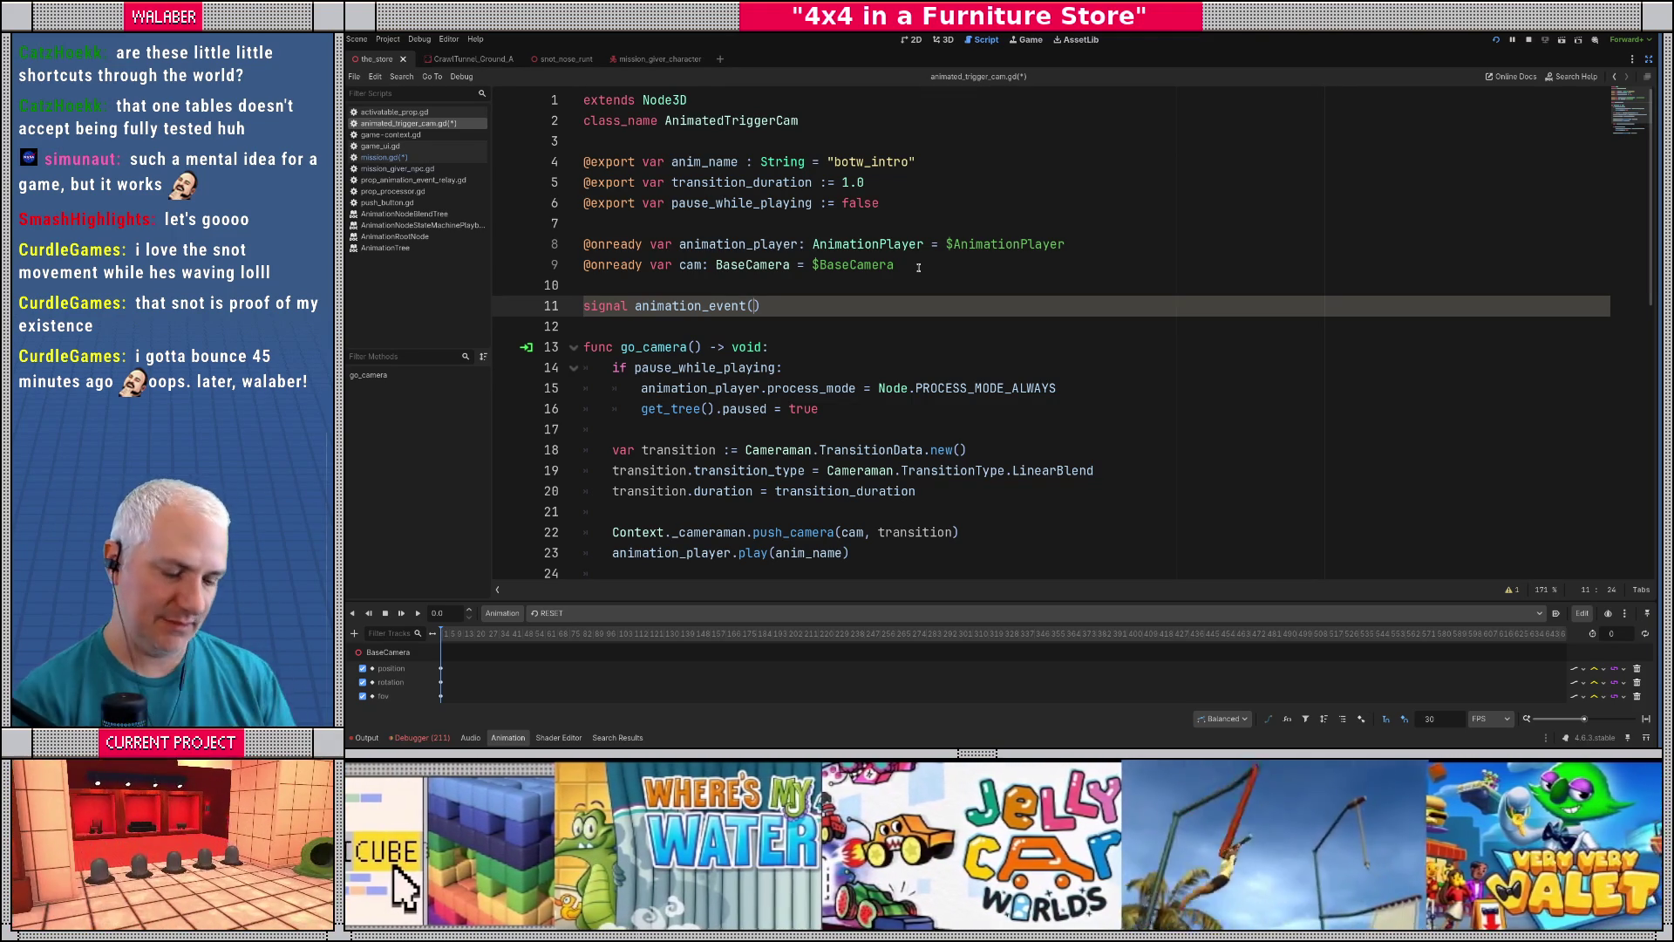
{"action": "type", "text": "n:String)"}
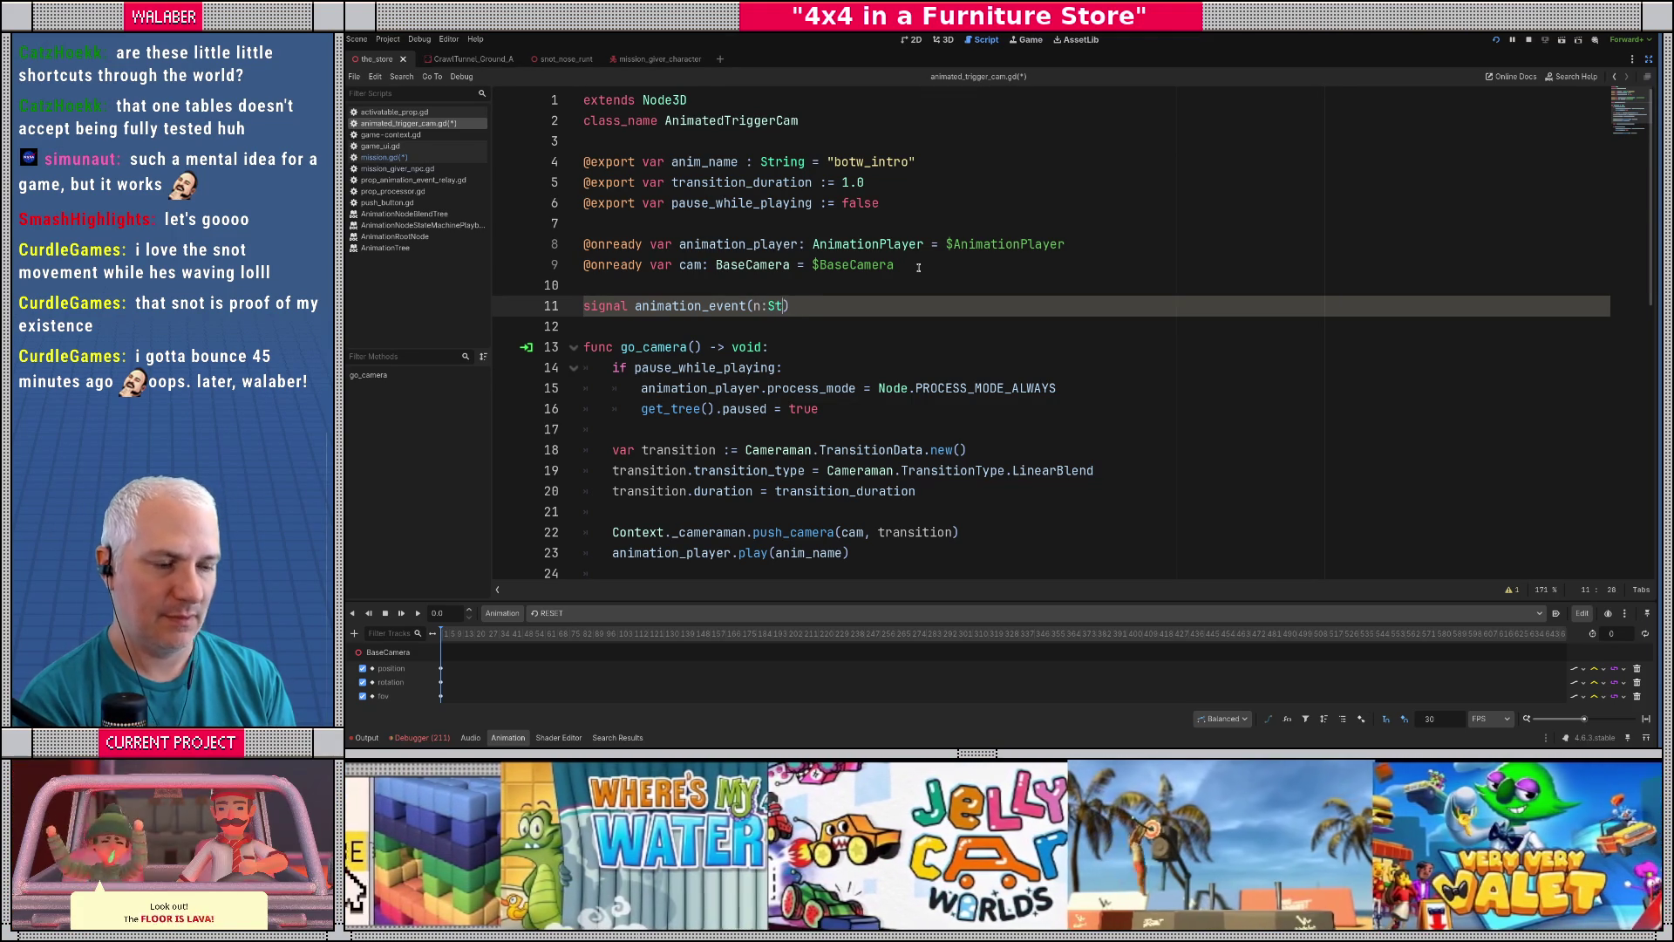
{"action": "key", "text": "Return"}
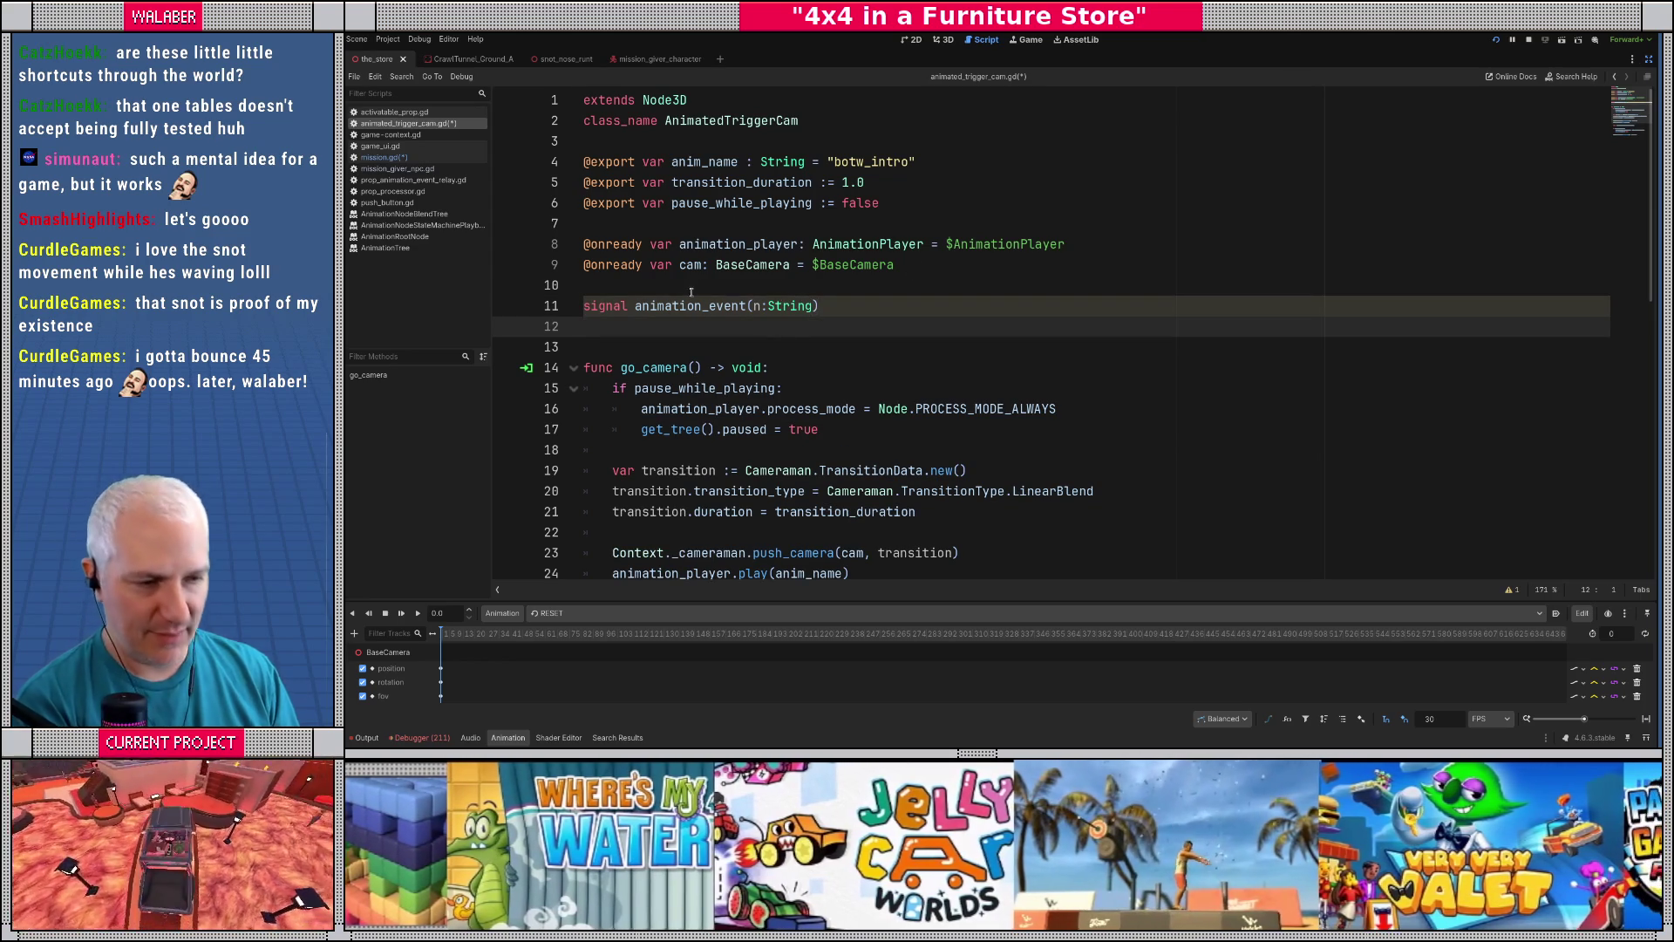
- Append func emit_animation_event(n:String) -> void: animation_event.emit(n) at the script's end and save
{"action": "scroll", "coordinate": [670, 319], "scroll_direction": "down", "scroll_amount": 2}
{"action": "left_click_drag", "start_coordinate": [654, 244], "coordinate": [747, 552]}
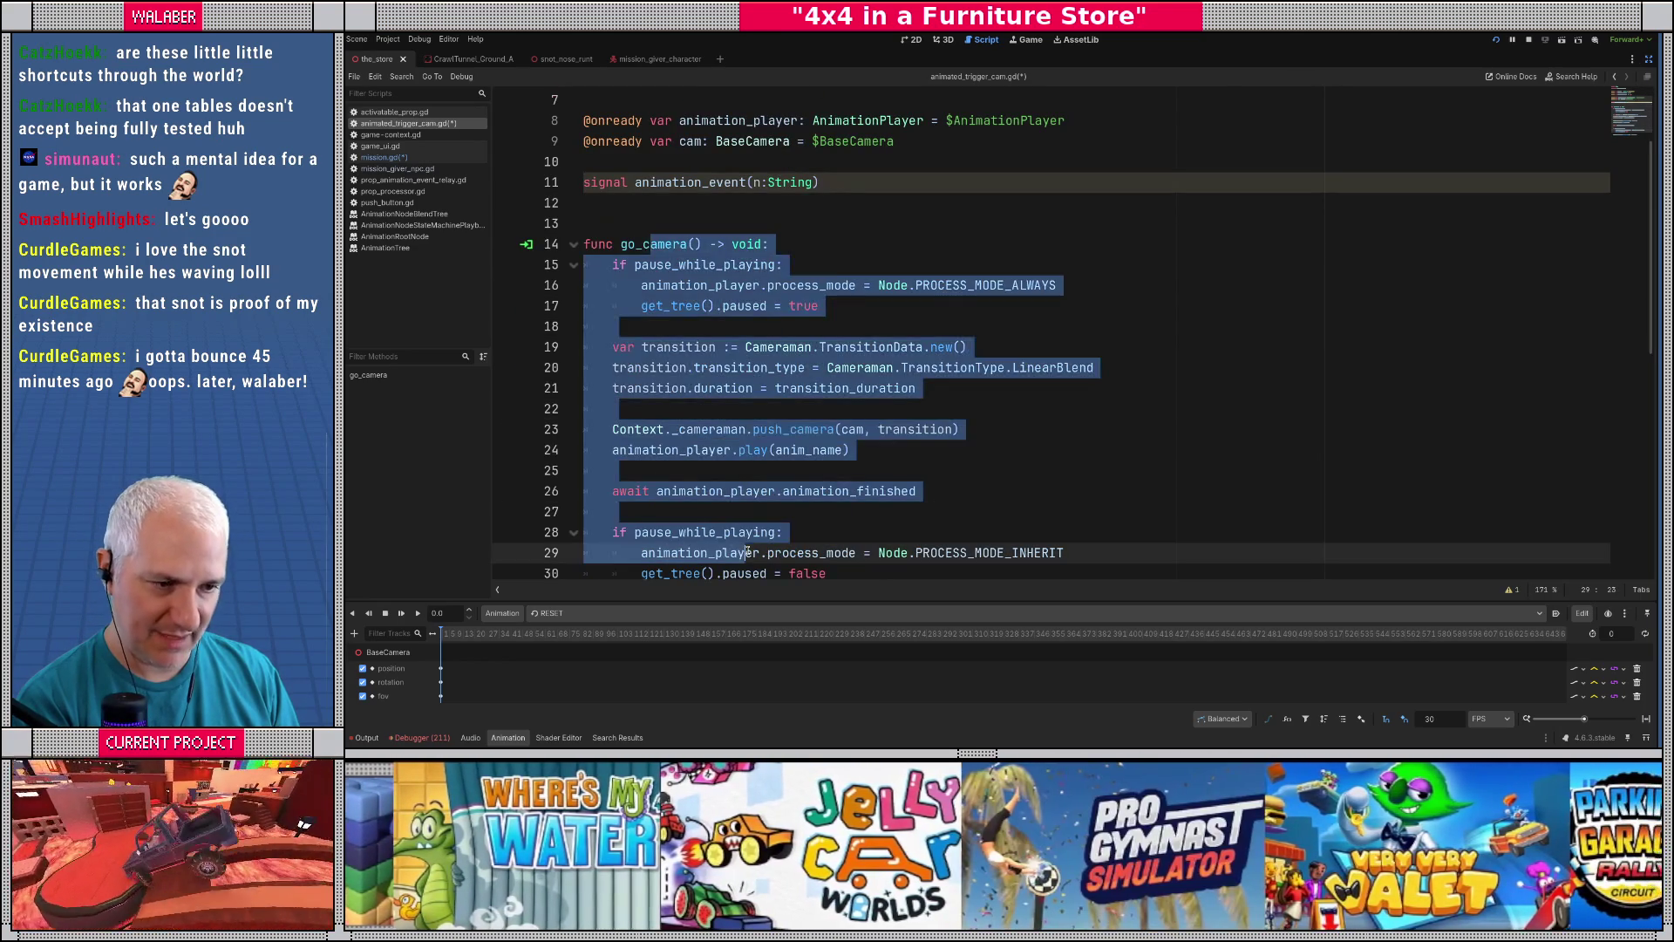
{"action": "left_click", "coordinate": [755, 389]}
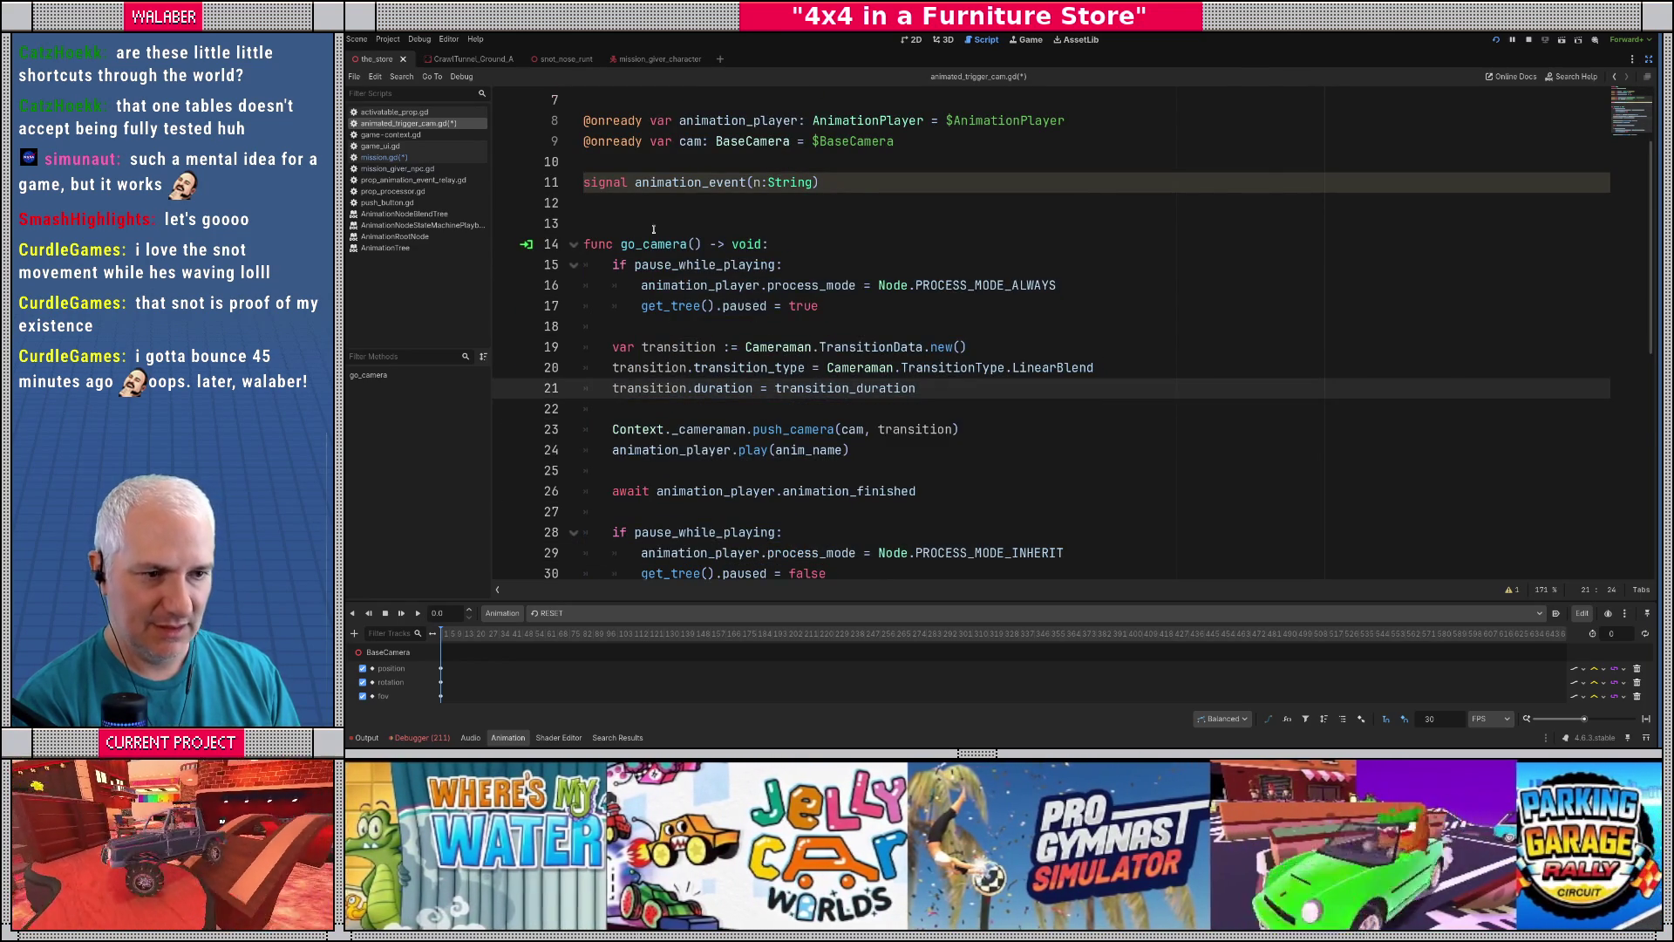
{"action": "scroll", "coordinate": [654, 349], "scroll_direction": "down", "scroll_amount": 3}
{"action": "left_click", "coordinate": [604, 445]}
{"action": "key", "text": "Return"}
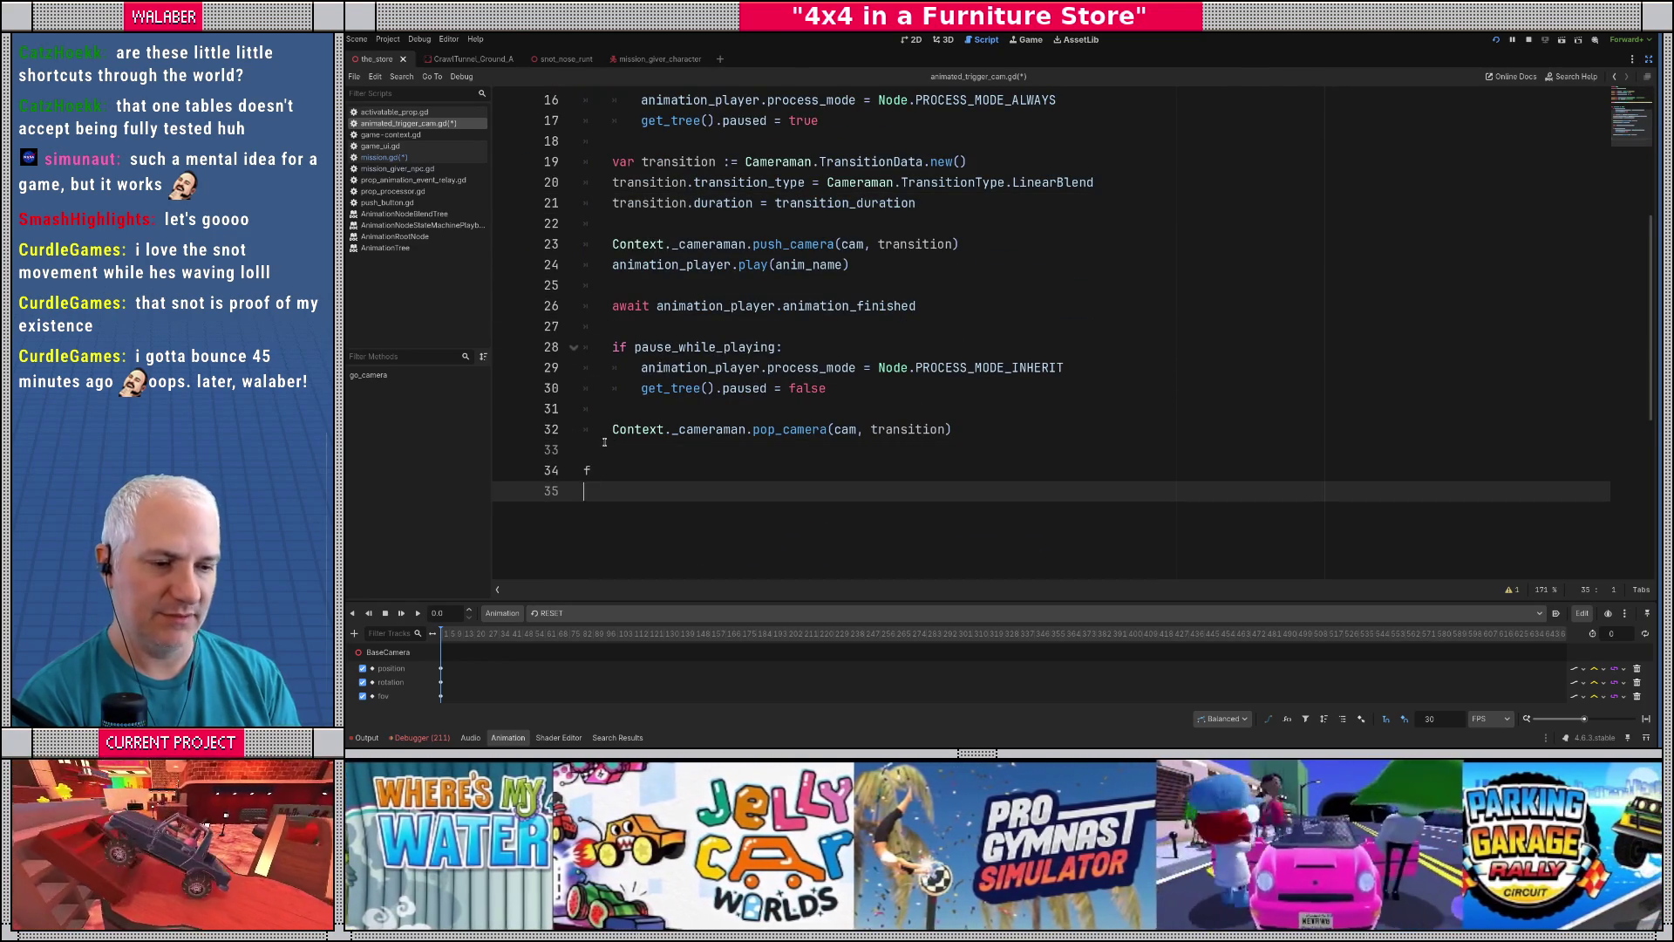
{"action": "key", "text": "Return"}
{"action": "type", "text": "func emit_animation_event"}
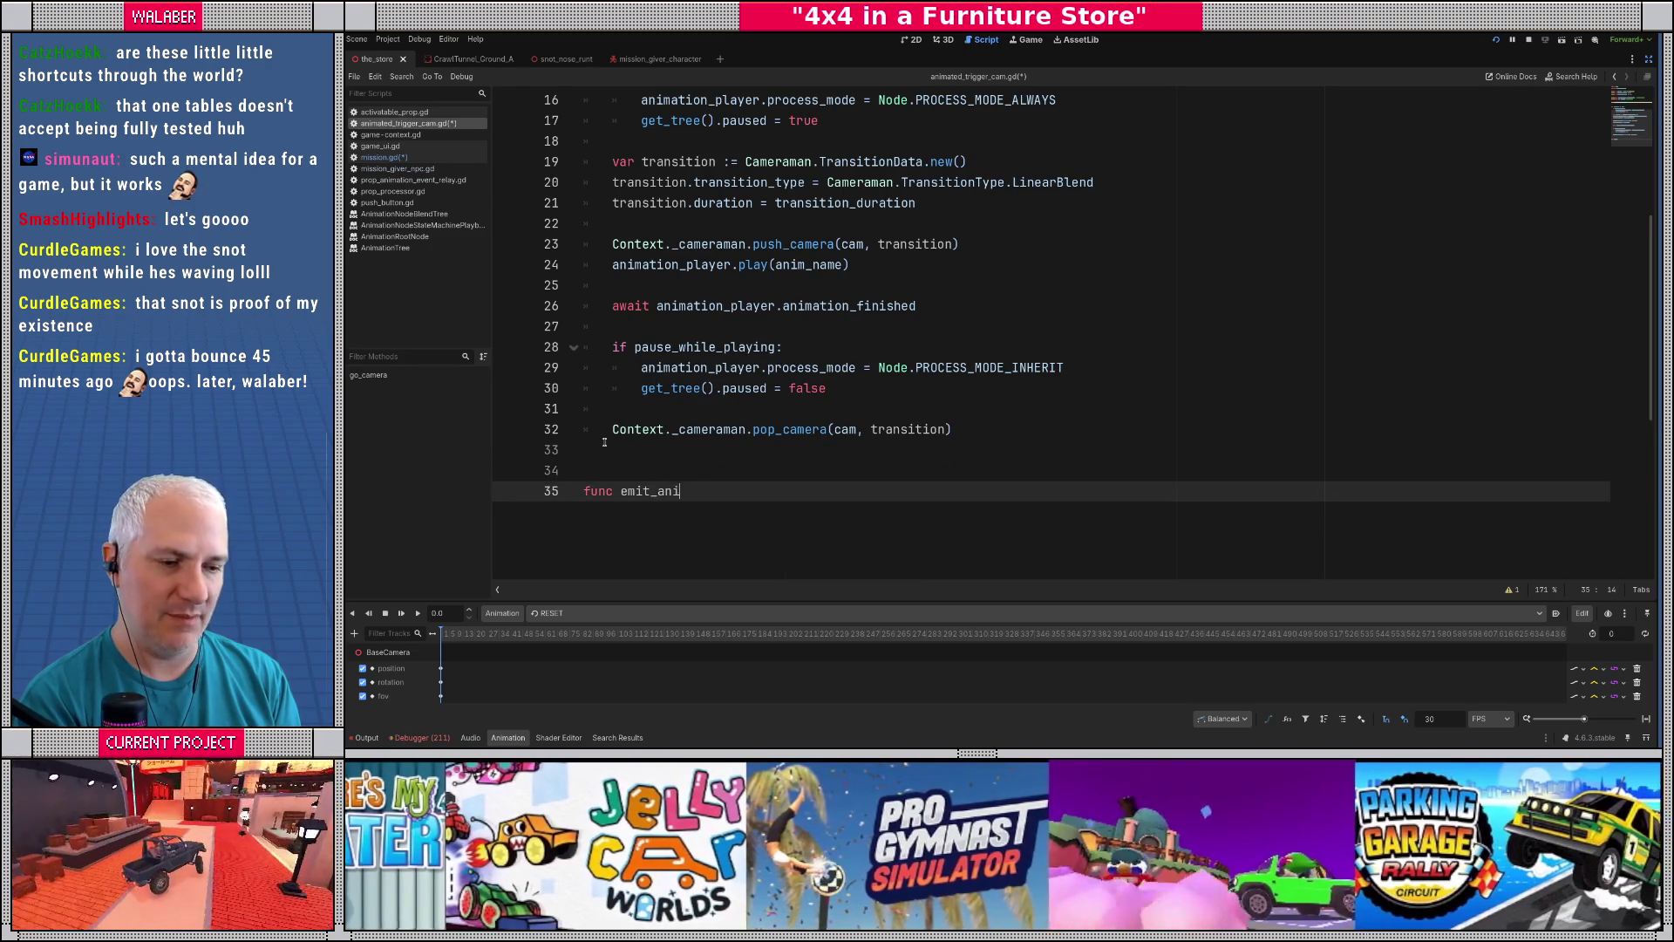
{"action": "type", "text": "(n:String) -> "}
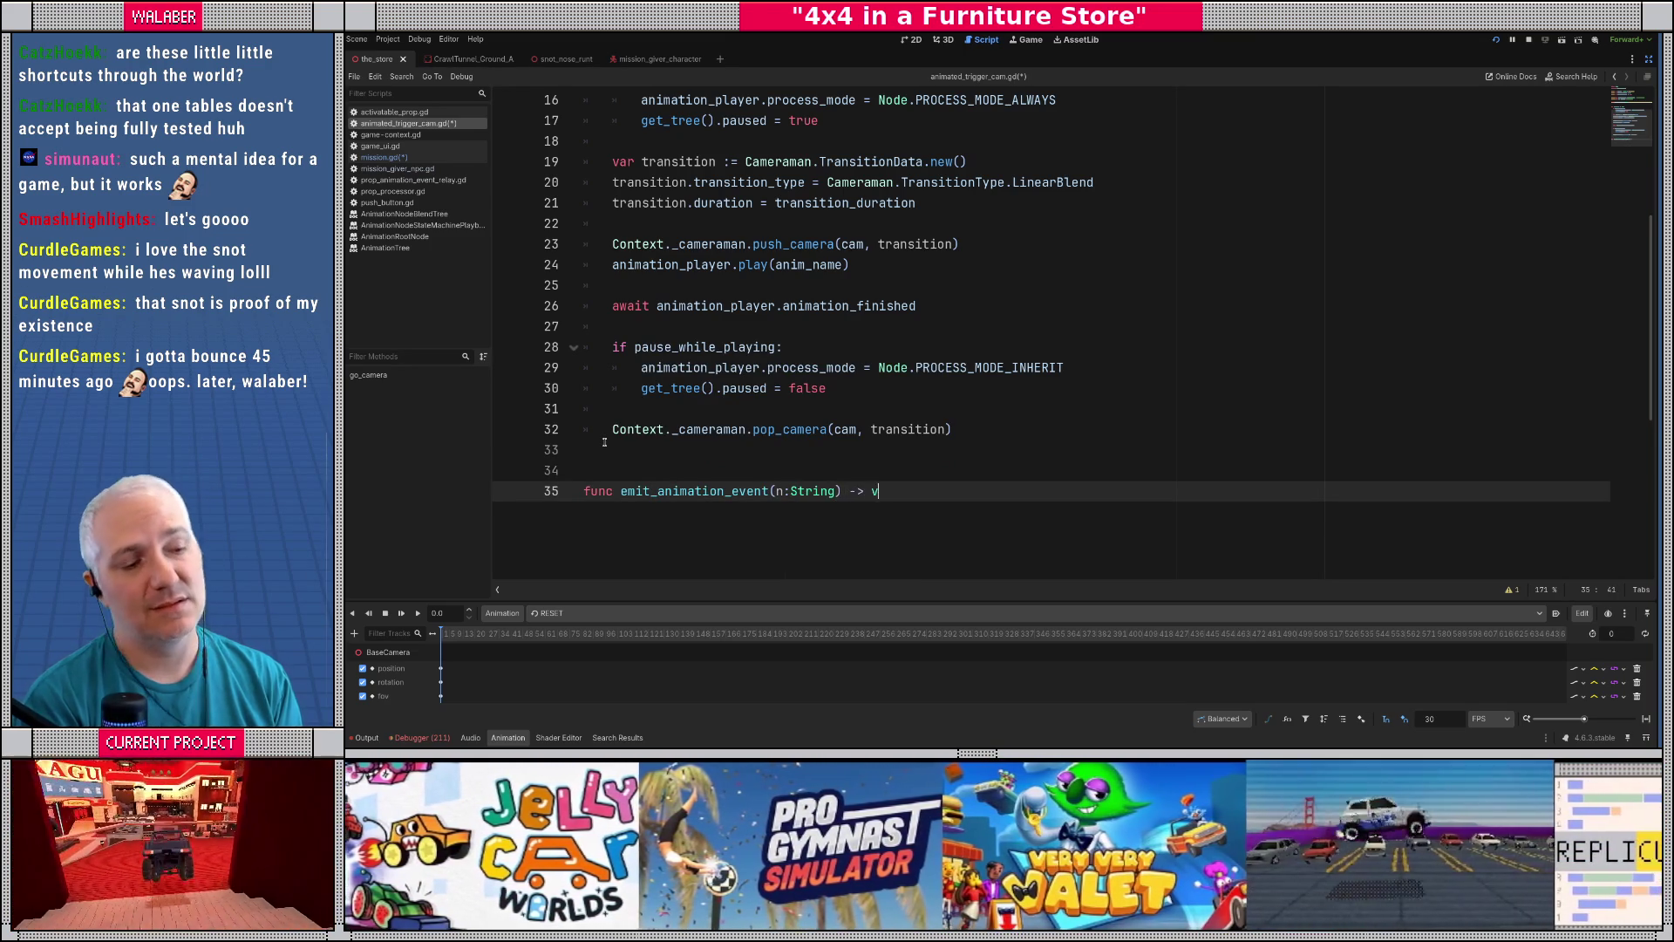
{"action": "type", "text": "void:"}
{"action": "key", "text": "Return"}
{"action": "type", "text": "ani"}
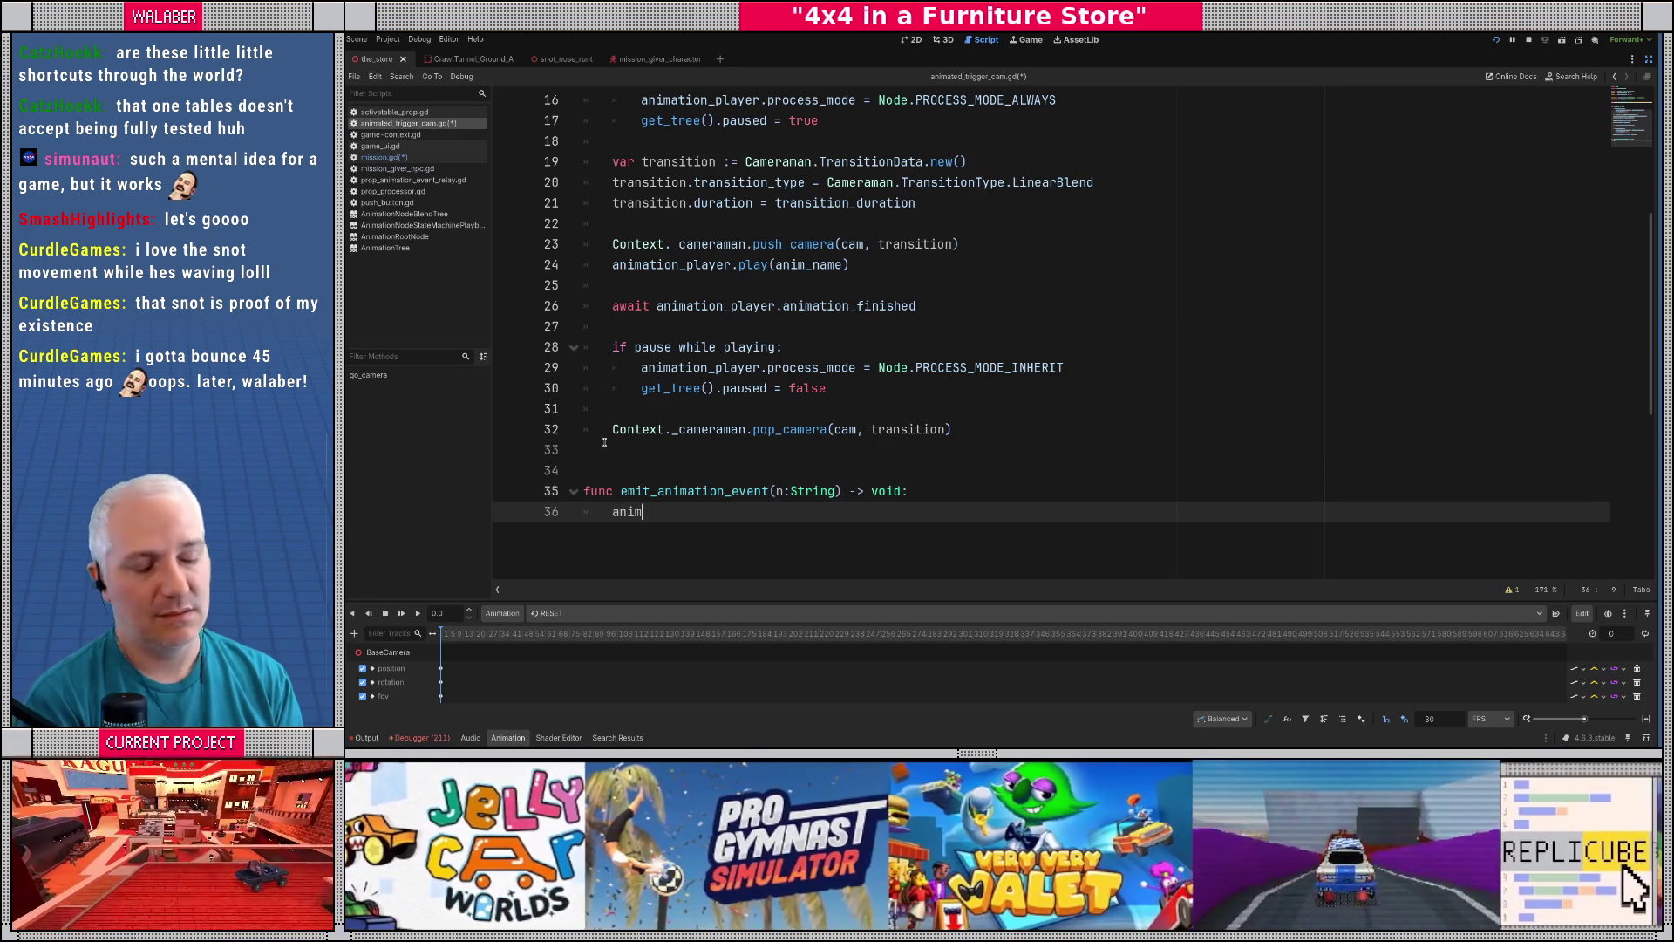
{"action": "type", "text": "m"}
{"action": "key", "text": "Return"}
{"action": "type", "text": ".emit"}
{"action": "key", "text": "Return"}
{"action": "type", "text": "n)"}
{"action": "key", "text": "ctrl+s"}
{"action": "scroll", "coordinate": [840, 156], "scroll_direction": "up", "scroll_amount": 4}
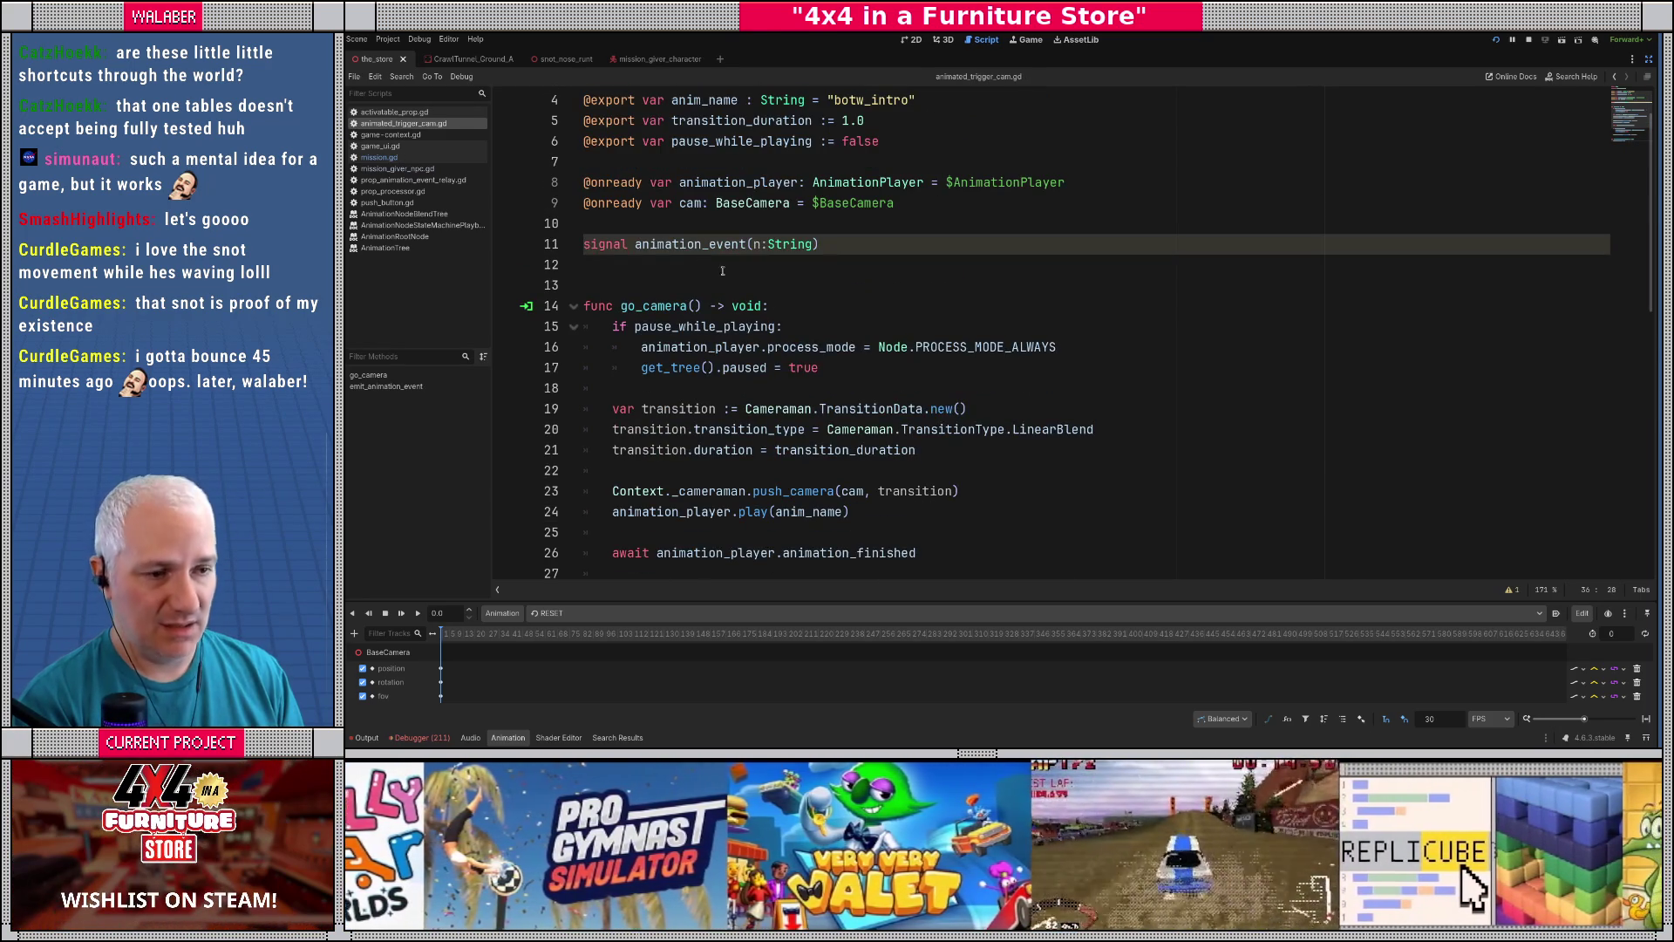
{"action": "left_click", "coordinate": [402, 169]}
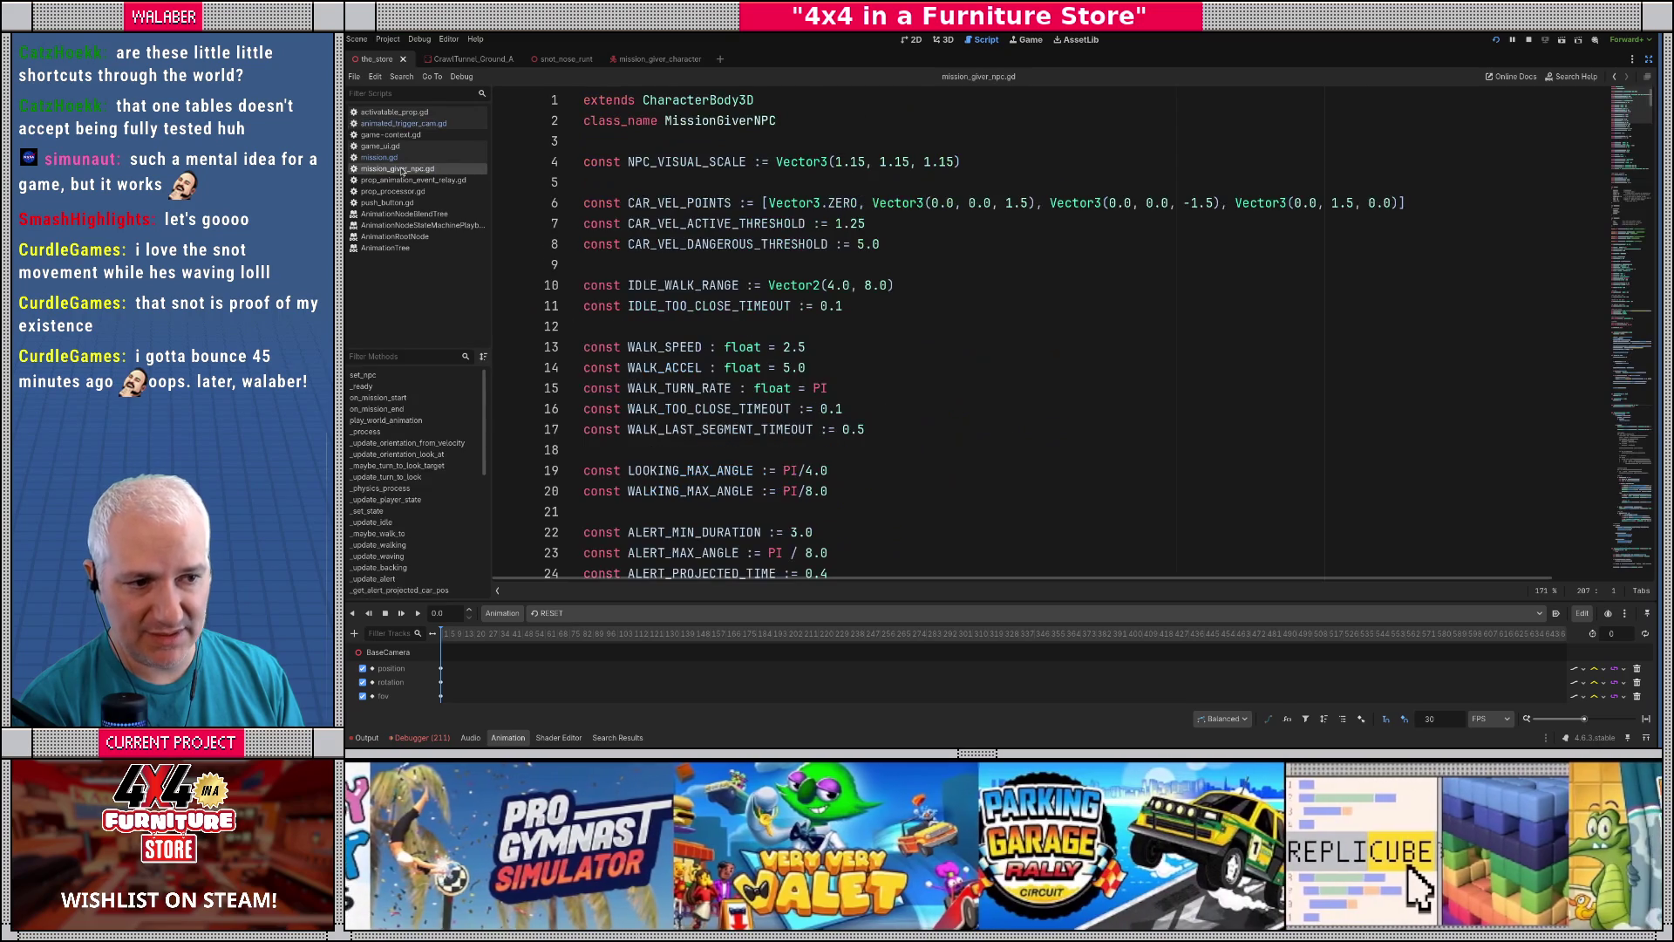
{"action": "left_click", "coordinate": [396, 158]}
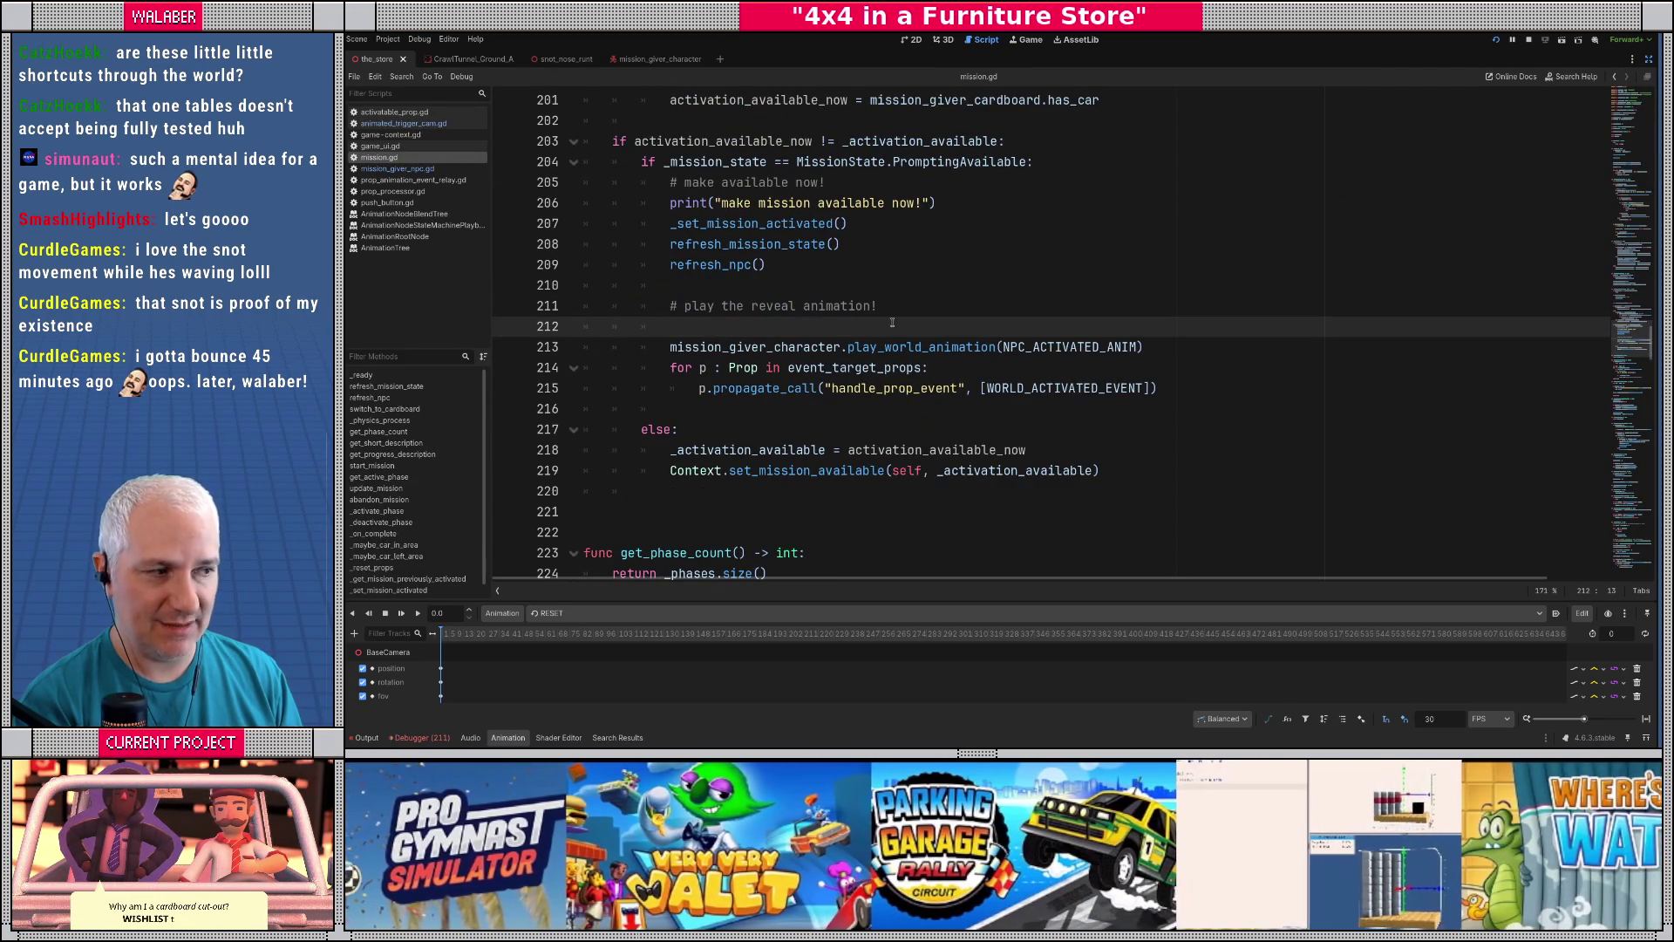
{"action": "scroll", "coordinate": [846, 298], "scroll_direction": "up", "scroll_amount": 20}
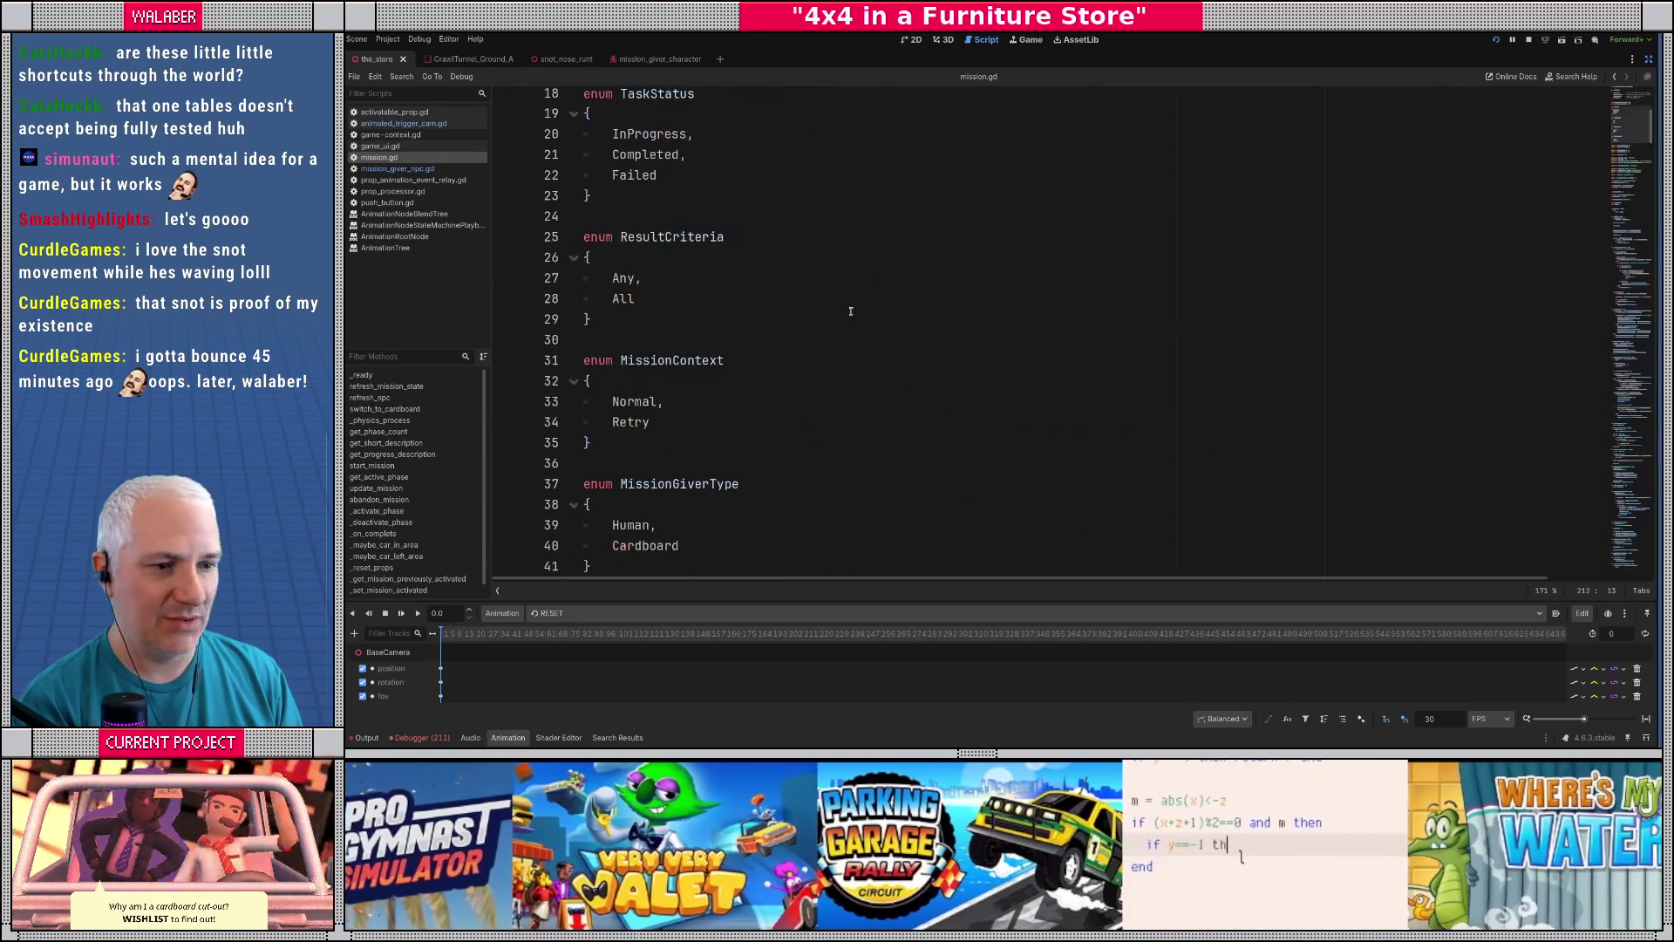
{"action": "scroll", "coordinate": [847, 297], "scroll_direction": "down", "scroll_amount": 4}
{"action": "left_click", "coordinate": [847, 298]}
{"action": "scroll", "coordinate": [828, 349], "scroll_direction": "down", "scroll_amount": 4}
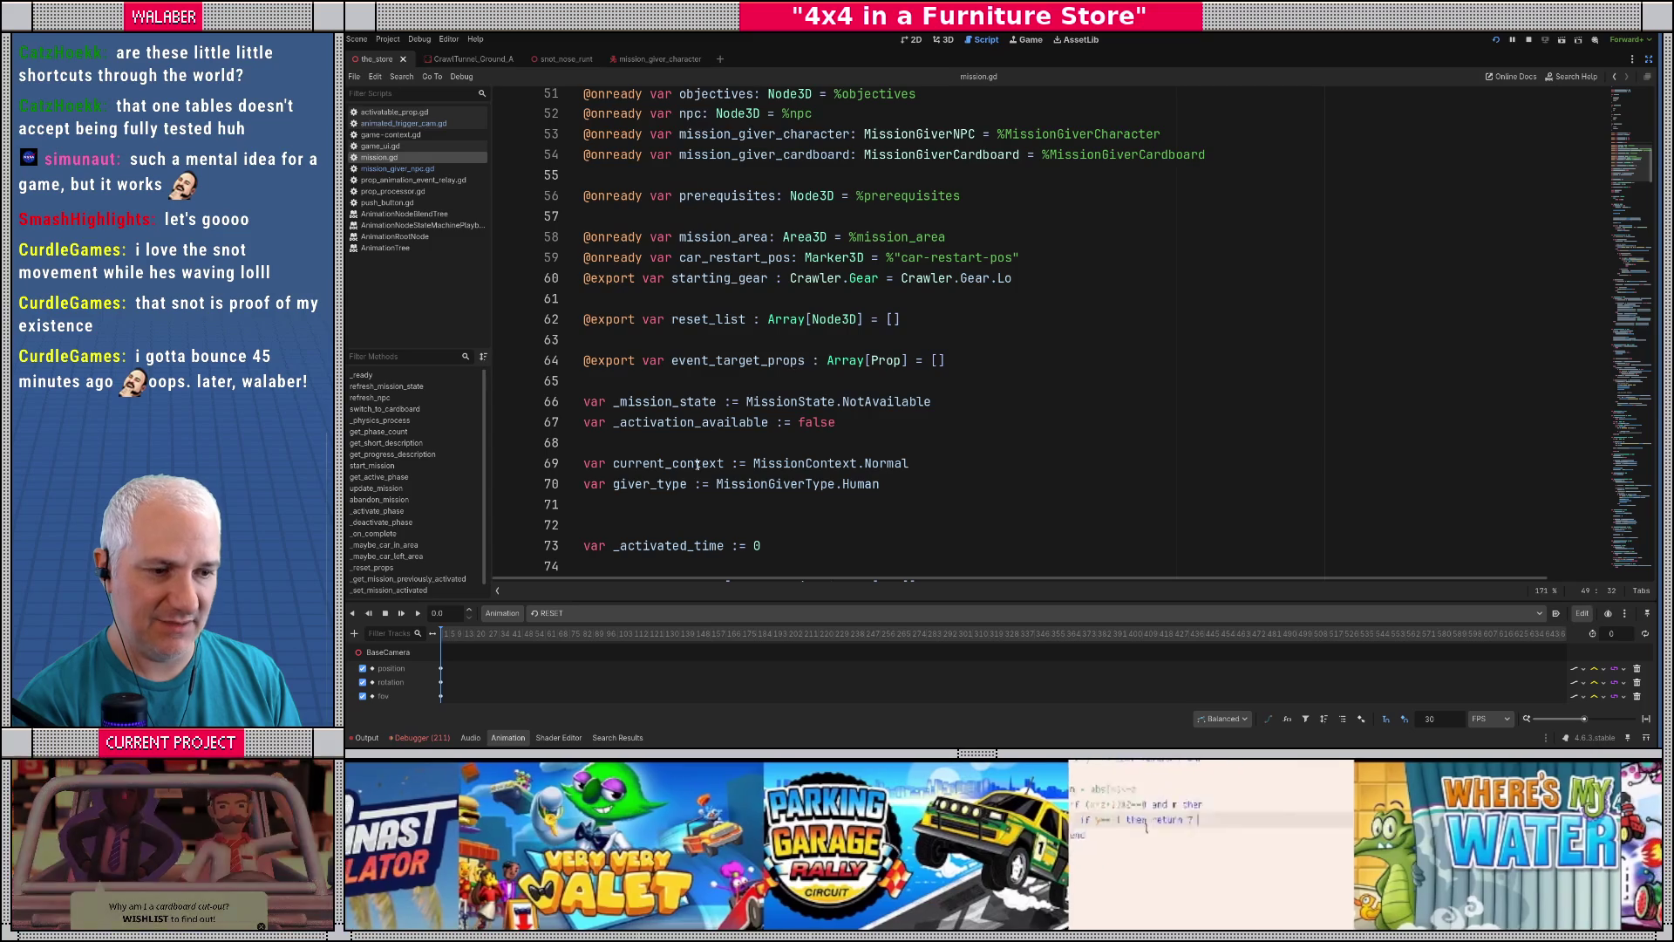
{"action": "left_click", "coordinate": [715, 341]}
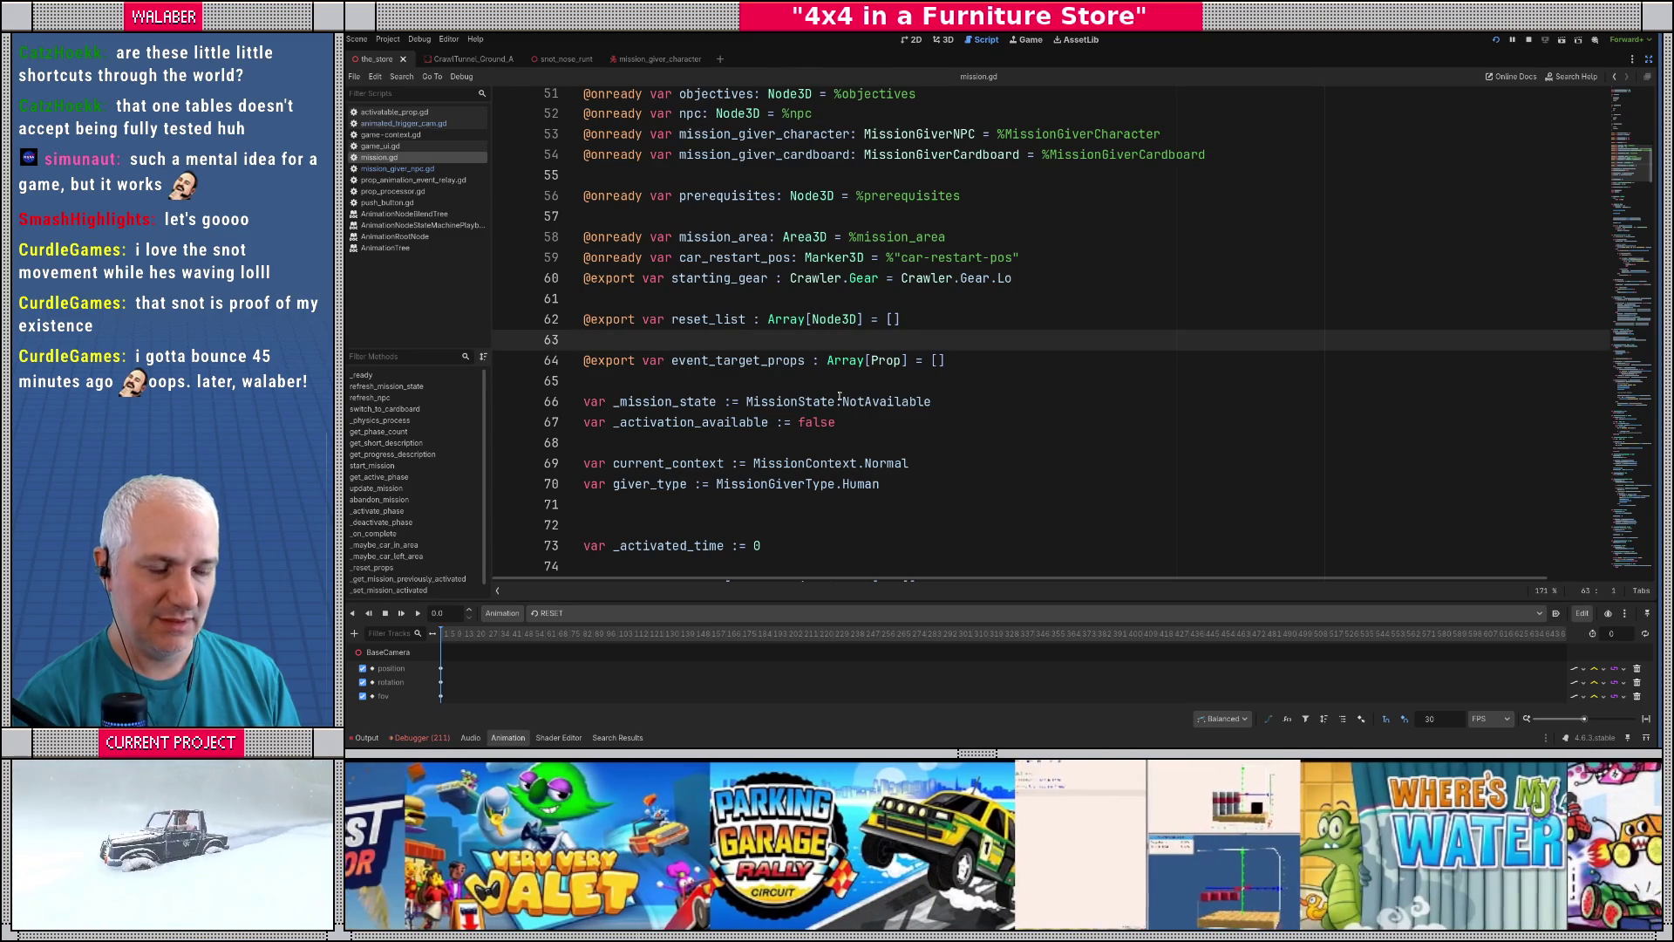
{"action": "key", "text": "Return"}
{"action": "type", "text": "@export var activation_camera : eventca"}
{"action": "key", "text": "BackSpace"}
{"action": "key", "text": "BackSpace"}
{"action": "key", "text": "BackSpace"}
{"action": "key", "text": "BackSpace"}
{"action": "key", "text": "BackSpace"}
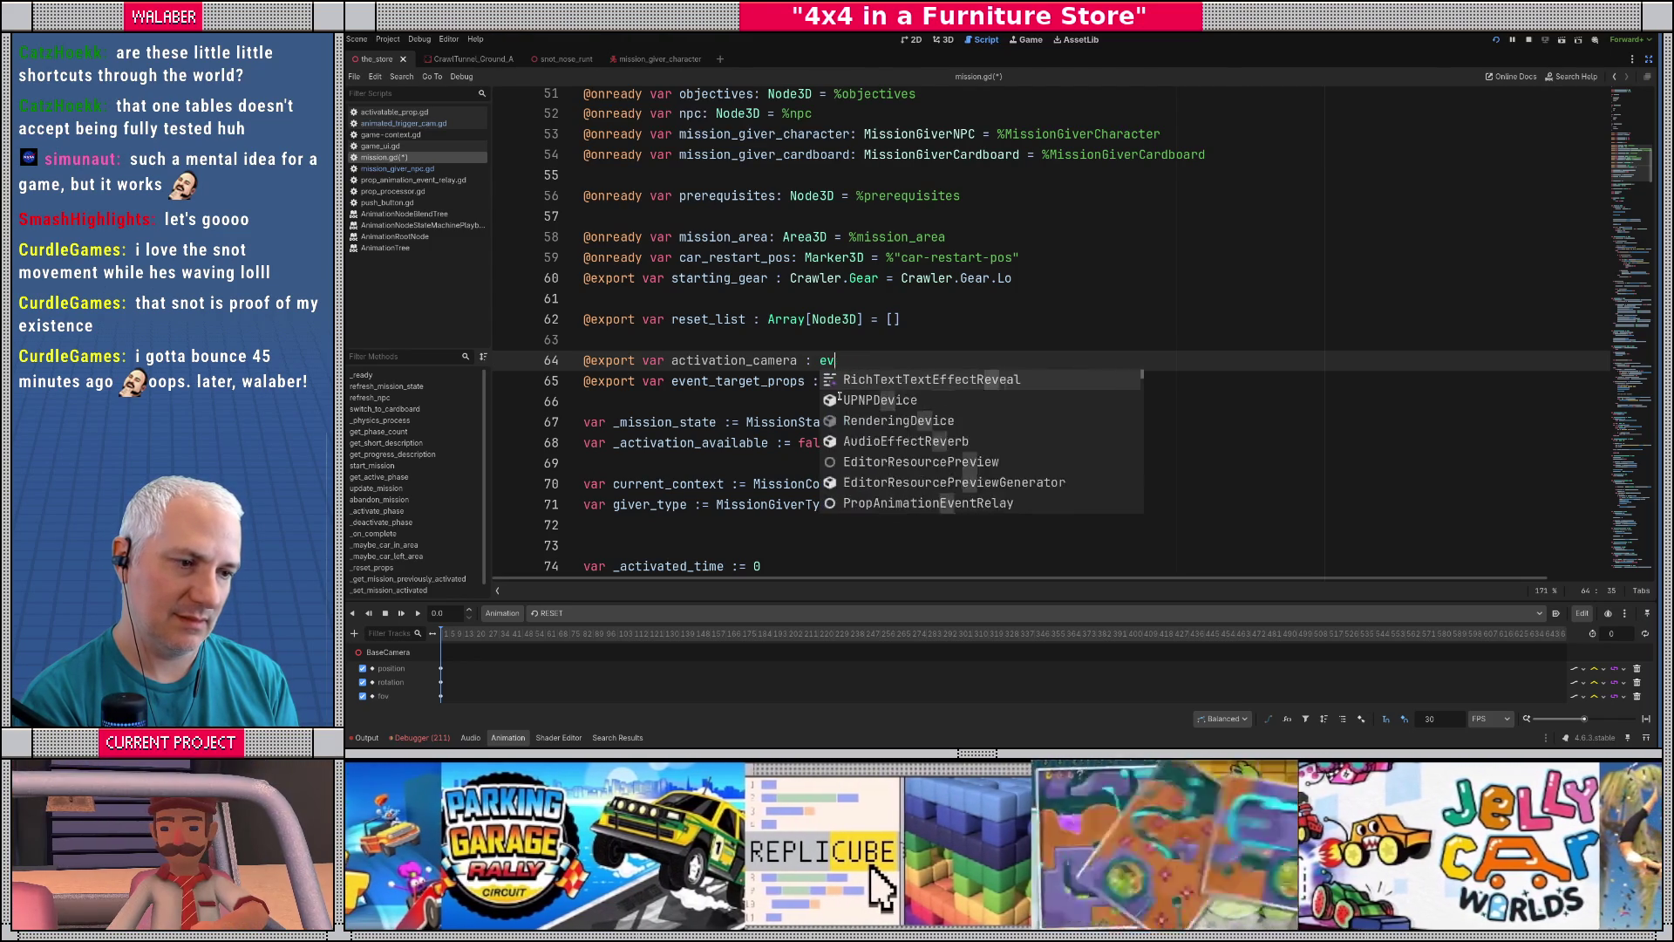
{"action": "type", "text": "camera"}
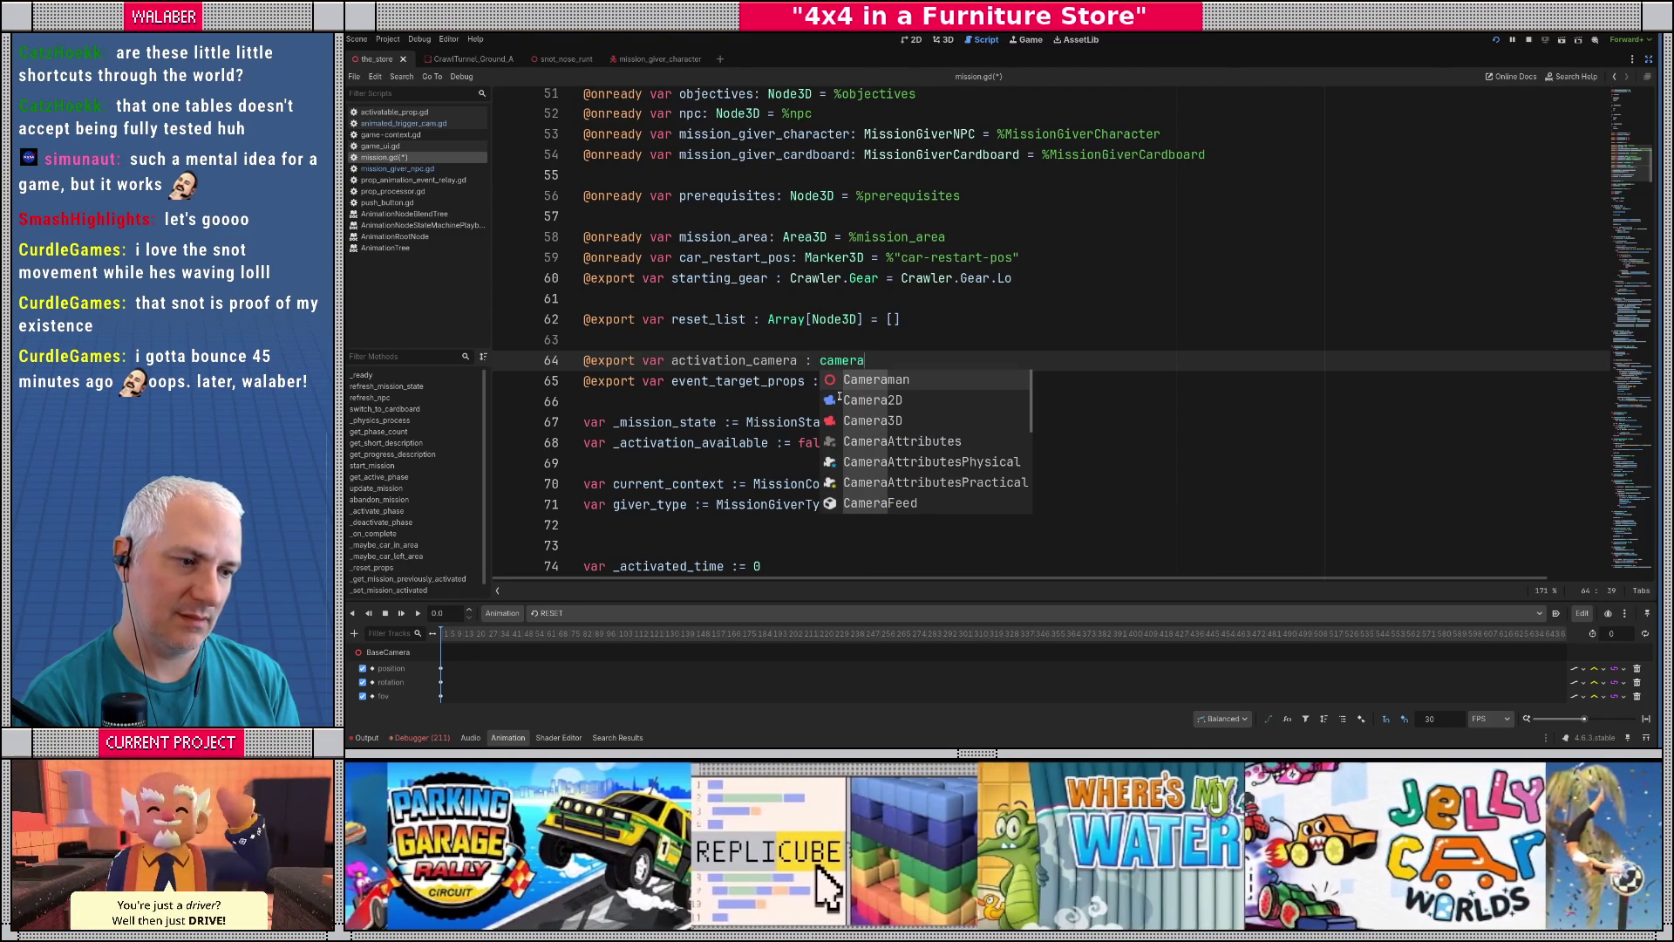
- Change activation_camera's type from camera to AnimatedTriggerCam and give it a null default
{"action": "scroll", "coordinate": [953, 452], "scroll_direction": "down", "scroll_amount": 5}
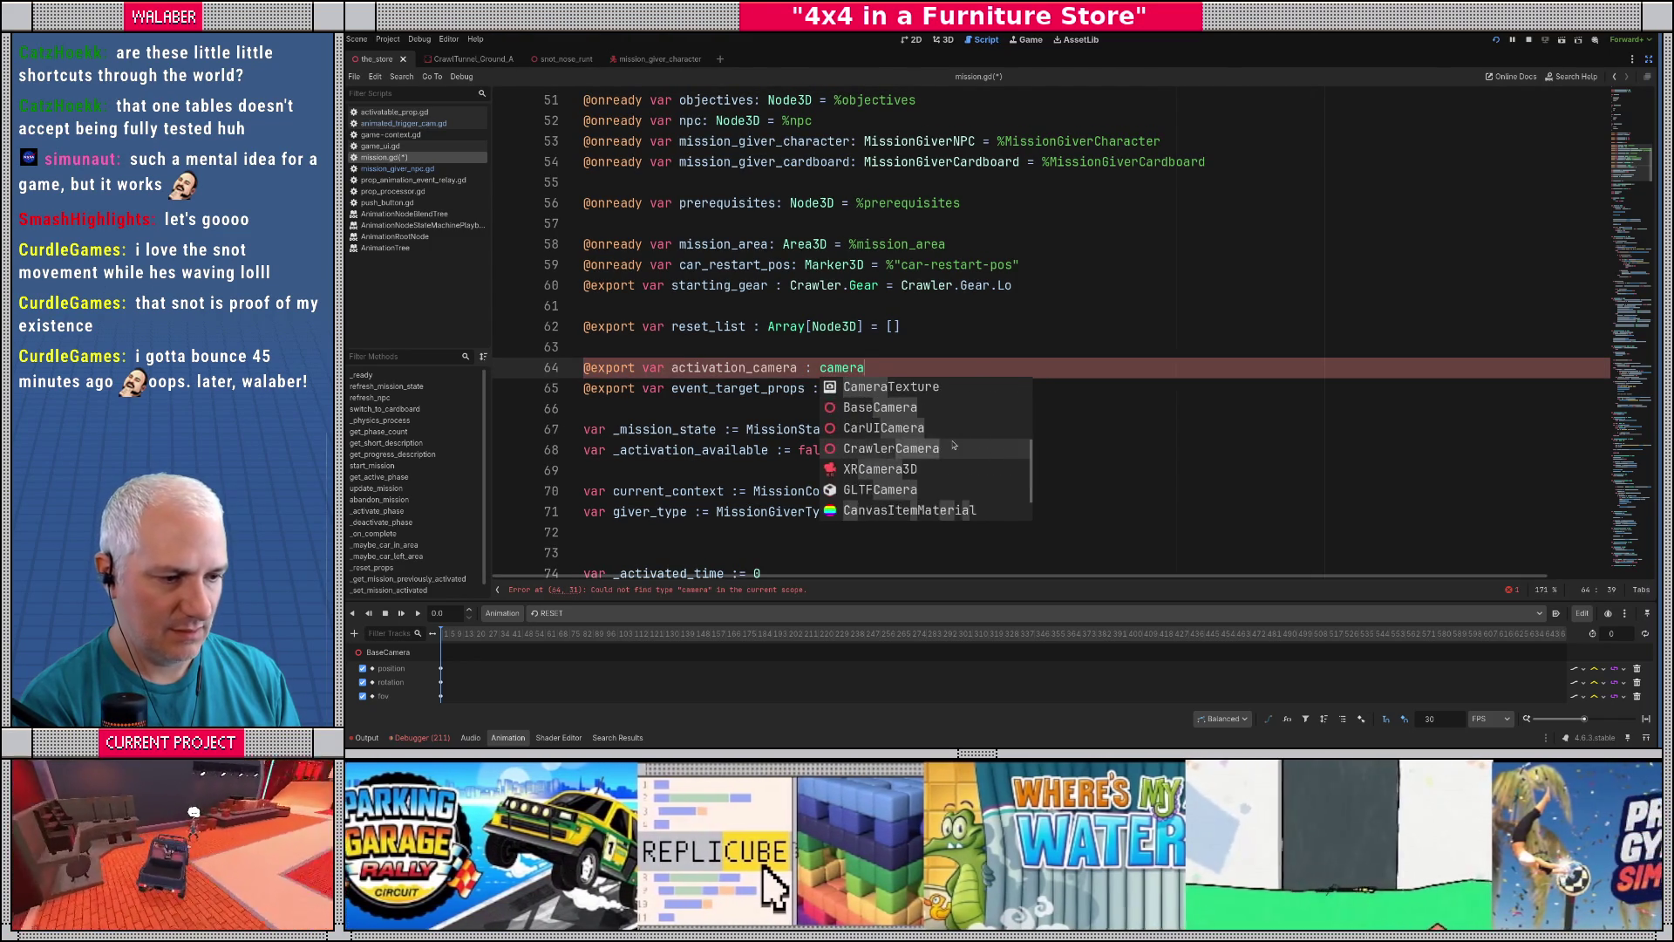
{"action": "key", "text": "Escape"}
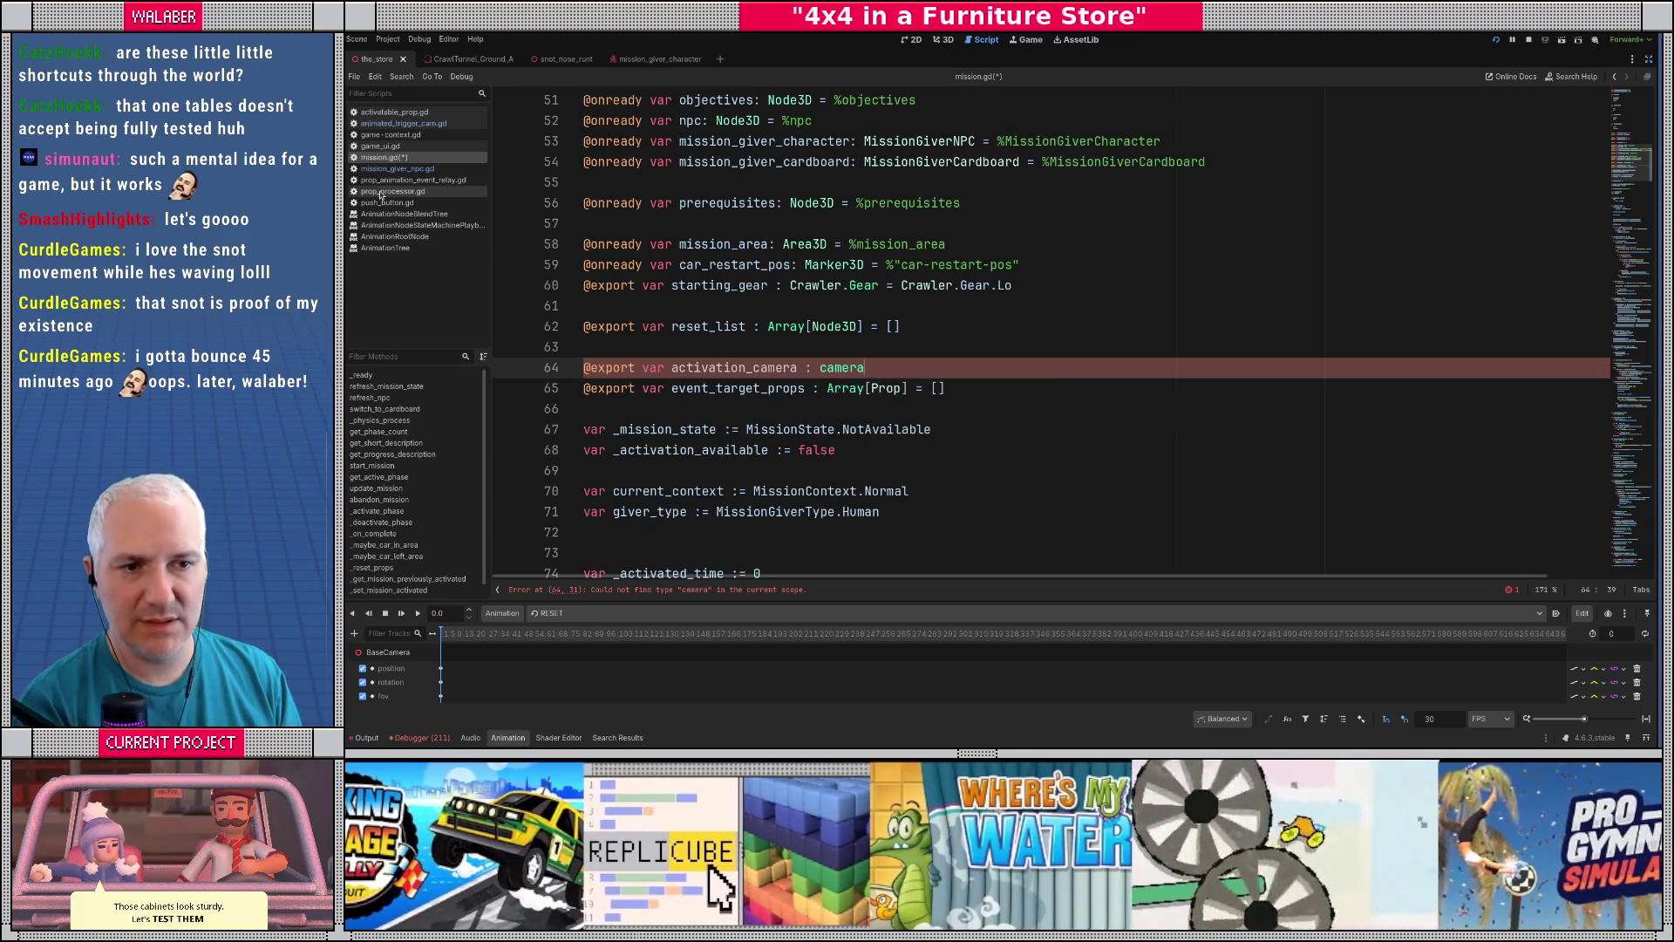
{"action": "key", "text": "BackSpace"}
{"action": "key", "text": "BackSpace"}
{"action": "key", "text": "BackSpace"}
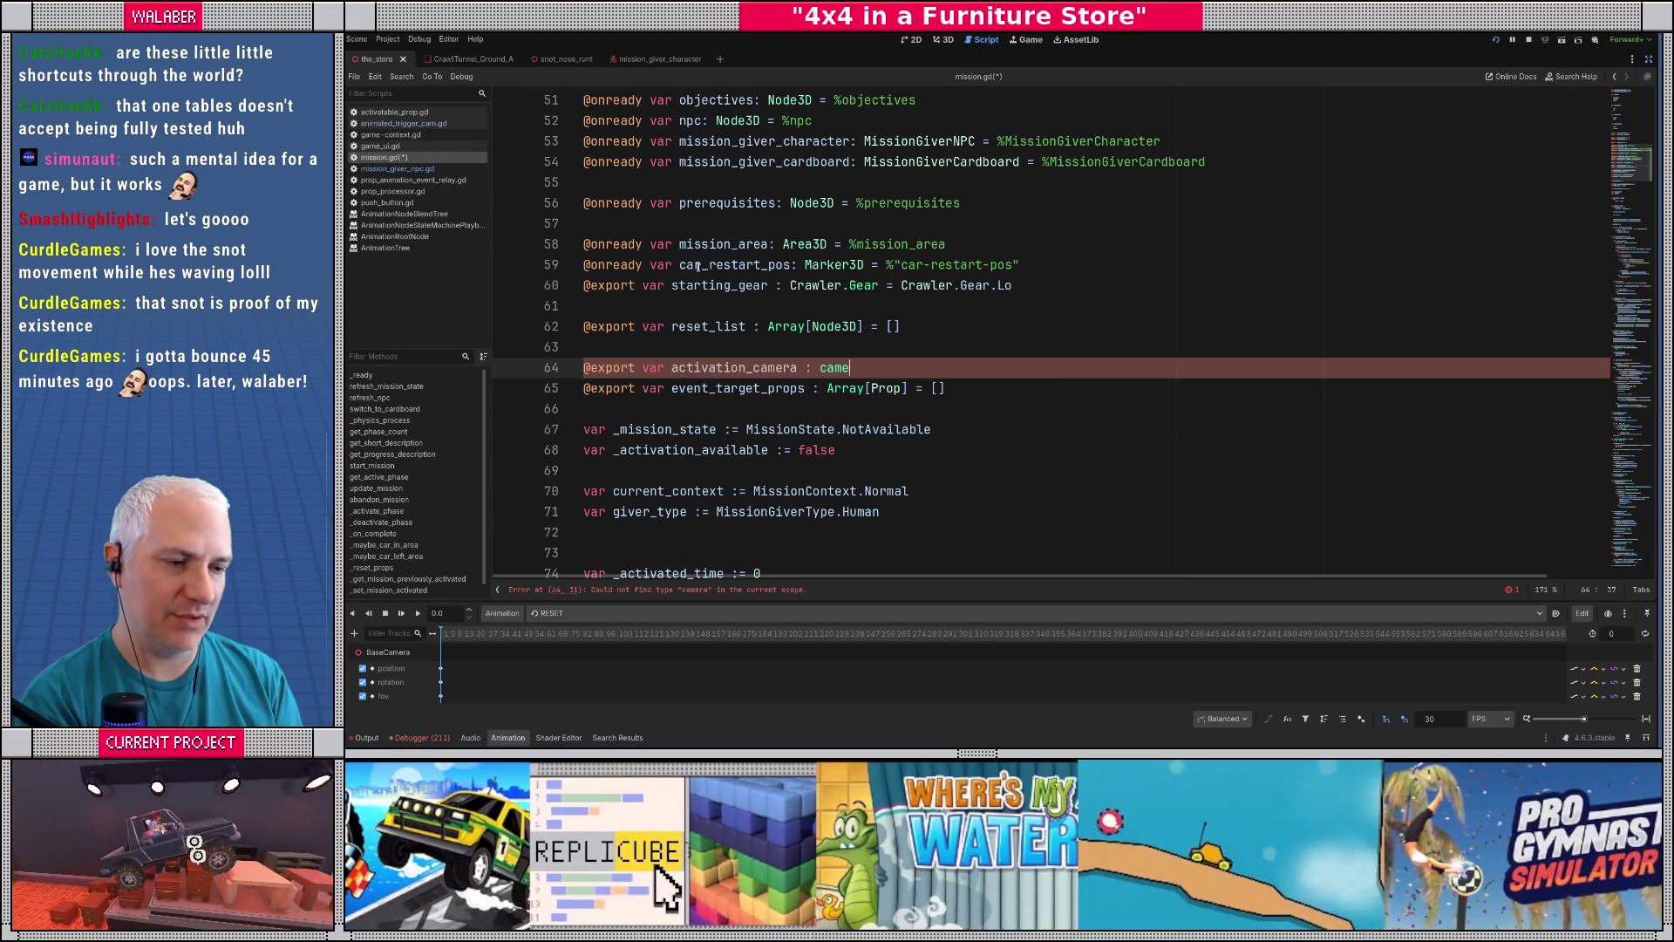
{"action": "type", "text": "a : Animated"}
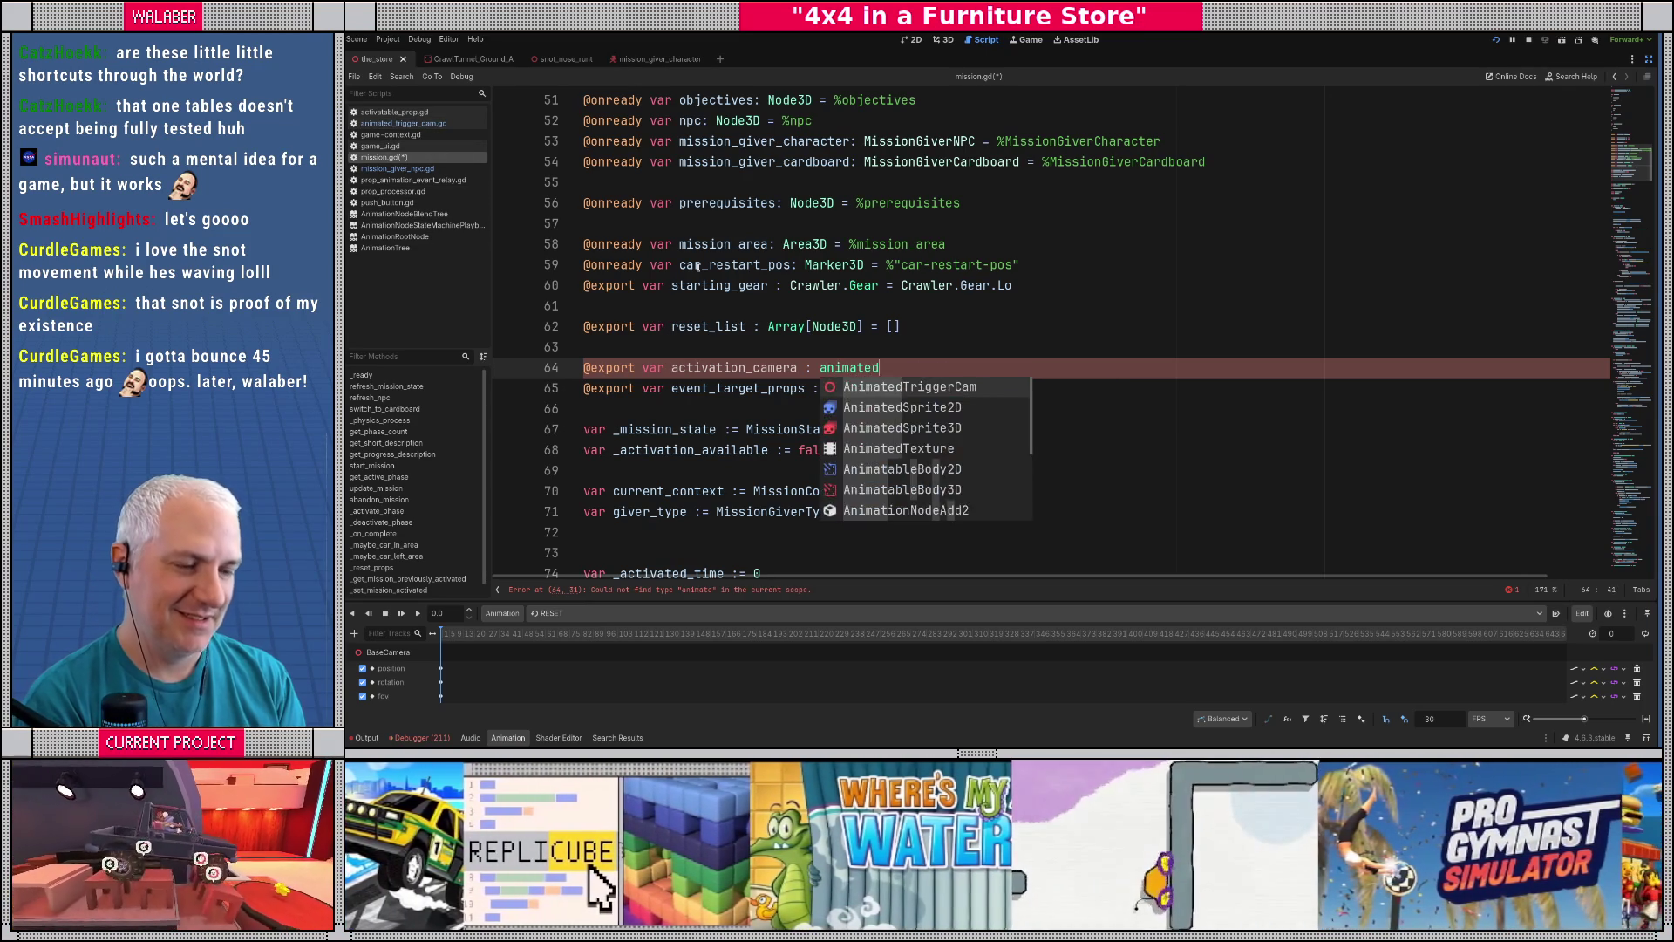
{"action": "key", "text": "Return"}
{"action": "type", "text": "= null"}
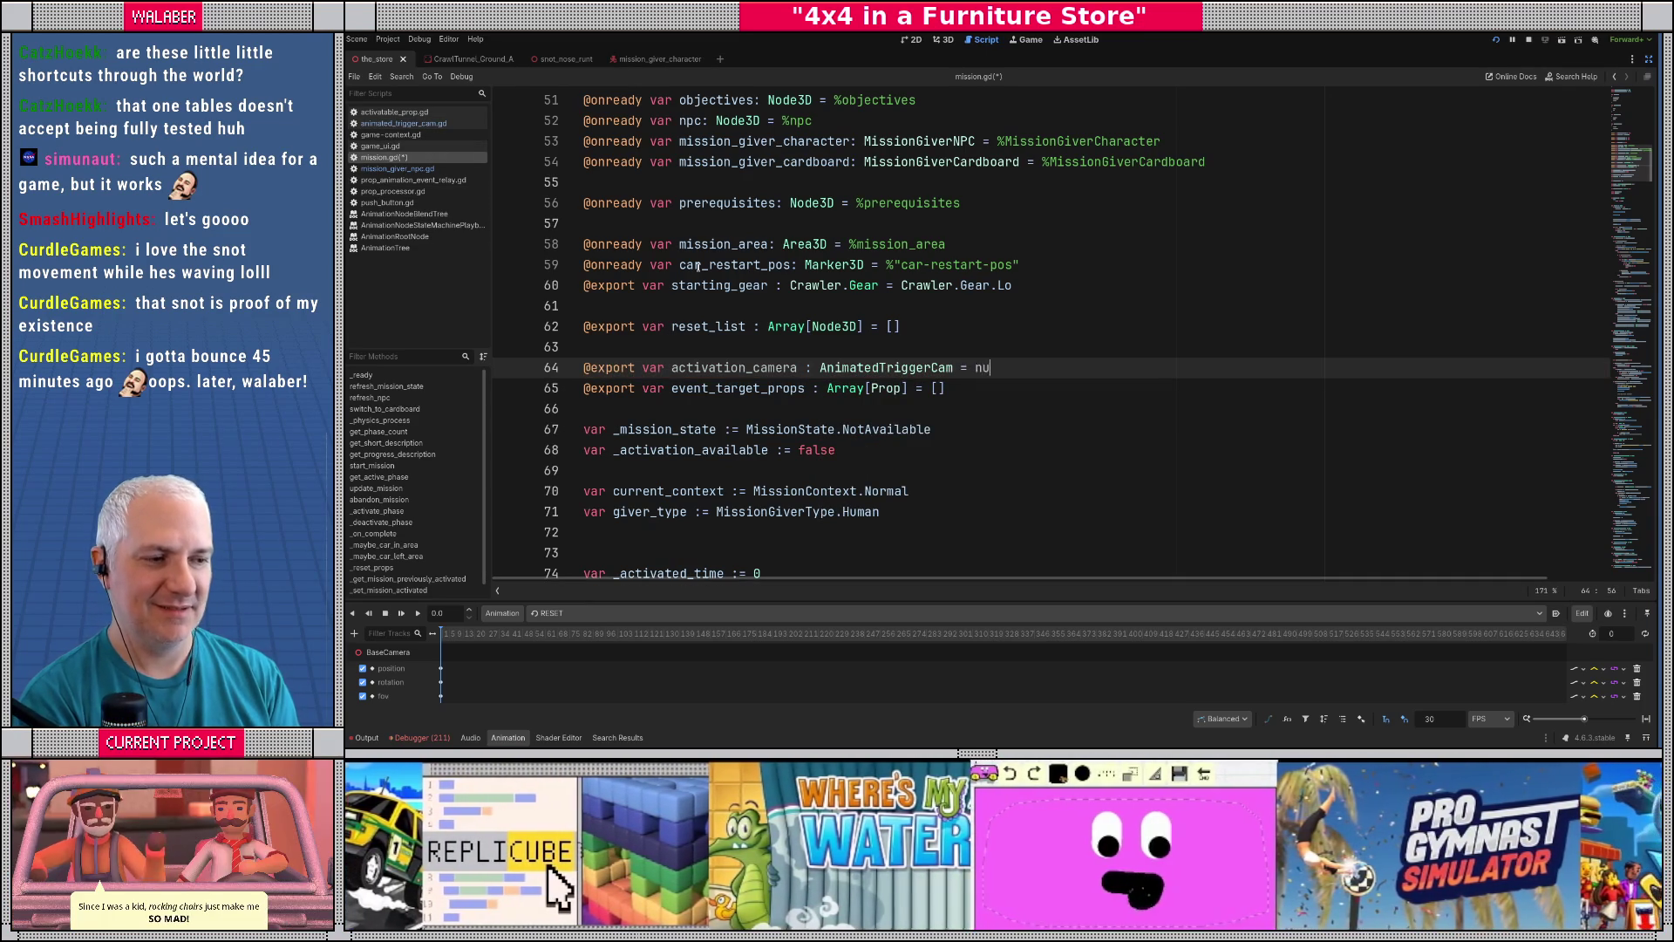
{"action": "double_click", "coordinate": [748, 368]}
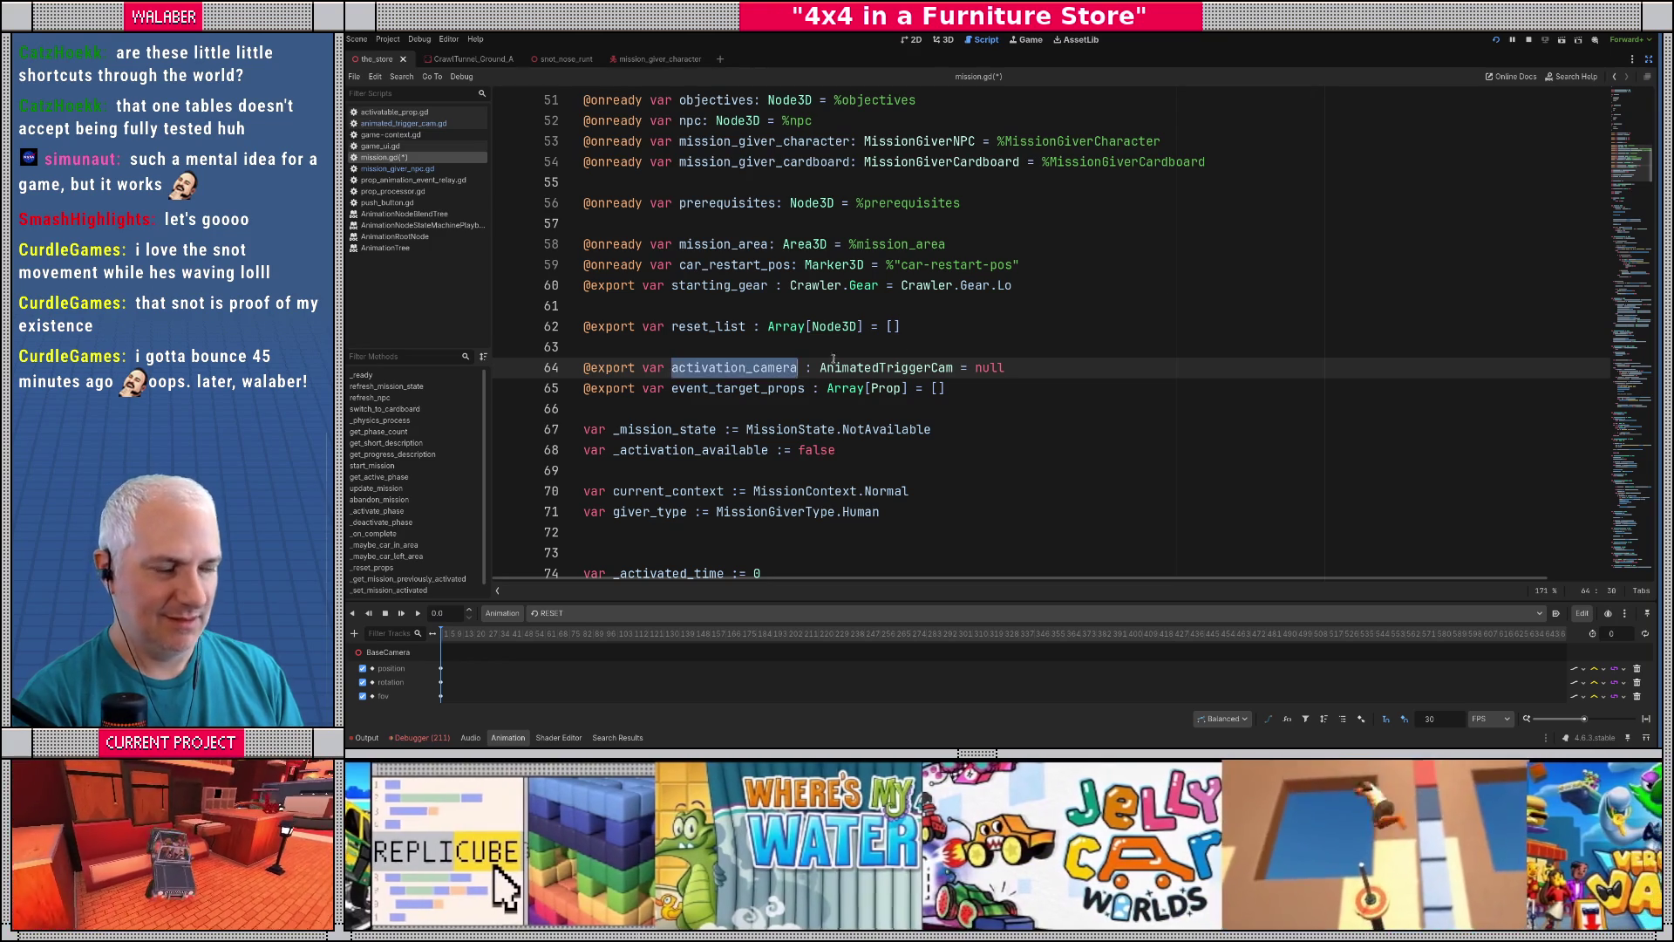
{"action": "left_click_drag", "start_coordinate": [1629, 169], "coordinate": [1629, 301]}
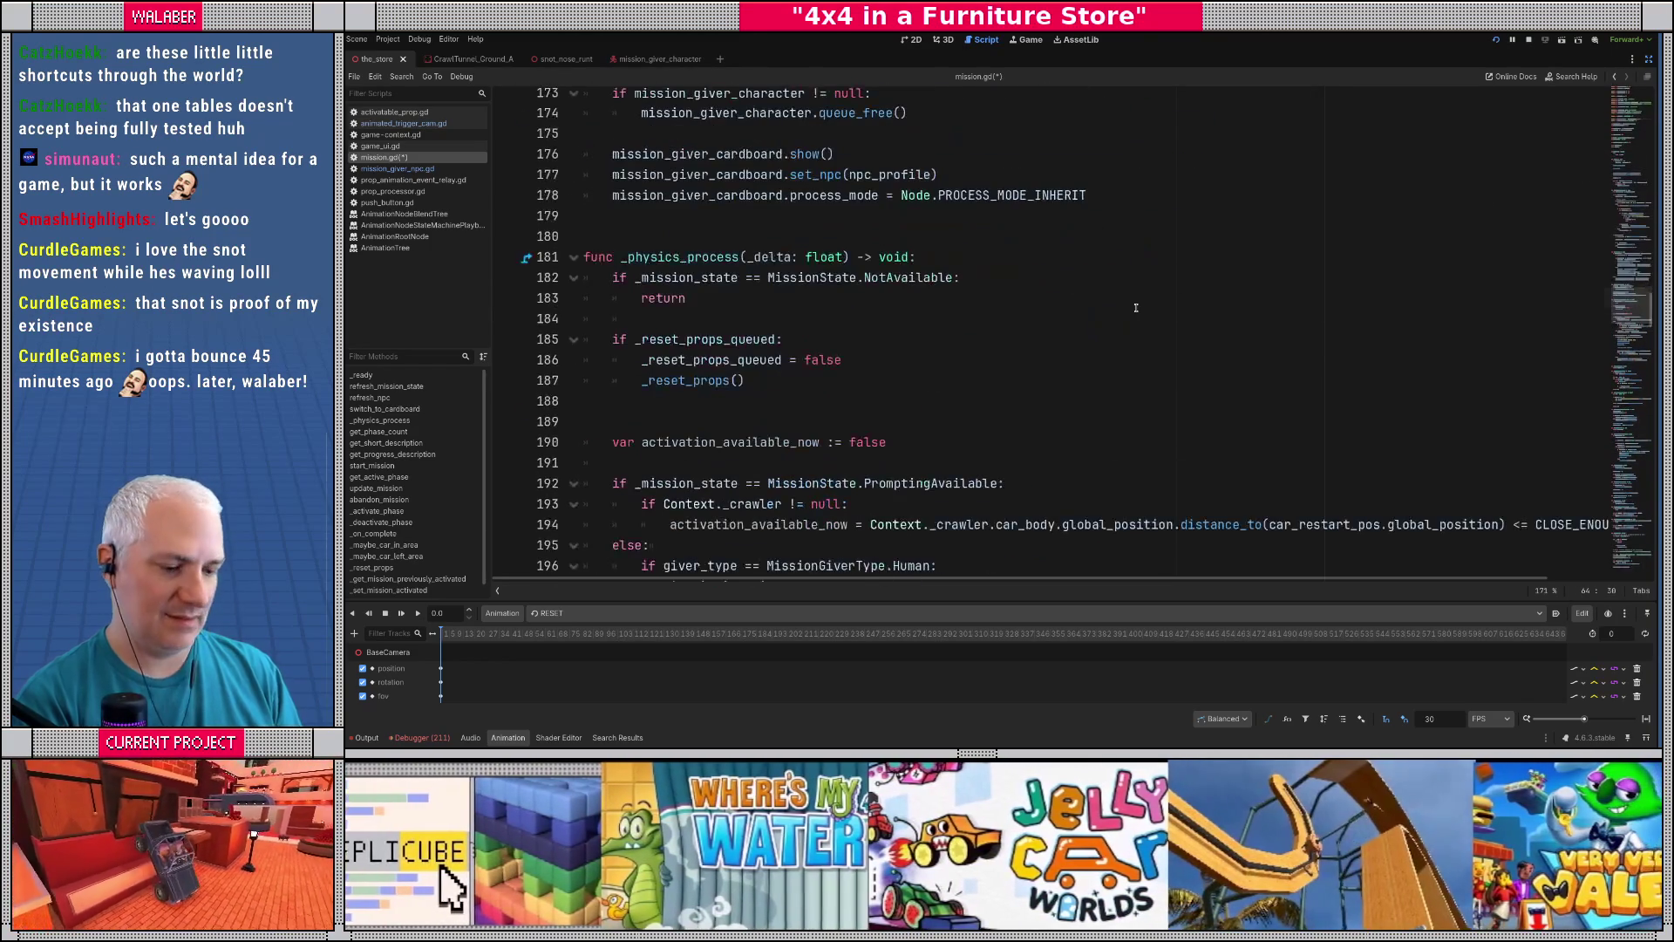
- Search mission.gd for 'target' to reach the '# play the reveal animation!' comment
{"action": "left_click", "coordinate": [1135, 306]}
{"action": "key", "text": "ctrl+f"}
{"action": "type", "text": "target"}
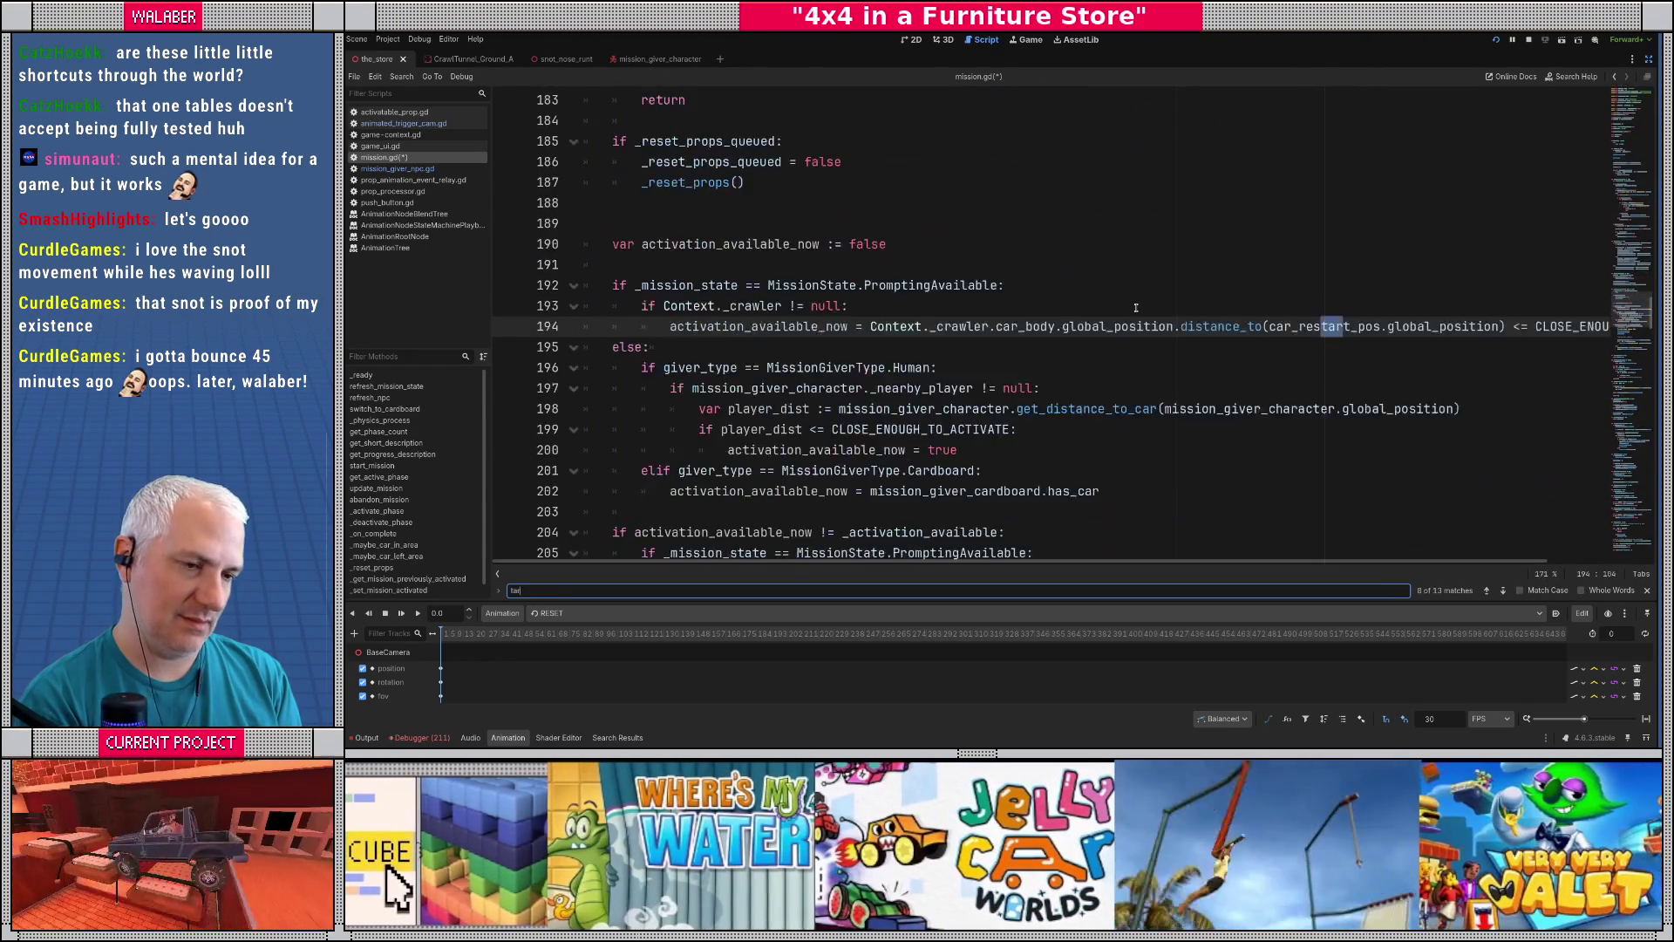
{"action": "key", "text": "Escape"}
{"action": "left_click", "coordinate": [858, 274]}
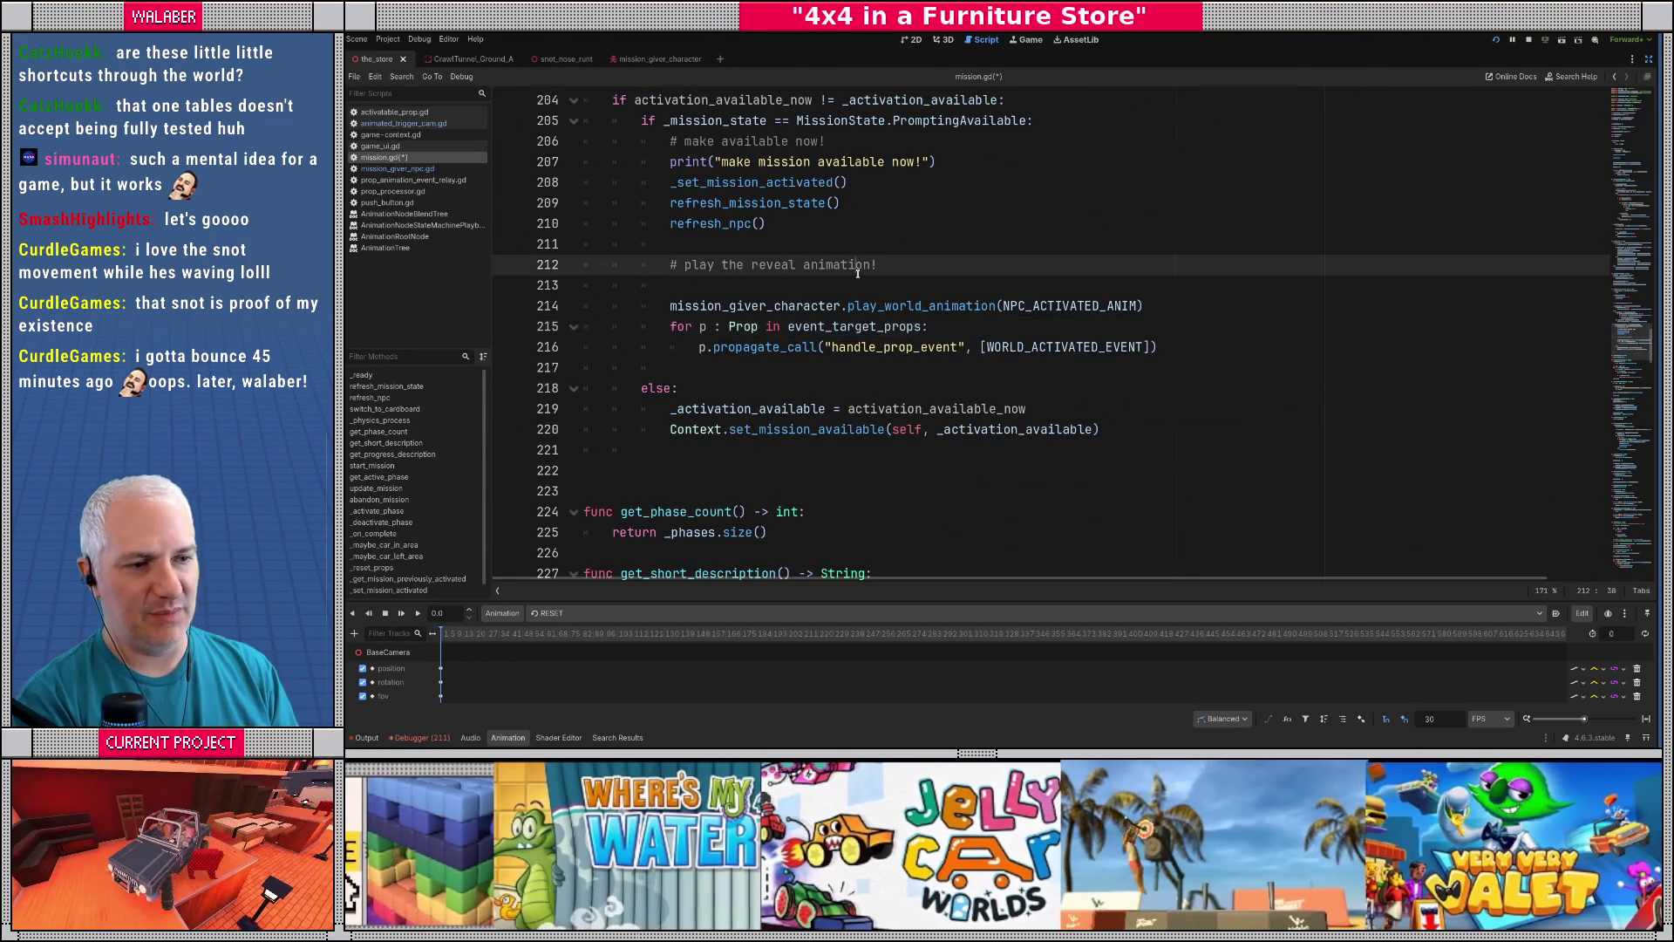
{"action": "key", "text": "Down"}
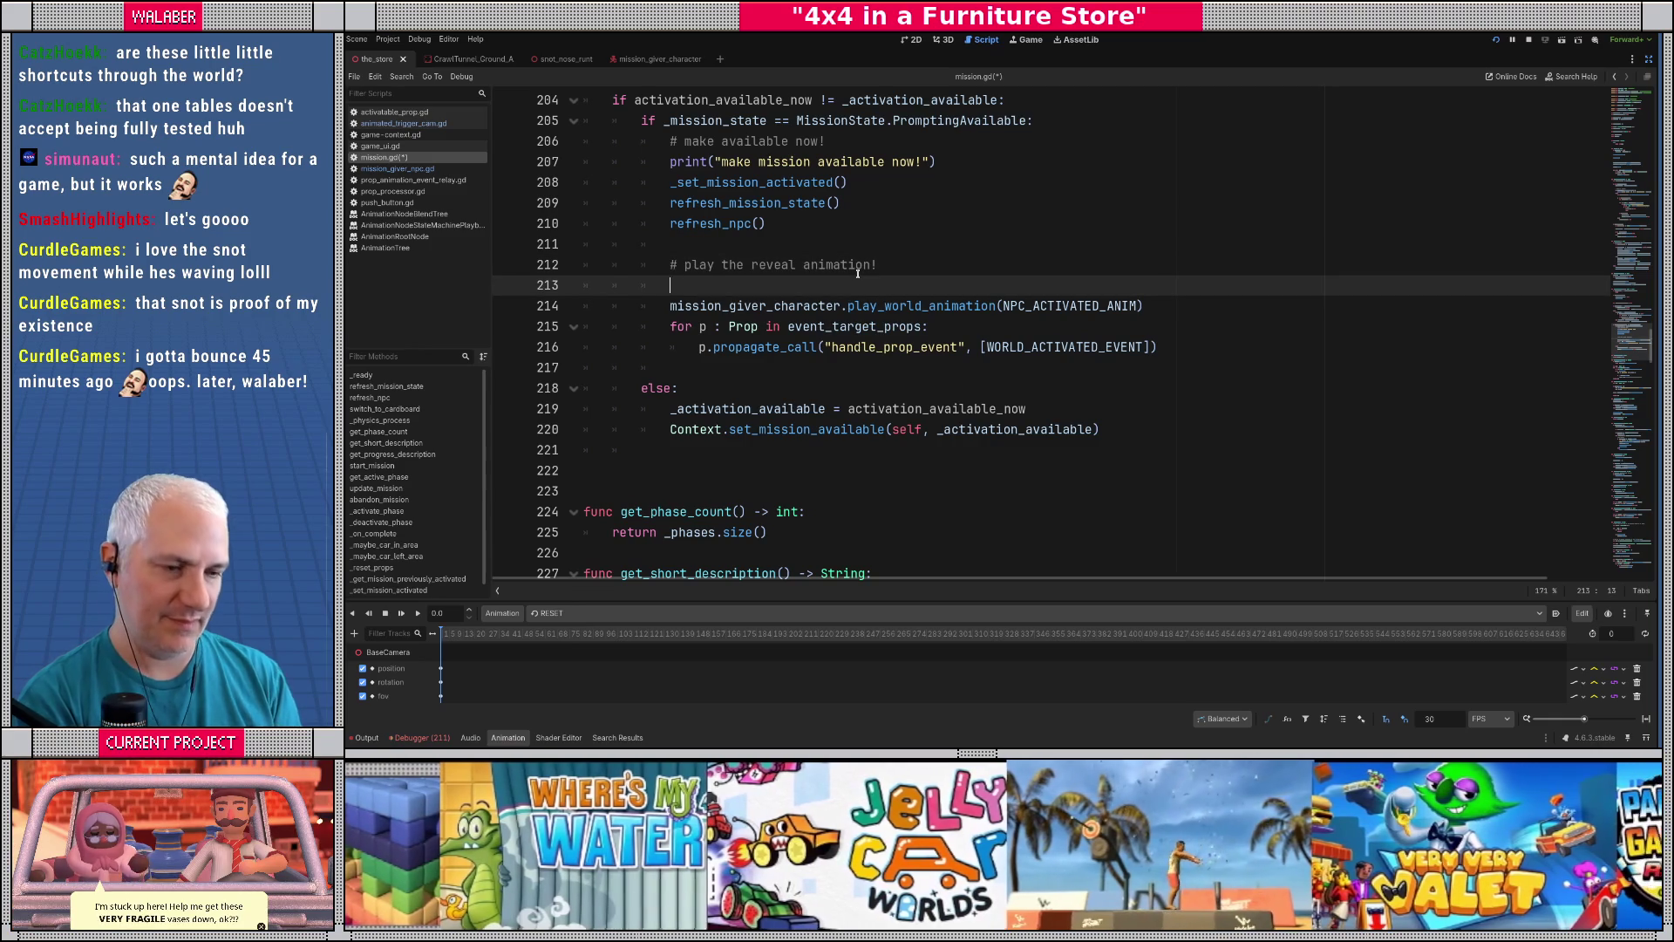
- Under that comment add 'if activation_camera != null:' calling activation_camera.go_camera()
{"action": "type", "text": "if ca"}
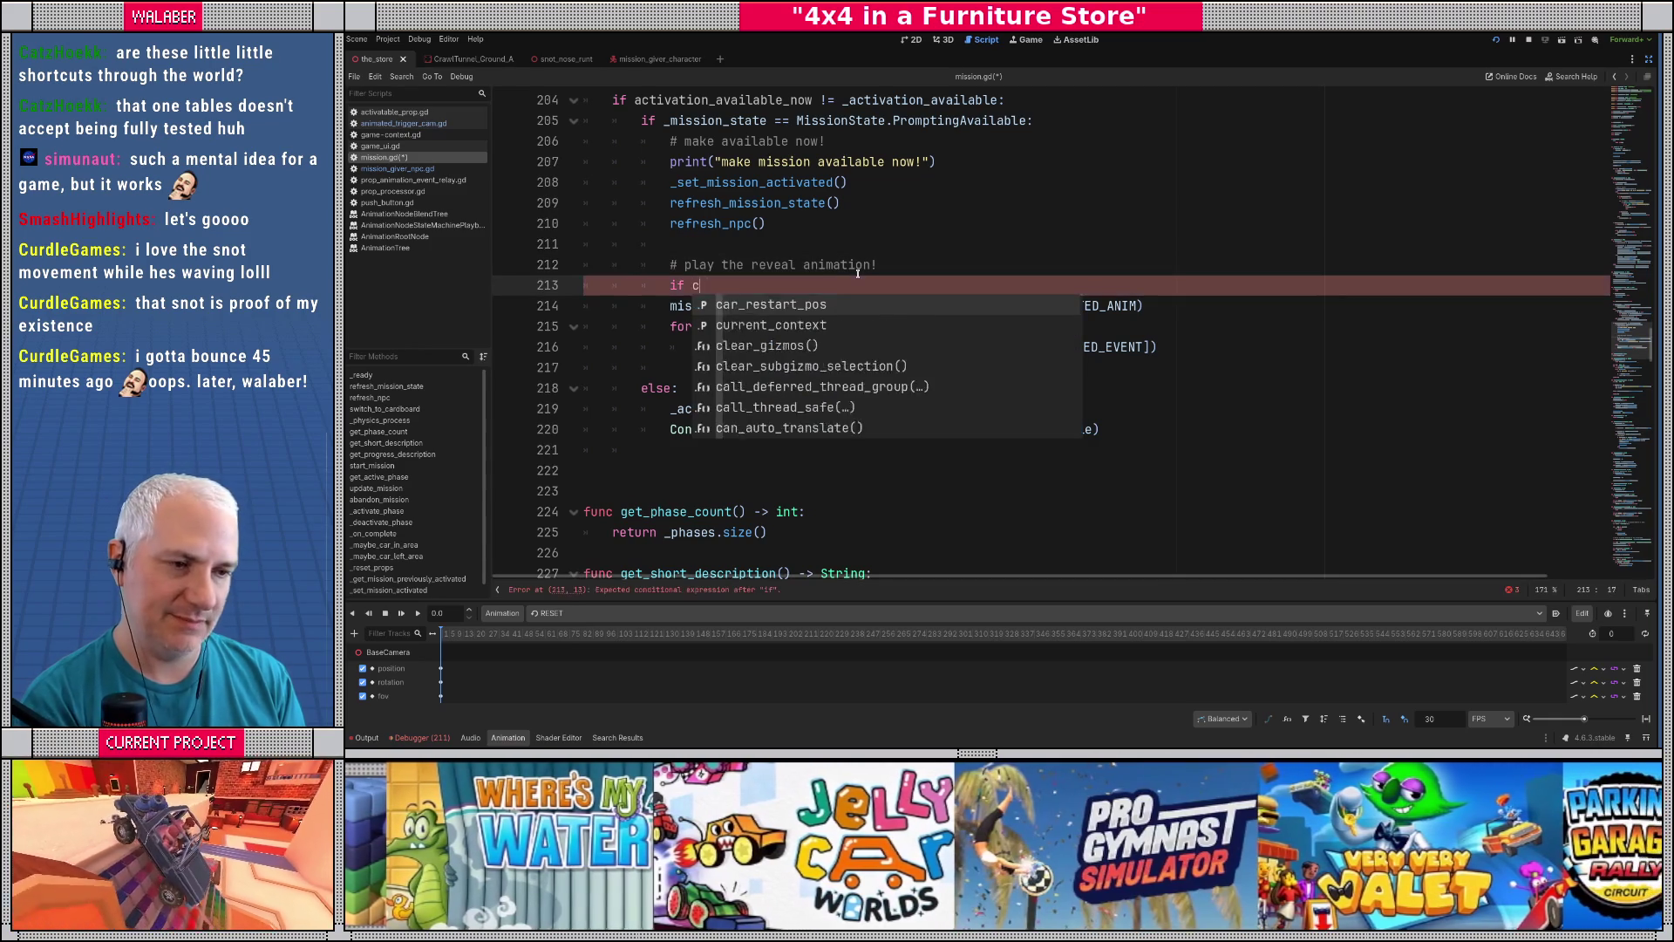
{"action": "key", "text": "BackSpace"}
{"action": "key", "text": "BackSpace"}
{"action": "type", "text": "_cam"}
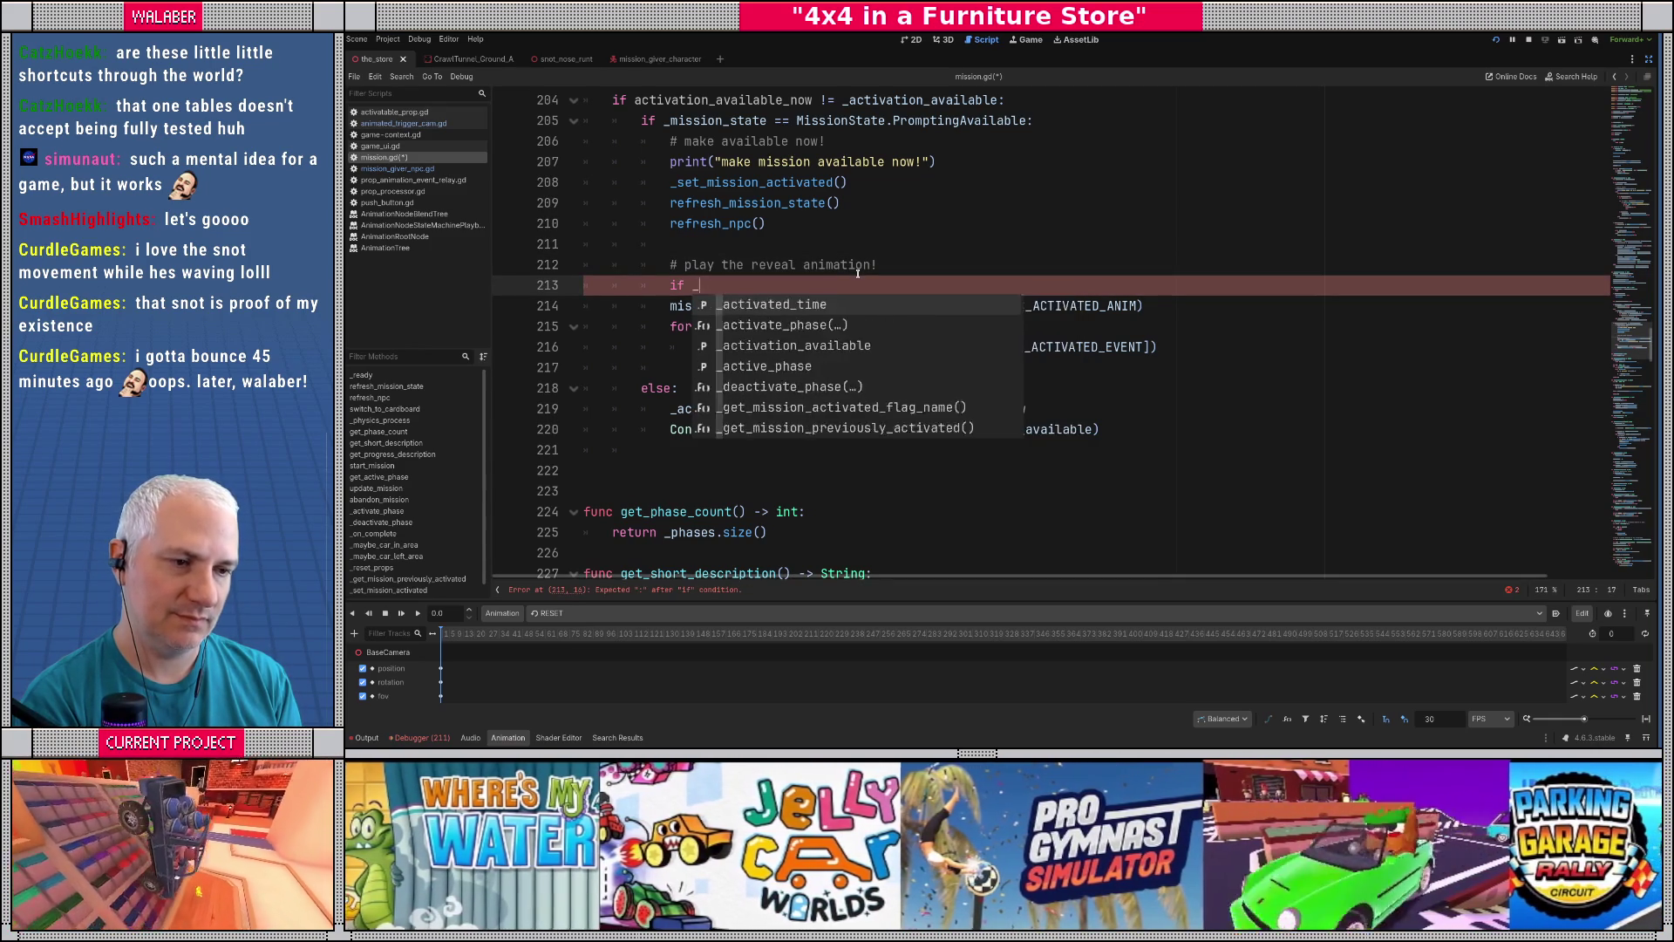
{"action": "key", "text": "Return"}
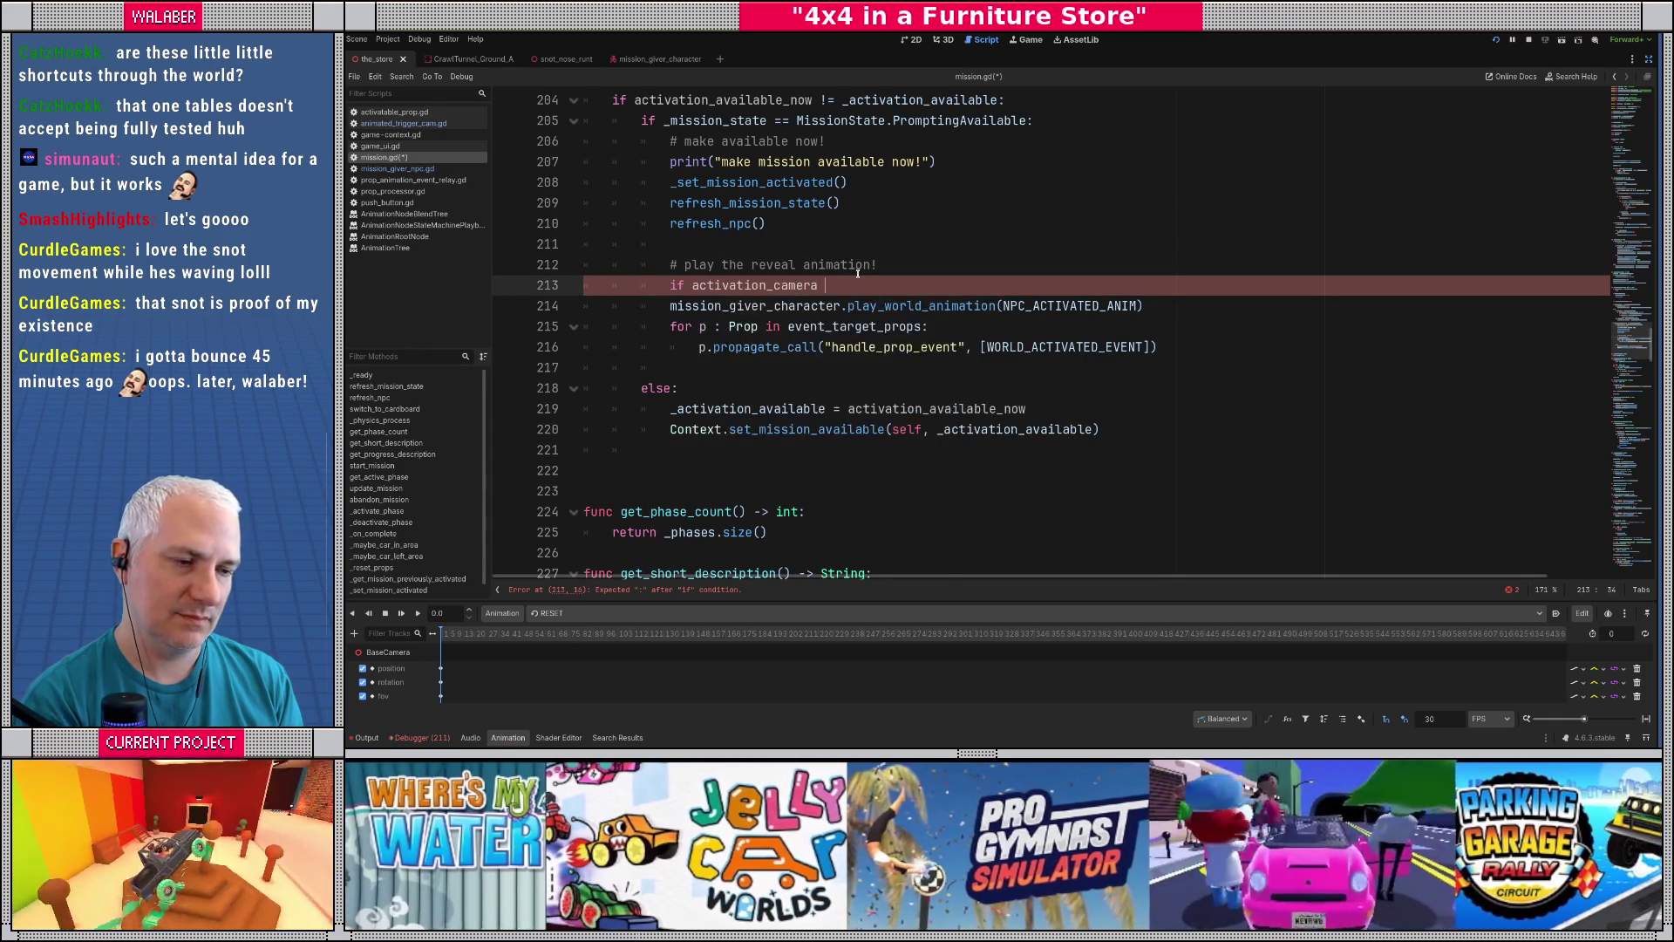
{"action": "type", "text": "!= null:"}
{"action": "key", "text": "Return"}
{"action": "type", "text": "acti"}
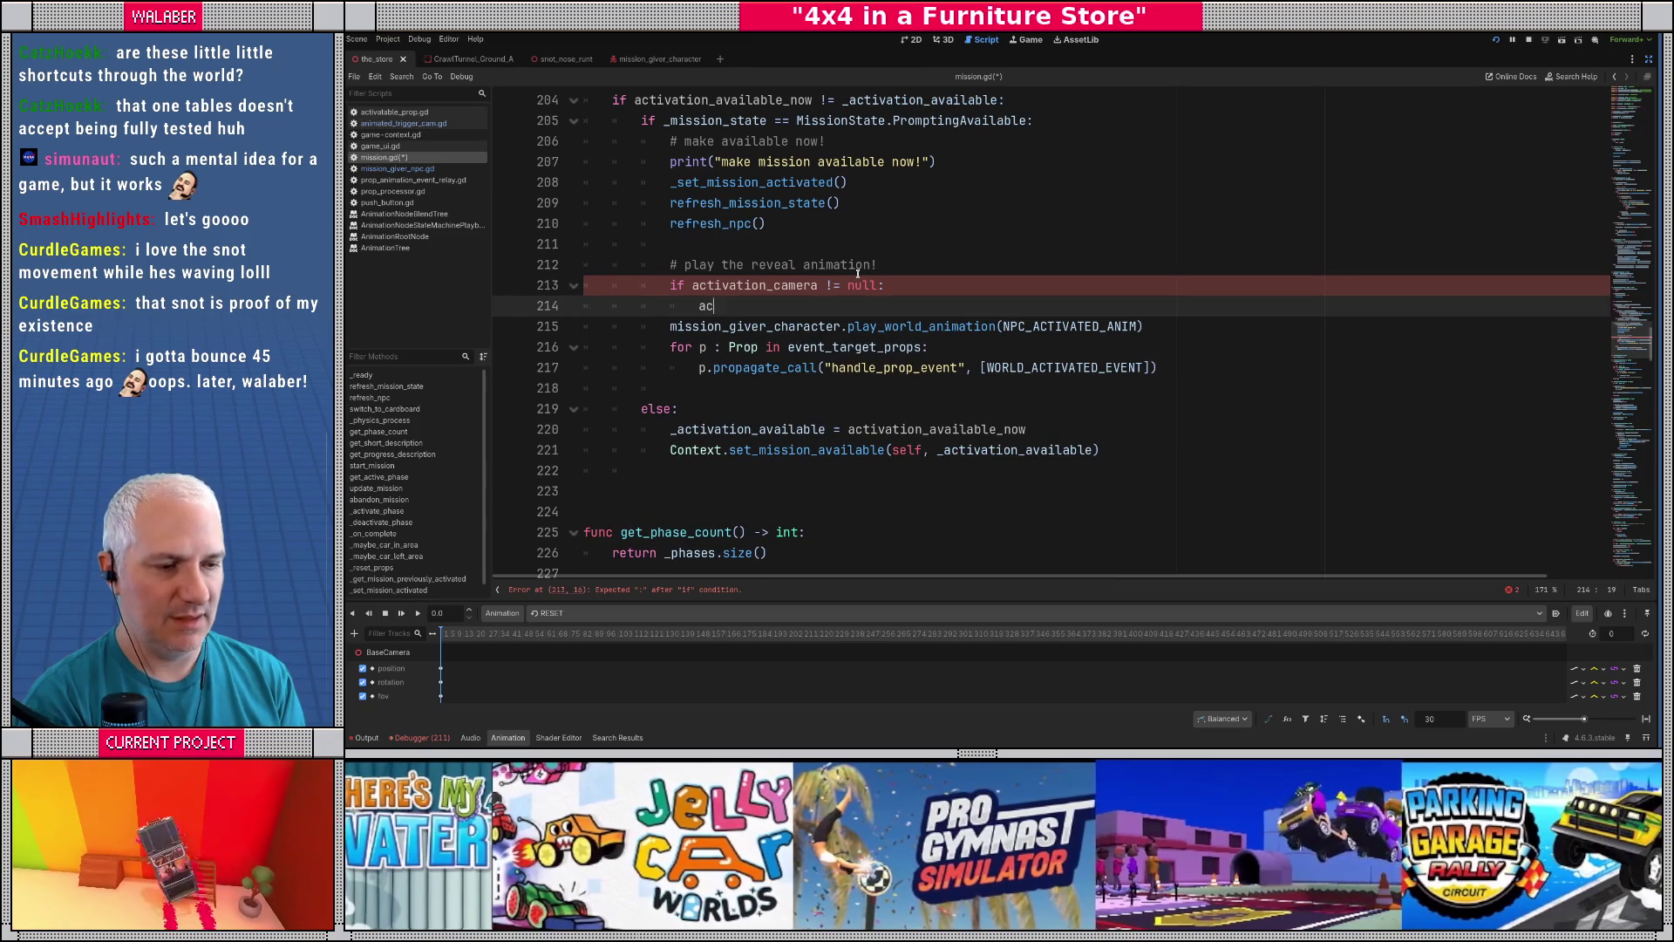
{"action": "key", "text": "Return"}
{"action": "type", "text": "."}
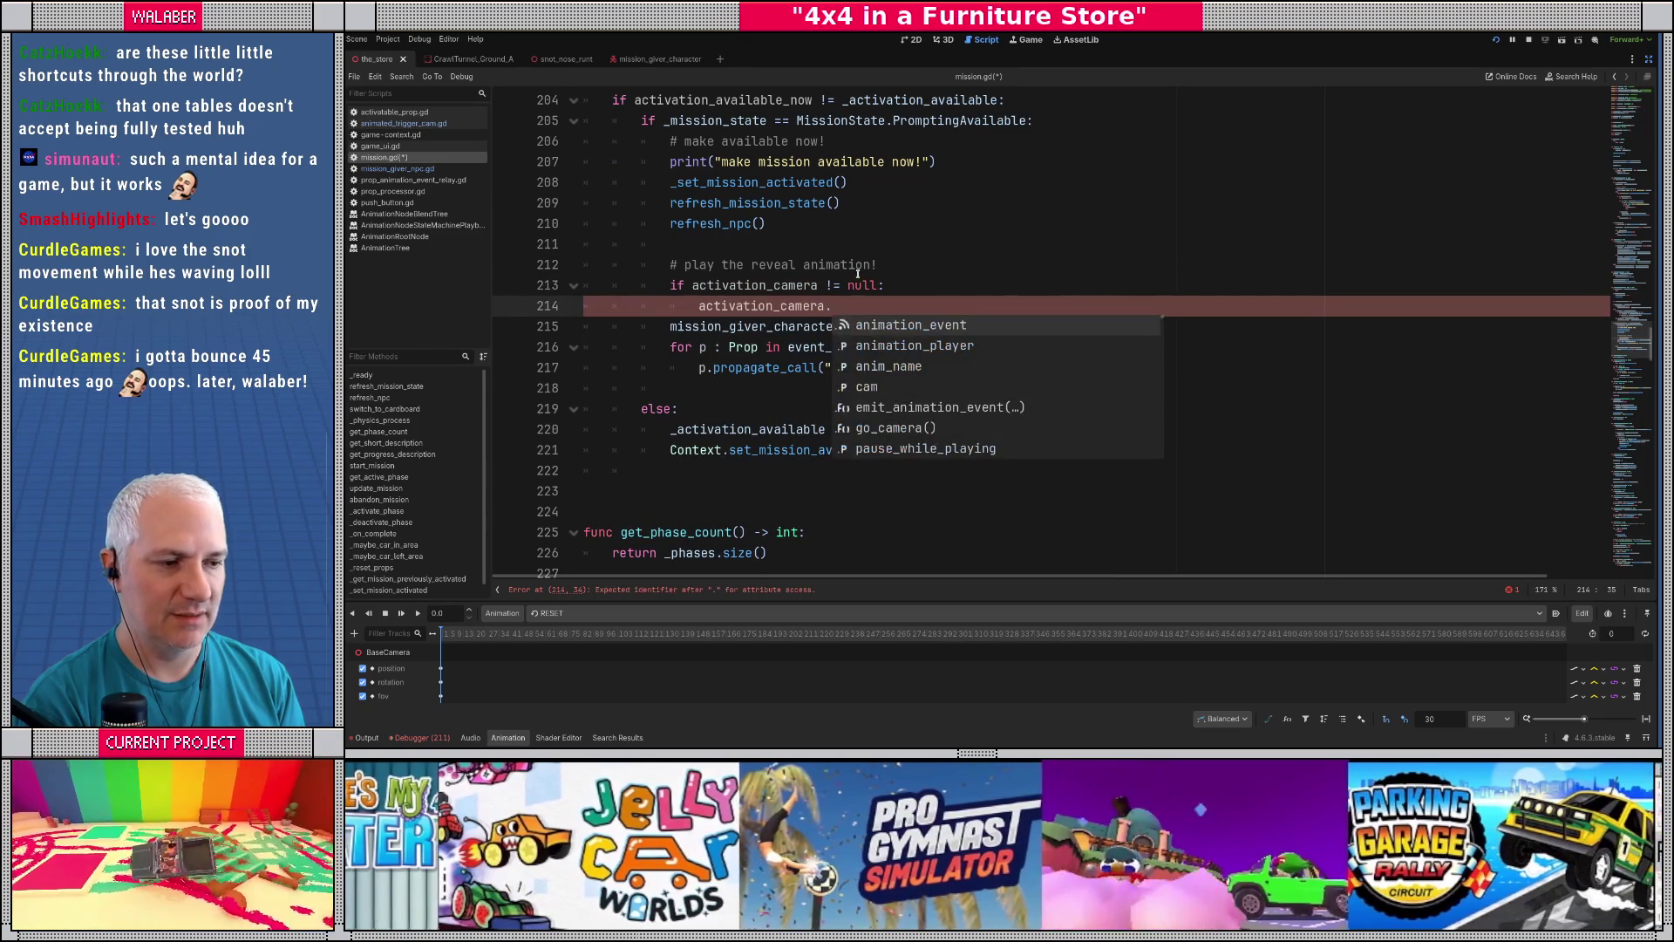
{"action": "type", "text": "go"}
{"action": "key", "text": "Return"}
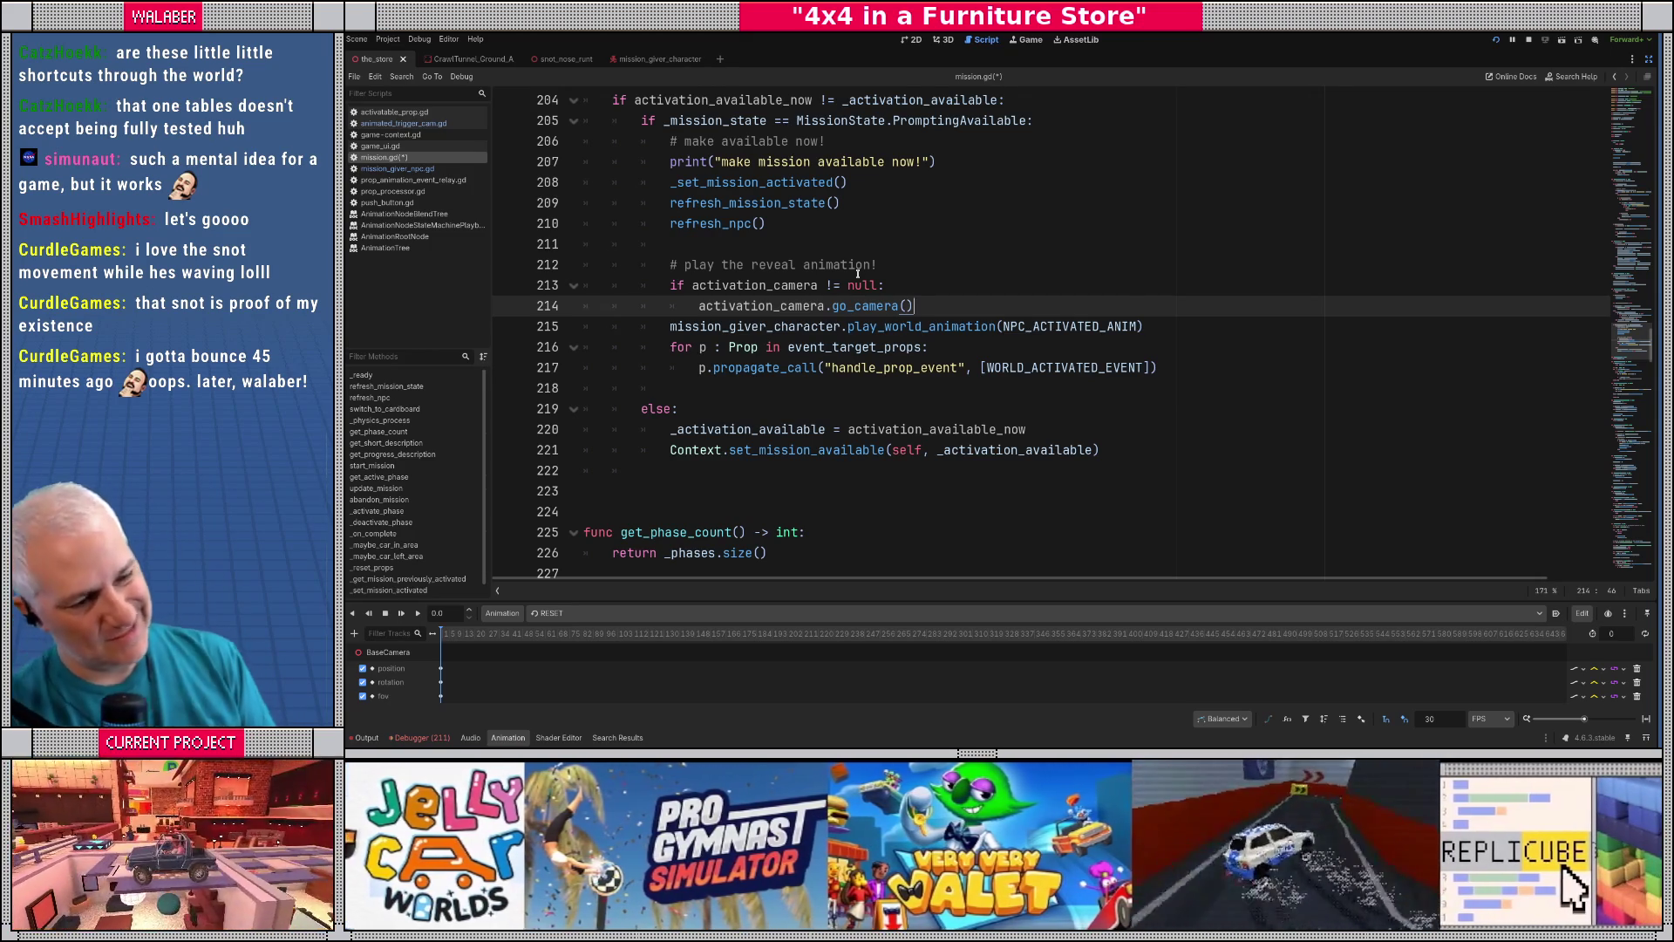
{"action": "scroll", "coordinate": [796, 276], "scroll_direction": "up", "scroll_amount": 14}
- After refresh_npc() in _ready, connect activation_camera.animation_event to _activation_camera_event when not null
{"action": "scroll", "coordinate": [796, 276], "scroll_direction": "up", "scroll_amount": 20}
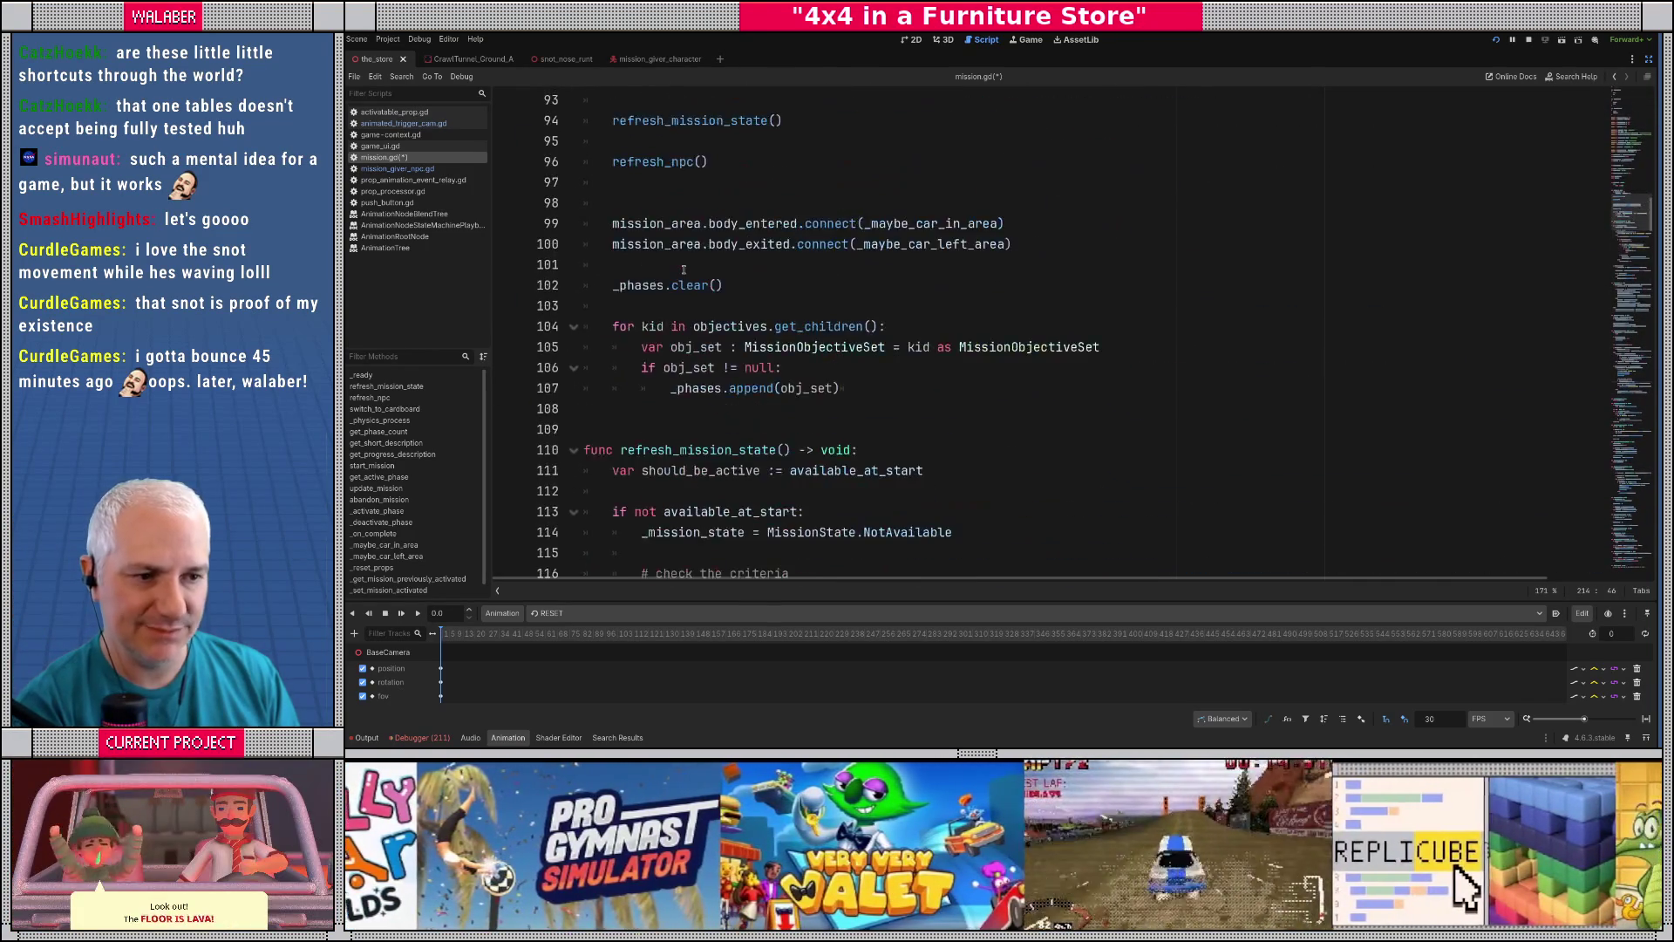
{"action": "scroll", "coordinate": [683, 269], "scroll_direction": "up", "scroll_amount": 8}
{"action": "scroll", "coordinate": [767, 236], "scroll_direction": "down", "scroll_amount": 5}
{"action": "left_click", "coordinate": [787, 225]}
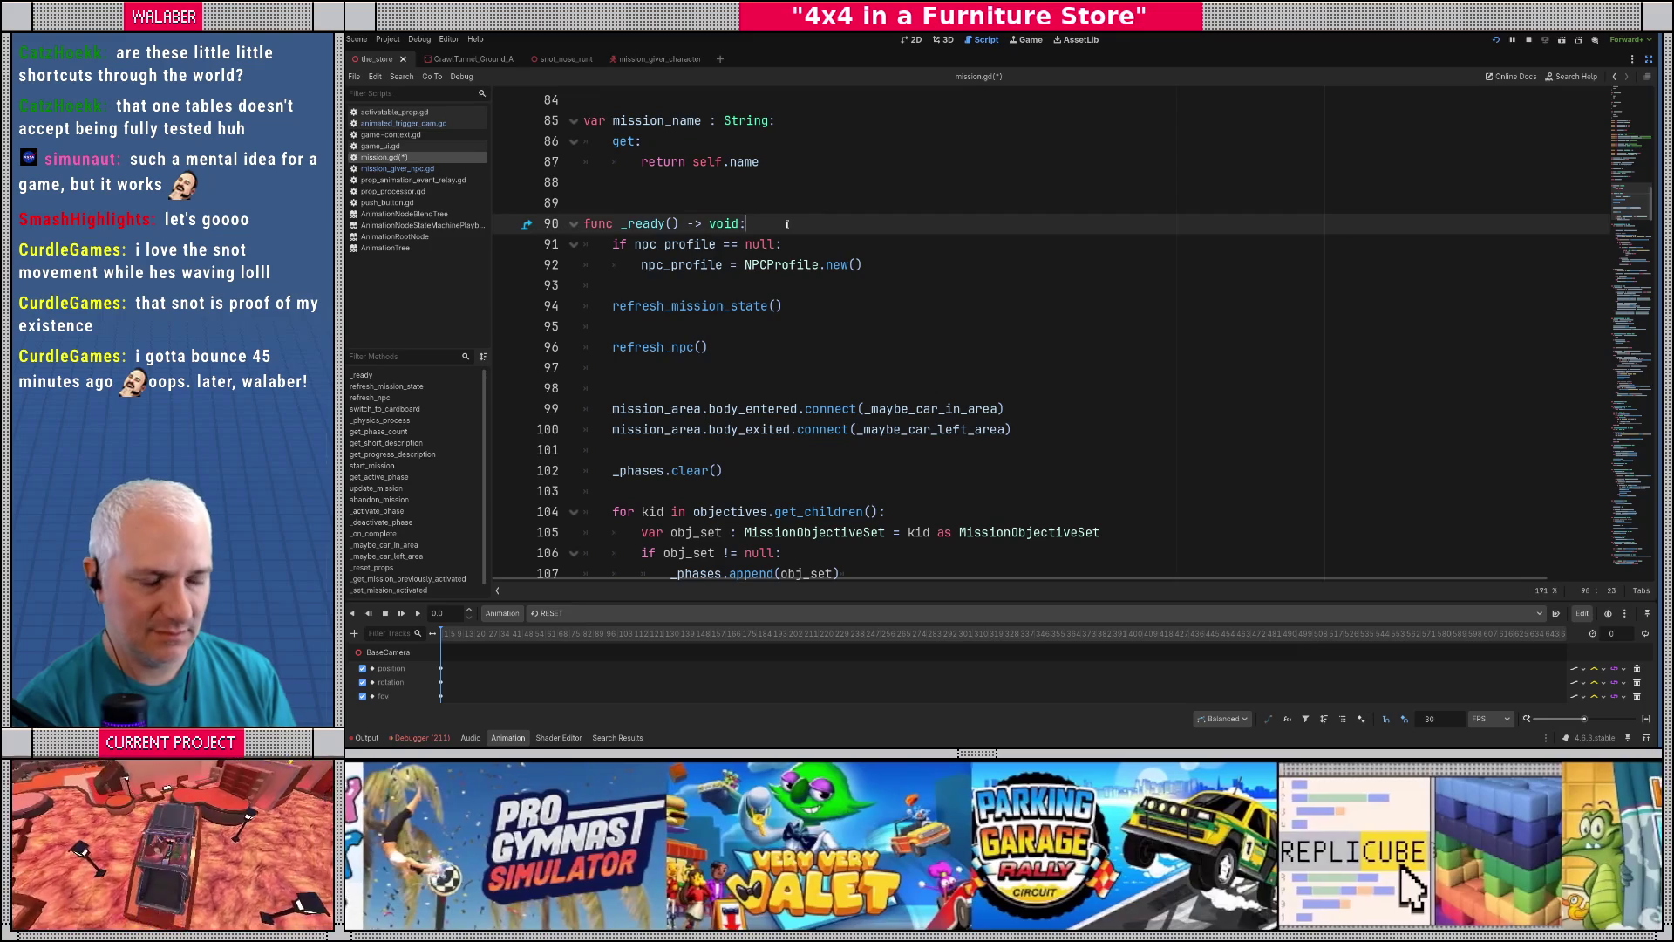
{"action": "left_click", "coordinate": [799, 355]}
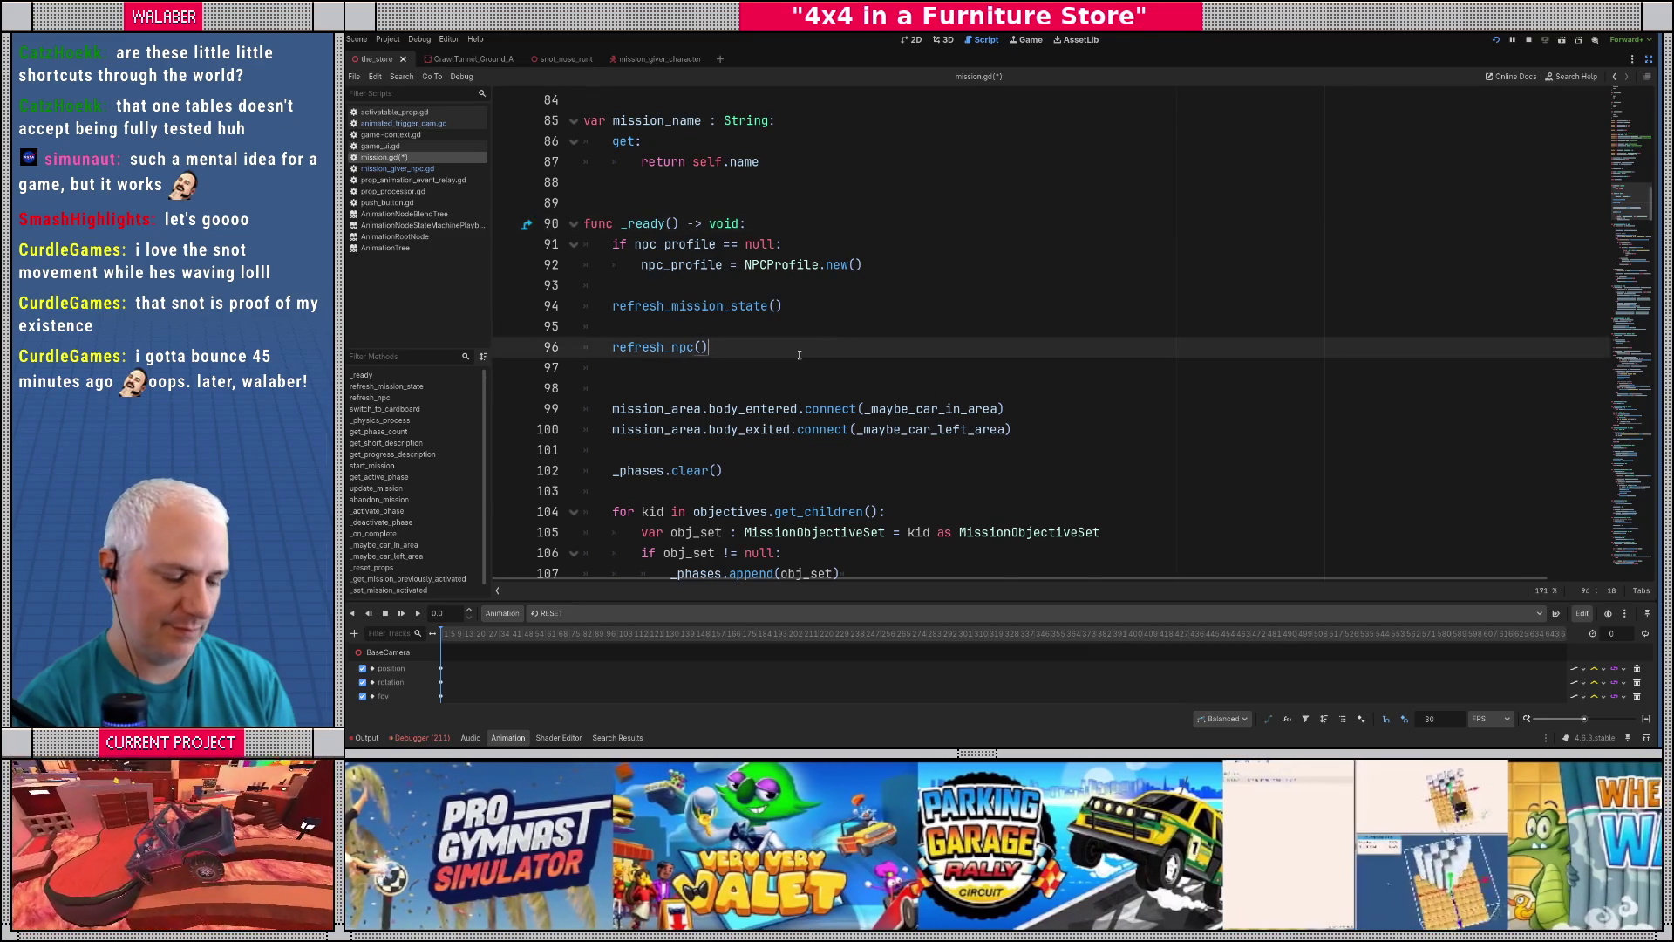
{"action": "key", "text": "Return"}
{"action": "key", "text": "Return"}
{"action": "type", "text": "if activation_camera != null"}
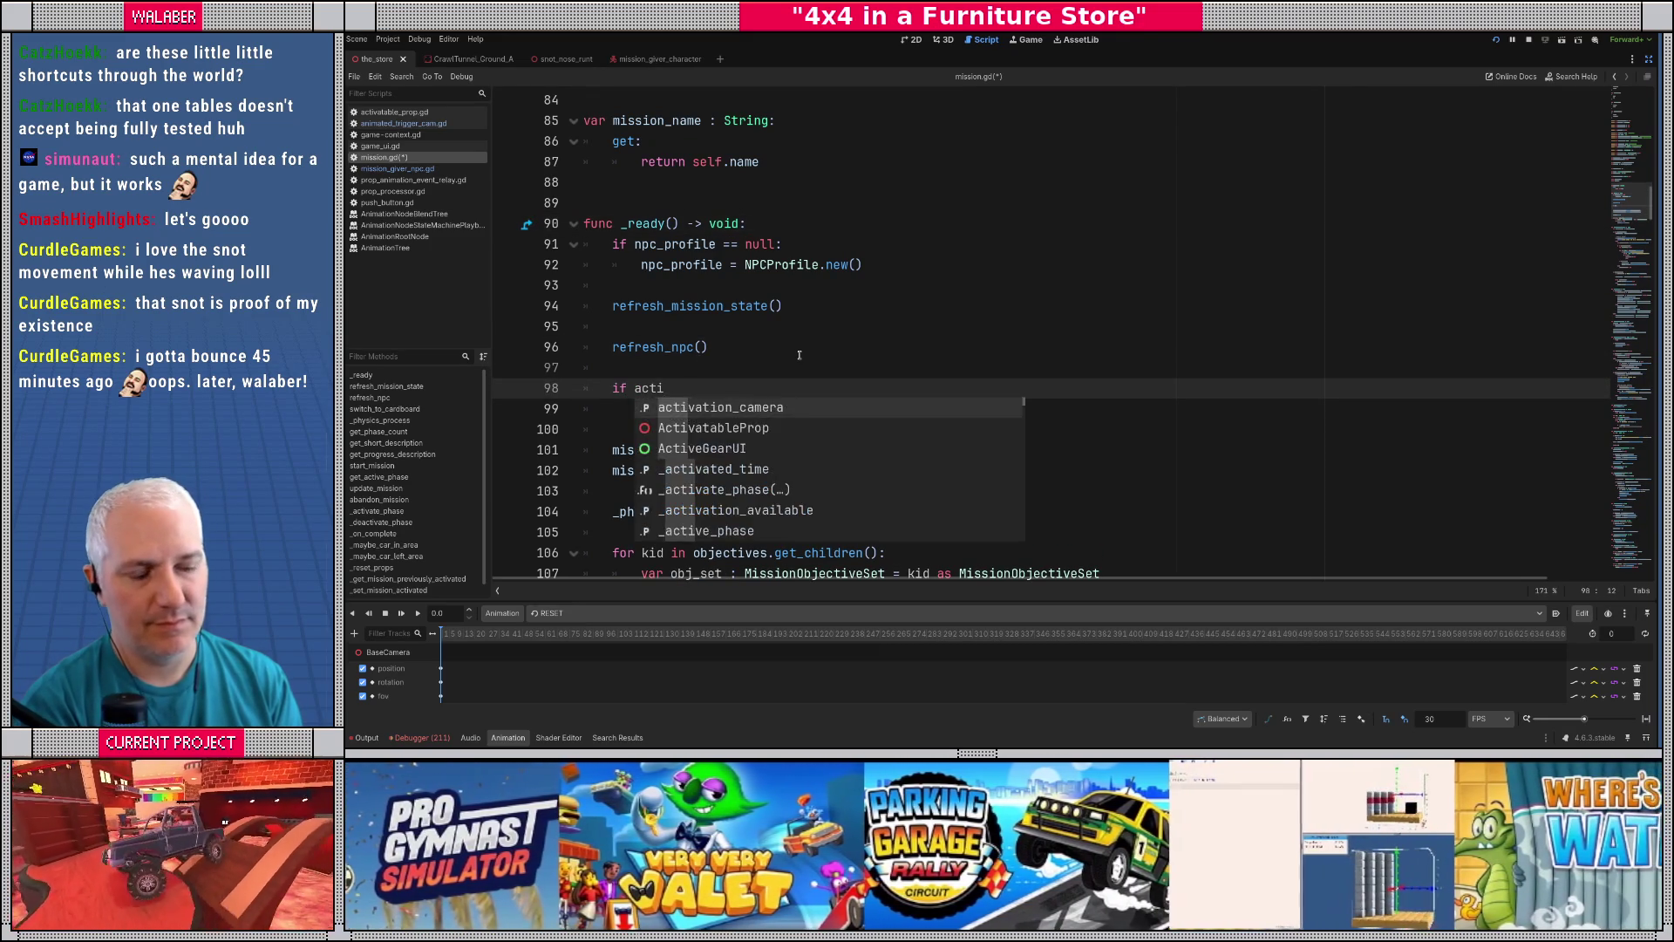
{"action": "key", "text": "Return"}
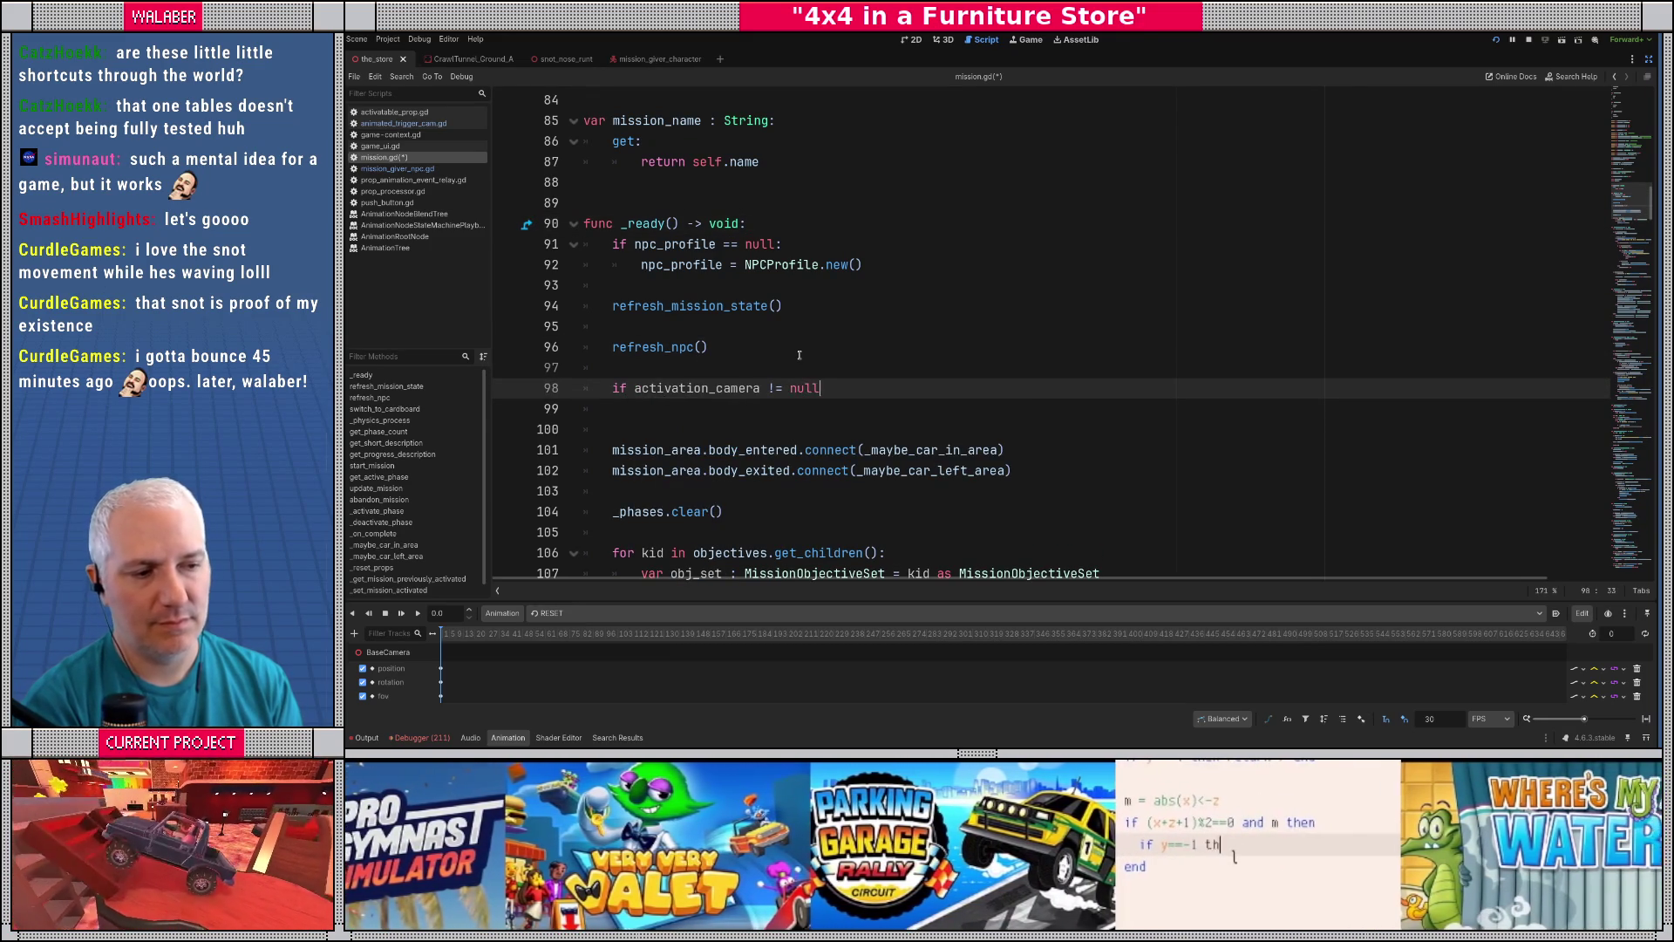
{"action": "type", "text": ":"}
{"action": "key", "text": "Return"}
{"action": "key", "text": "Return"}
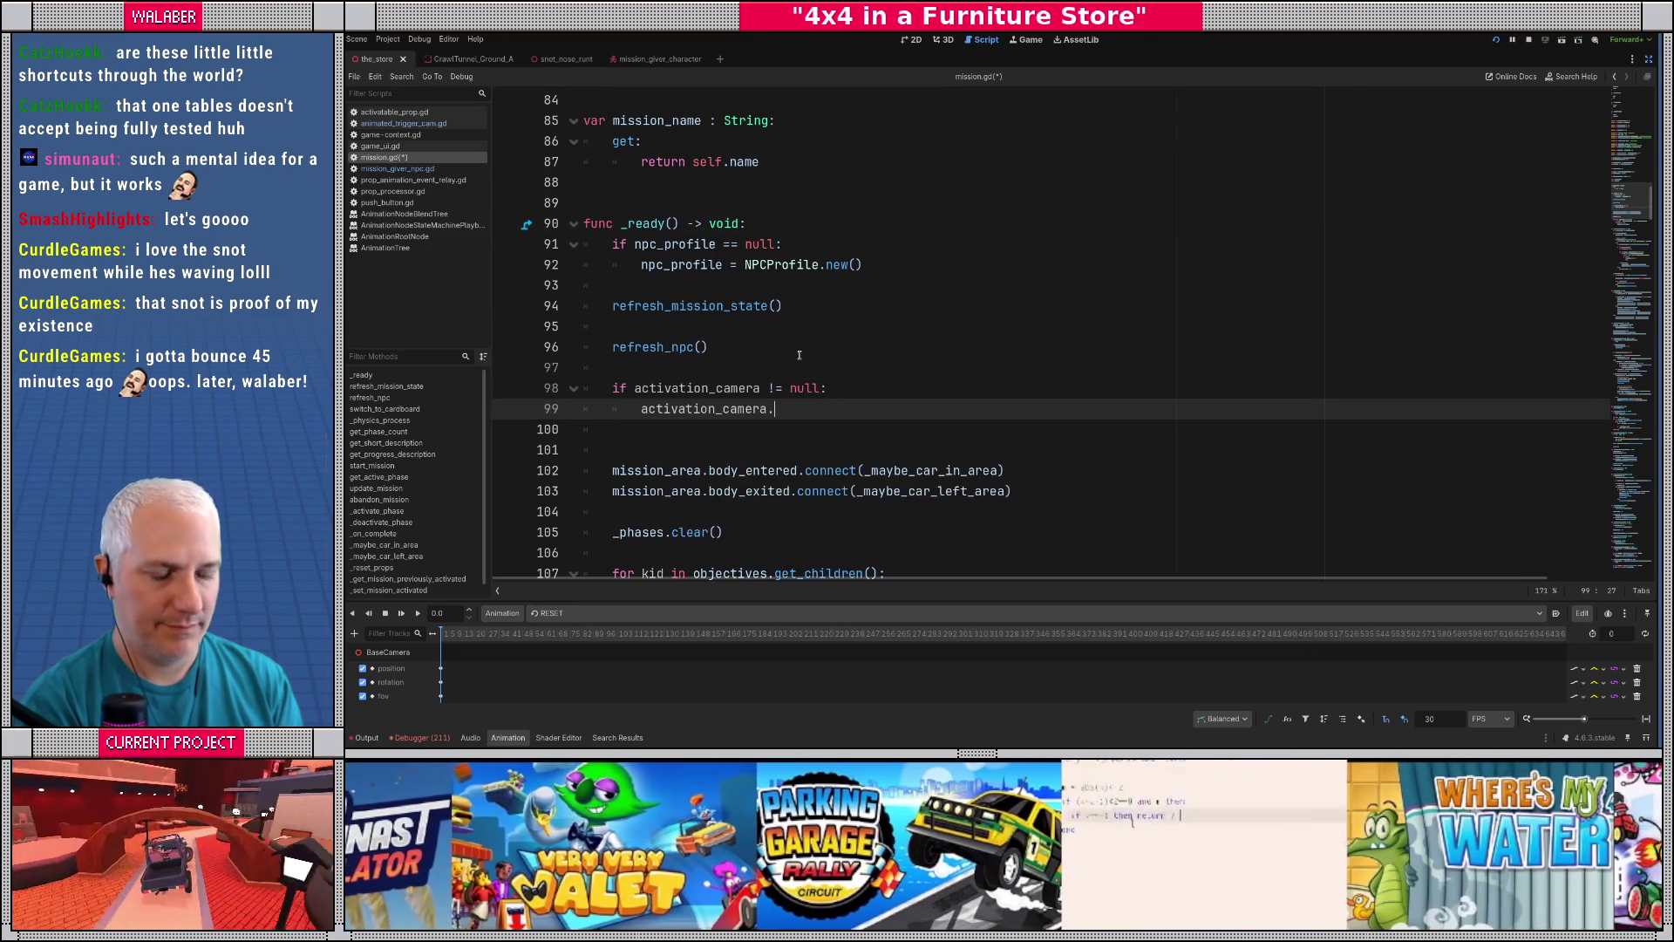
{"action": "type", "text": ".even"}
{"action": "key", "text": "Return"}
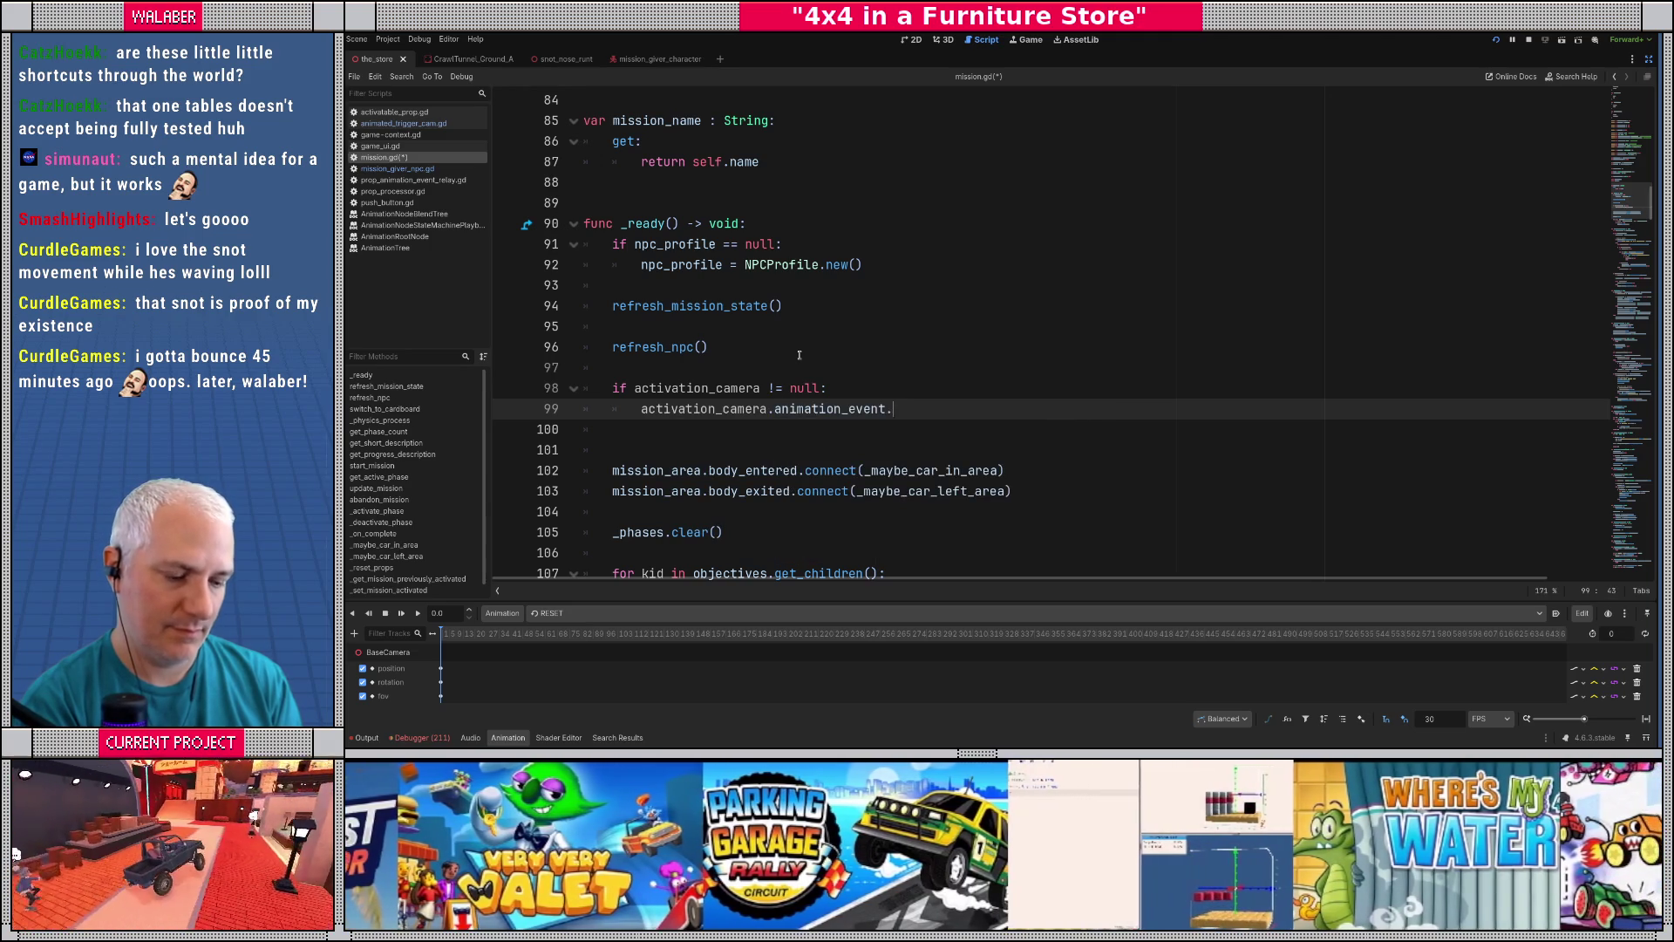
{"action": "type", "text": "(_activation_"}
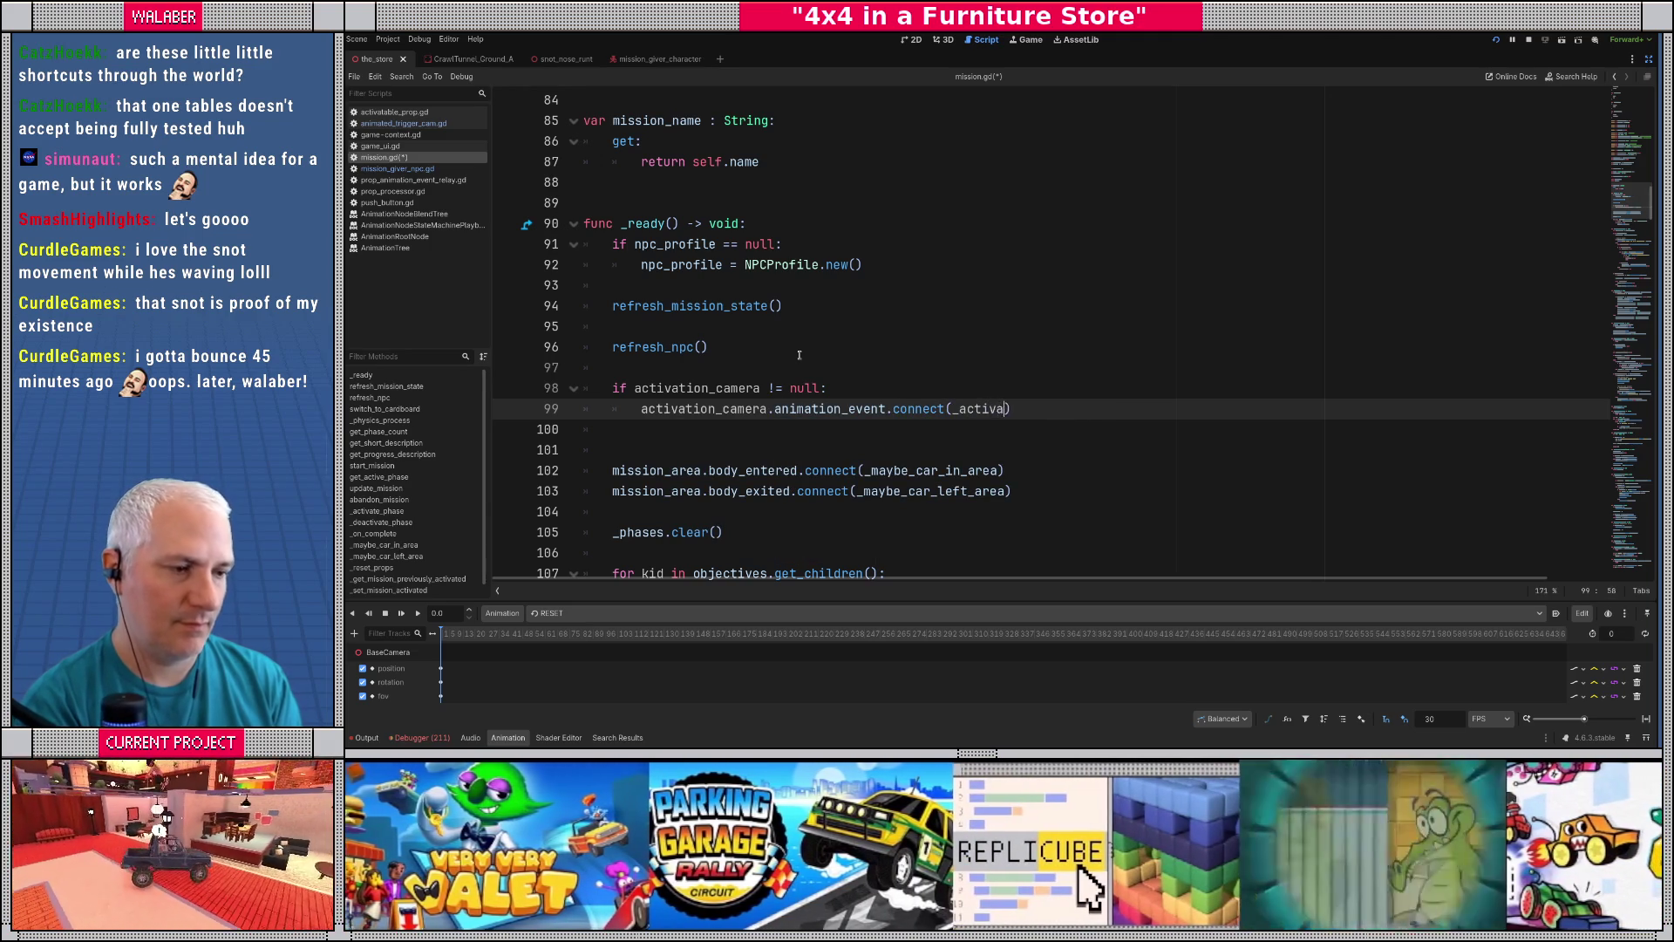
{"action": "type", "text": "camera_event)"}
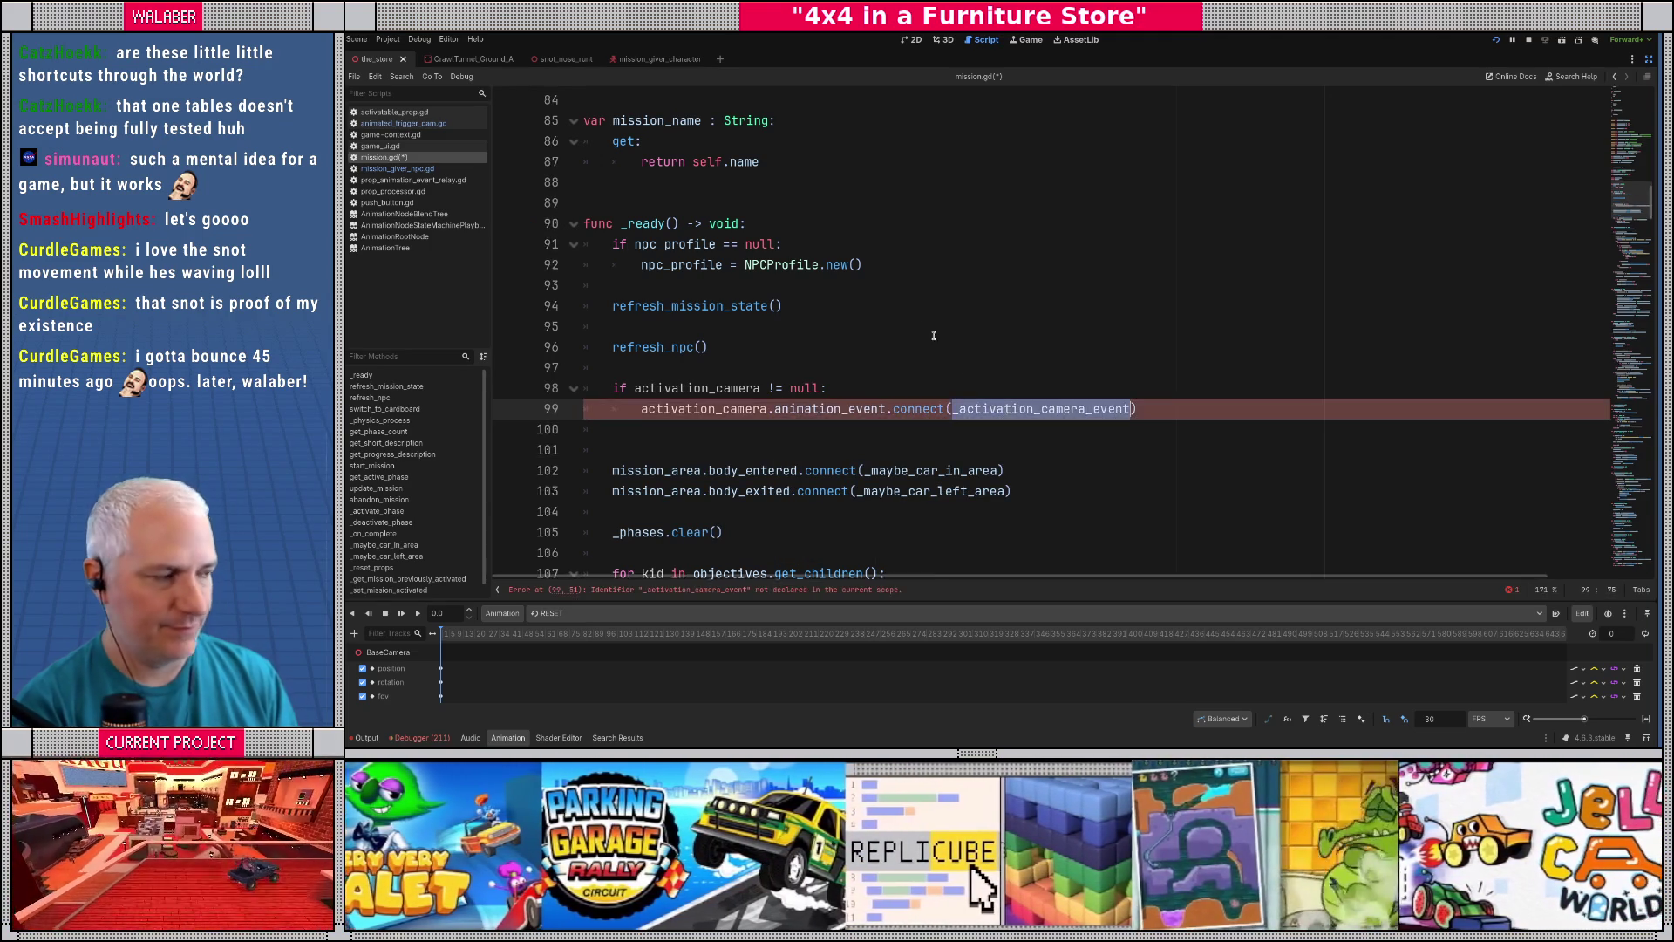
{"action": "scroll", "coordinate": [686, 384], "scroll_direction": "down", "scroll_amount": 20}
{"action": "scroll", "coordinate": [686, 383], "scroll_direction": "down", "scroll_amount": 10}
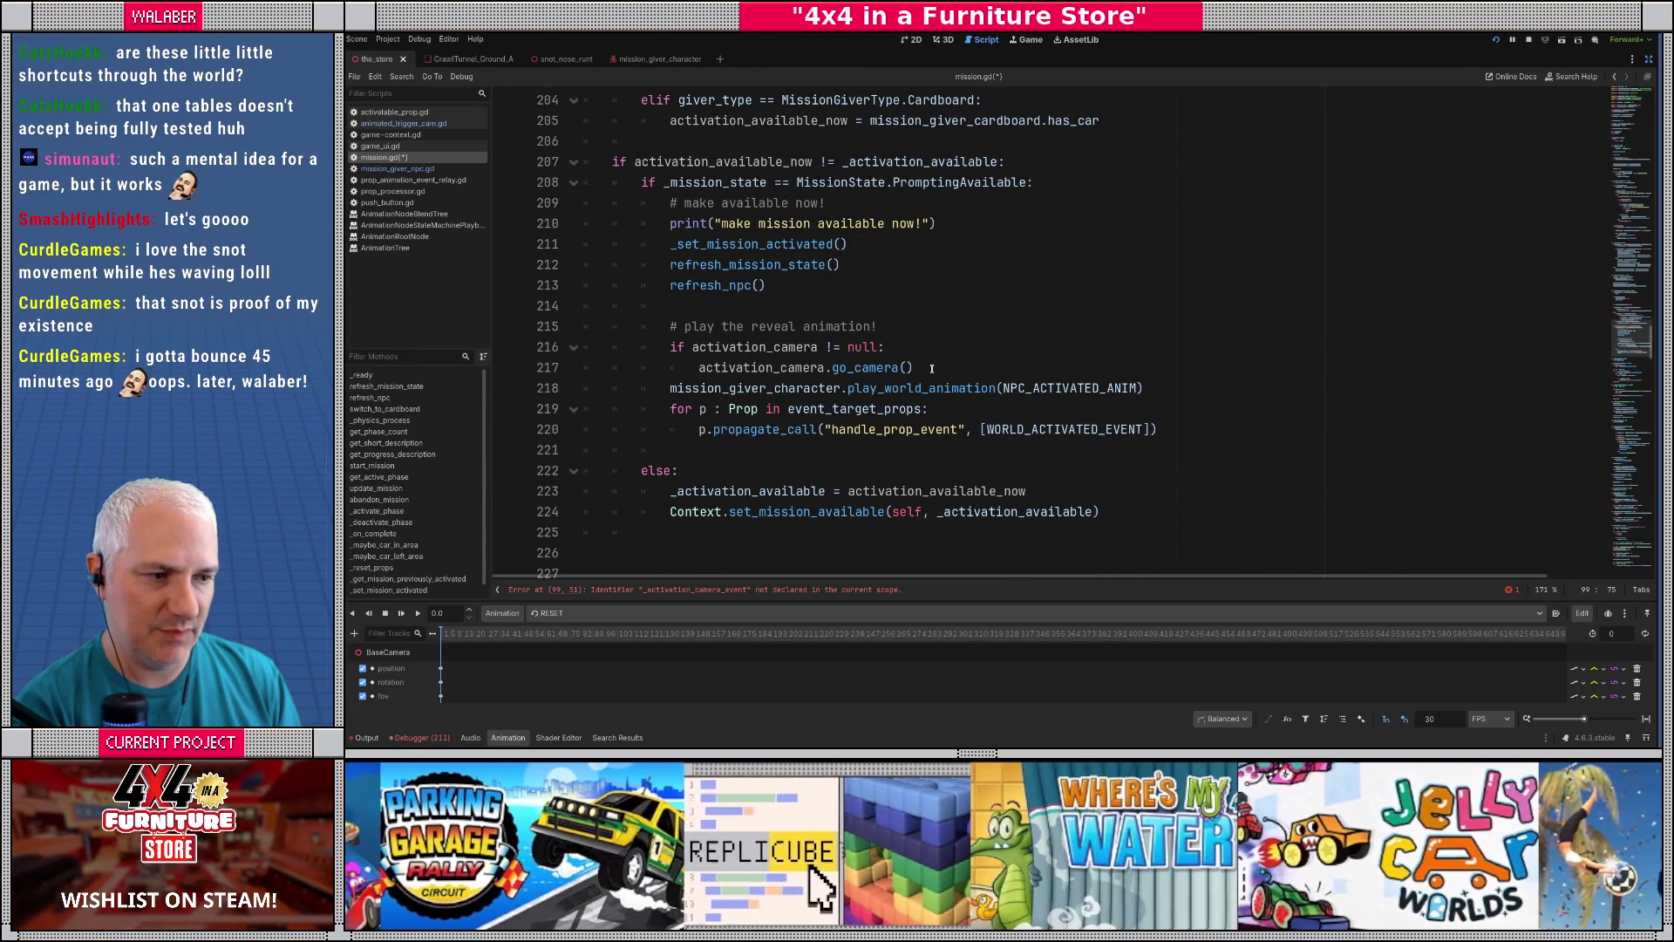
- Create an _activation_camera_event function and move the reveal animation and prop event lines into it
{"action": "left_click", "coordinate": [939, 367]}
{"action": "scroll", "coordinate": [938, 368], "scroll_direction": "down", "scroll_amount": 2}
{"action": "left_click", "coordinate": [593, 429]}
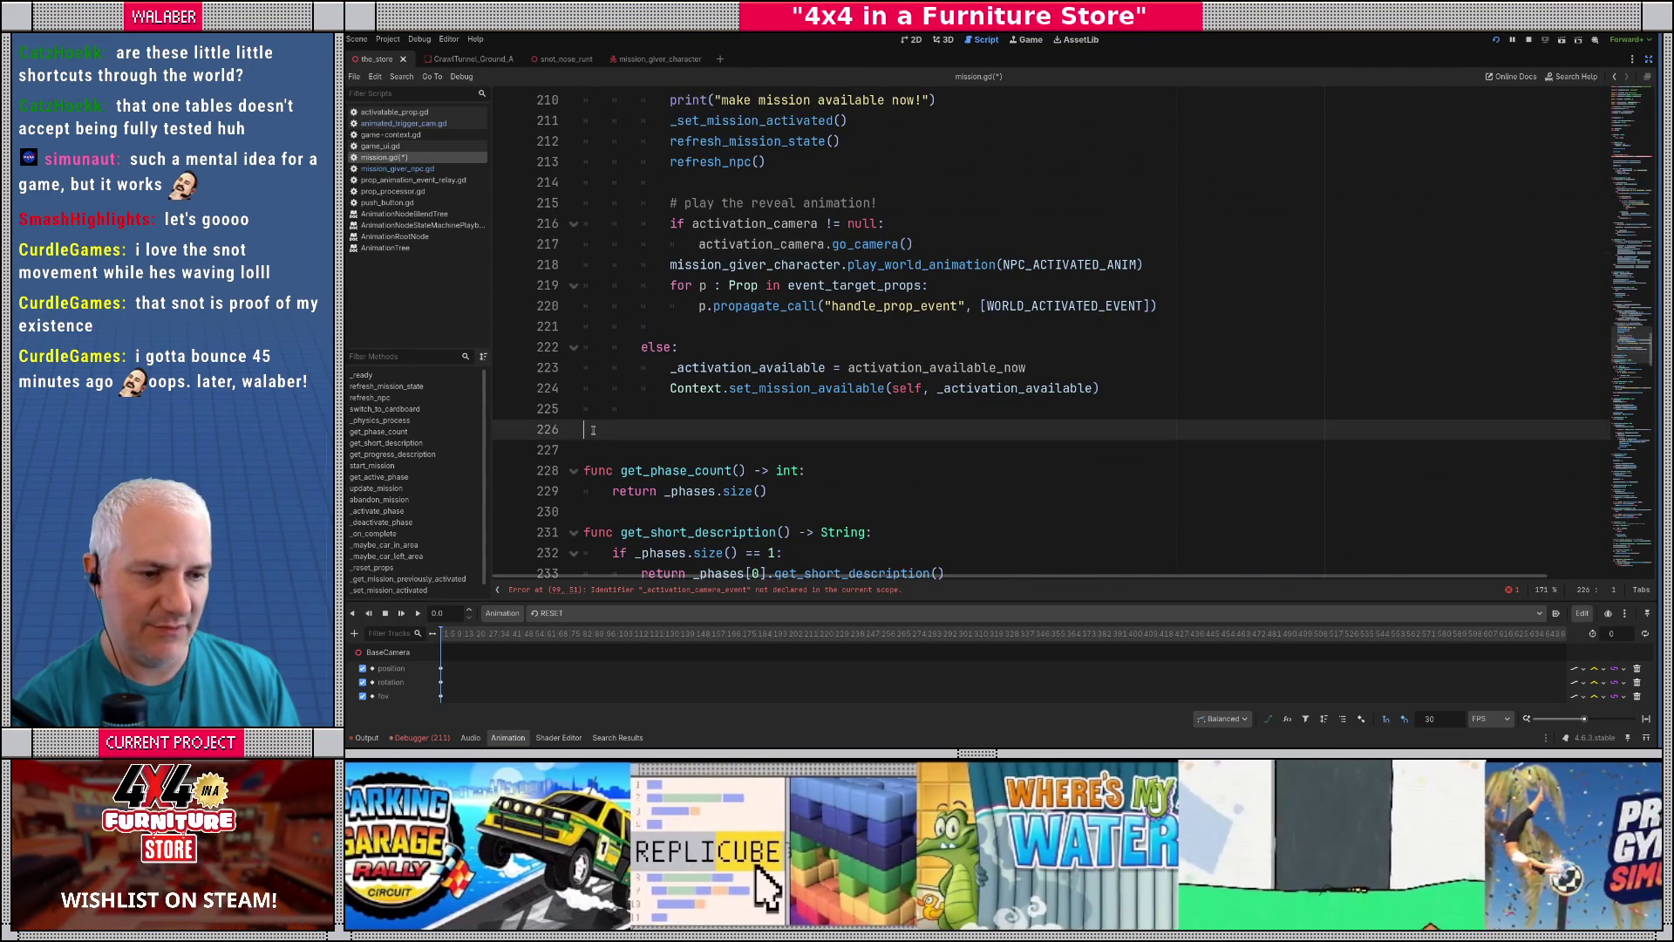
{"action": "type", "text": "func_activation_camera_event"}
{"action": "type", "text": "("}
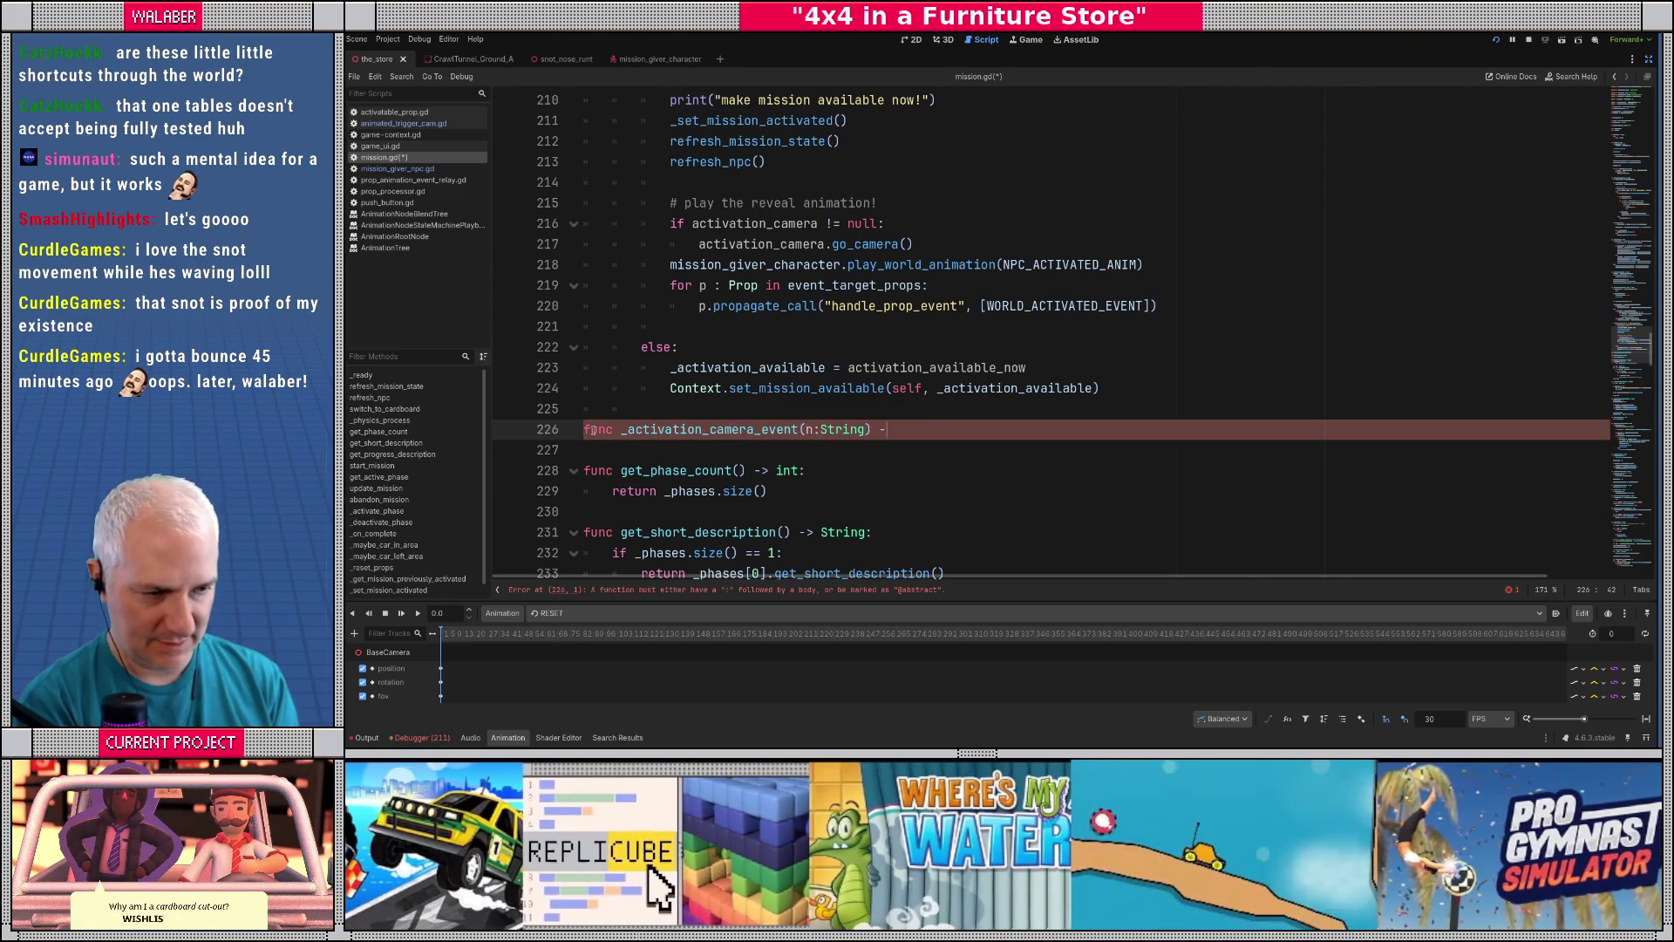
{"action": "type", "text": "d:"}
{"action": "key", "text": "Return"}
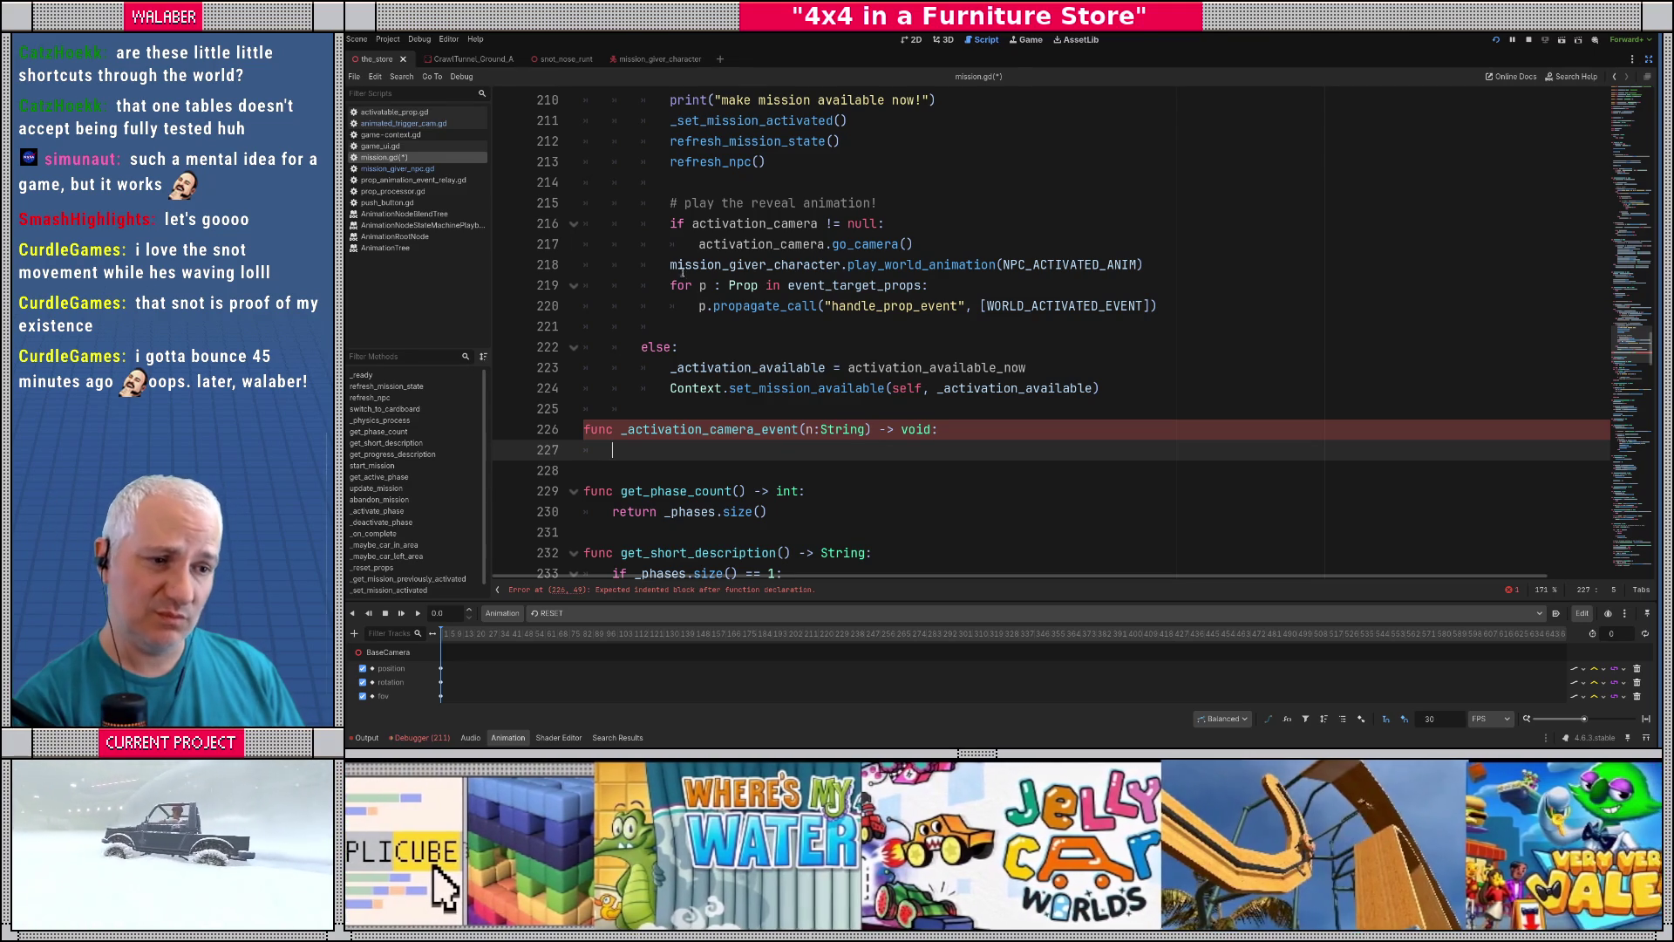
{"action": "mouse_move", "coordinate": [672, 265]}
{"action": "left_mouse_down"}
{"action": "mouse_move", "coordinate": [1143, 266]}
{"action": "mouse_move", "coordinate": [1158, 305]}
{"action": "left_mouse_up"}
{"action": "key", "text": "ctrl+c"}
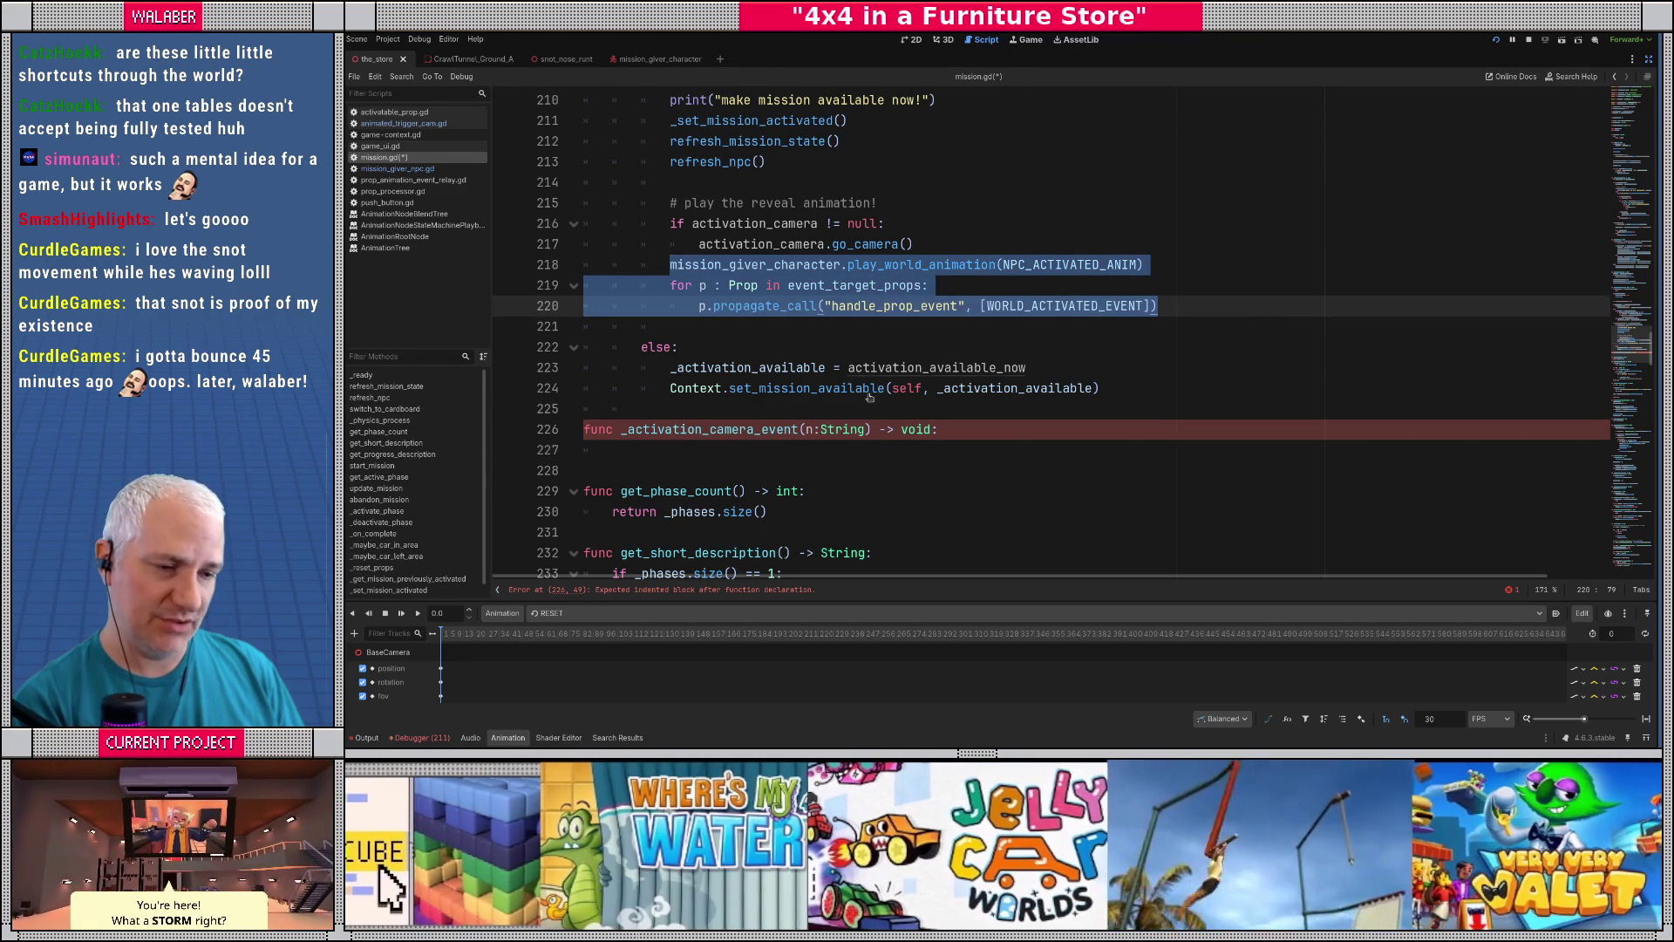
{"action": "key", "text": "BackSpace"}
{"action": "left_click", "coordinate": [633, 411]}
{"action": "key", "text": "ctrl+v"}
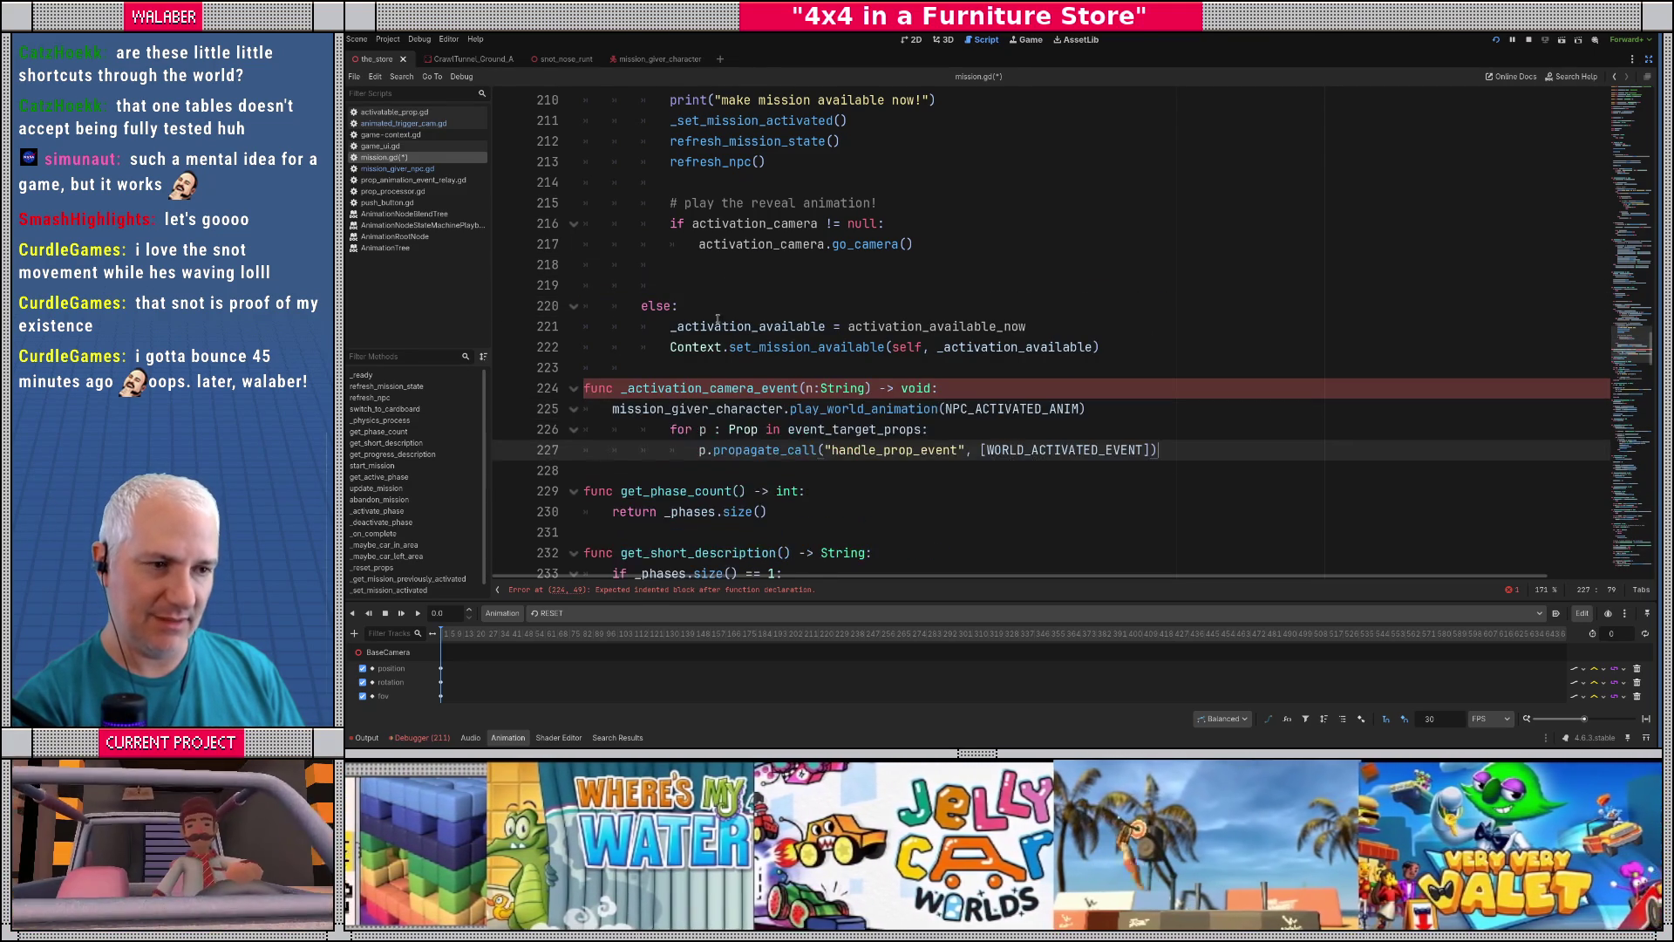
- Add an else branch calling _activation_camera_event("spawn_kid") and unindent the moved loop lines
{"action": "left_click", "coordinate": [716, 259]}
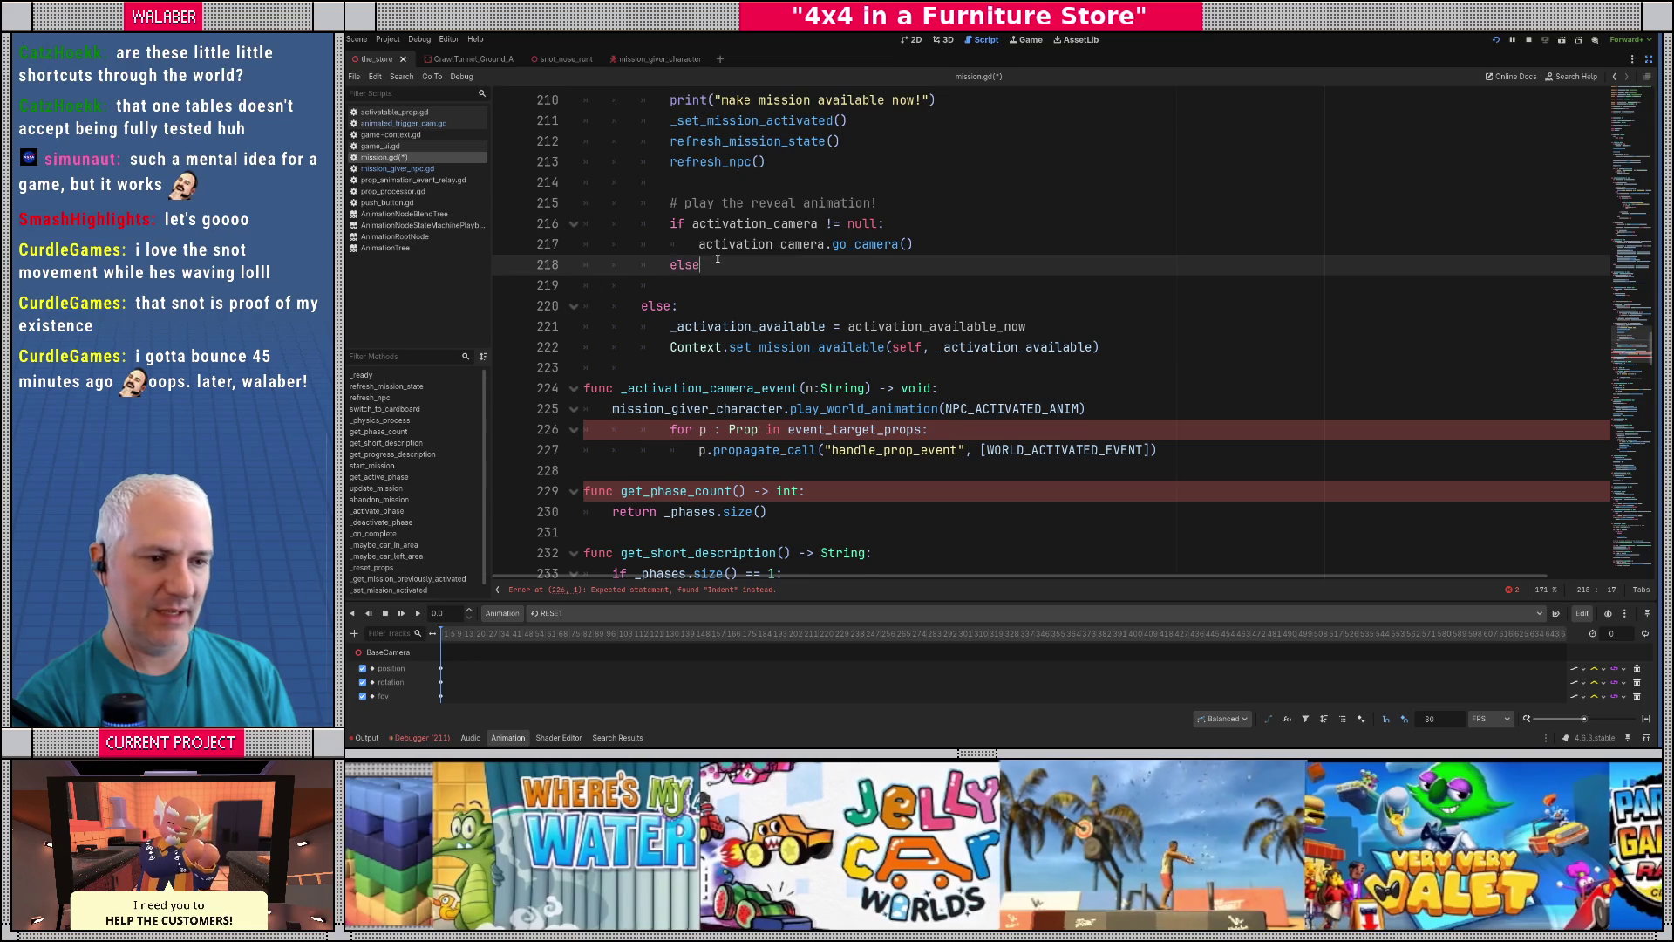
{"action": "type", "text": ":"}
{"action": "key", "text": "Return"}
{"action": "type", "text": "_ac"}
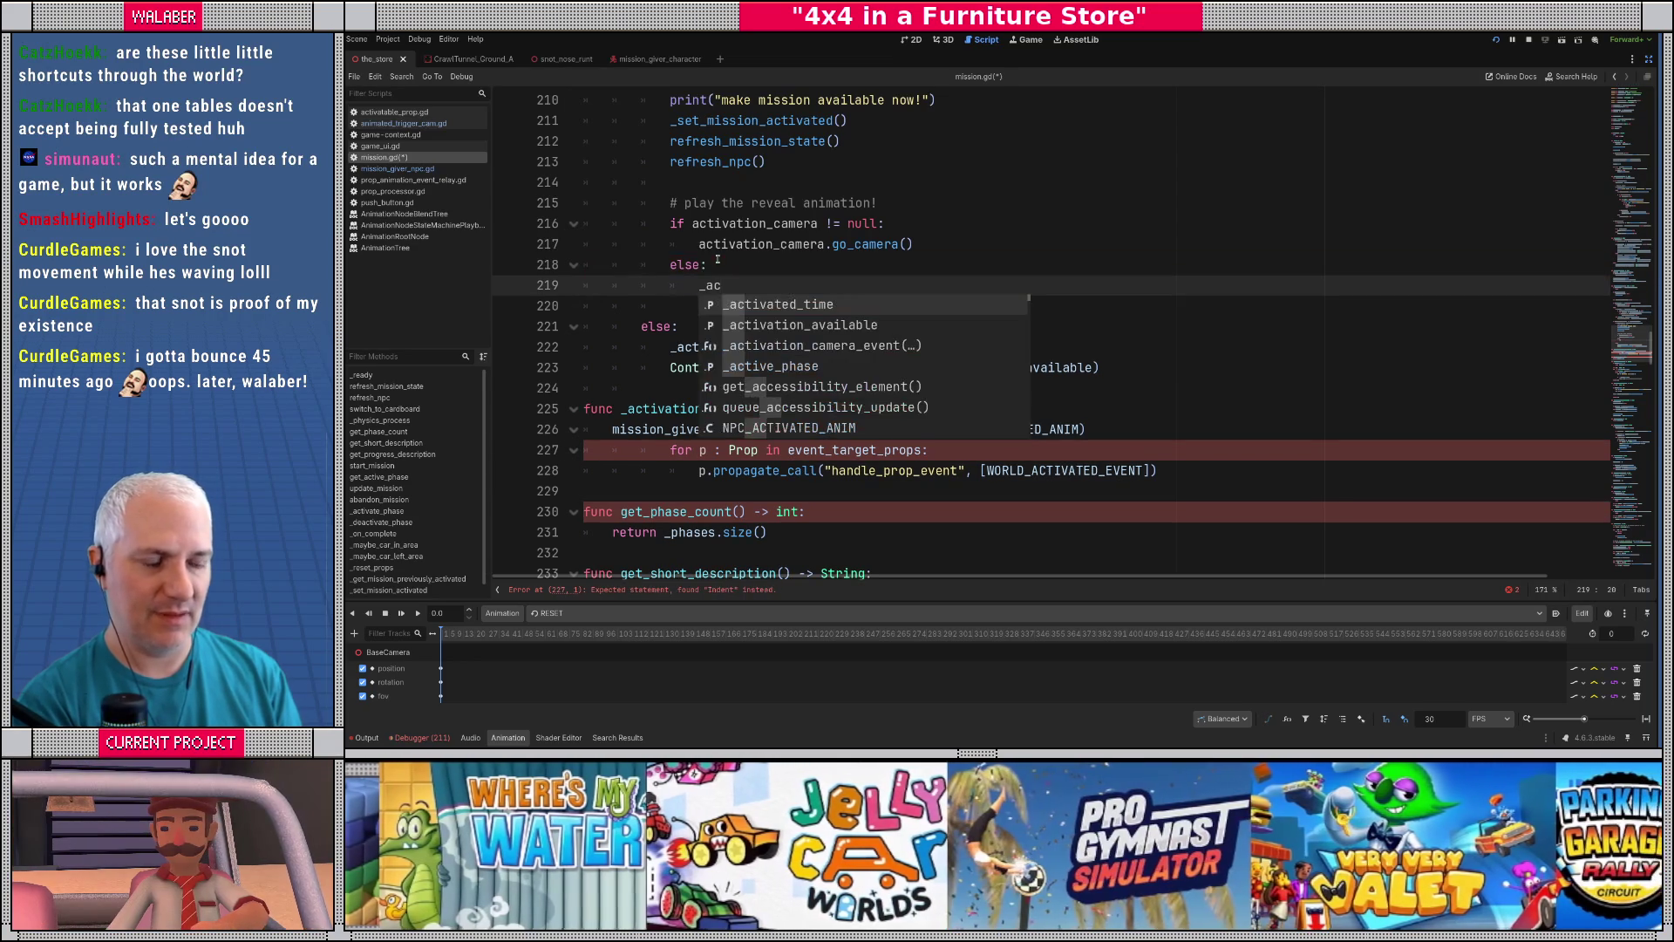
{"action": "type", "text": "tvi"}
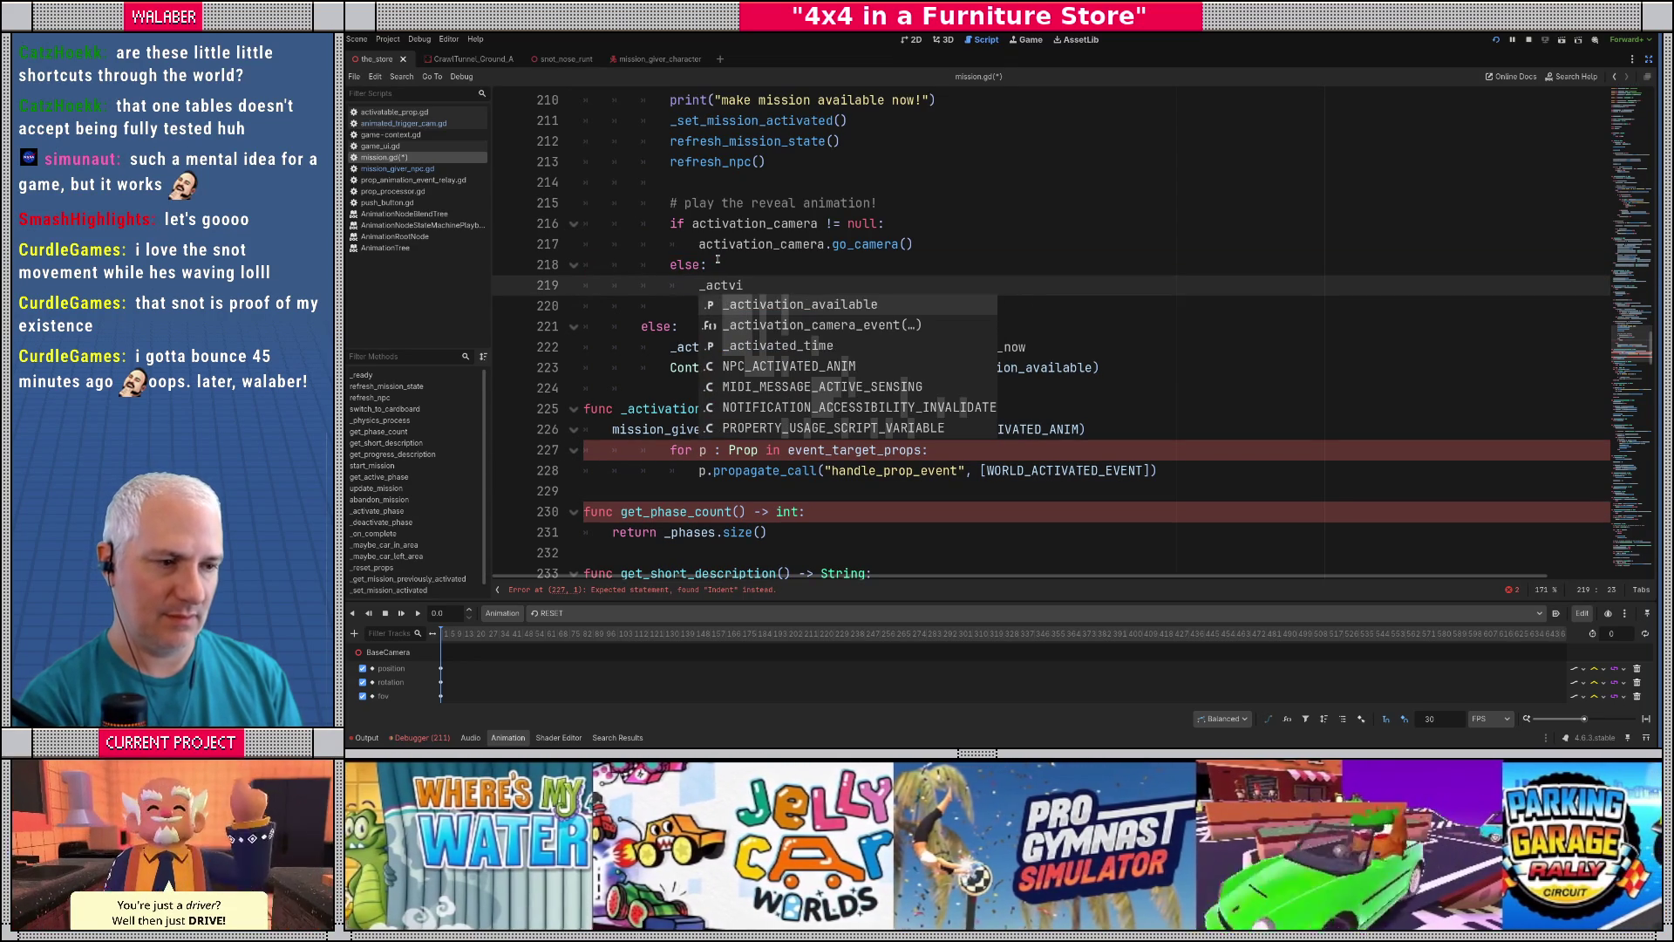
{"action": "key", "text": "Down"}
{"action": "key", "text": "Return"}
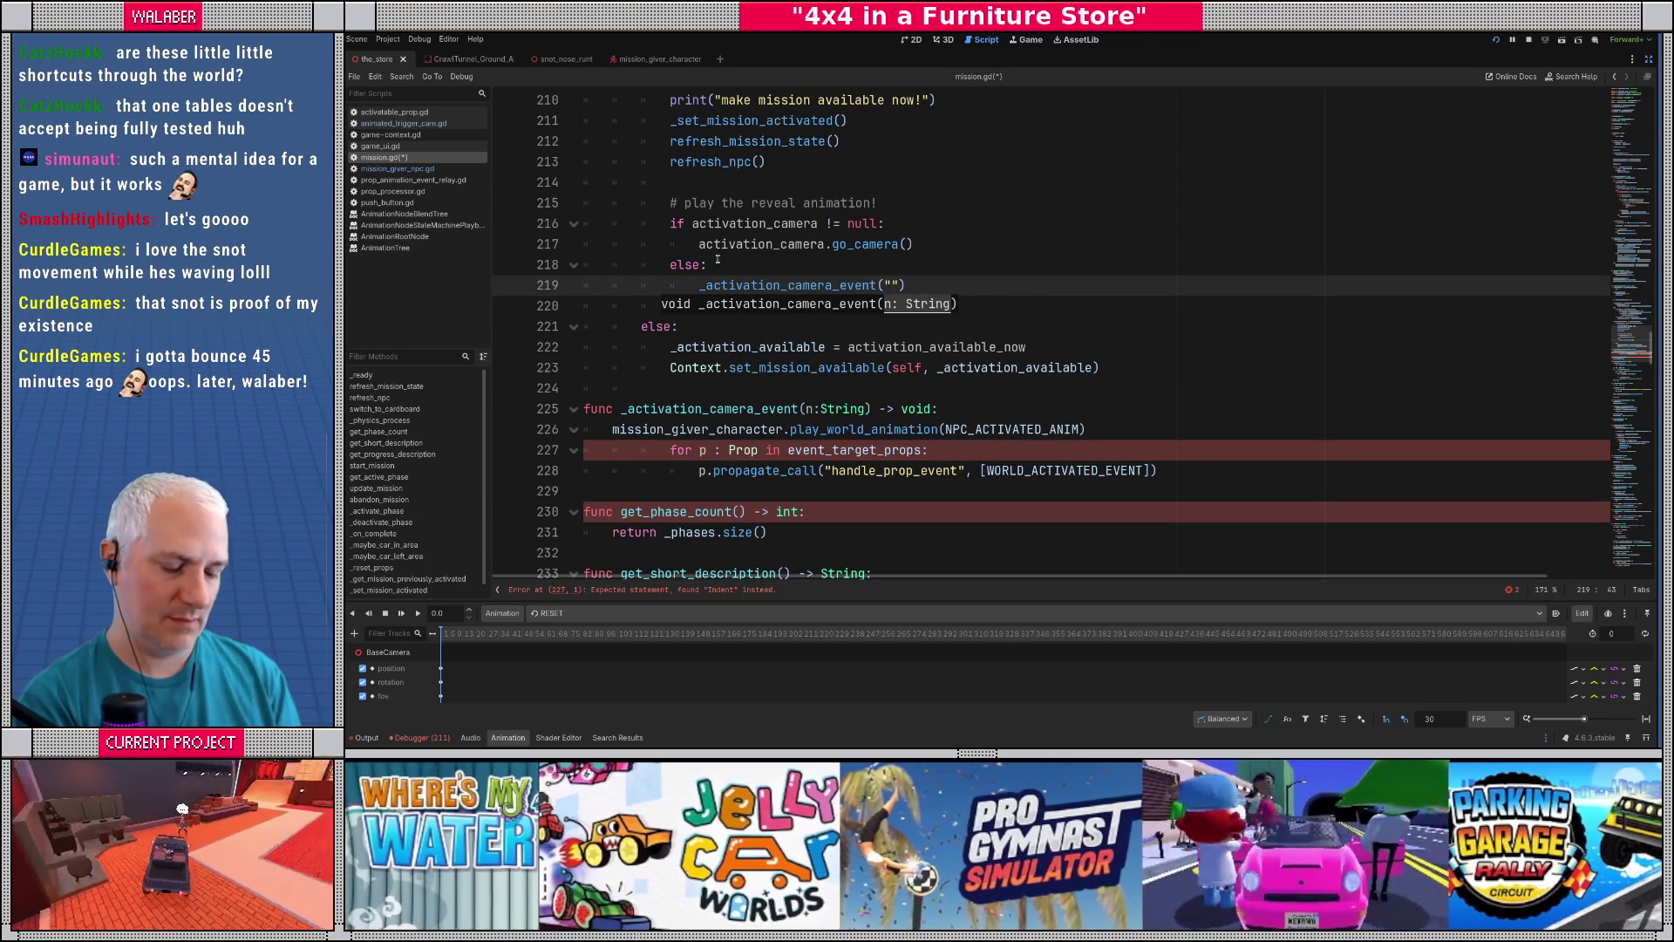
{"action": "type", "text": "spawn_k"}
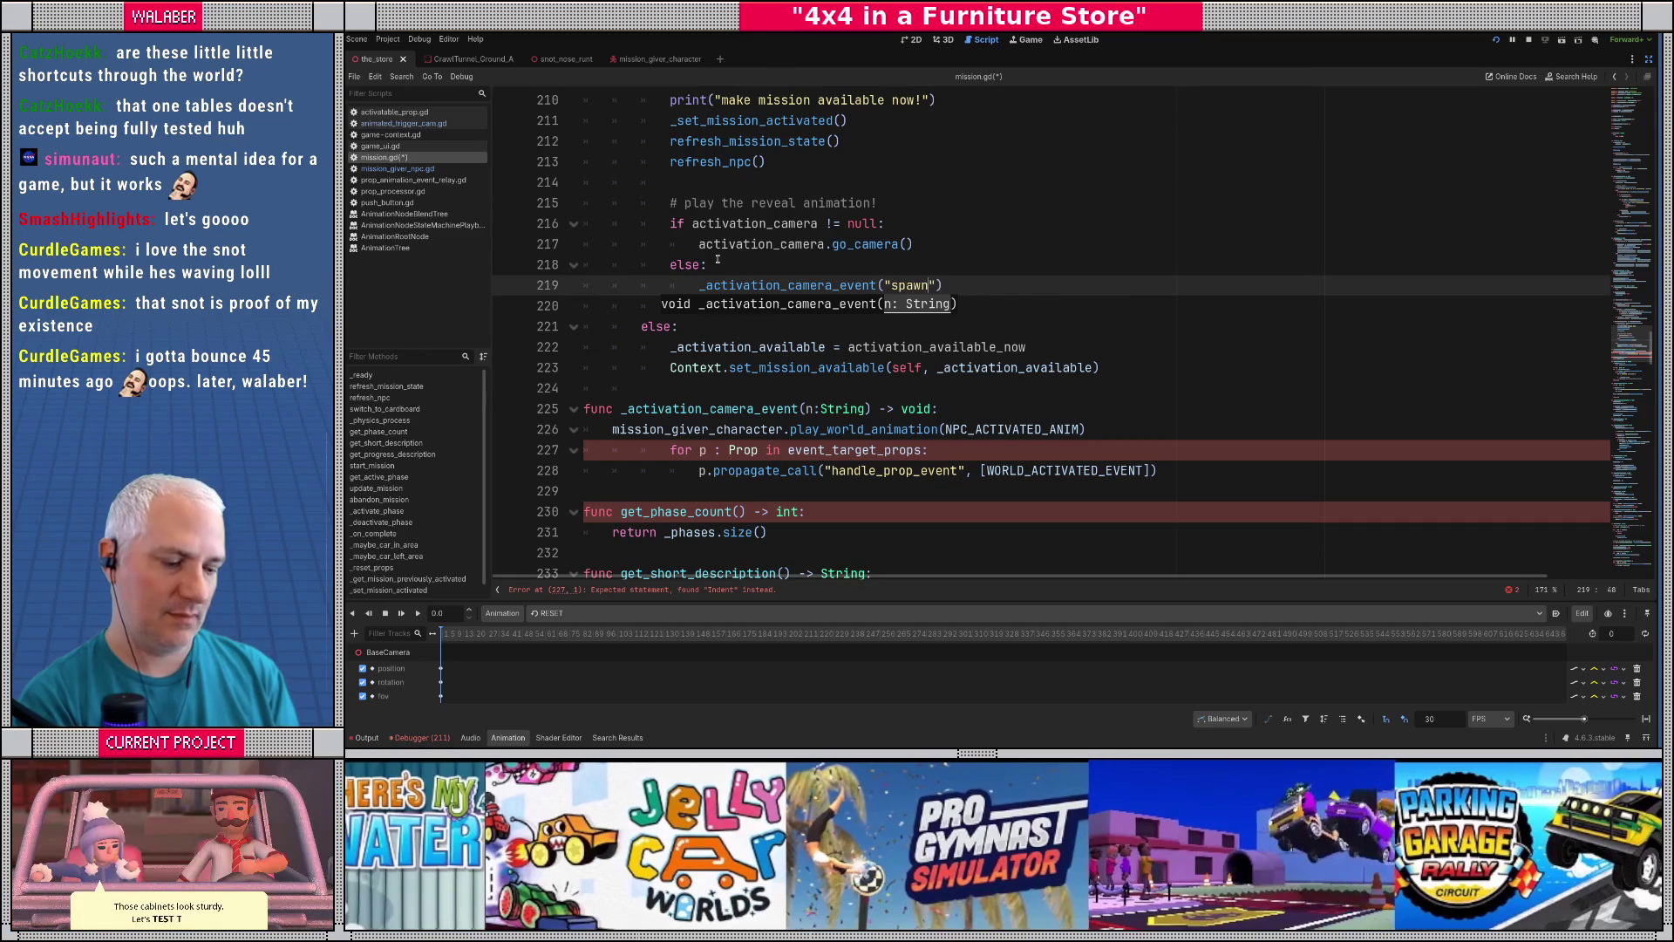
{"action": "type", "text": "id"}
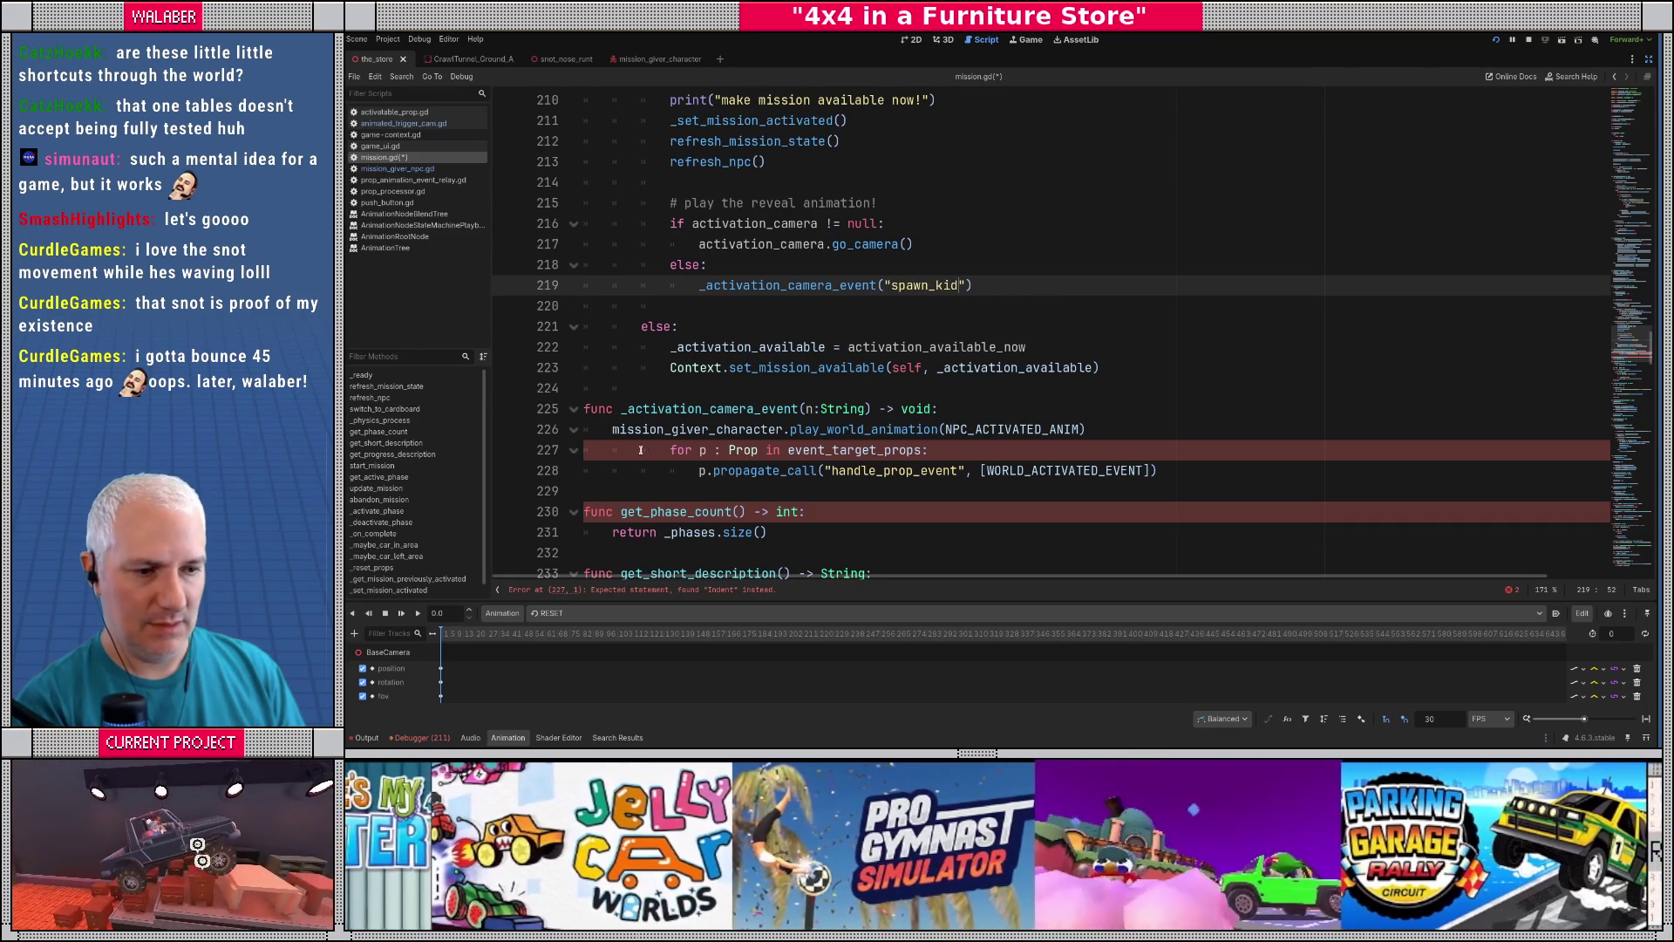
{"action": "left_click_drag", "start_coordinate": [672, 452], "coordinate": [732, 483]}
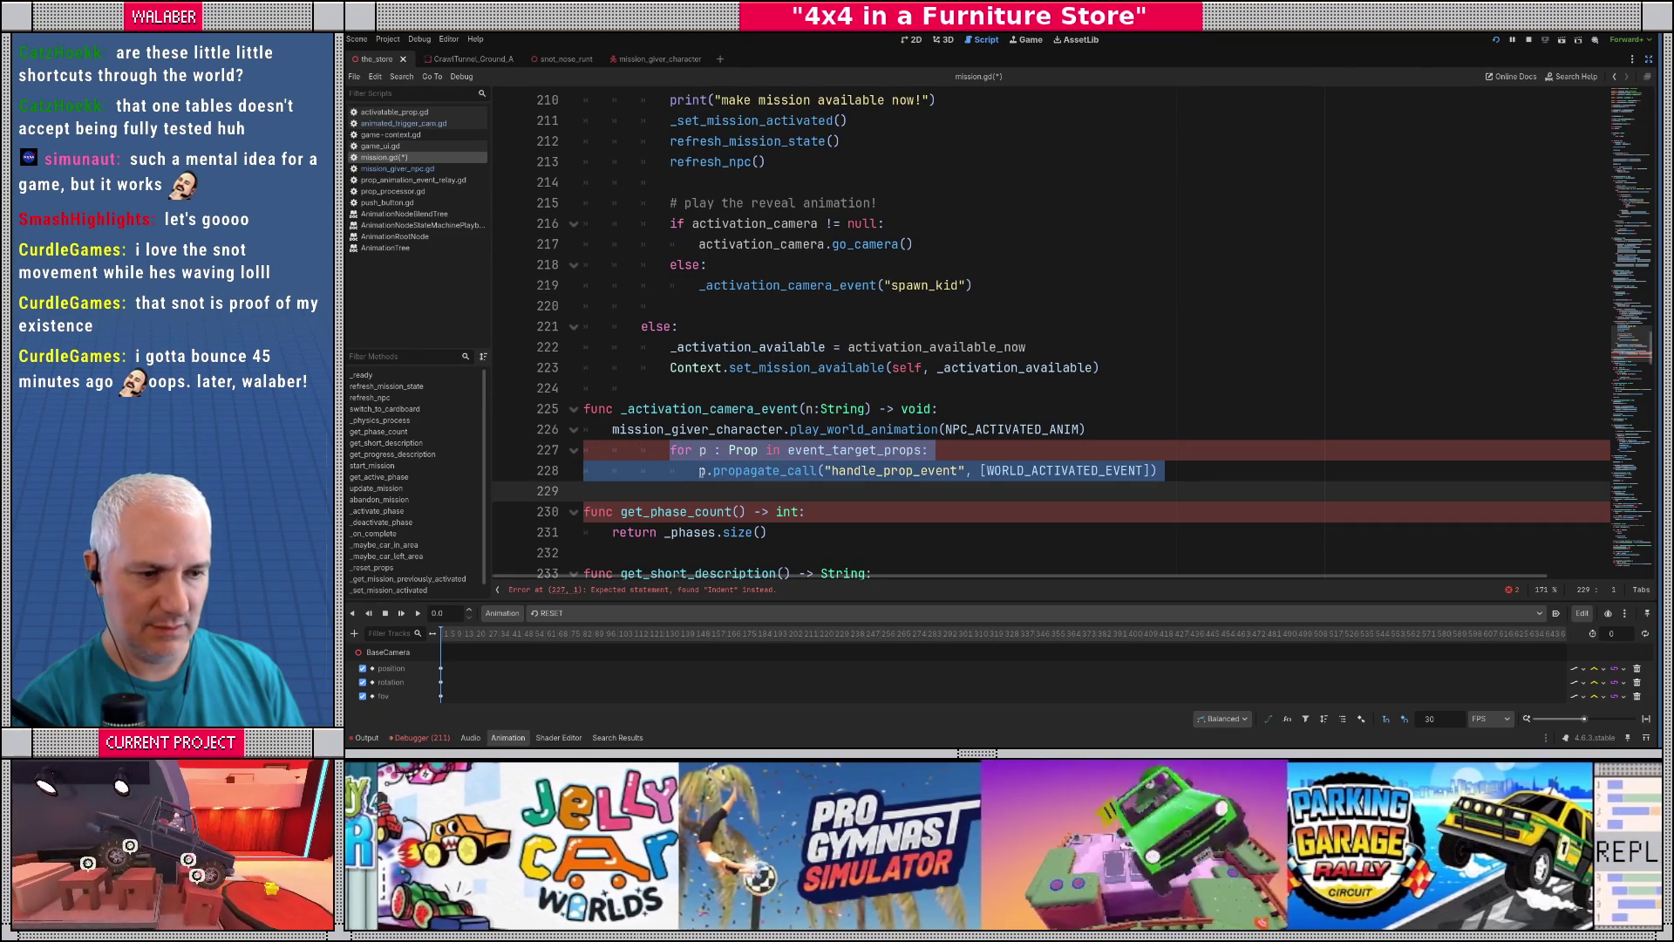
{"action": "key", "text": "shift+Tab"}
{"action": "key", "text": "shift+Tab"}
{"action": "left_click", "coordinate": [960, 409]}
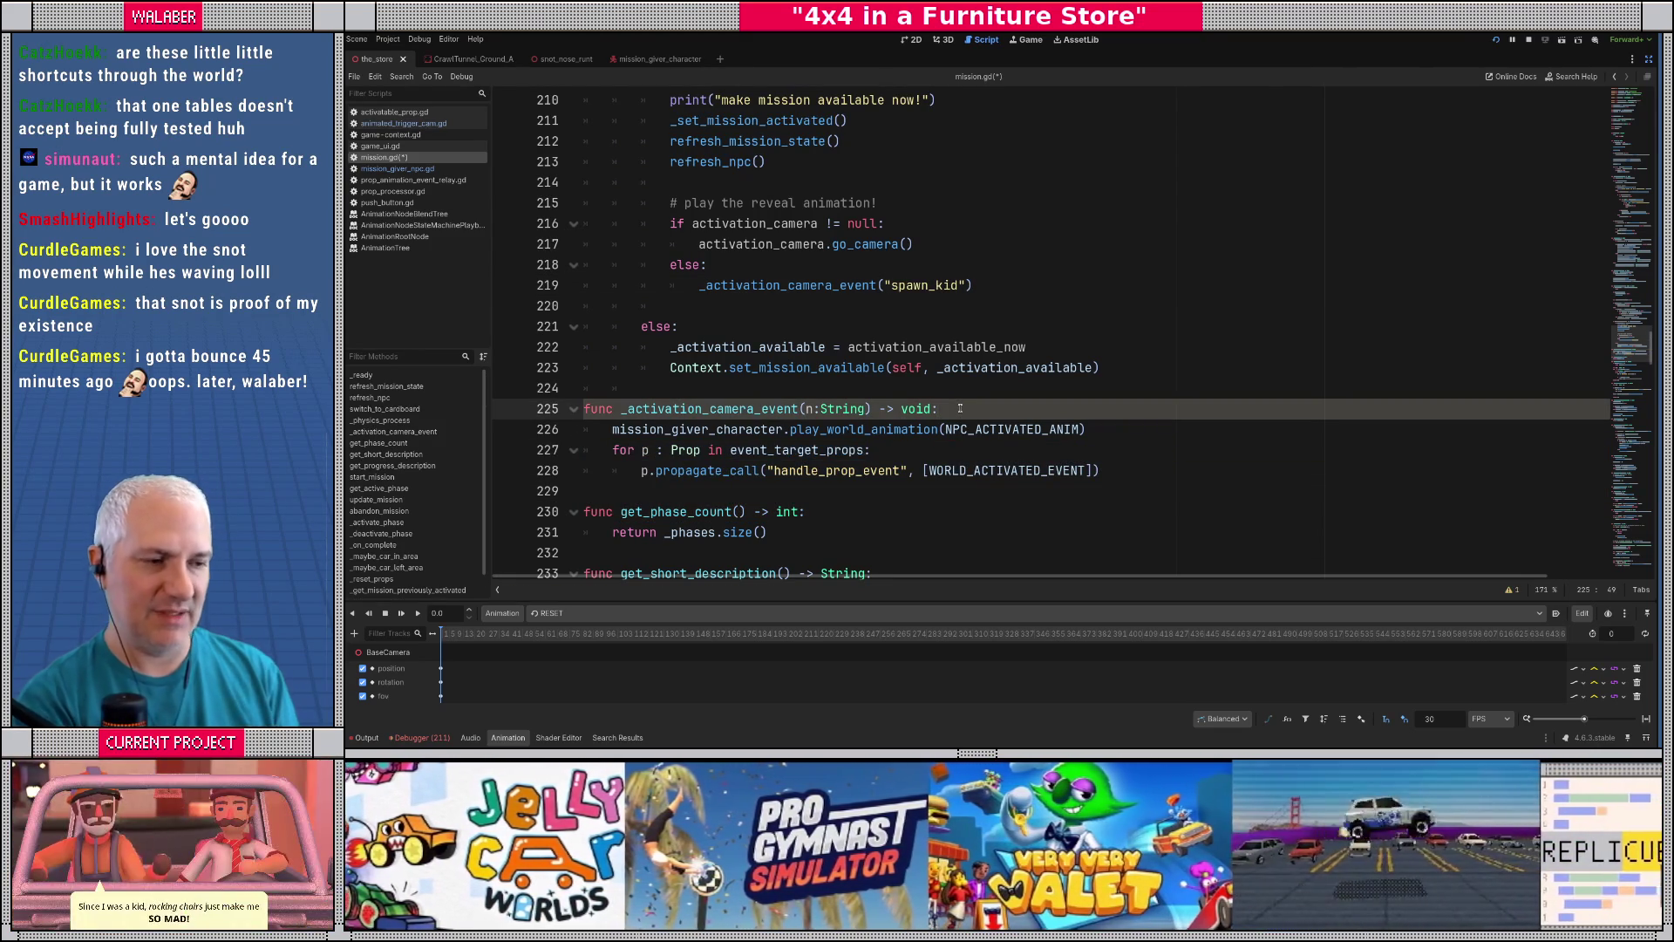
- Pass WORLD_ACTIVATED_EVENT in the else branch and start an 'if n == WORLD_ACTIVATED_EVENT' check in the handler
{"action": "left_click_drag", "start_coordinate": [1644, 372], "coordinate": [1645, 96]}
{"action": "left_click", "coordinate": [811, 199]}
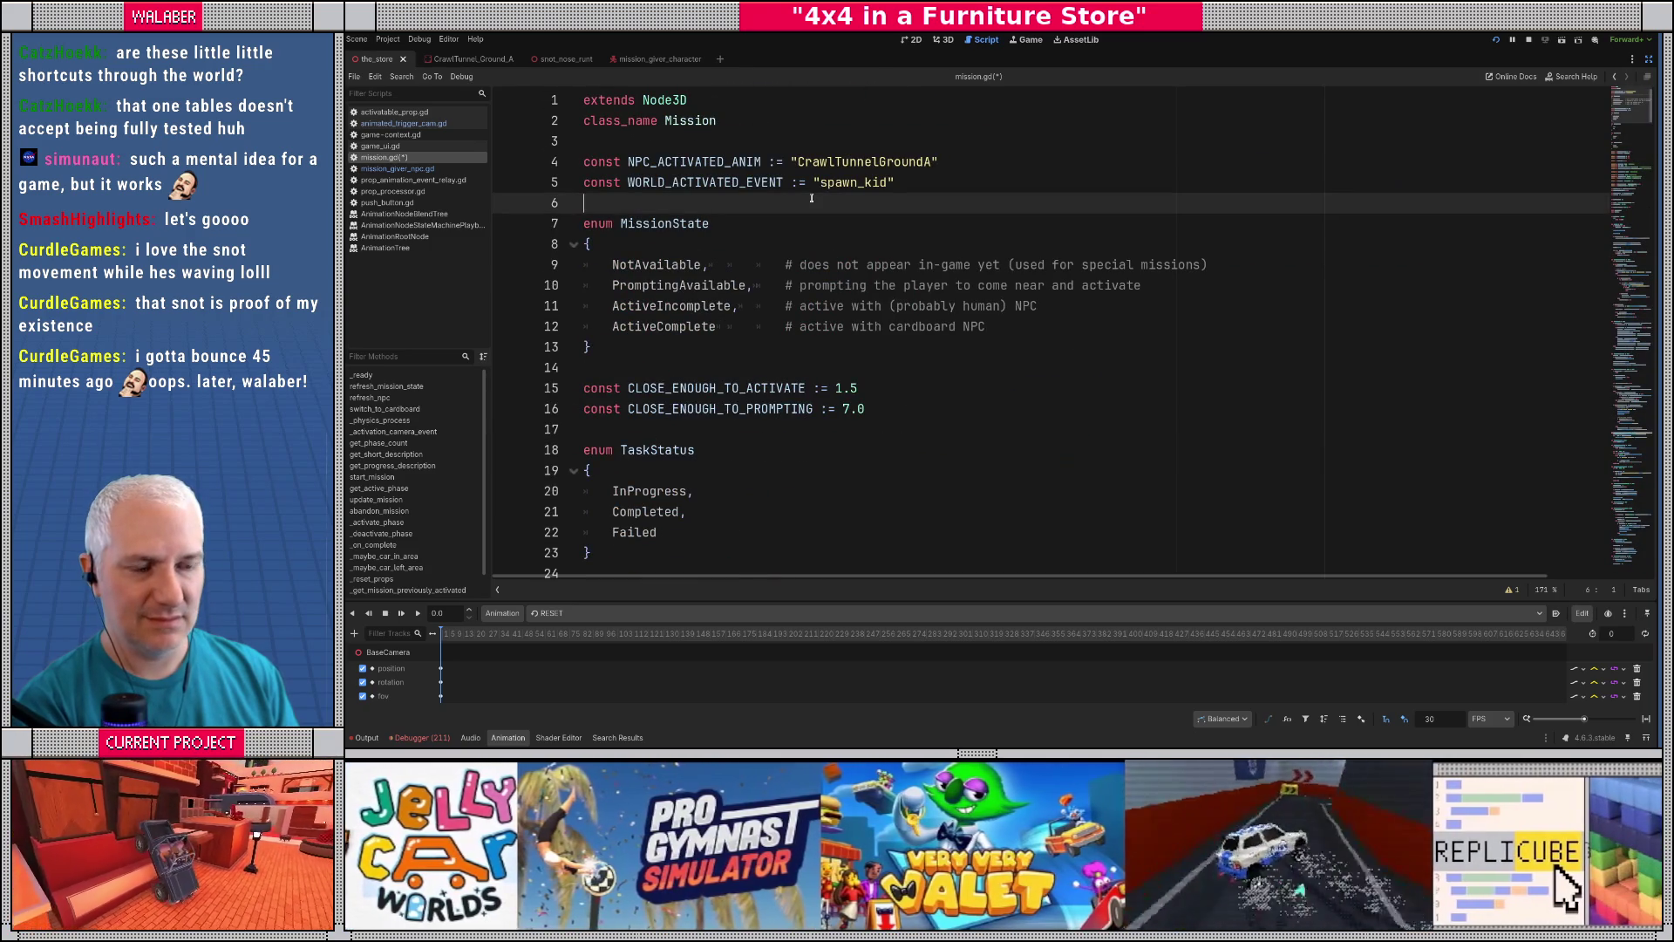
{"action": "left_click_drag", "start_coordinate": [757, 190], "coordinate": [629, 183]}
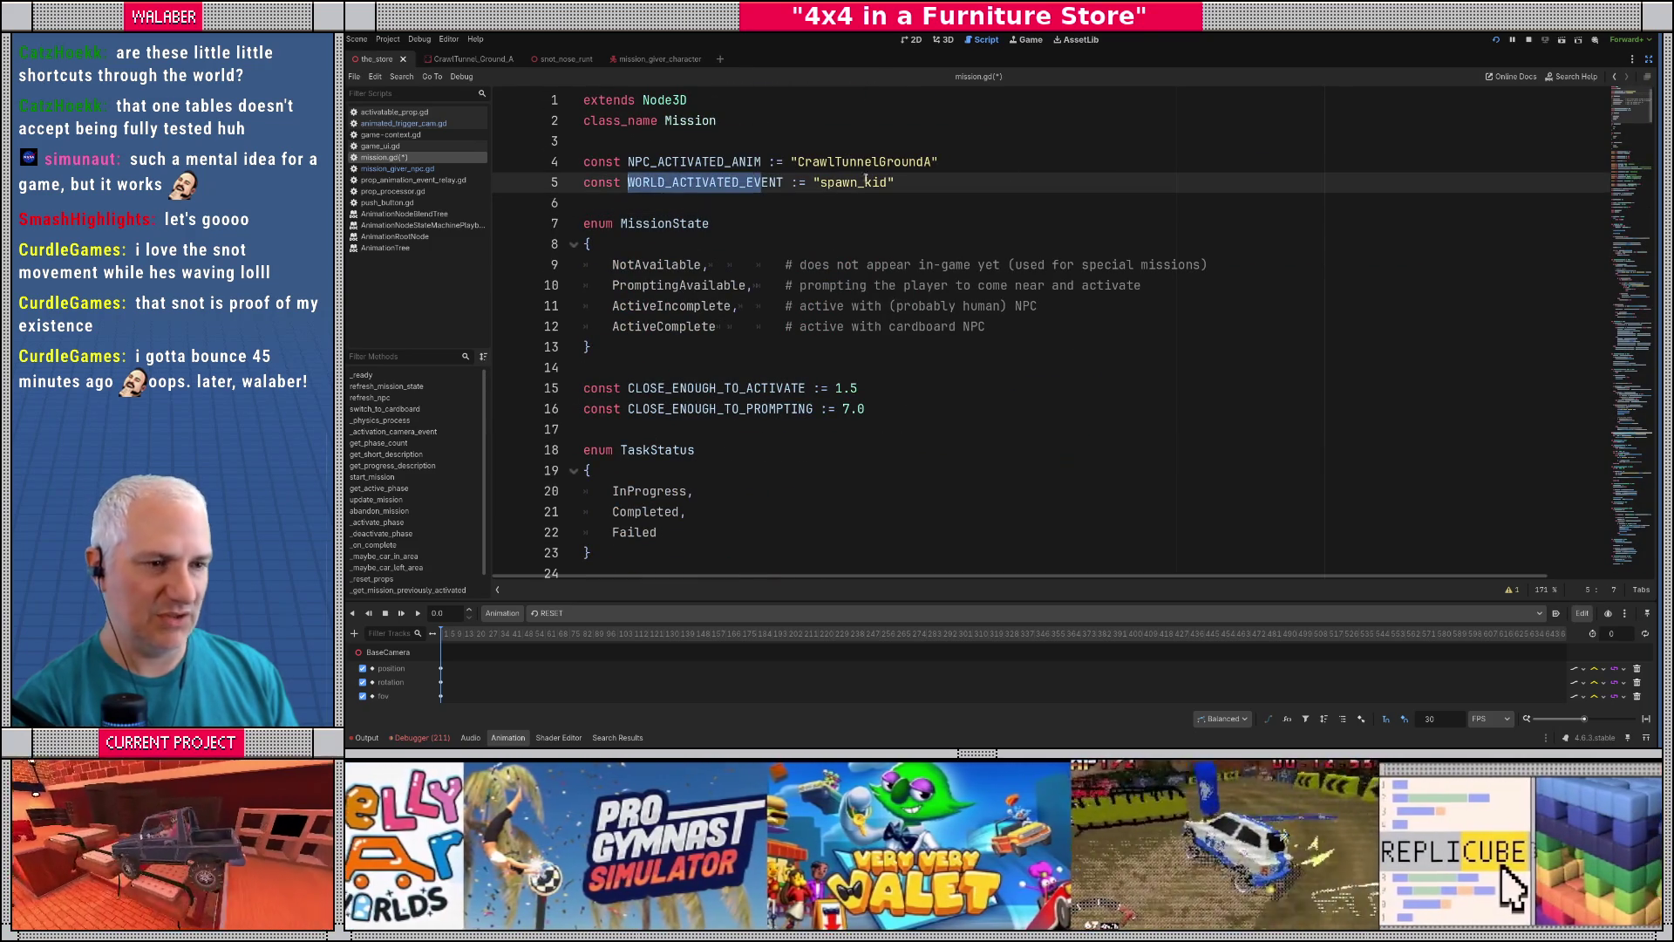
{"action": "left_click_drag", "start_coordinate": [1618, 106], "coordinate": [1619, 354]}
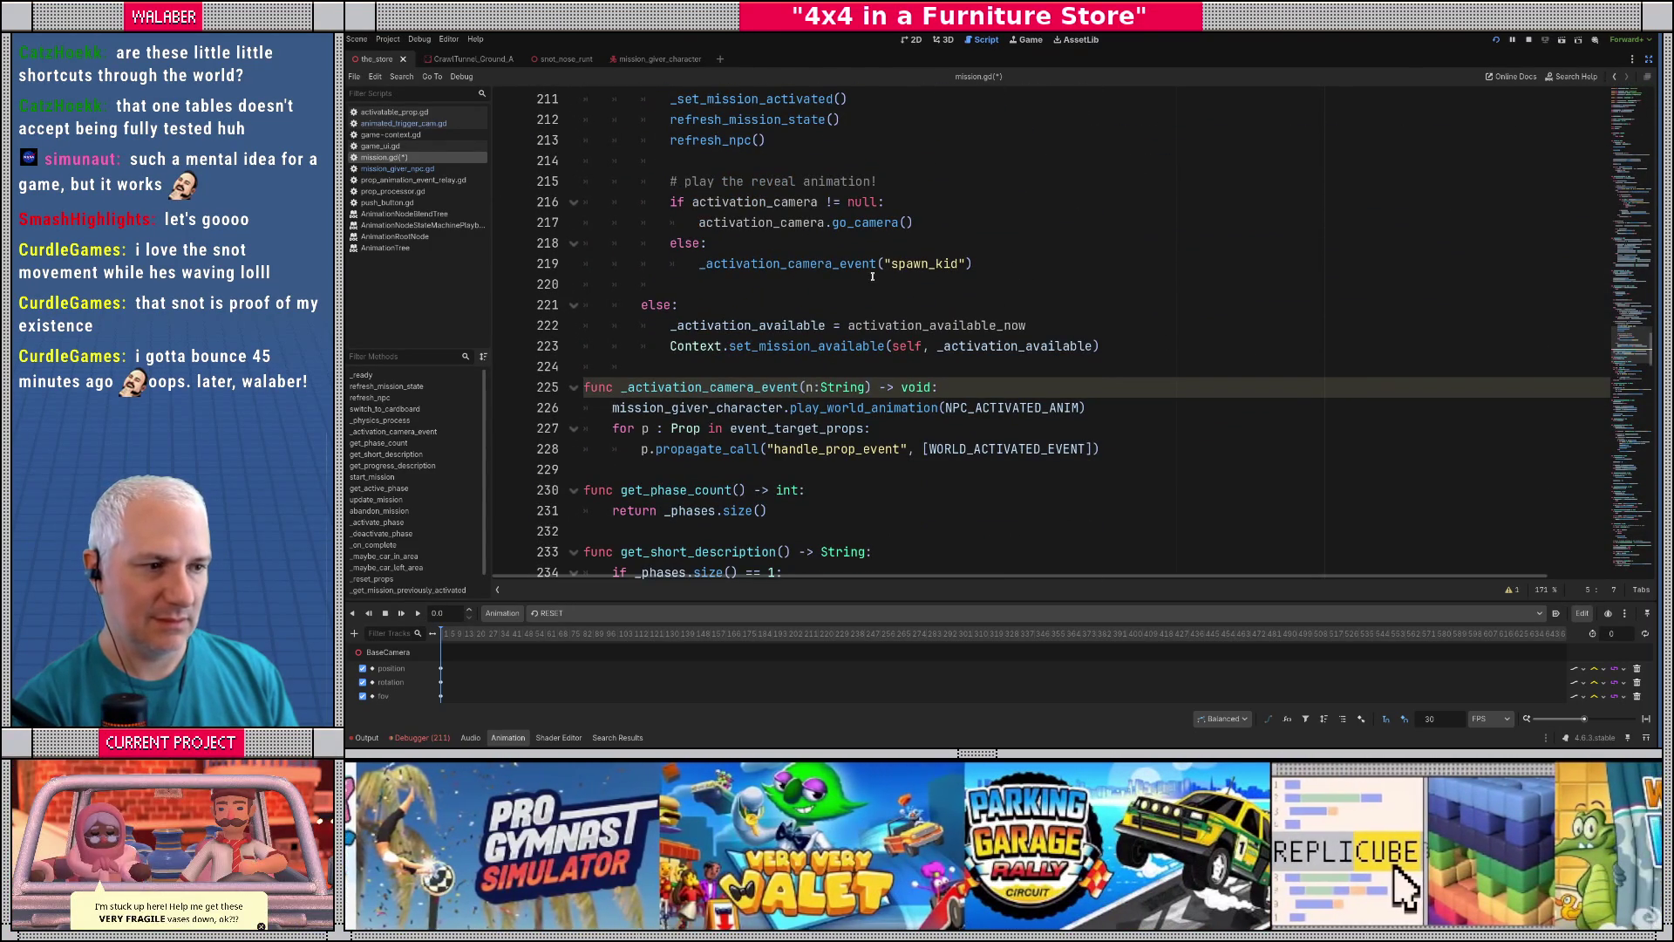
{"action": "left_click_drag", "start_coordinate": [884, 263], "coordinate": [968, 263]}
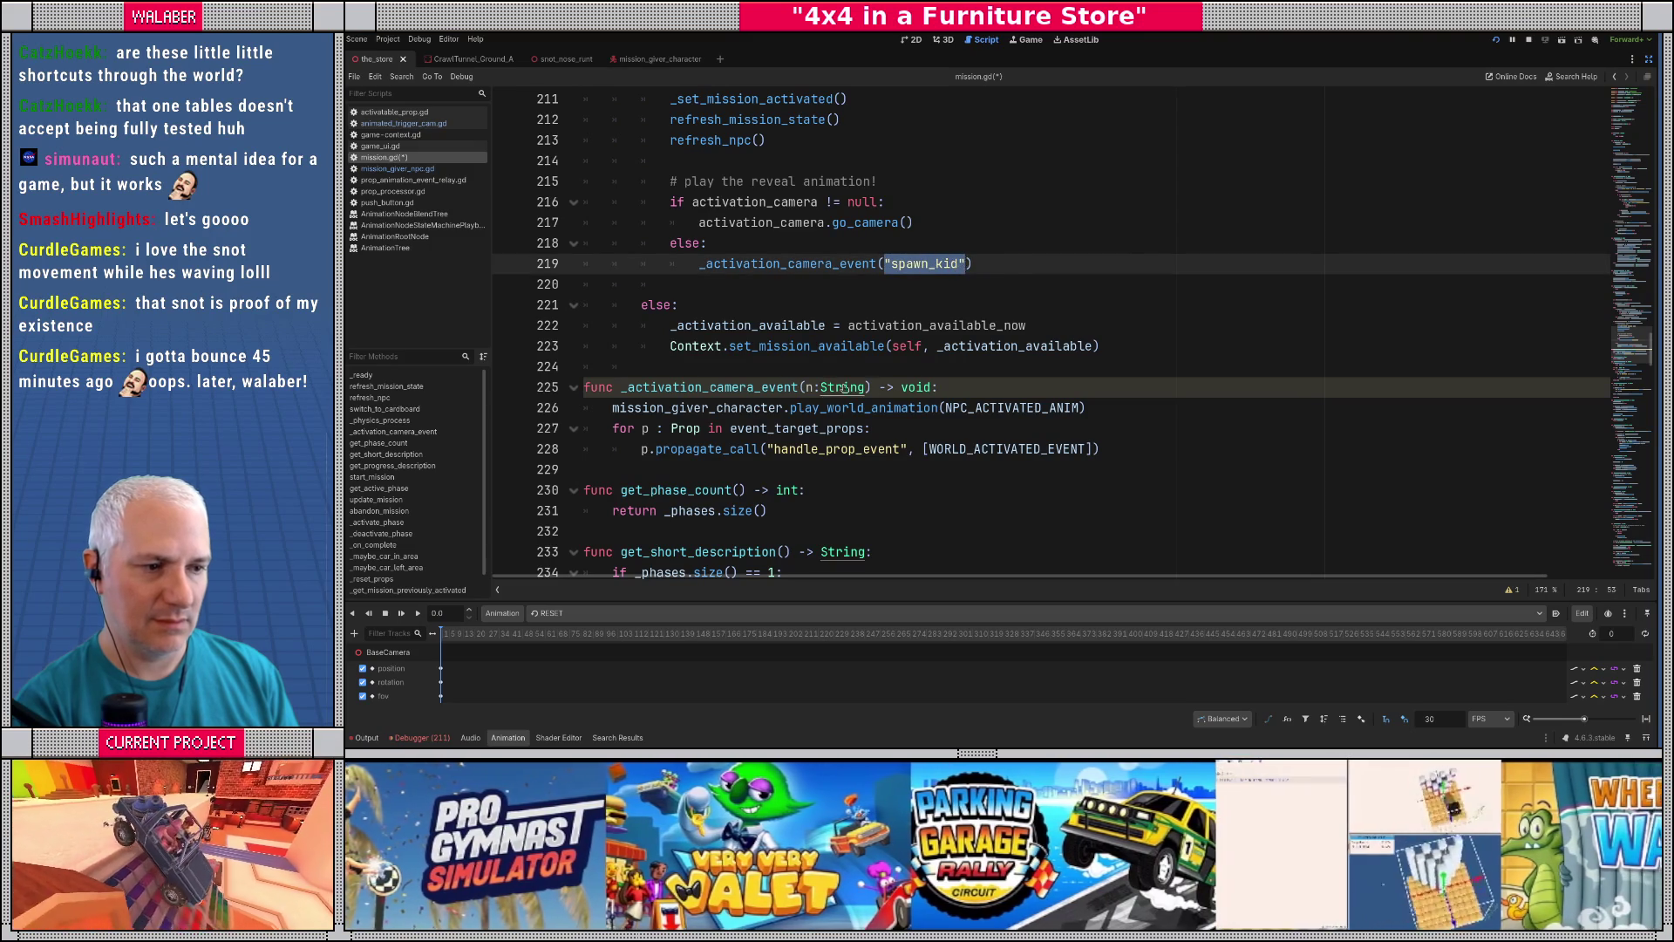
{"action": "type", "text": "WORLD_ACTIVATED_EV"}
{"action": "left_click", "coordinate": [959, 387]}
{"action": "key", "text": "Return"}
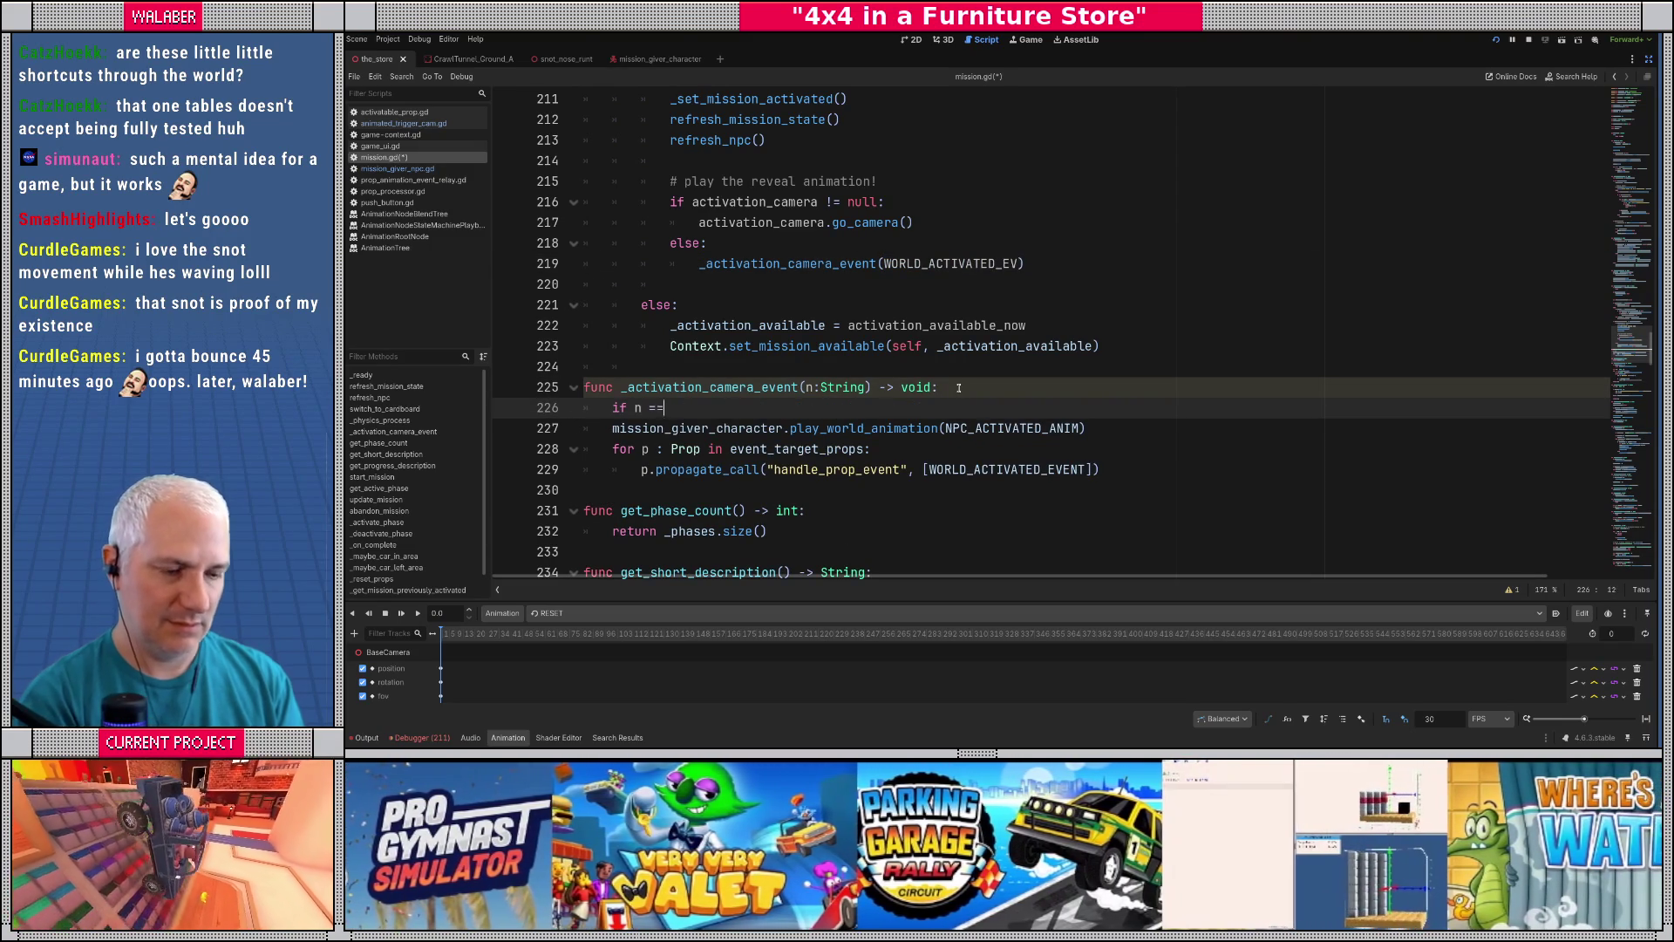
{"action": "type", "text": "= WORLD_ACTIVATED_EV"}
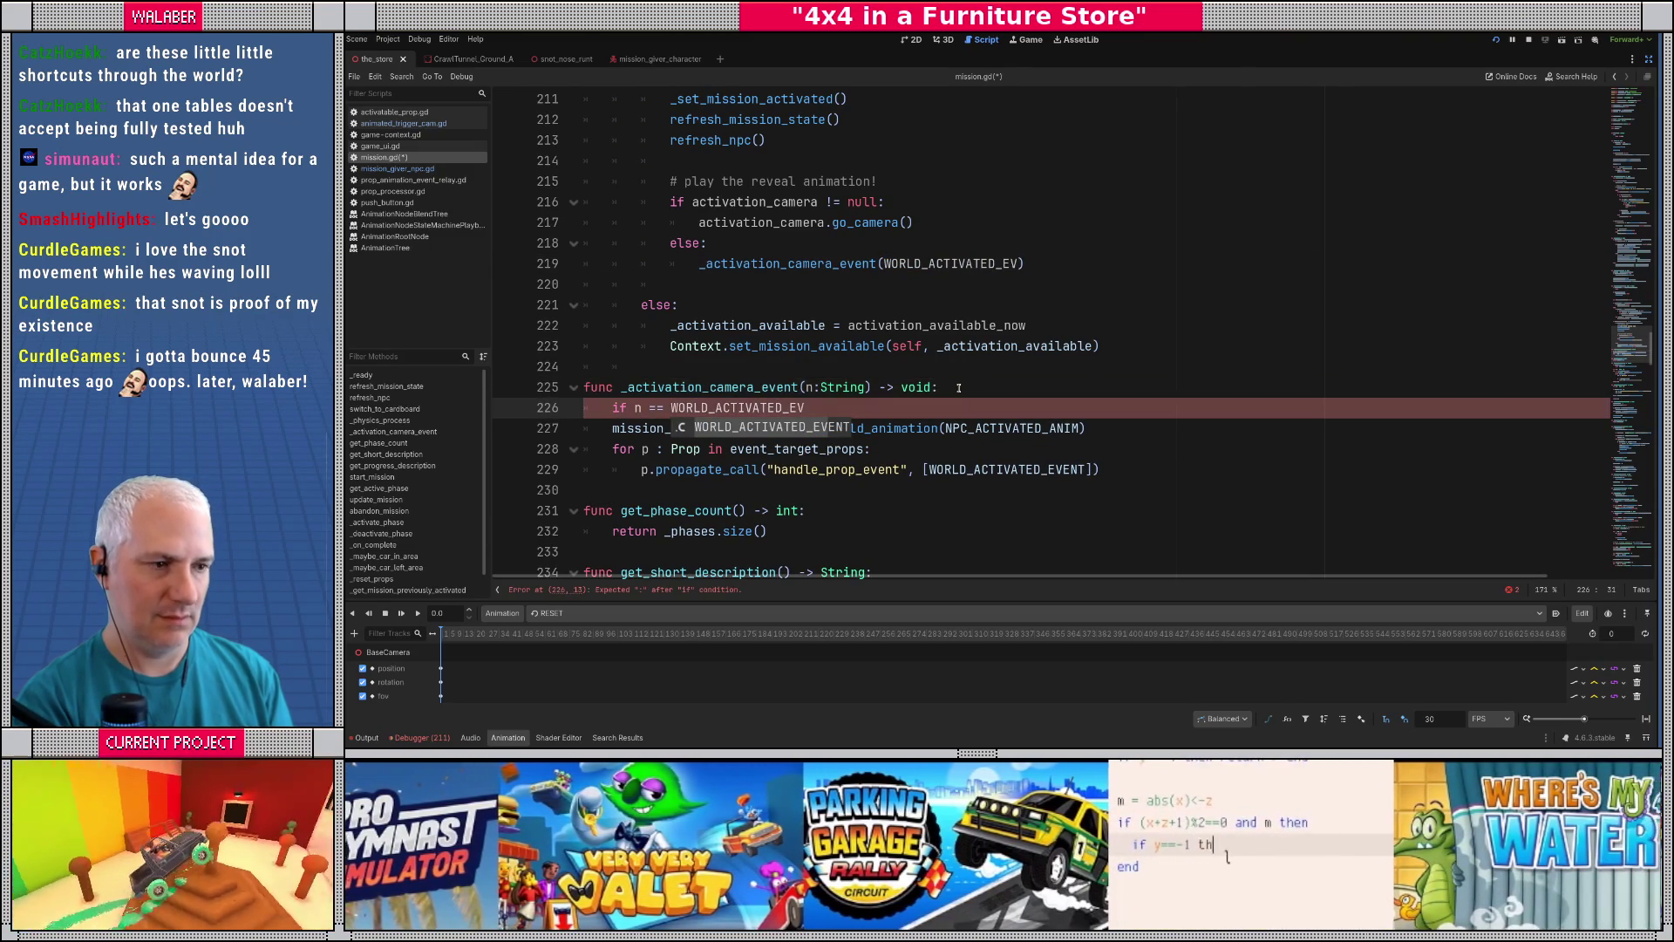
{"action": "key", "text": "Return"}
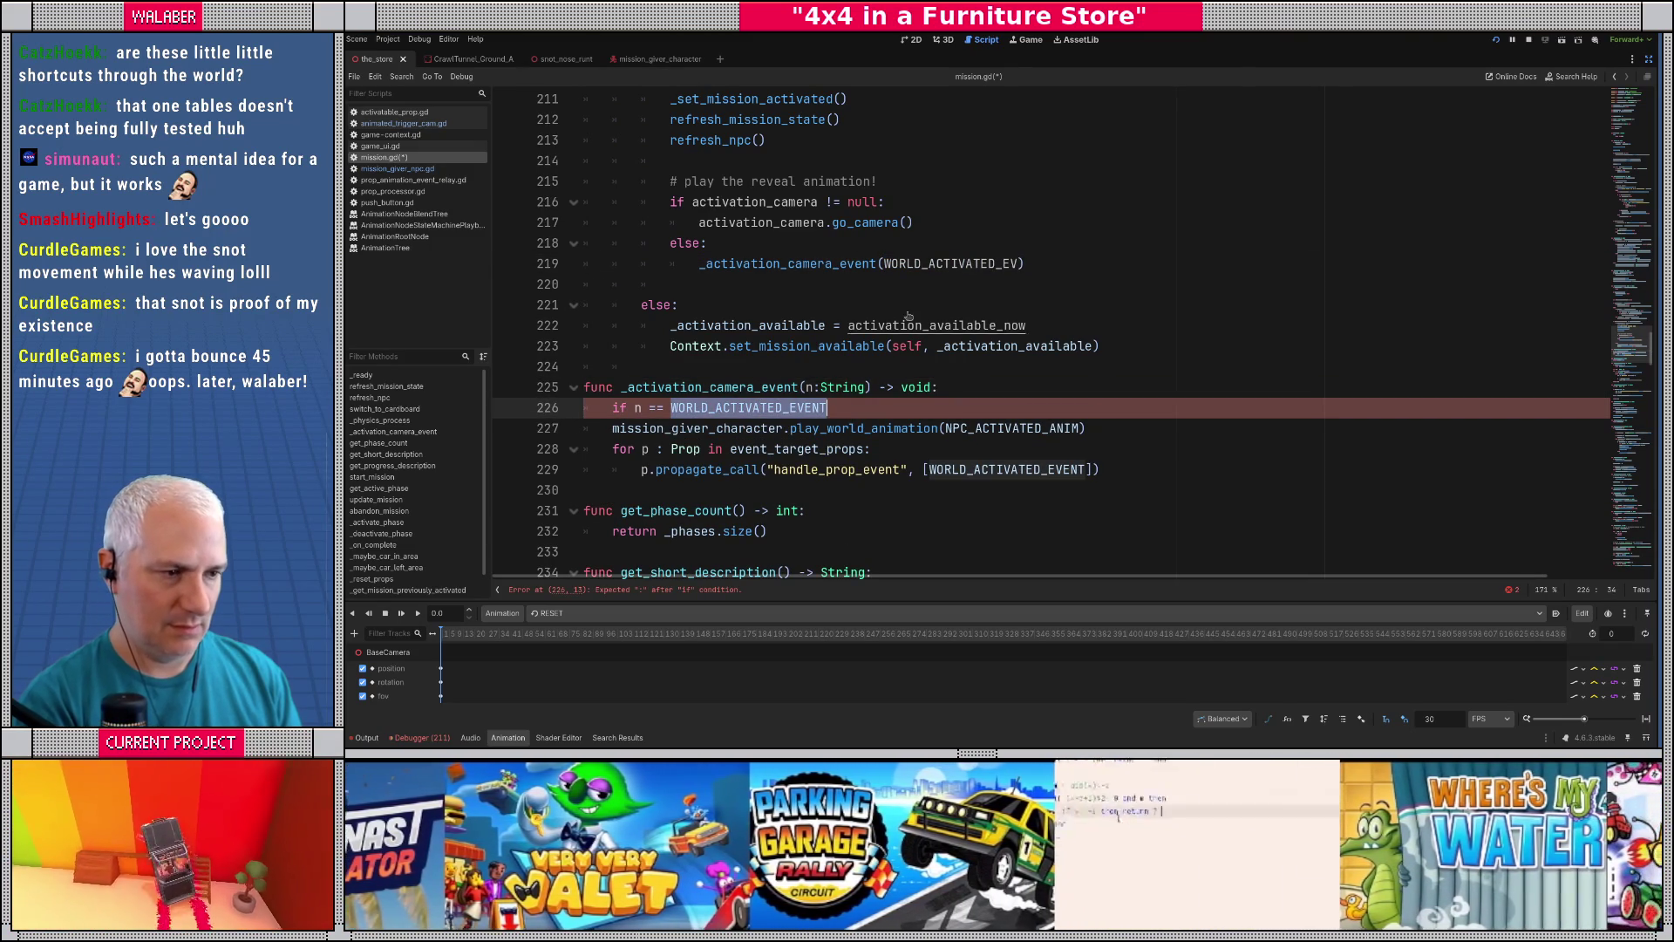
{"action": "double_click", "coordinate": [951, 263]}
{"action": "type", "text": "WORLD_ACTIVATED_EVENT"}
- Indent the handler's body under the WORLD_ACTIVATED_EVENT check
{"action": "left_click", "coordinate": [852, 407]}
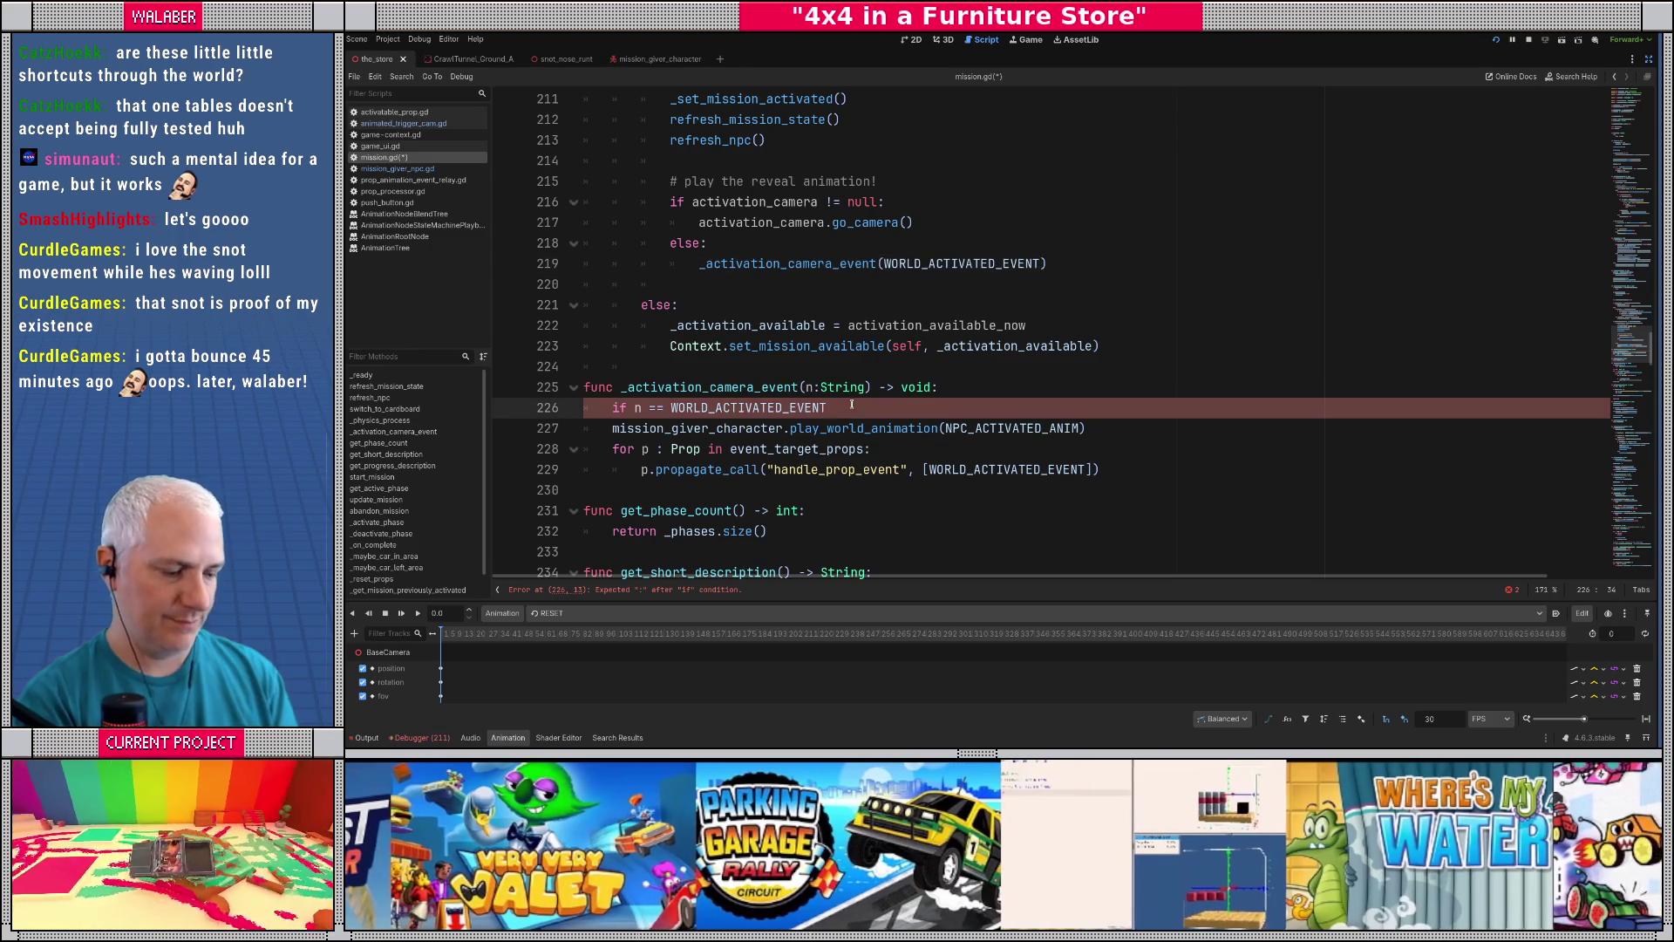
{"action": "key", "text": "Down"}
{"action": "key", "text": "Tab"}
{"action": "key", "text": "Down"}
{"action": "key", "text": "Tab"}
{"action": "key", "text": "Down"}
{"action": "key", "text": "Tab"}
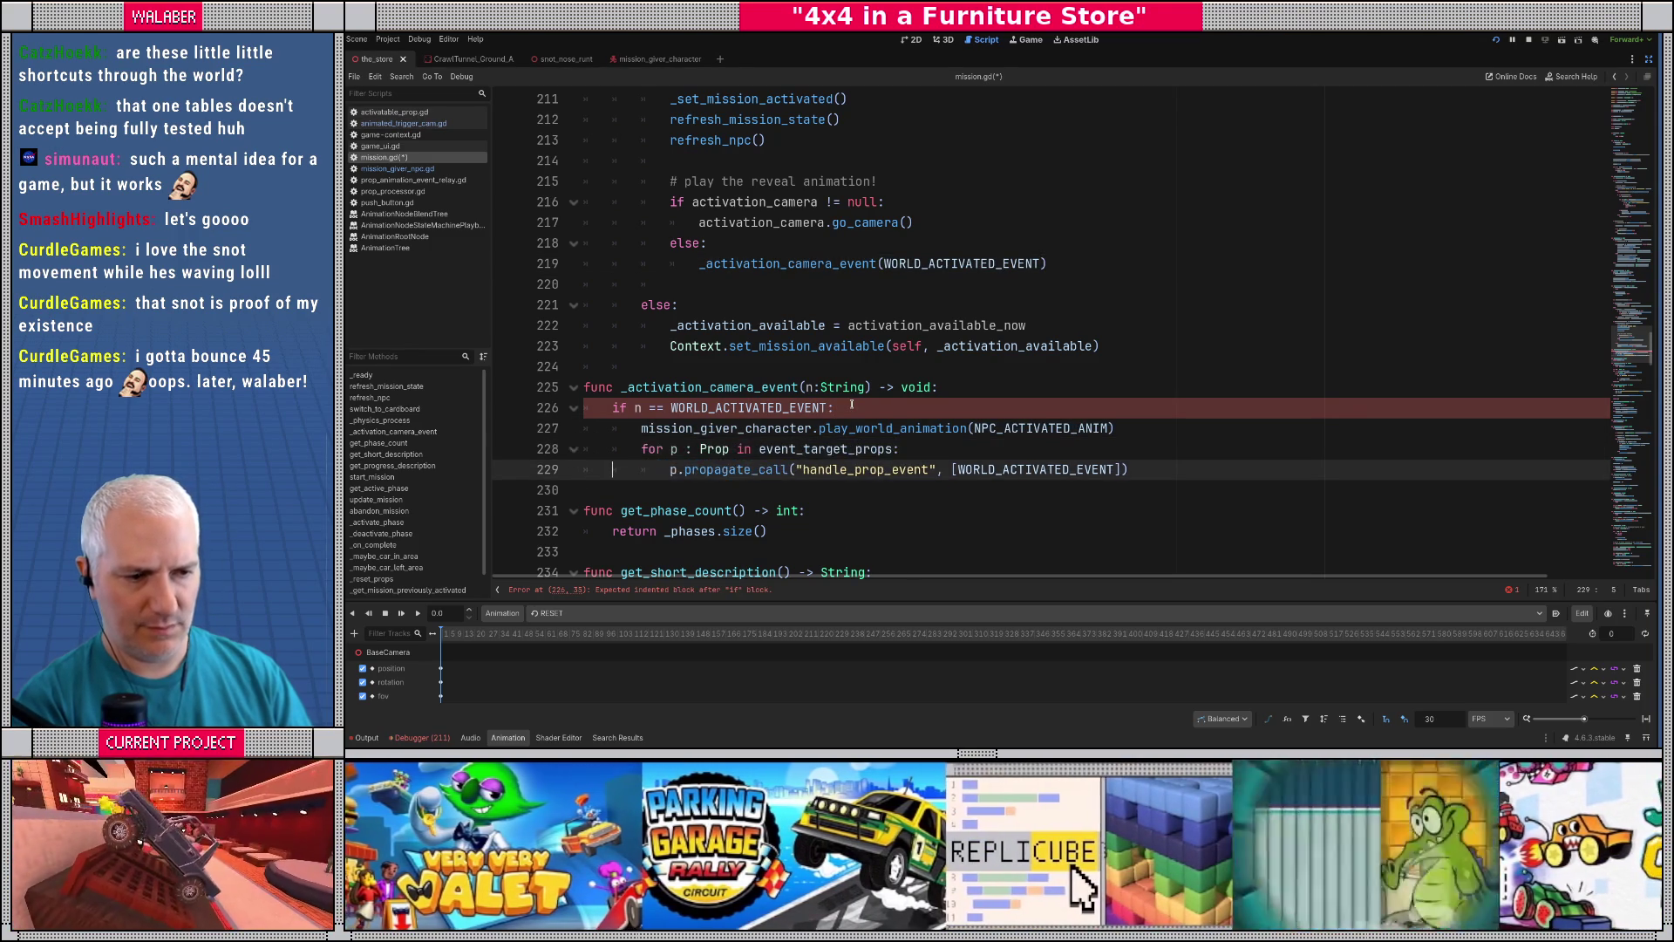
{"action": "key", "text": "Down"}
{"action": "key", "text": "Return"}
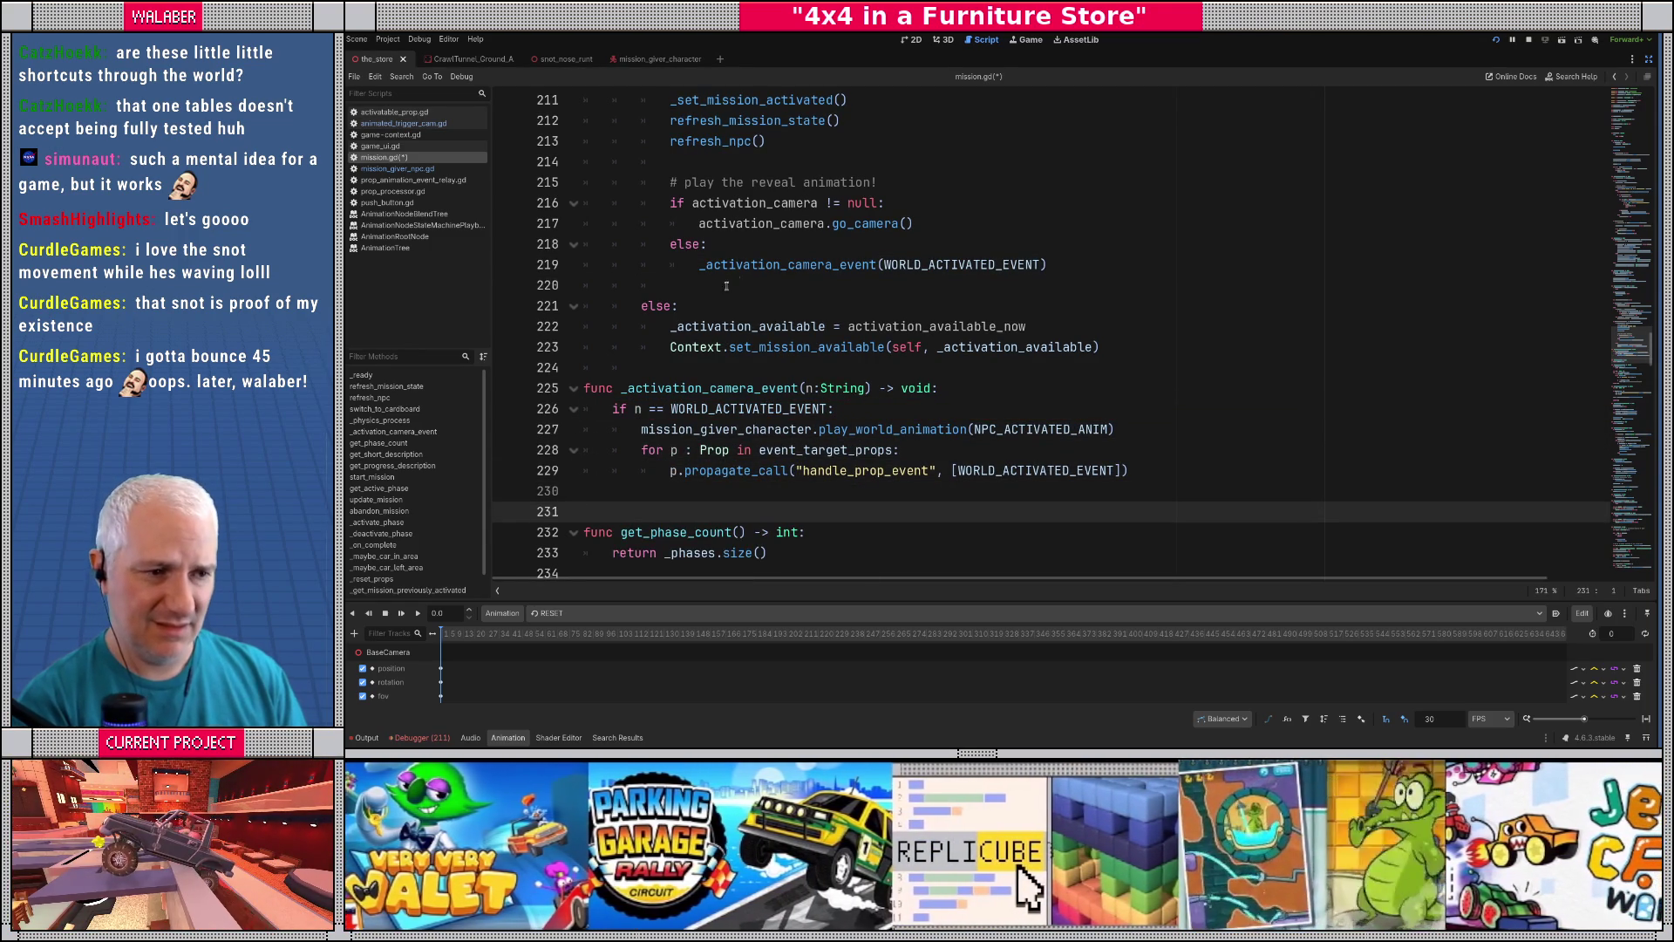
- Save mission.gd and add a blank line above the handler function
{"action": "left_click", "coordinate": [738, 280]}
{"action": "key", "text": "ctrl+s"}
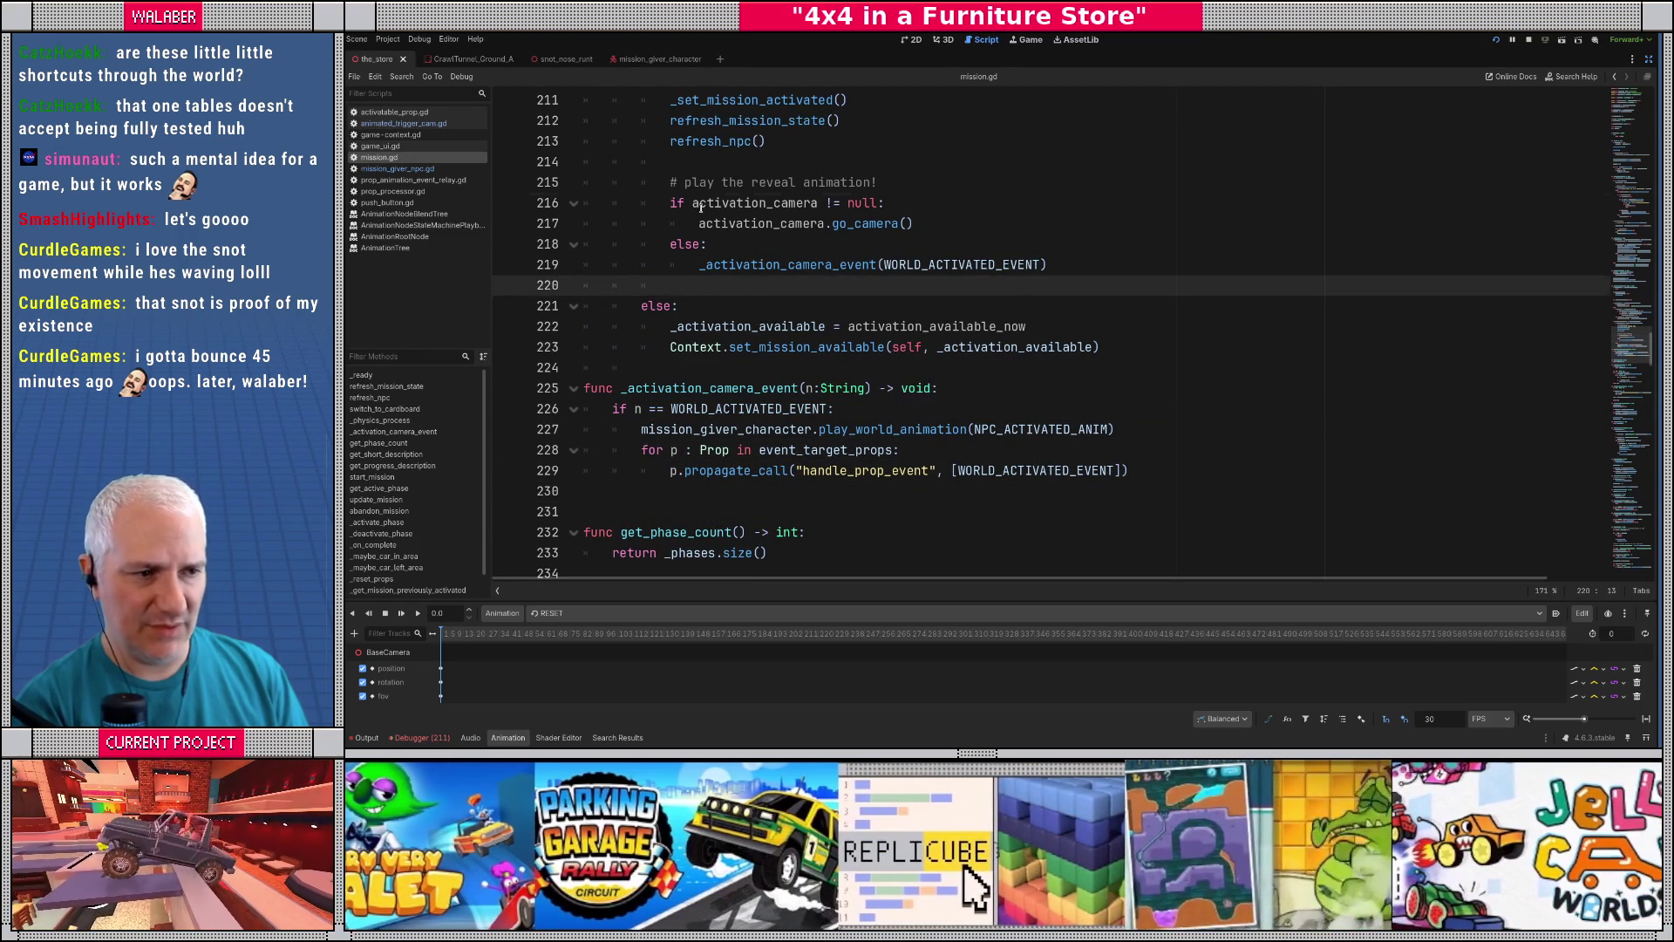
{"action": "left_click_drag", "start_coordinate": [701, 207], "coordinate": [916, 225]}
{"action": "left_click_drag", "start_coordinate": [711, 264], "coordinate": [1032, 265]}
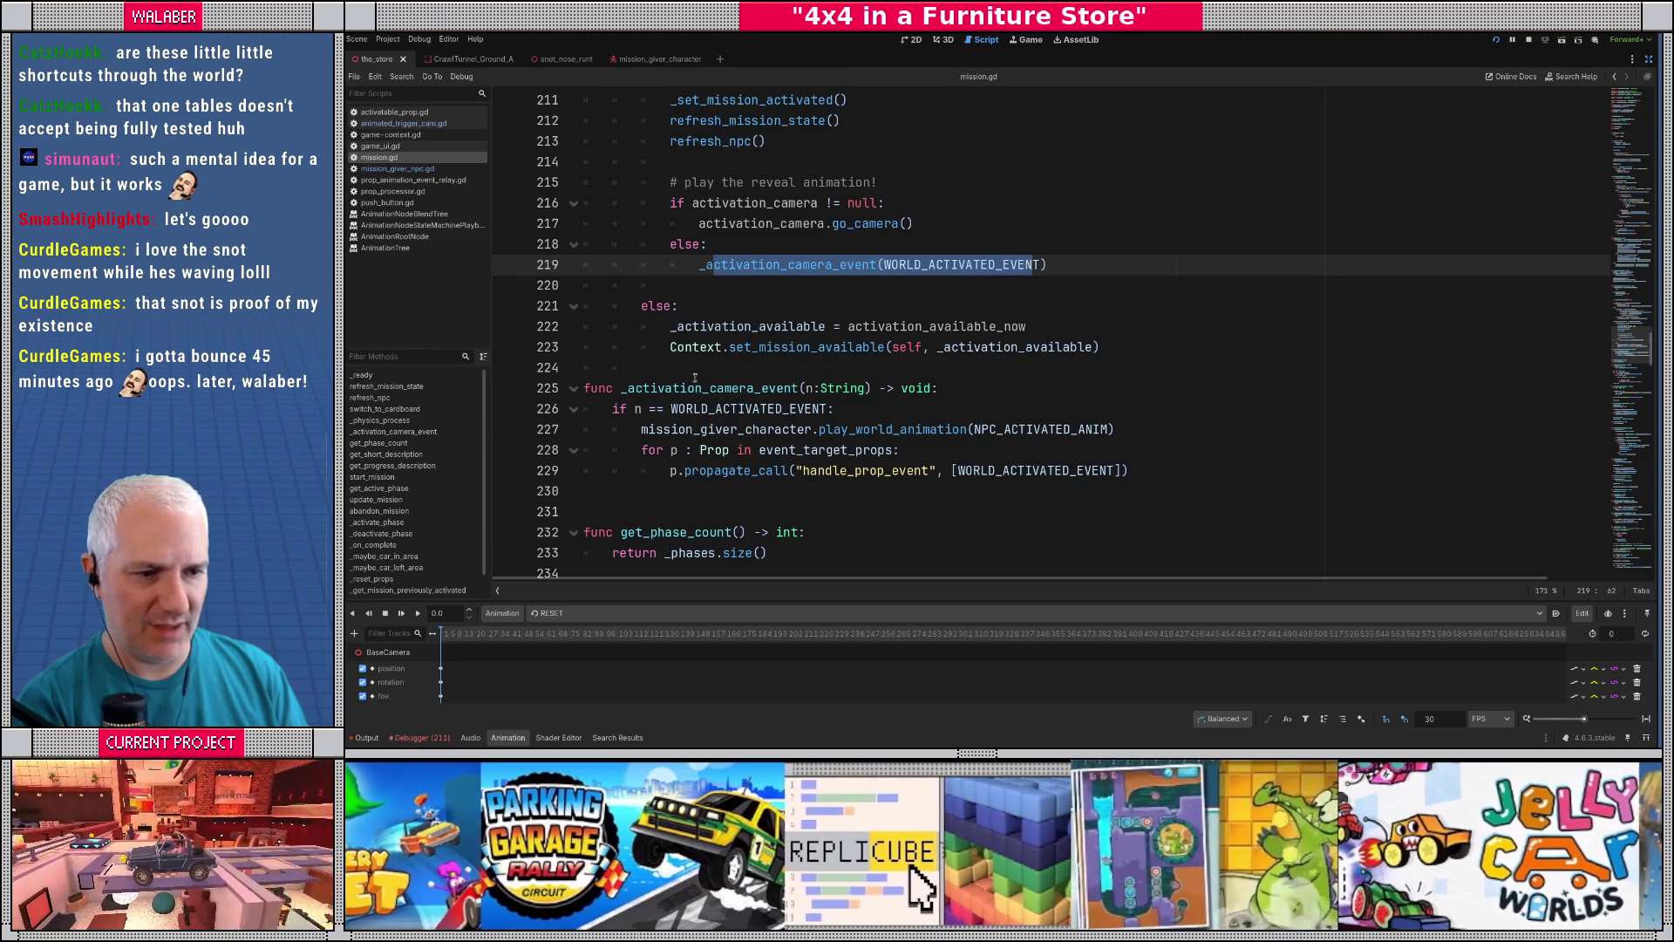
{"action": "left_click", "coordinate": [678, 370]}
{"action": "key", "text": "Return"}
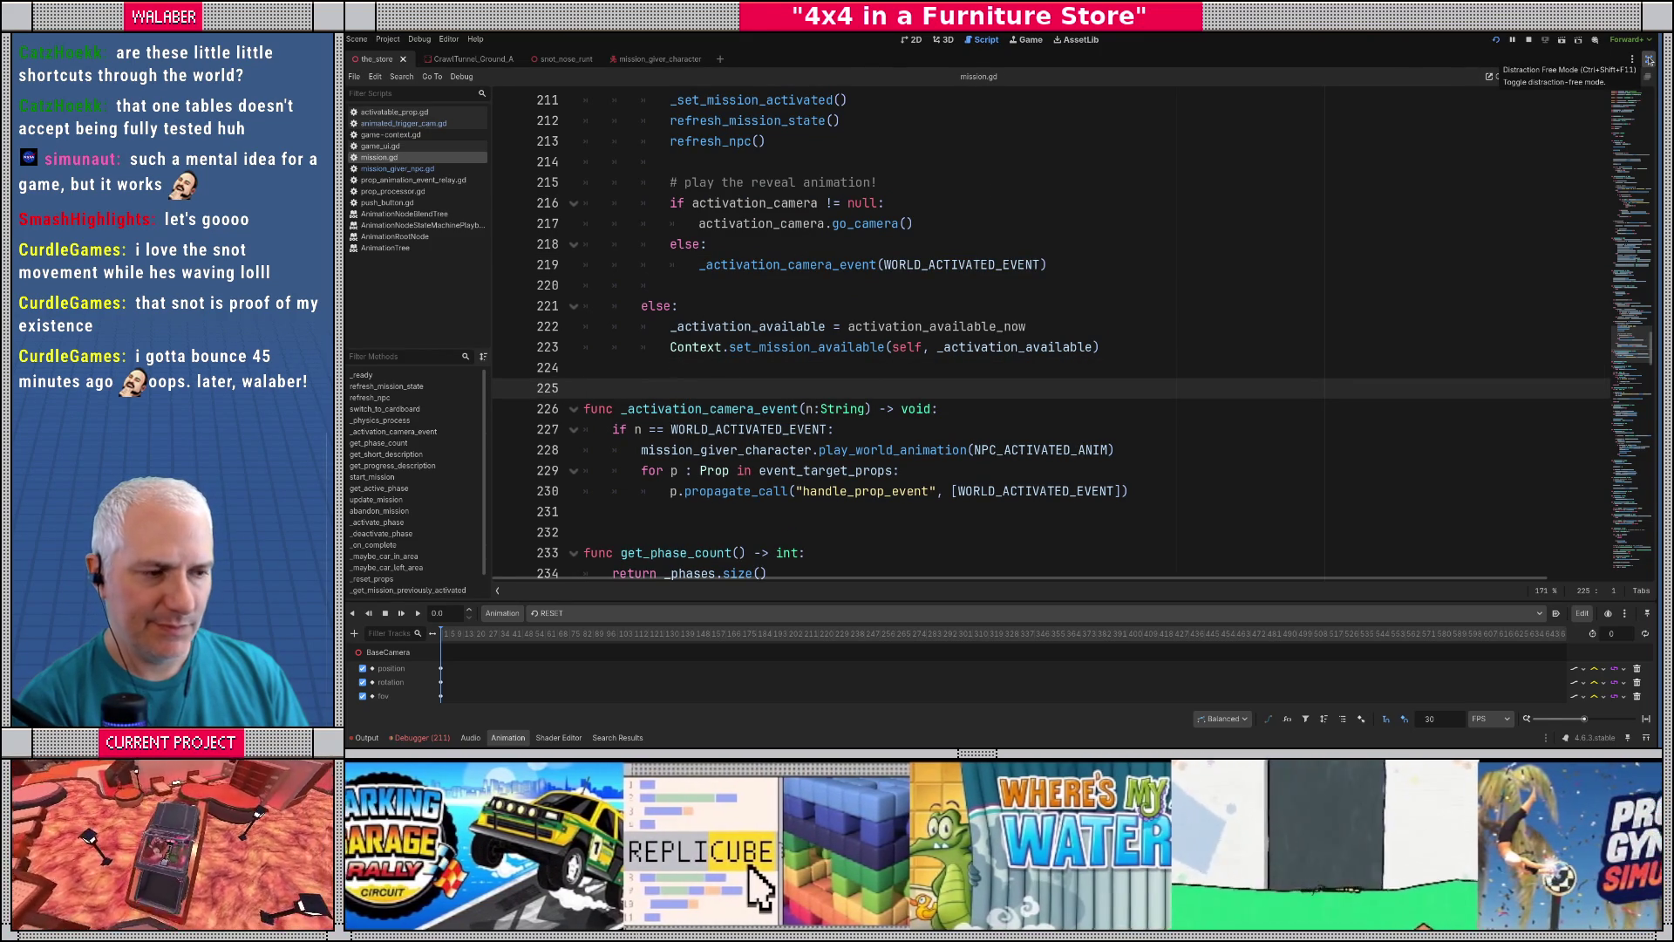
- Restore the editor panels, inspect WORLD_ACTIVATED_EVENT's "spawn_kid" definition, and switch to the 3D view
{"action": "left_click", "coordinate": [1649, 59]}
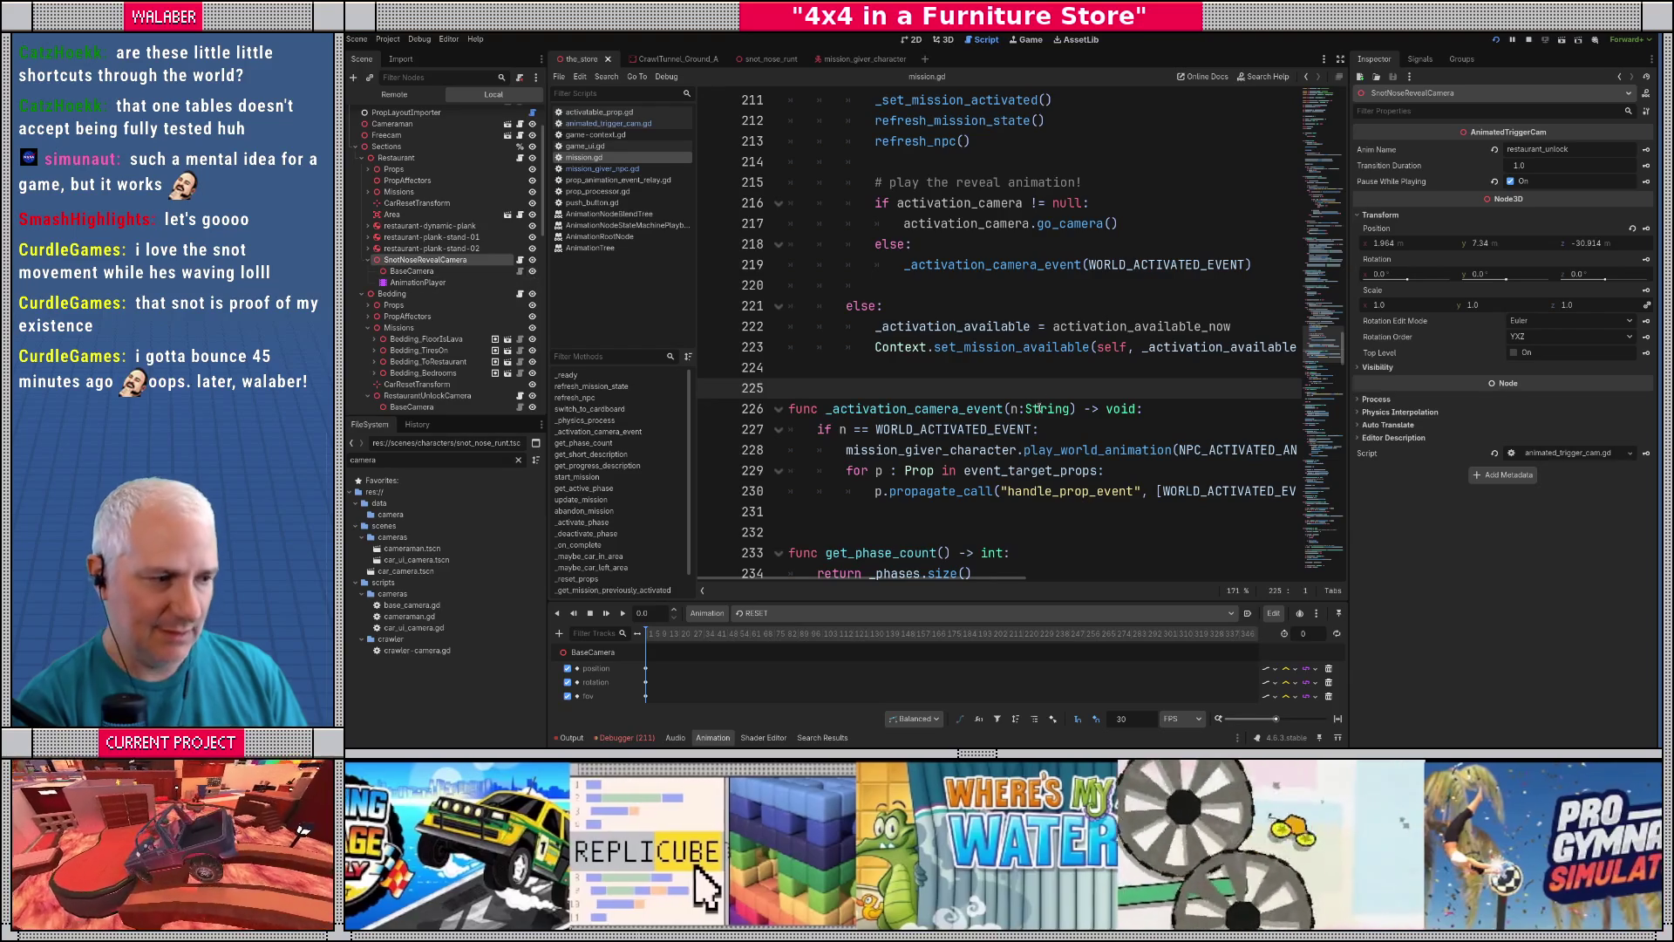
{"action": "left_click", "coordinate": [1160, 264], "text": "ctrl"}
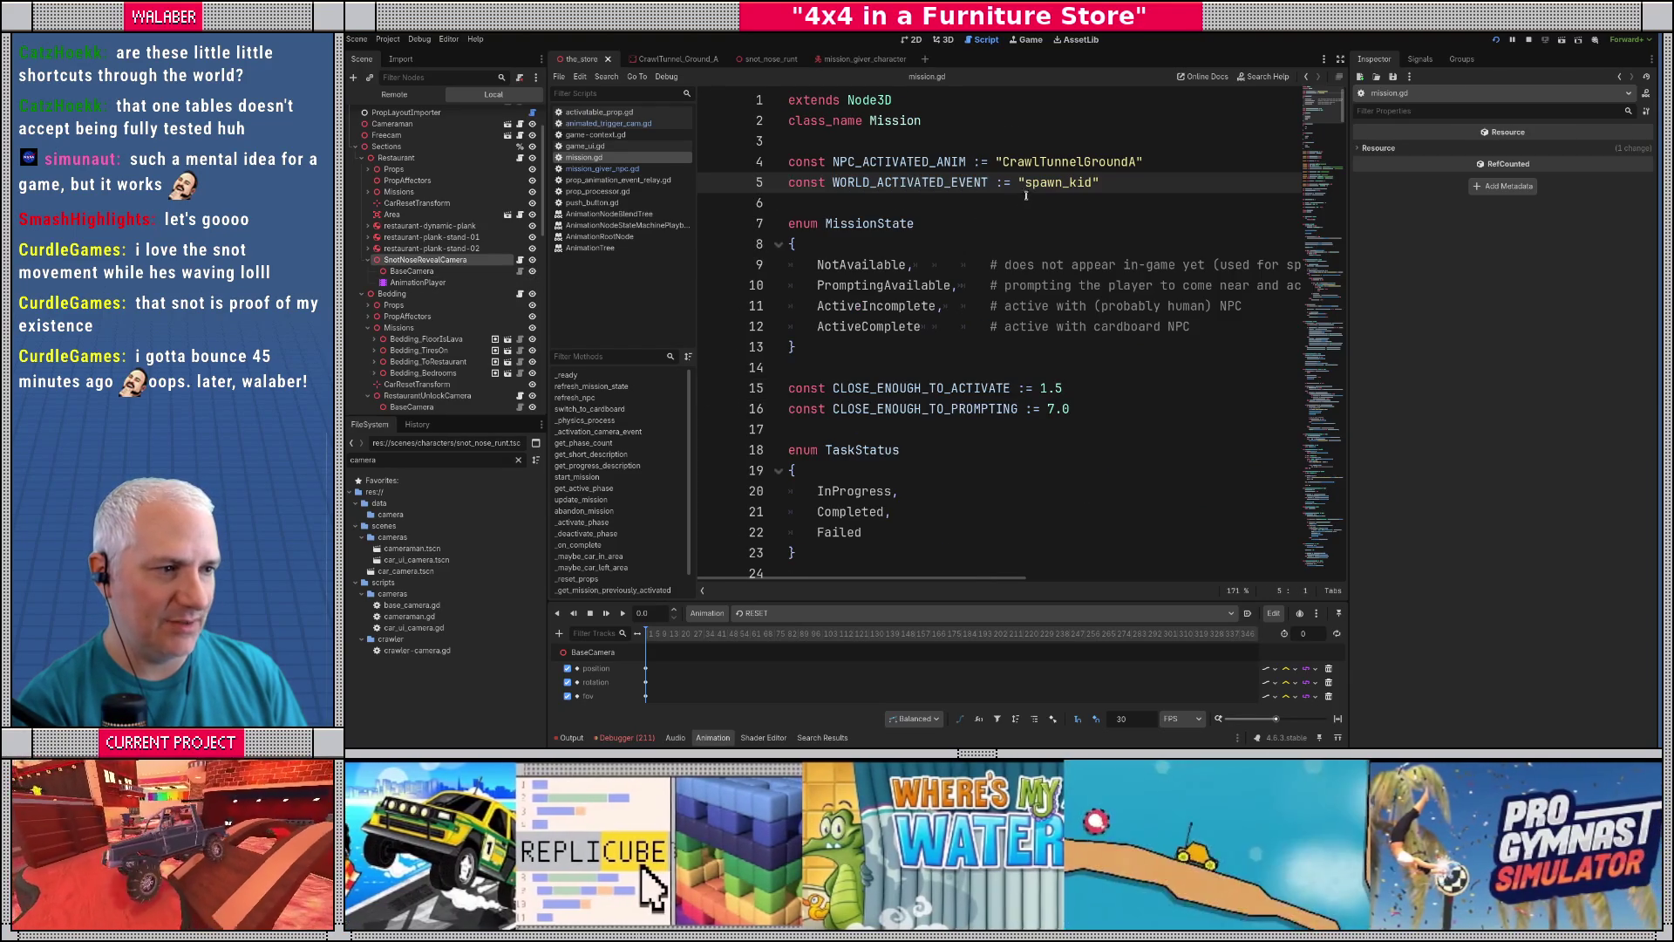
{"action": "double_click", "coordinate": [1052, 180]}
{"action": "left_click", "coordinate": [946, 40]}
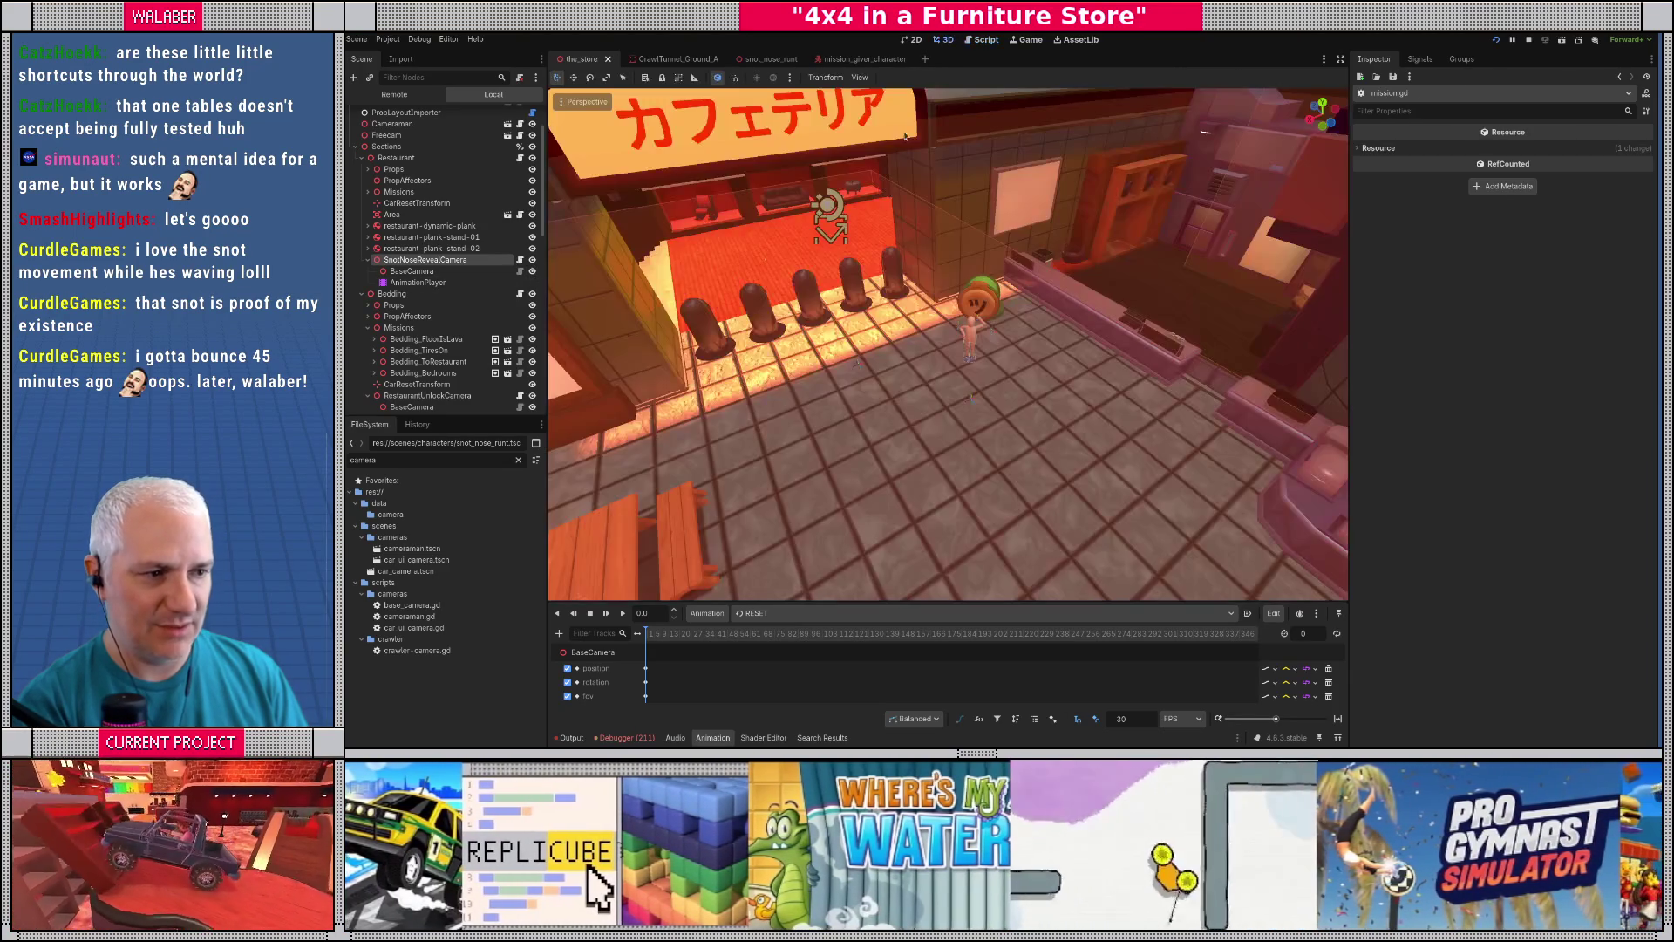
- Frame SnotNoseRevealCamera and its BaseCamera in the viewport near the restaurant
{"action": "left_click", "coordinate": [408, 272]}
{"action": "double_click", "coordinate": [406, 272]}
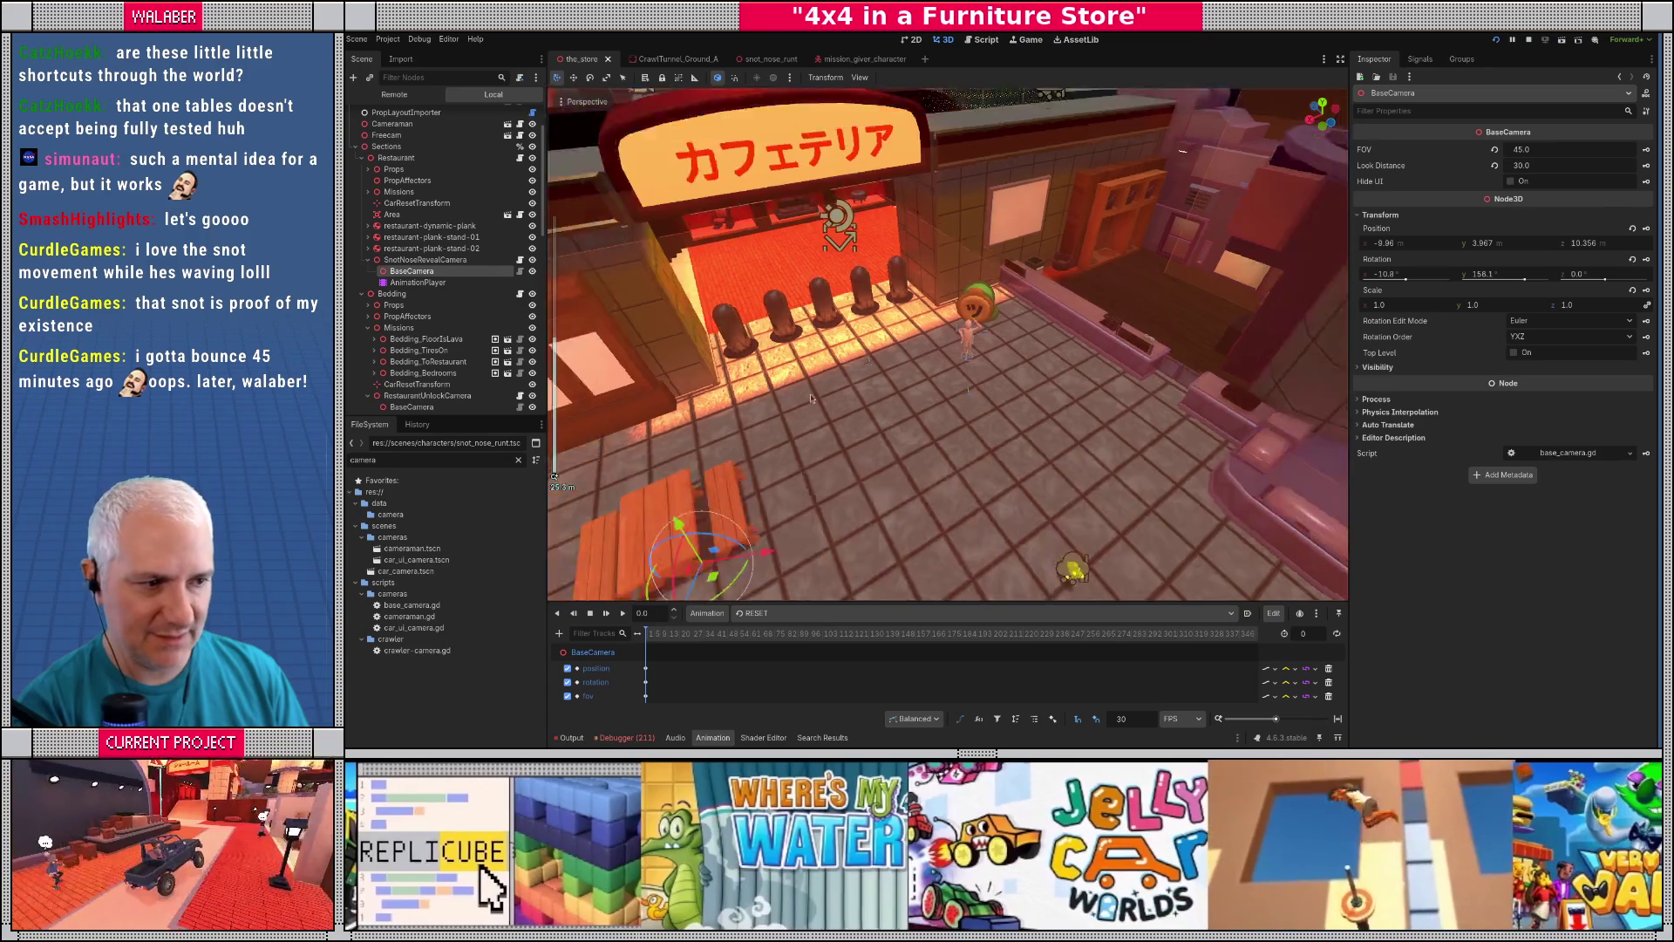
{"action": "left_click", "coordinate": [425, 259]}
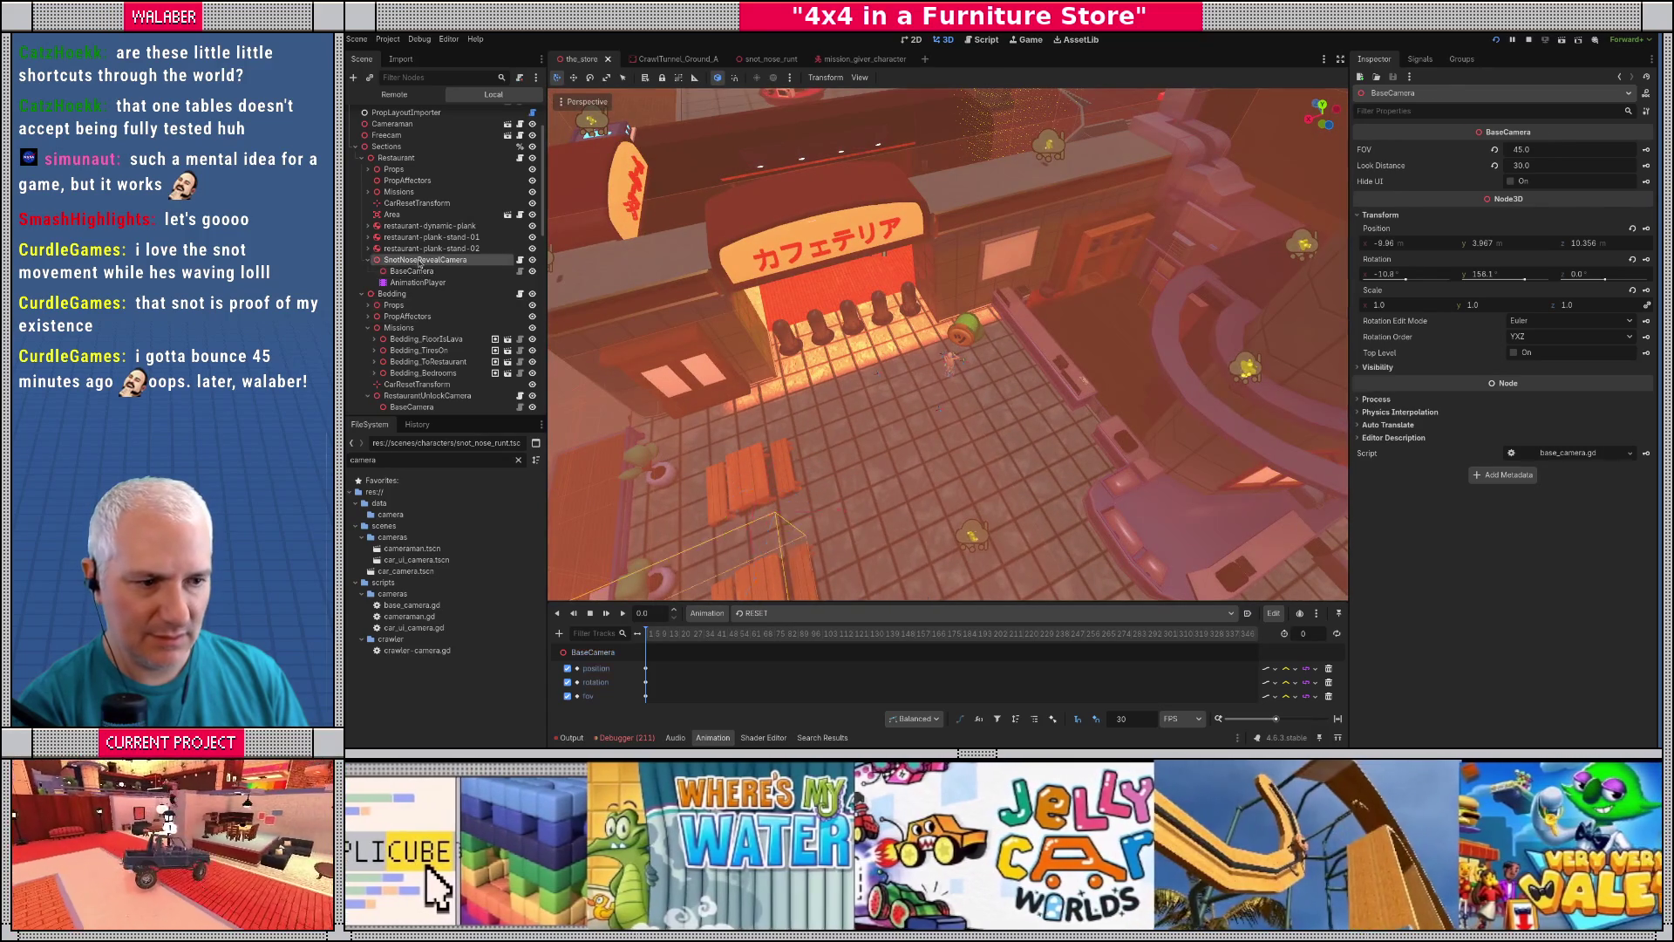
{"action": "double_click", "coordinate": [425, 260]}
{"action": "scroll", "coordinate": [835, 382], "scroll_direction": "down", "scroll_amount": 3}
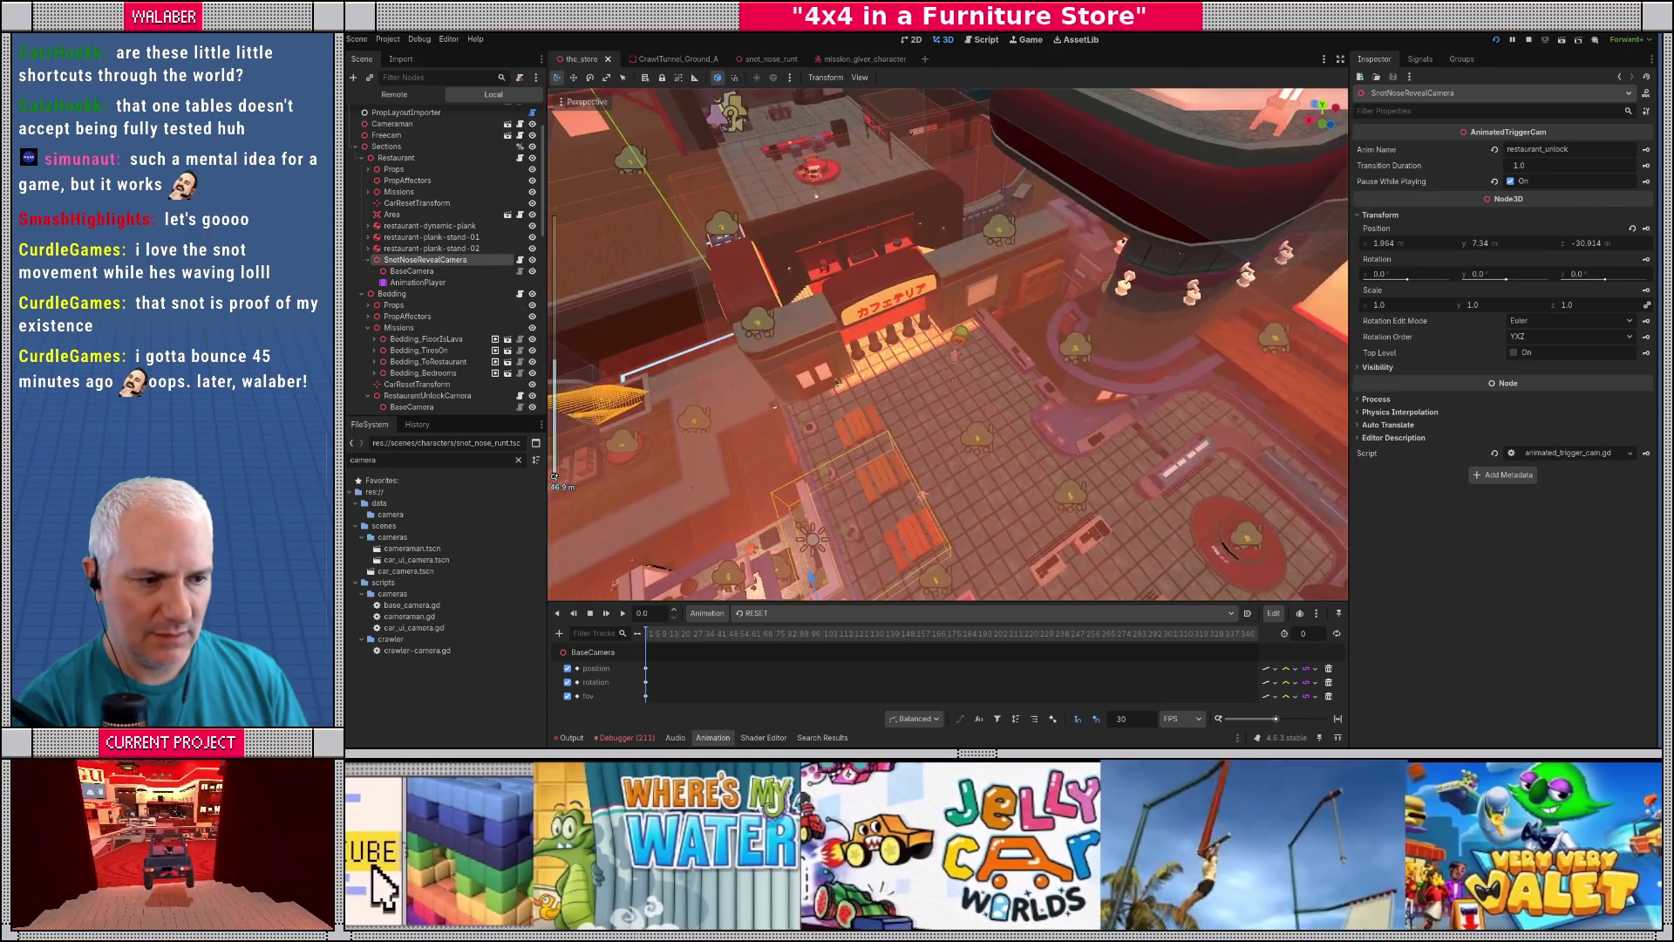
{"action": "mouse_move", "coordinate": [740, 368]}
{"action": "left_mouse_down"}
{"action": "mouse_move", "coordinate": [946, 370]}
{"action": "mouse_move", "coordinate": [945, 340]}
{"action": "left_mouse_up"}
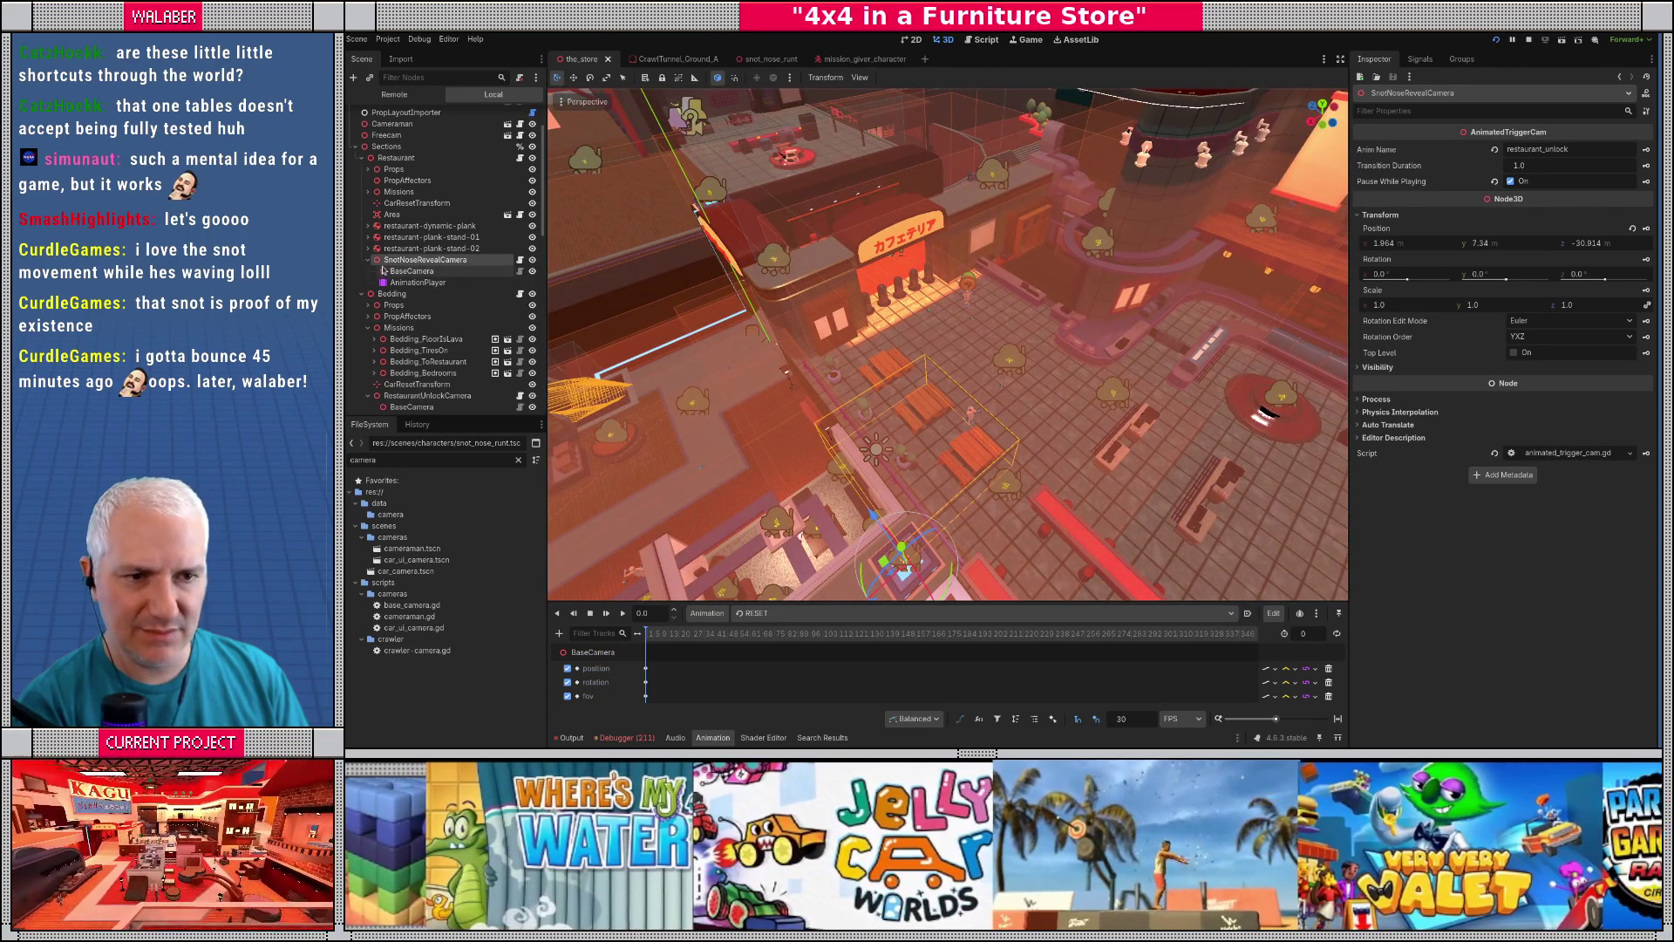
{"action": "left_click", "coordinate": [411, 271]}
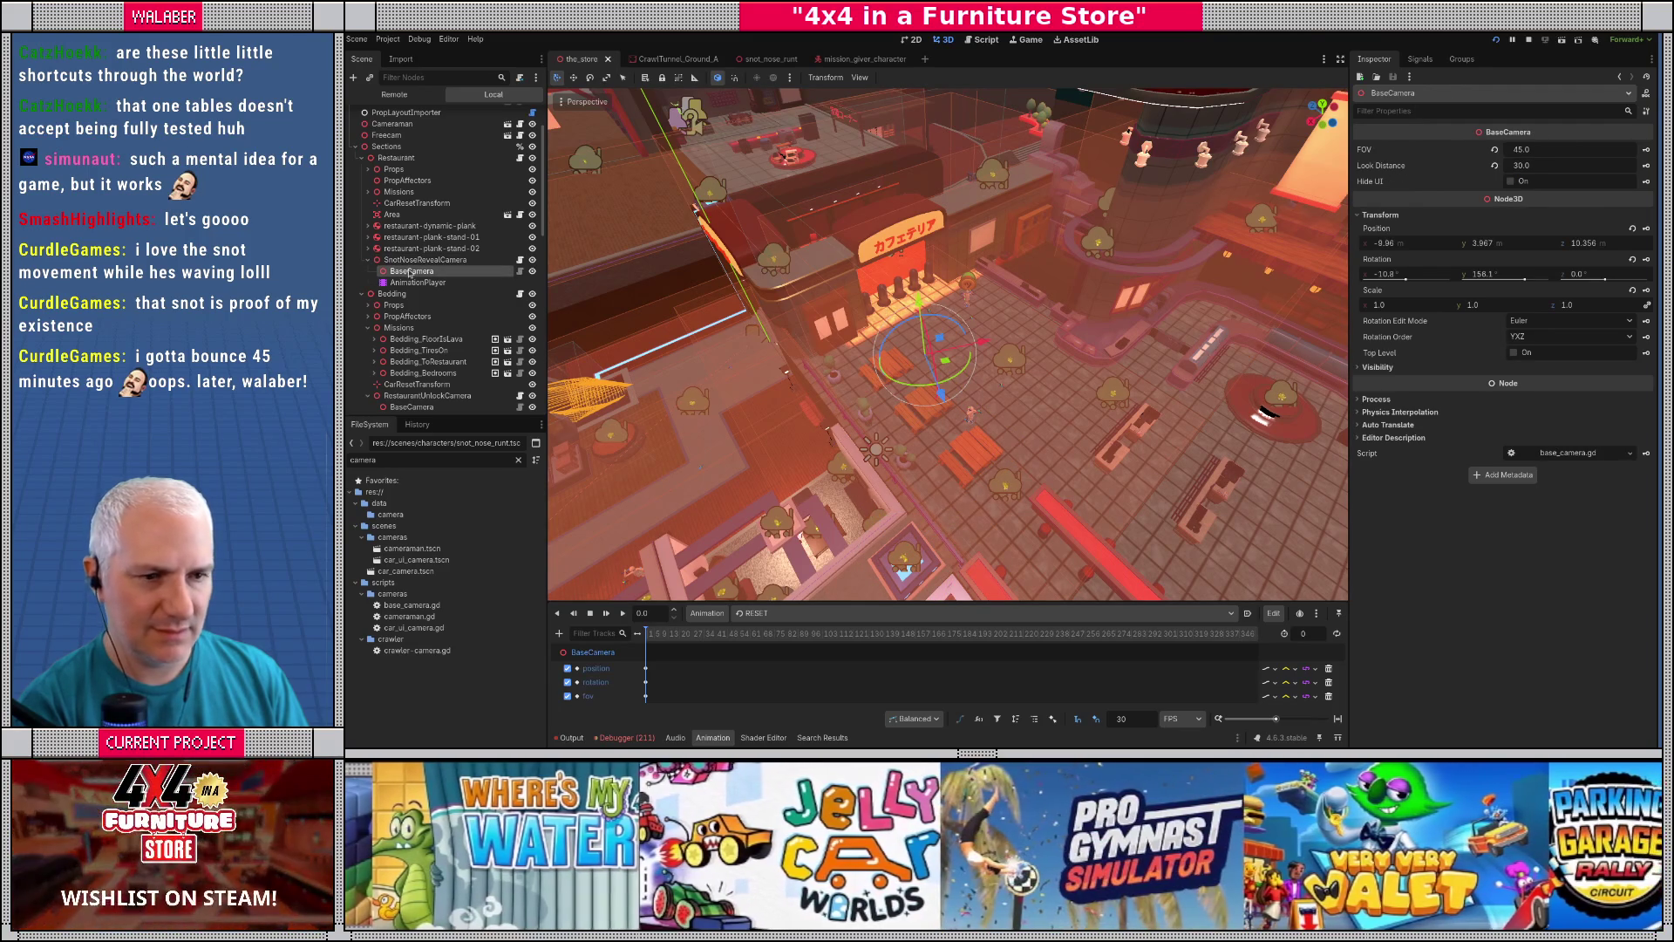
{"action": "left_click", "coordinate": [423, 260]}
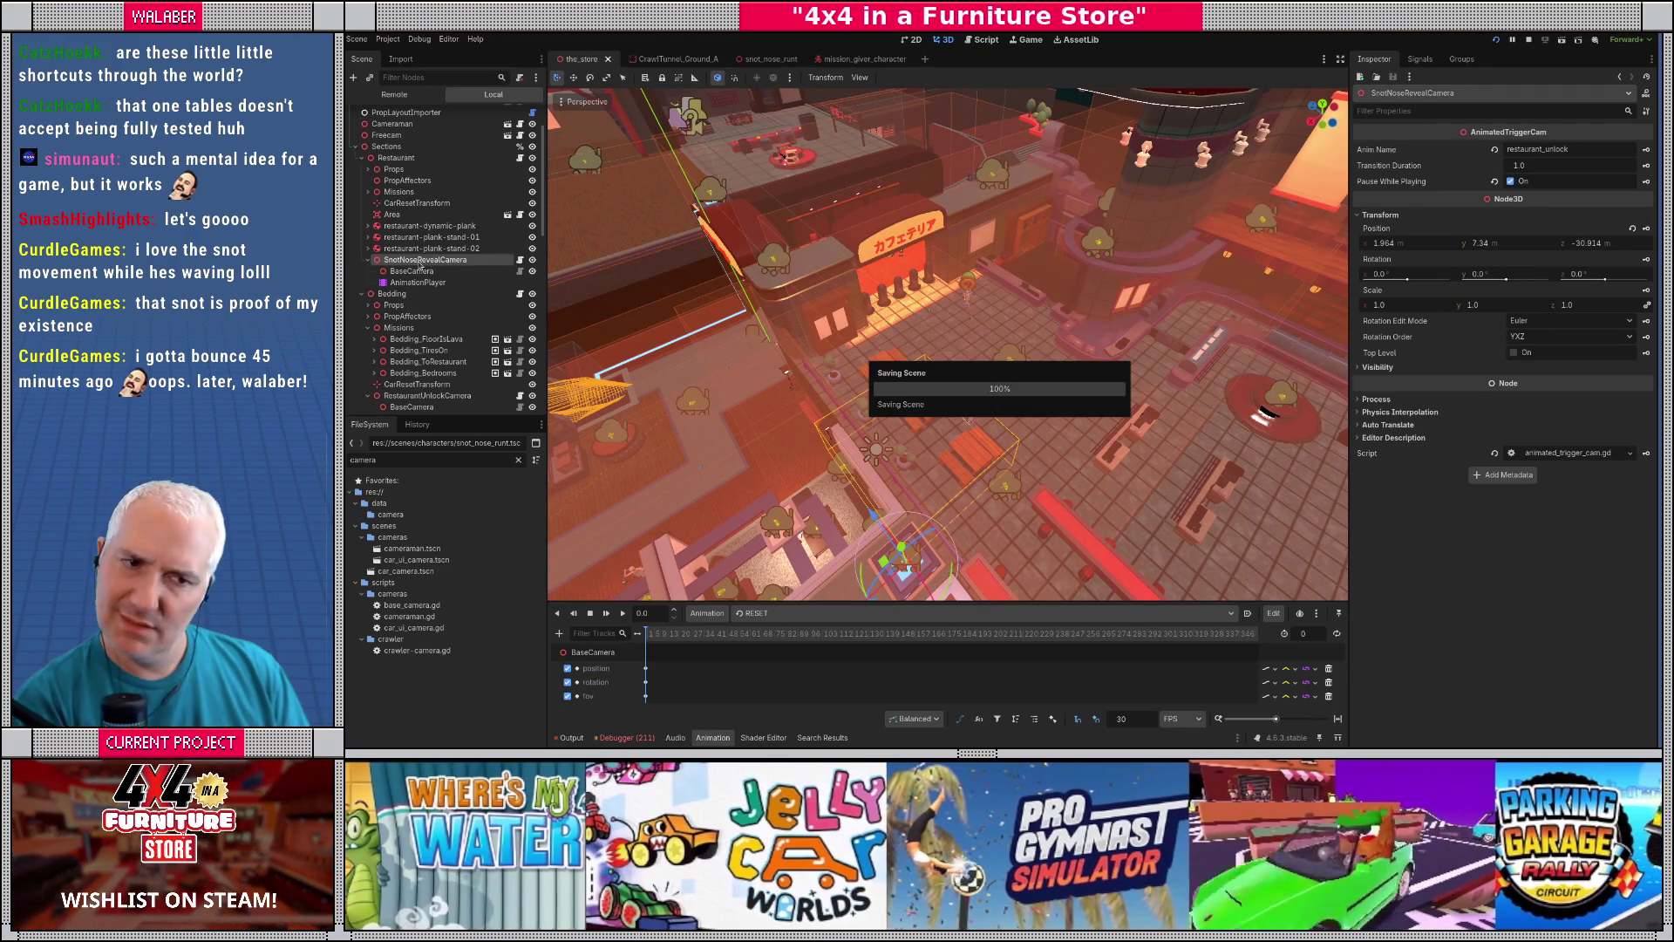
- Select the CrawlTunnel_Ground_A prop and inspect its transform values
{"action": "left_click", "coordinate": [983, 285]}
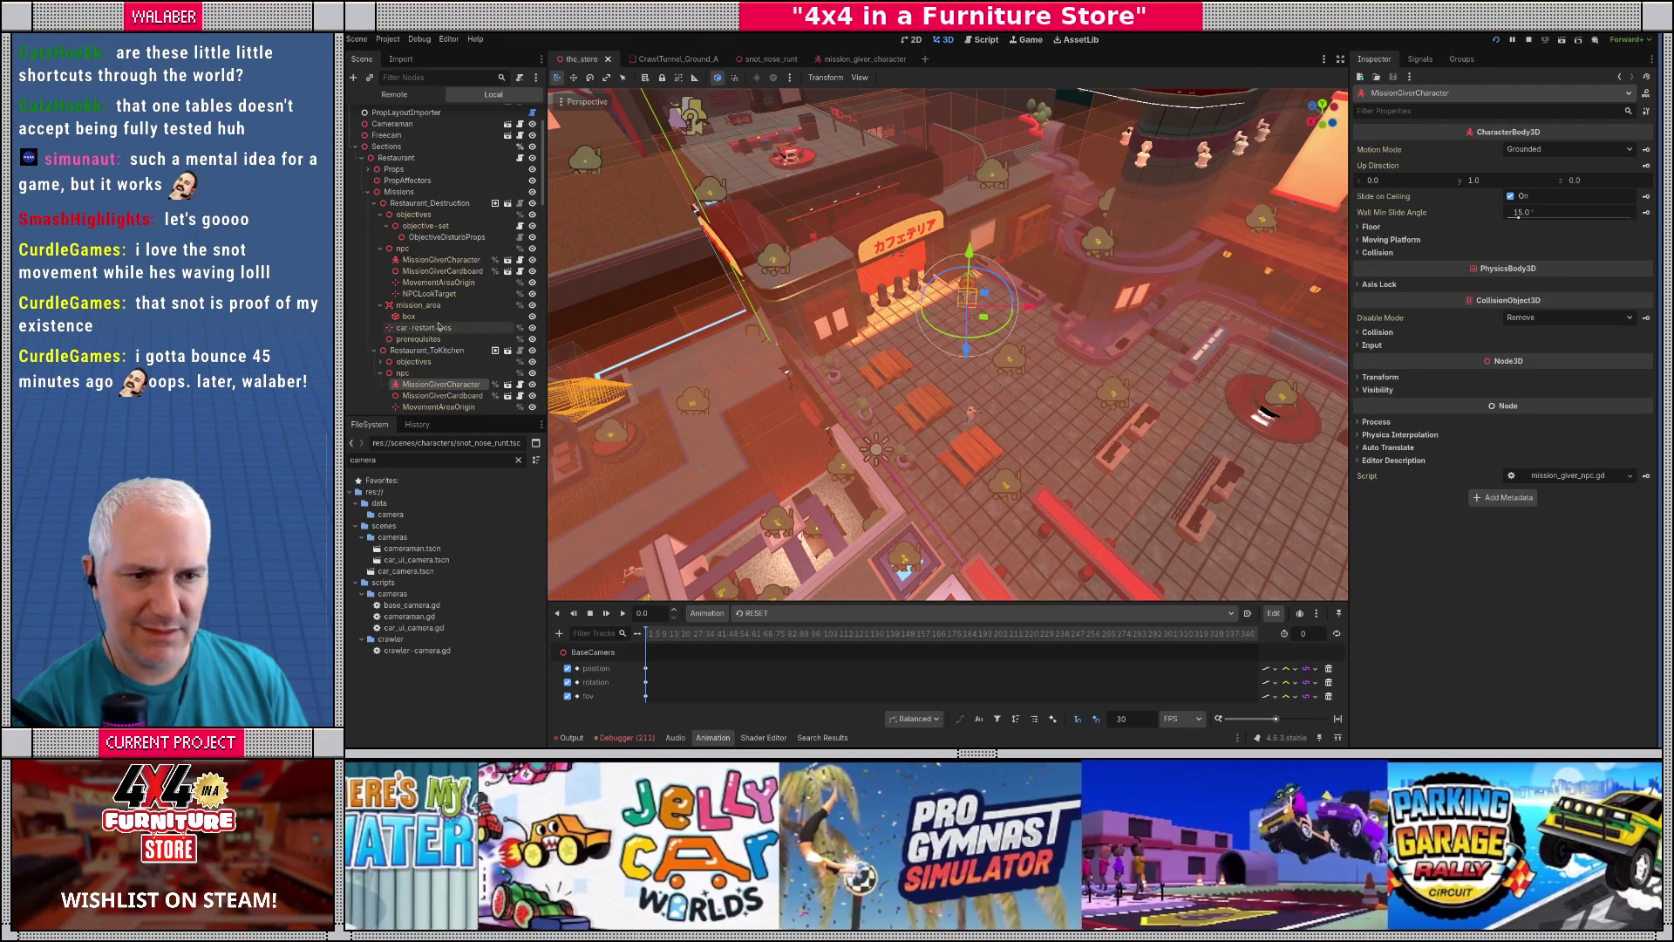
{"action": "scroll", "coordinate": [648, 347], "scroll_direction": "up", "scroll_amount": 5}
{"action": "left_click", "coordinate": [970, 171]}
{"action": "left_click", "coordinate": [1381, 373]}
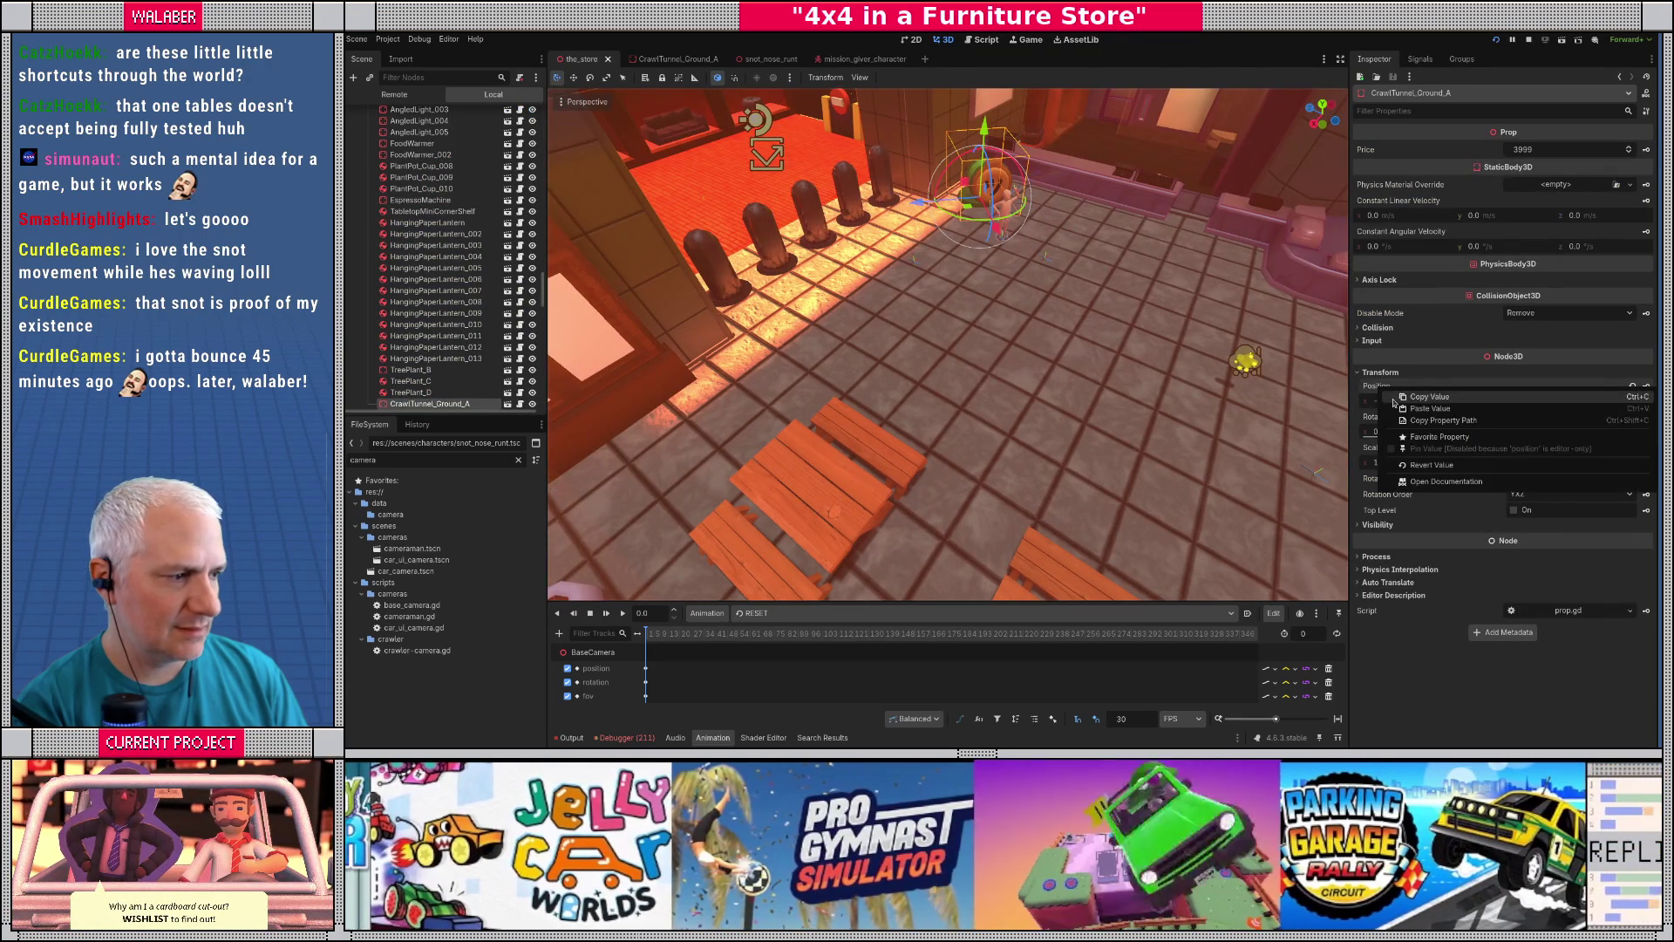
{"action": "scroll", "coordinate": [820, 375], "scroll_direction": "down", "scroll_amount": 5}
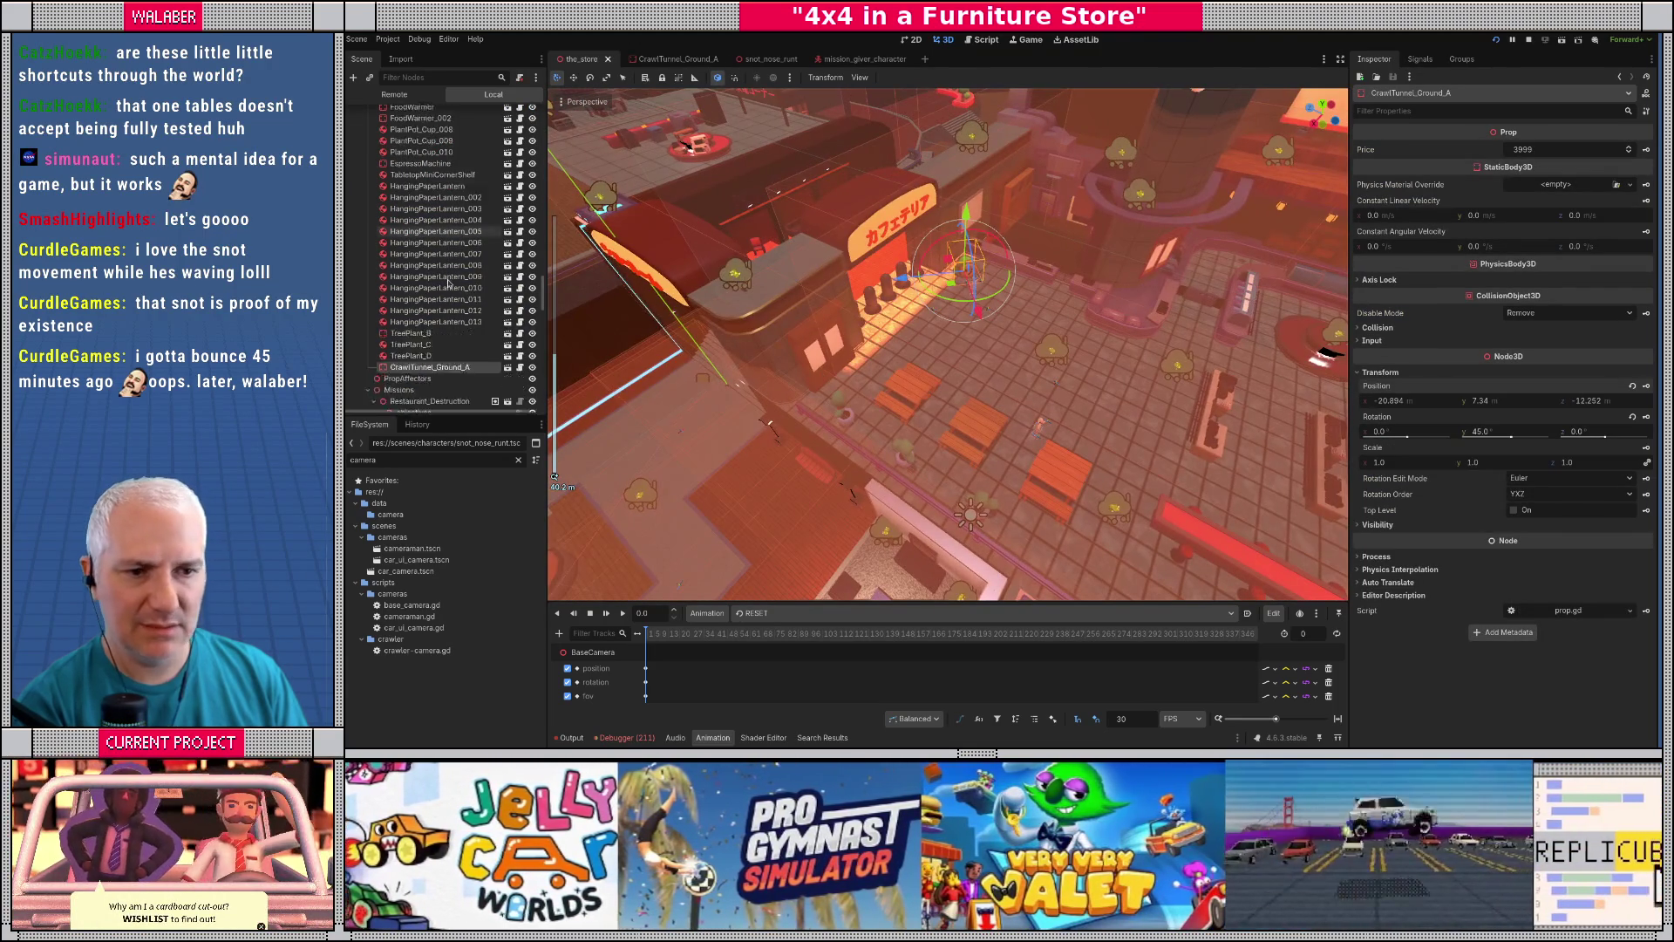
{"action": "scroll", "coordinate": [427, 288], "scroll_direction": "down", "scroll_amount": 3}
{"action": "scroll", "coordinate": [410, 335], "scroll_direction": "down", "scroll_amount": 2}
{"action": "scroll", "coordinate": [392, 323], "scroll_direction": "down", "scroll_amount": 2}
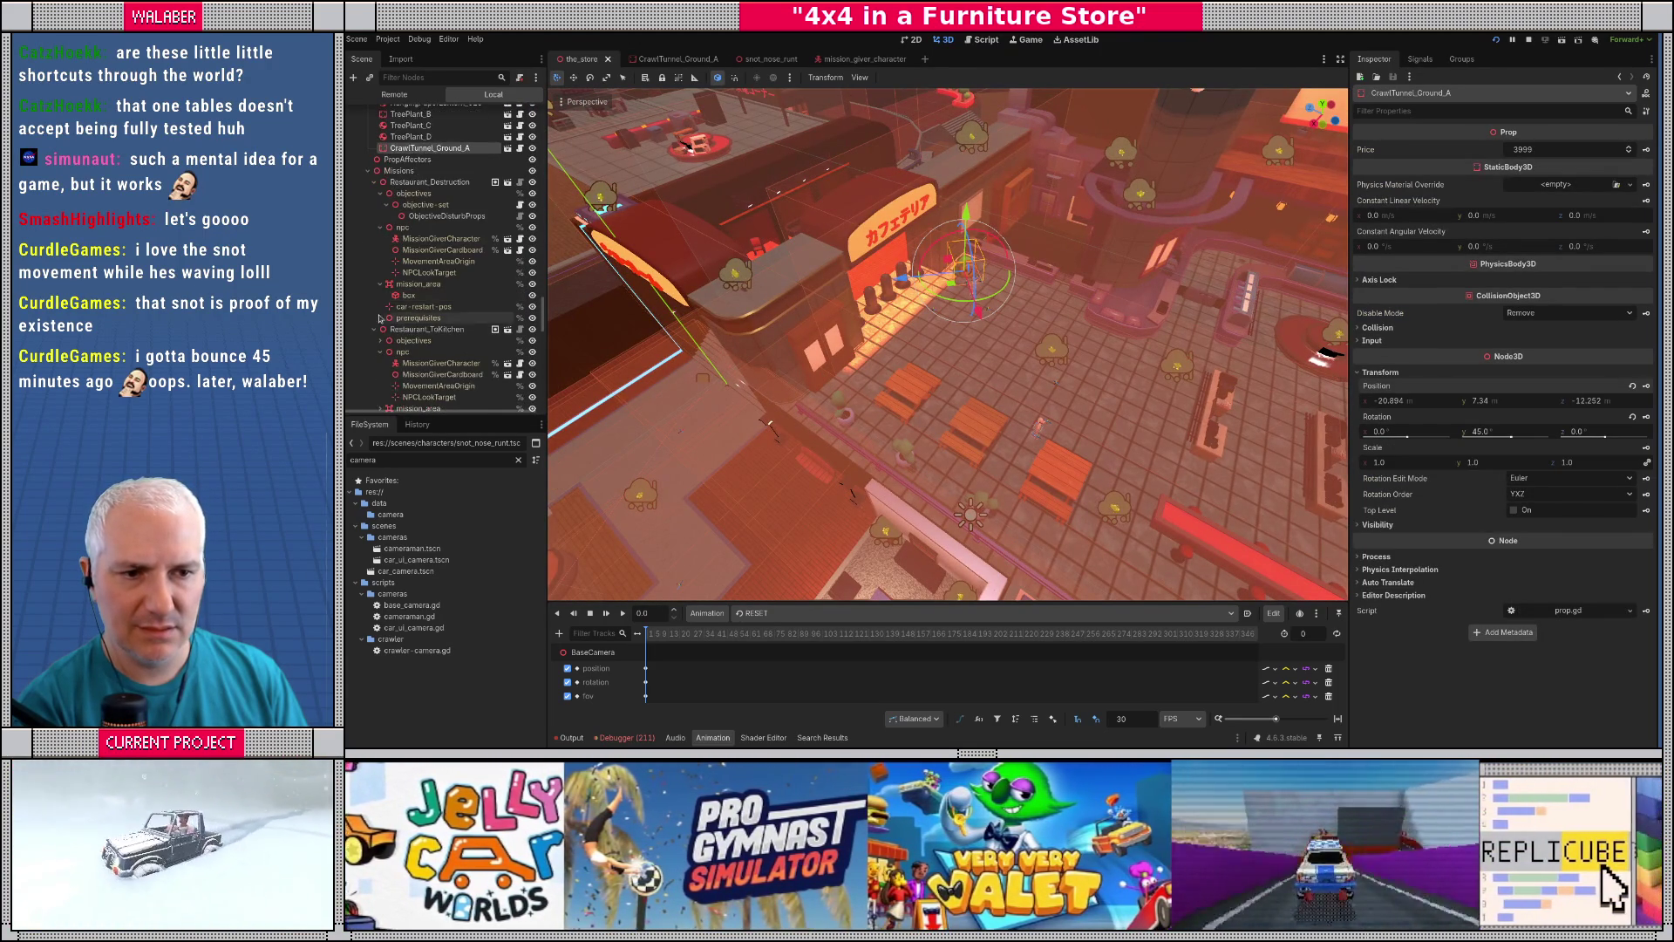
- Select SnotNoseRevealCamera and bring up the paste options on its Position
{"action": "left_click", "coordinate": [368, 171]}
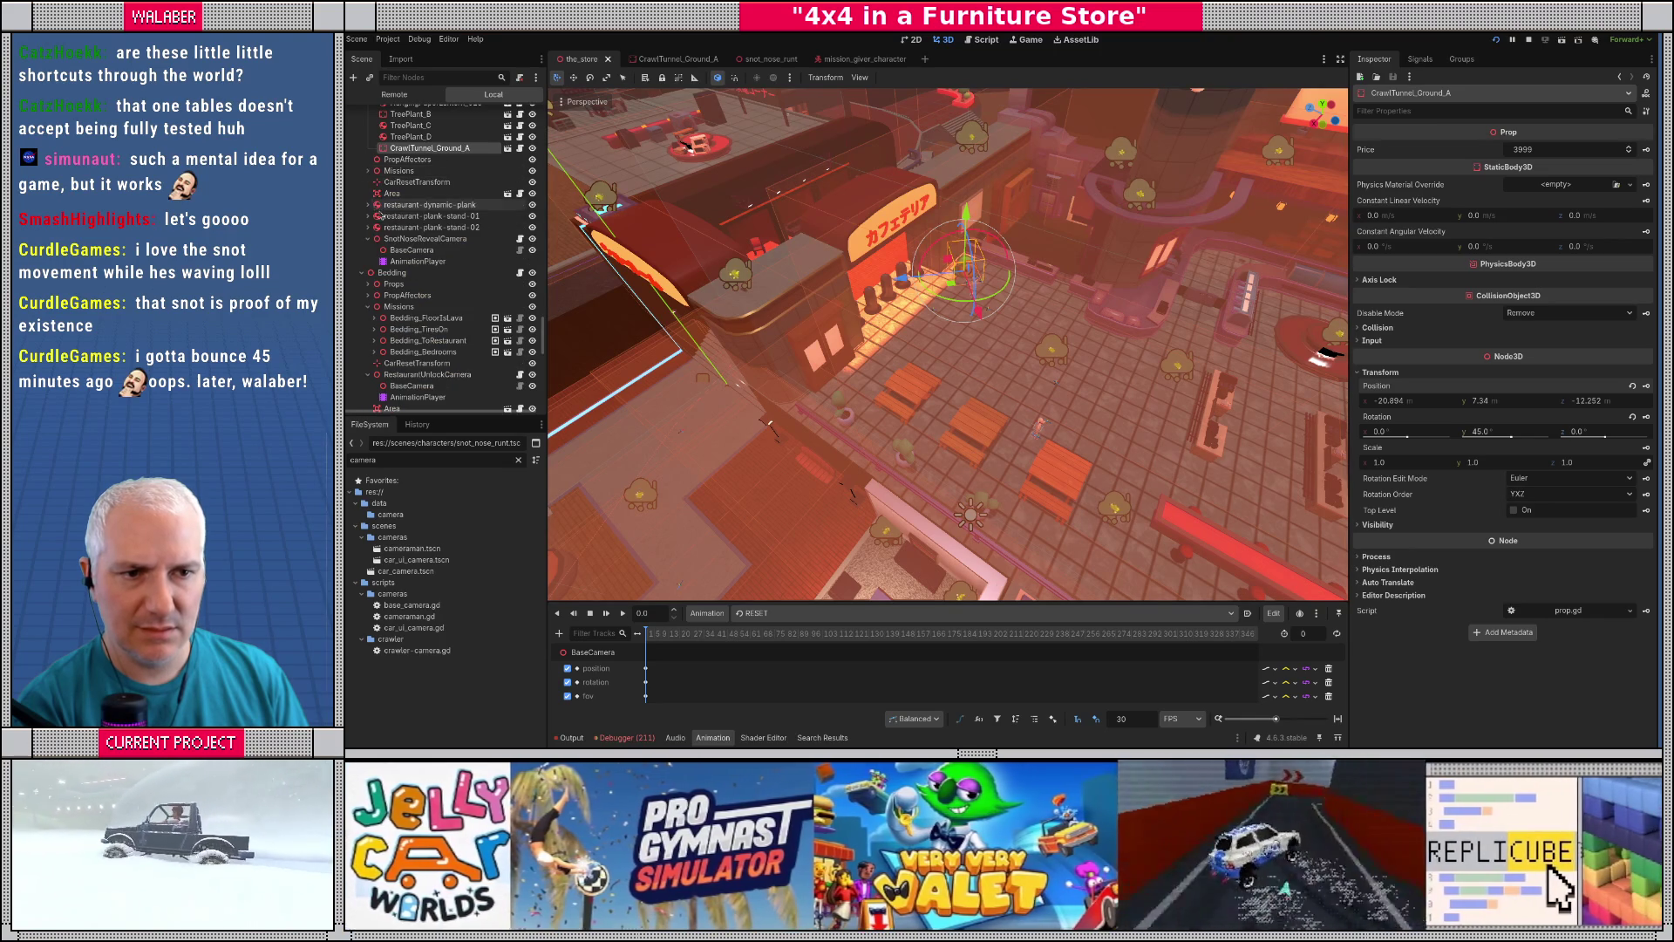
{"action": "left_click", "coordinate": [410, 239]}
{"action": "right_click", "coordinate": [1367, 236]}
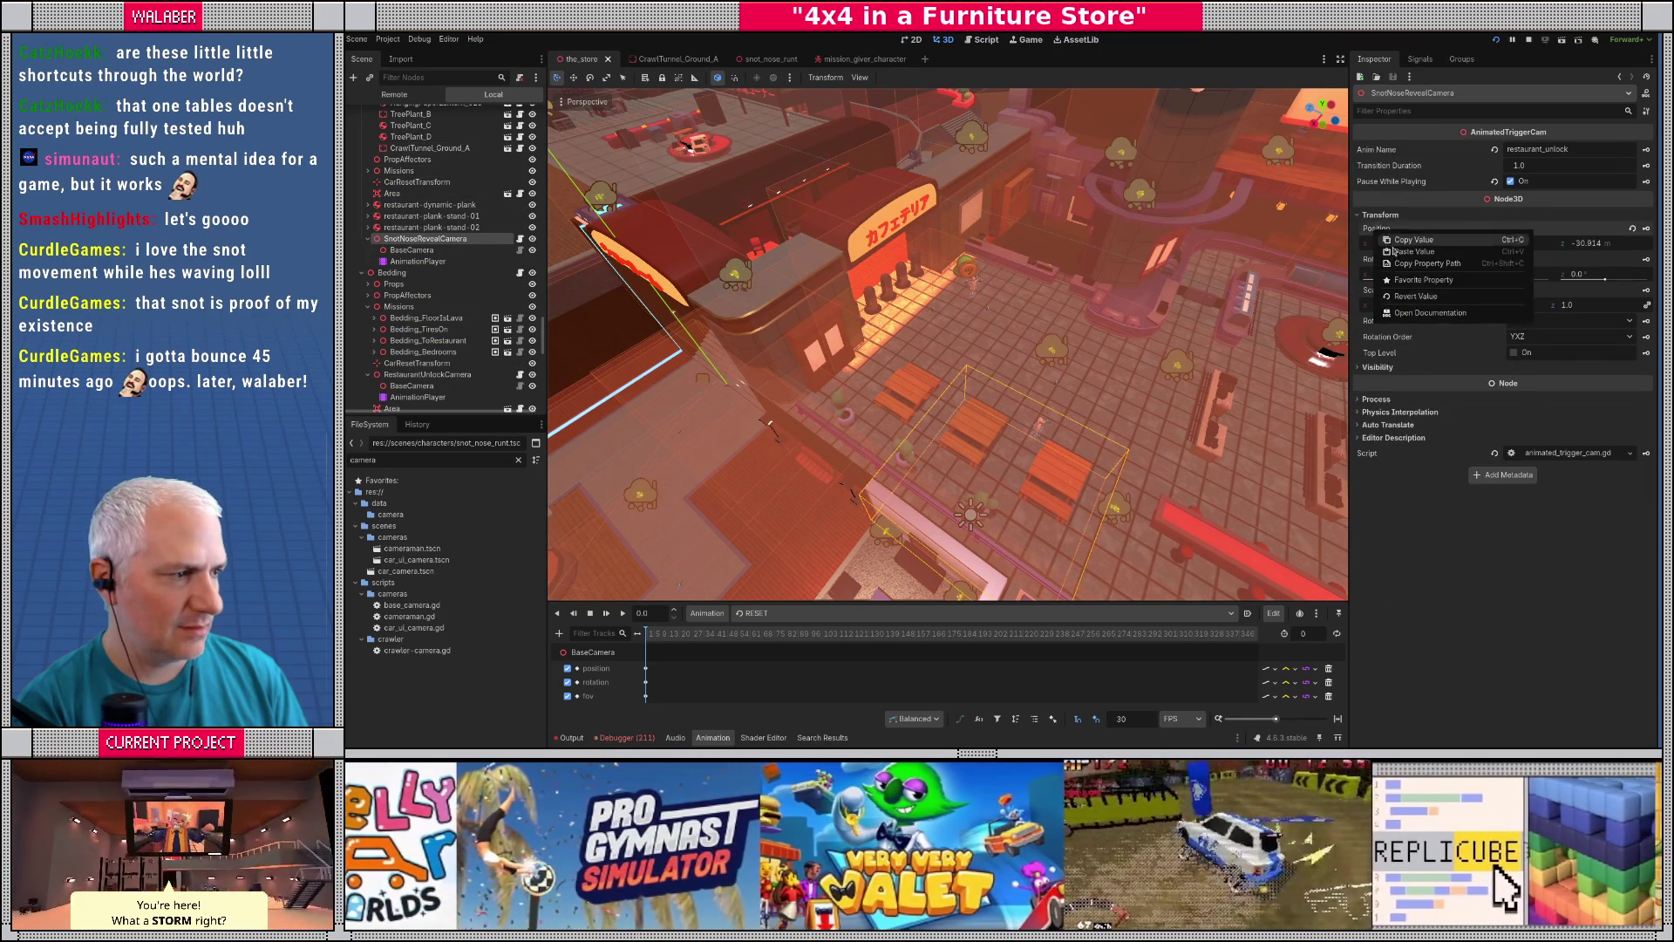
- Paste the prop's position onto SnotNoseRevealCamera and save the scene
{"action": "left_click", "coordinate": [1412, 258]}
{"action": "scroll", "coordinate": [955, 325], "scroll_direction": "up", "scroll_amount": 5}
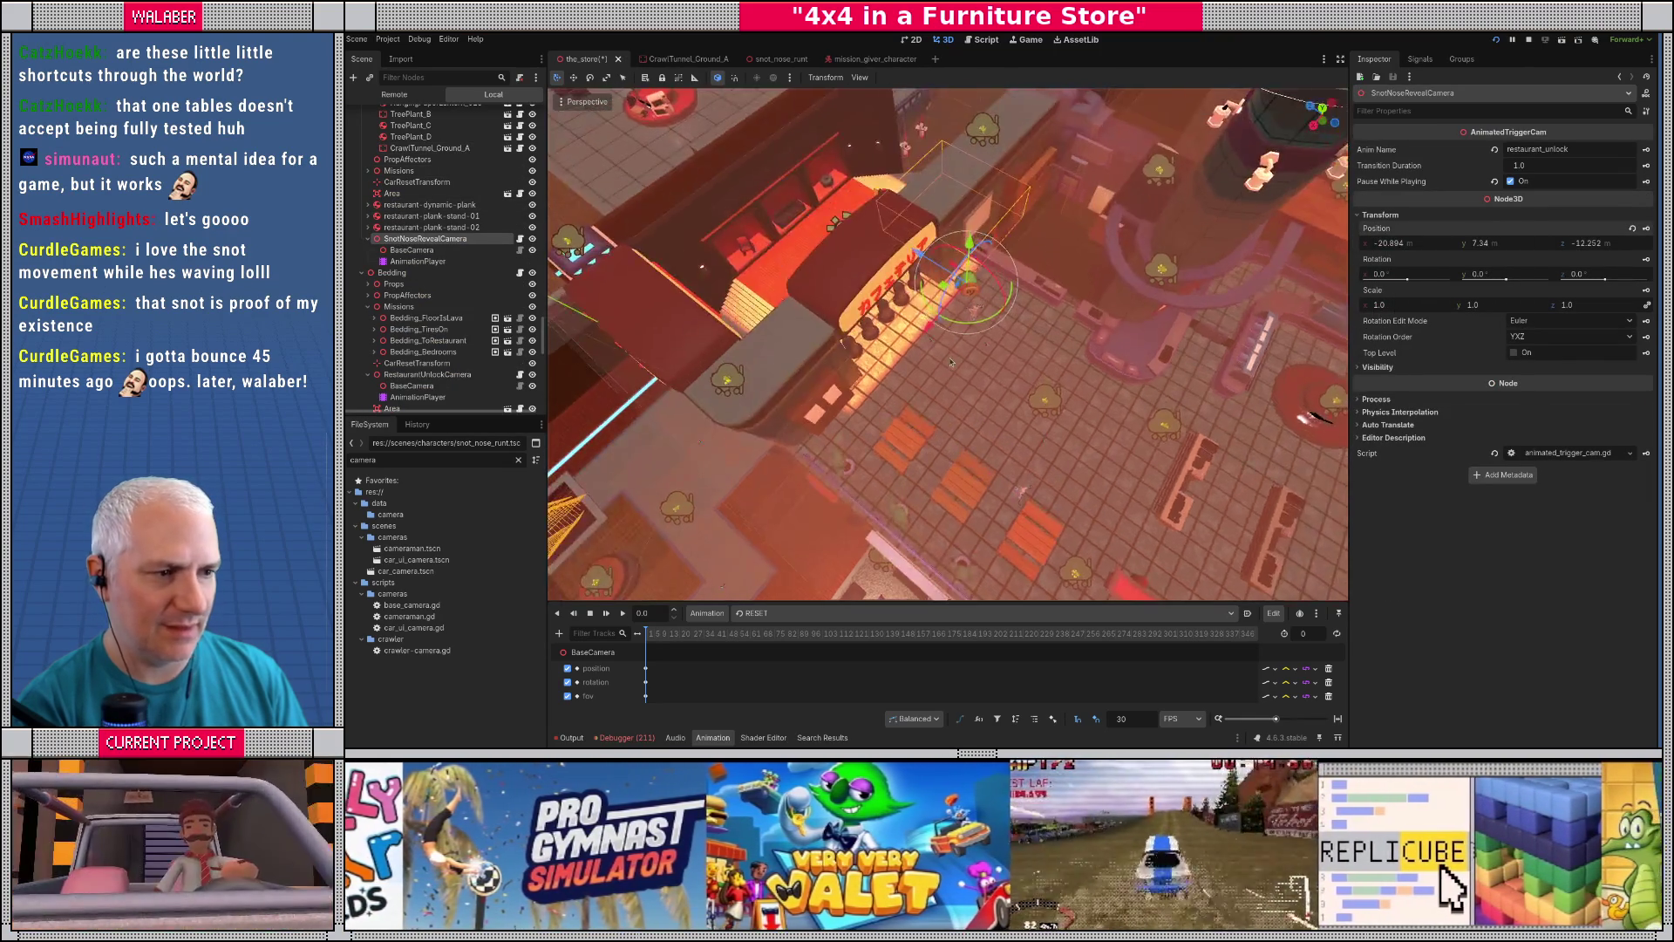
{"action": "key", "text": "ctrl+s"}
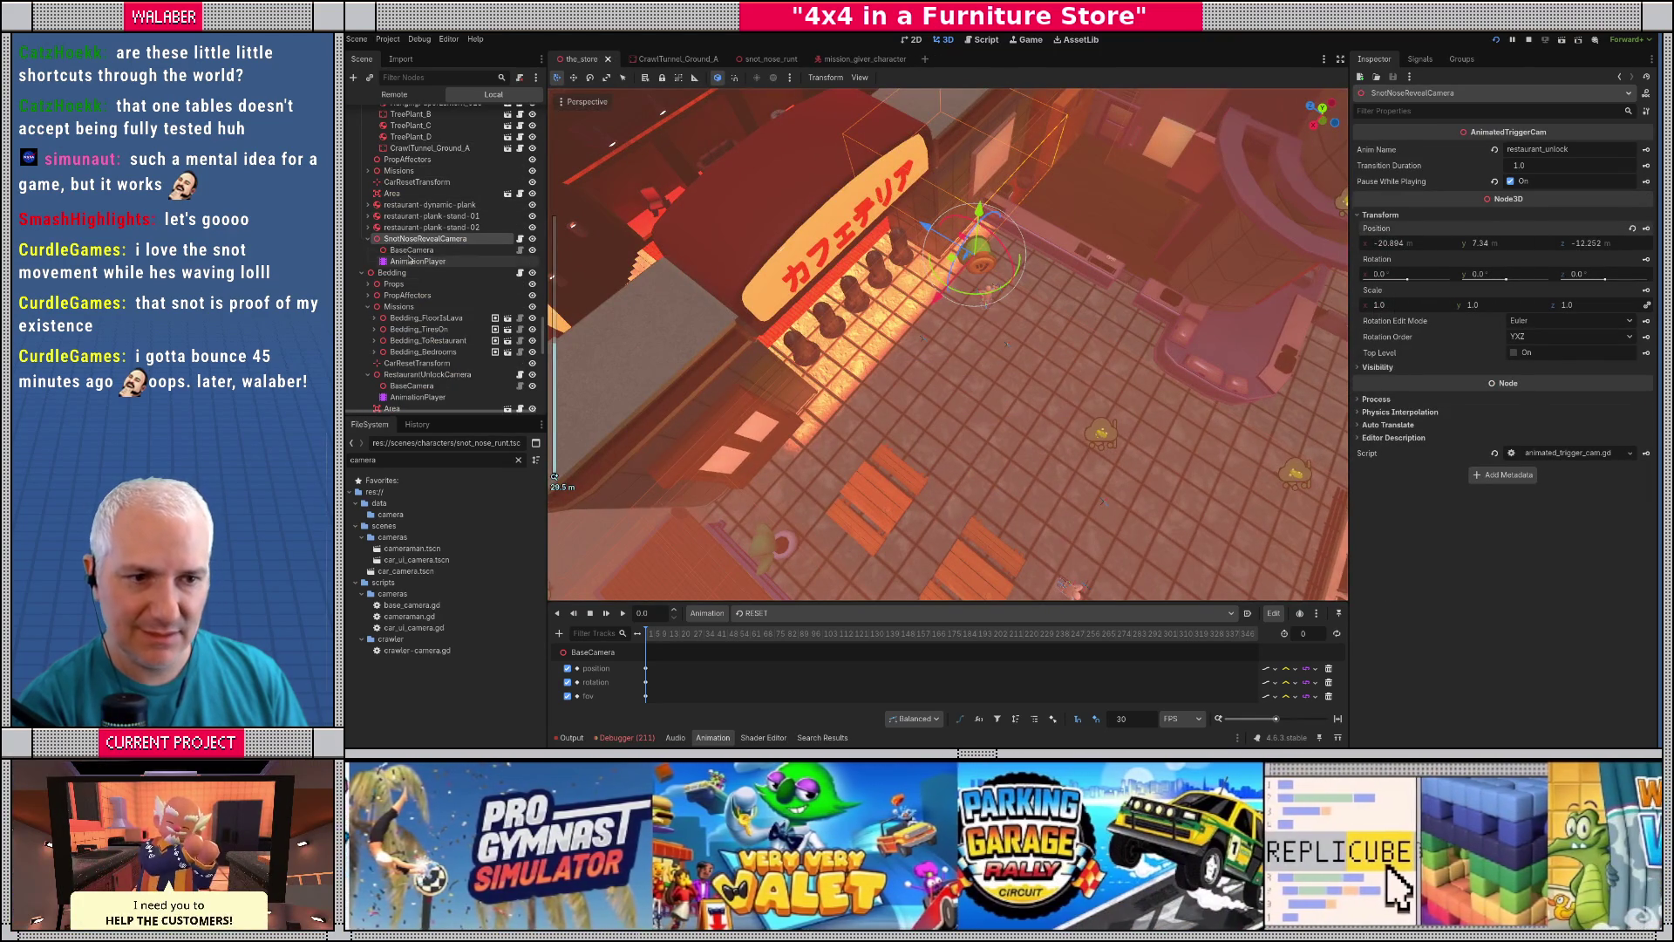
- Set SnotNoseRevealCamera's Y rotation to 45 degrees
{"action": "left_click", "coordinate": [411, 250]}
{"action": "left_click", "coordinate": [425, 238]}
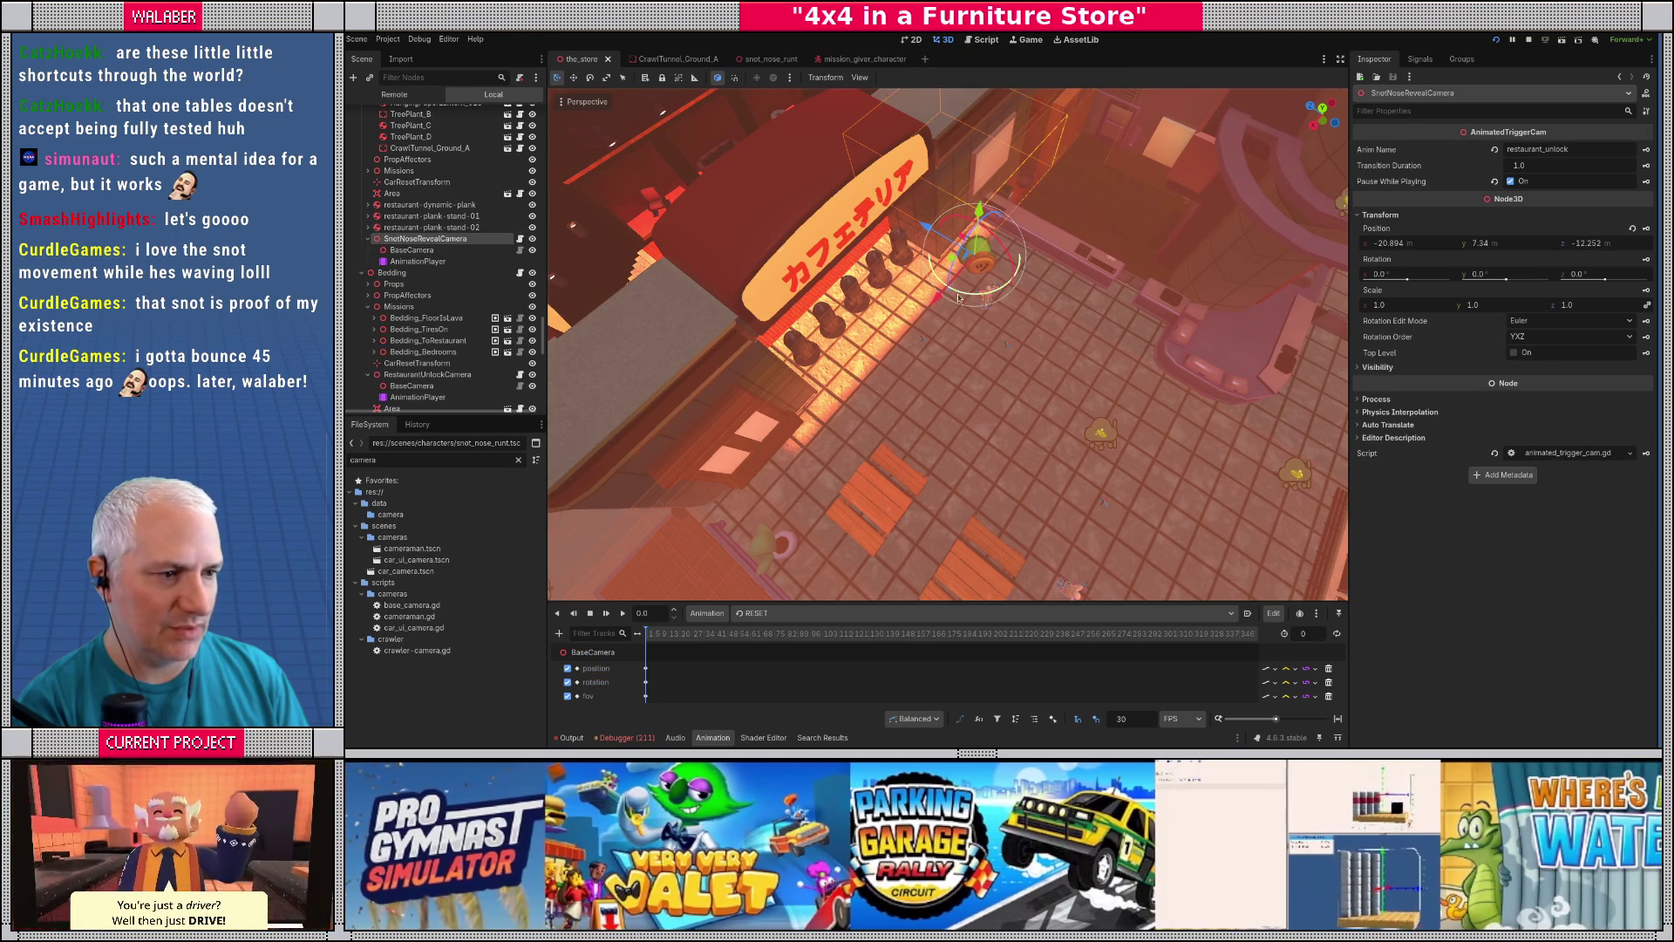
{"action": "left_click", "coordinate": [991, 254]}
{"action": "scroll", "coordinate": [991, 255], "scroll_direction": "up", "scroll_amount": 5}
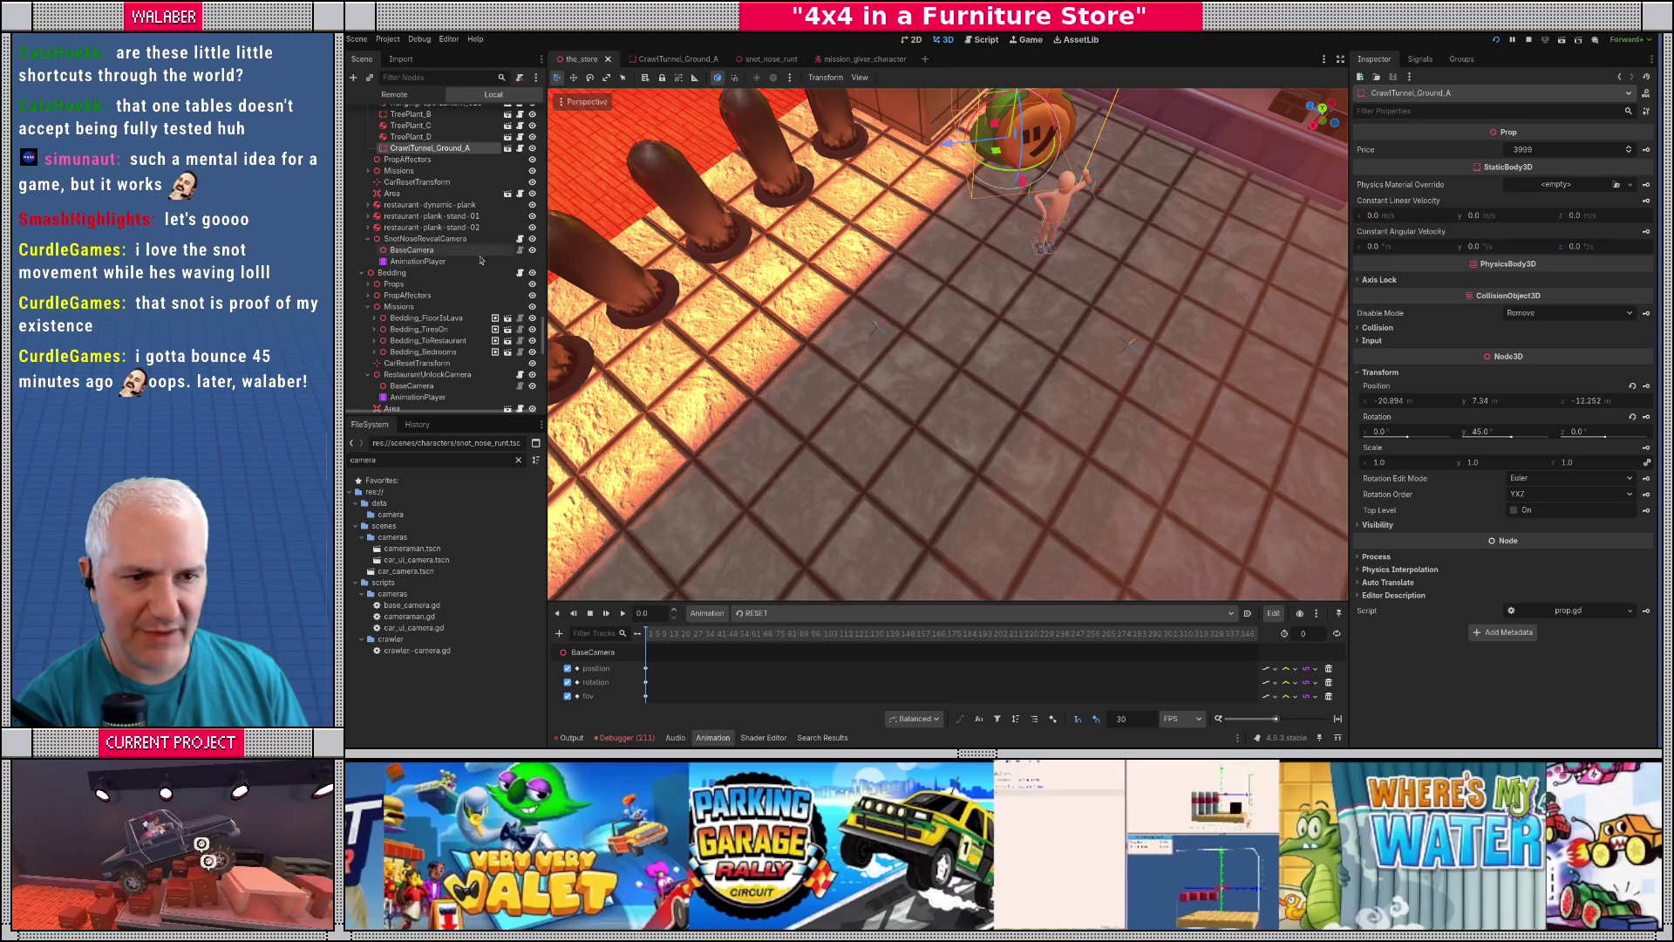
{"action": "left_click", "coordinate": [1306, 331]}
{"action": "left_click", "coordinate": [1489, 284]}
{"action": "type", "text": "45"}
{"action": "key", "text": "Return"}
- Fly the view toward the snot character and align BaseCamera's transform with it
{"action": "scroll", "coordinate": [1076, 262], "scroll_direction": "down", "scroll_amount": 3}
{"action": "scroll", "coordinate": [1076, 261], "scroll_direction": "down", "scroll_amount": 5}
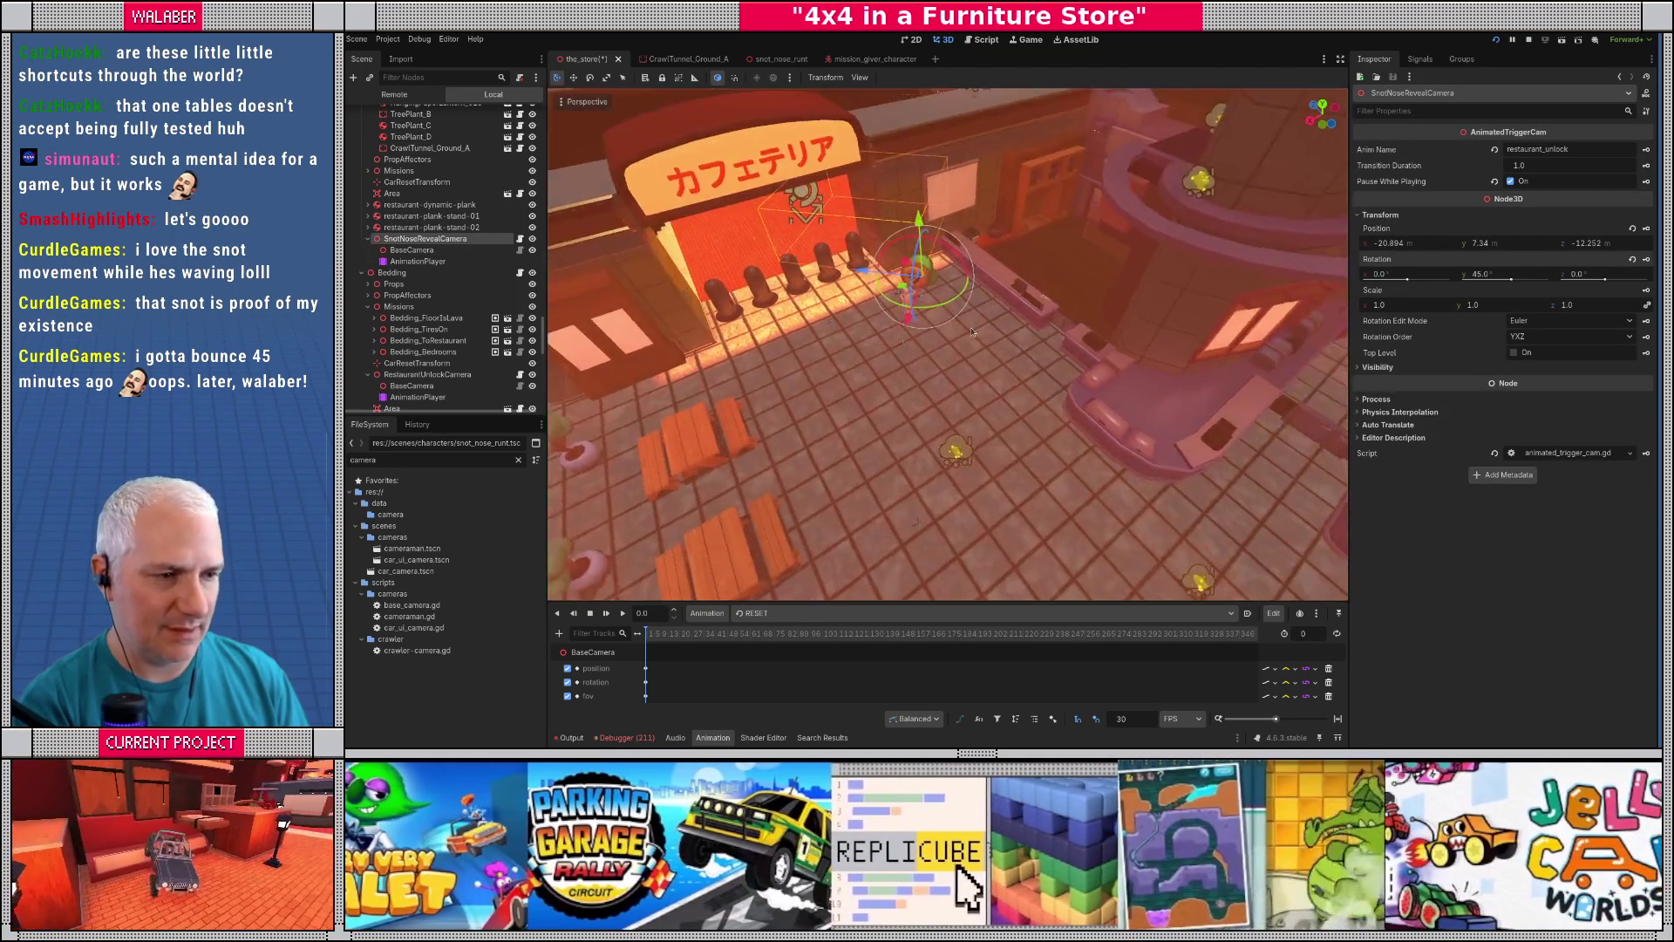
{"action": "key", "text": "w"}
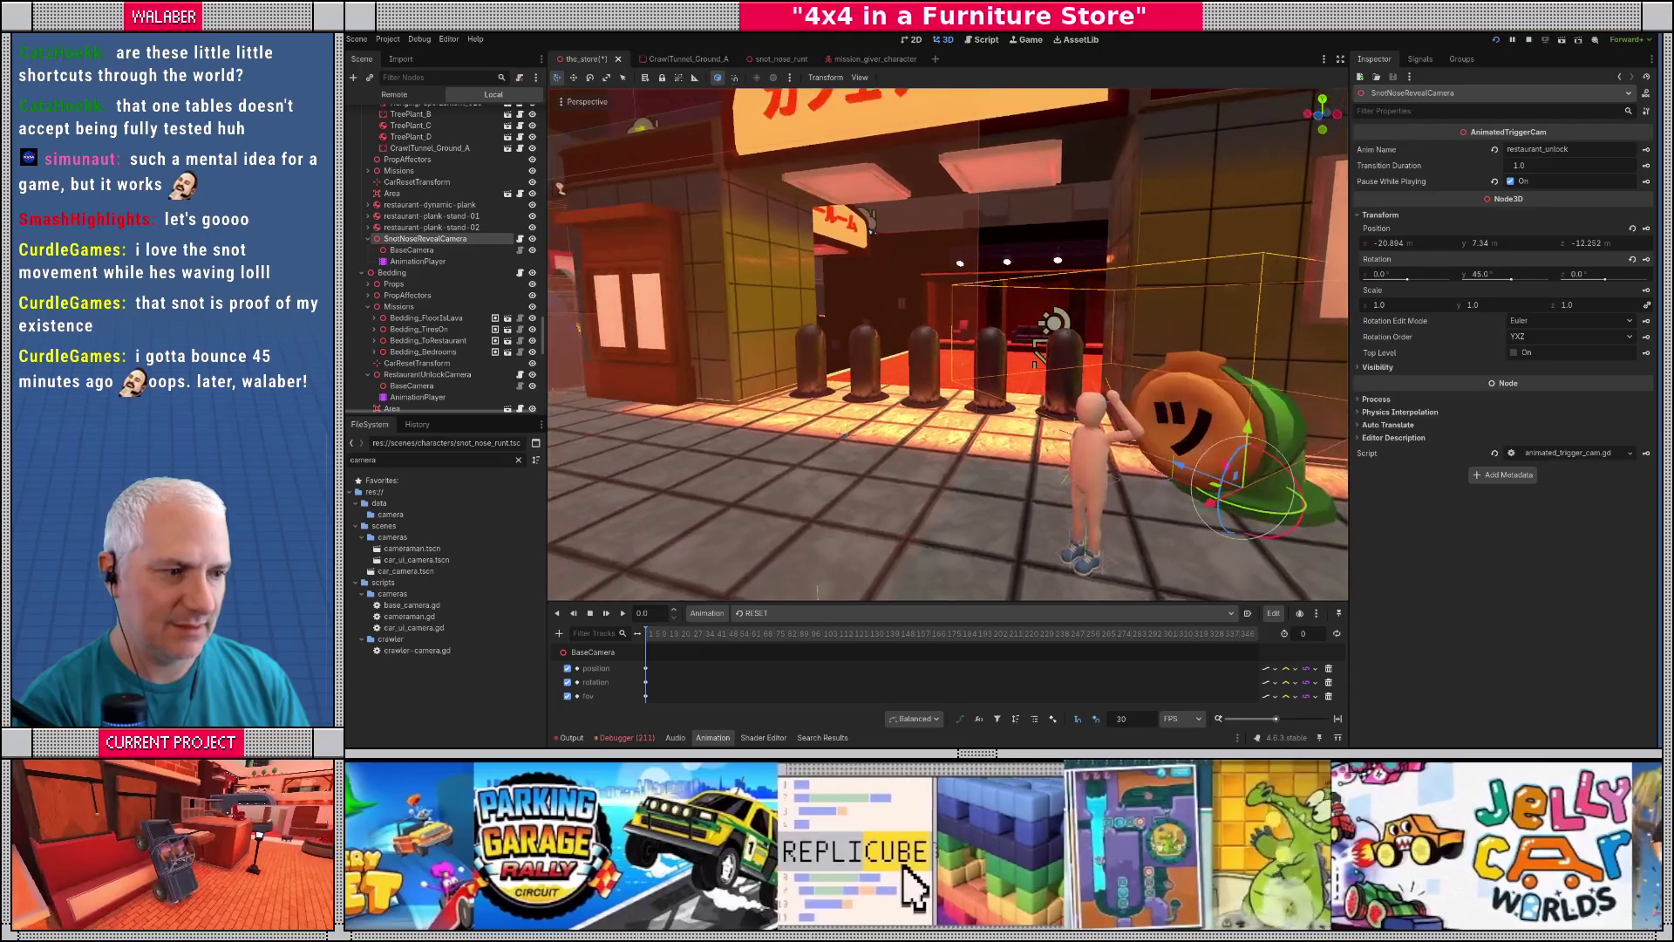
{"action": "key", "text": "s"}
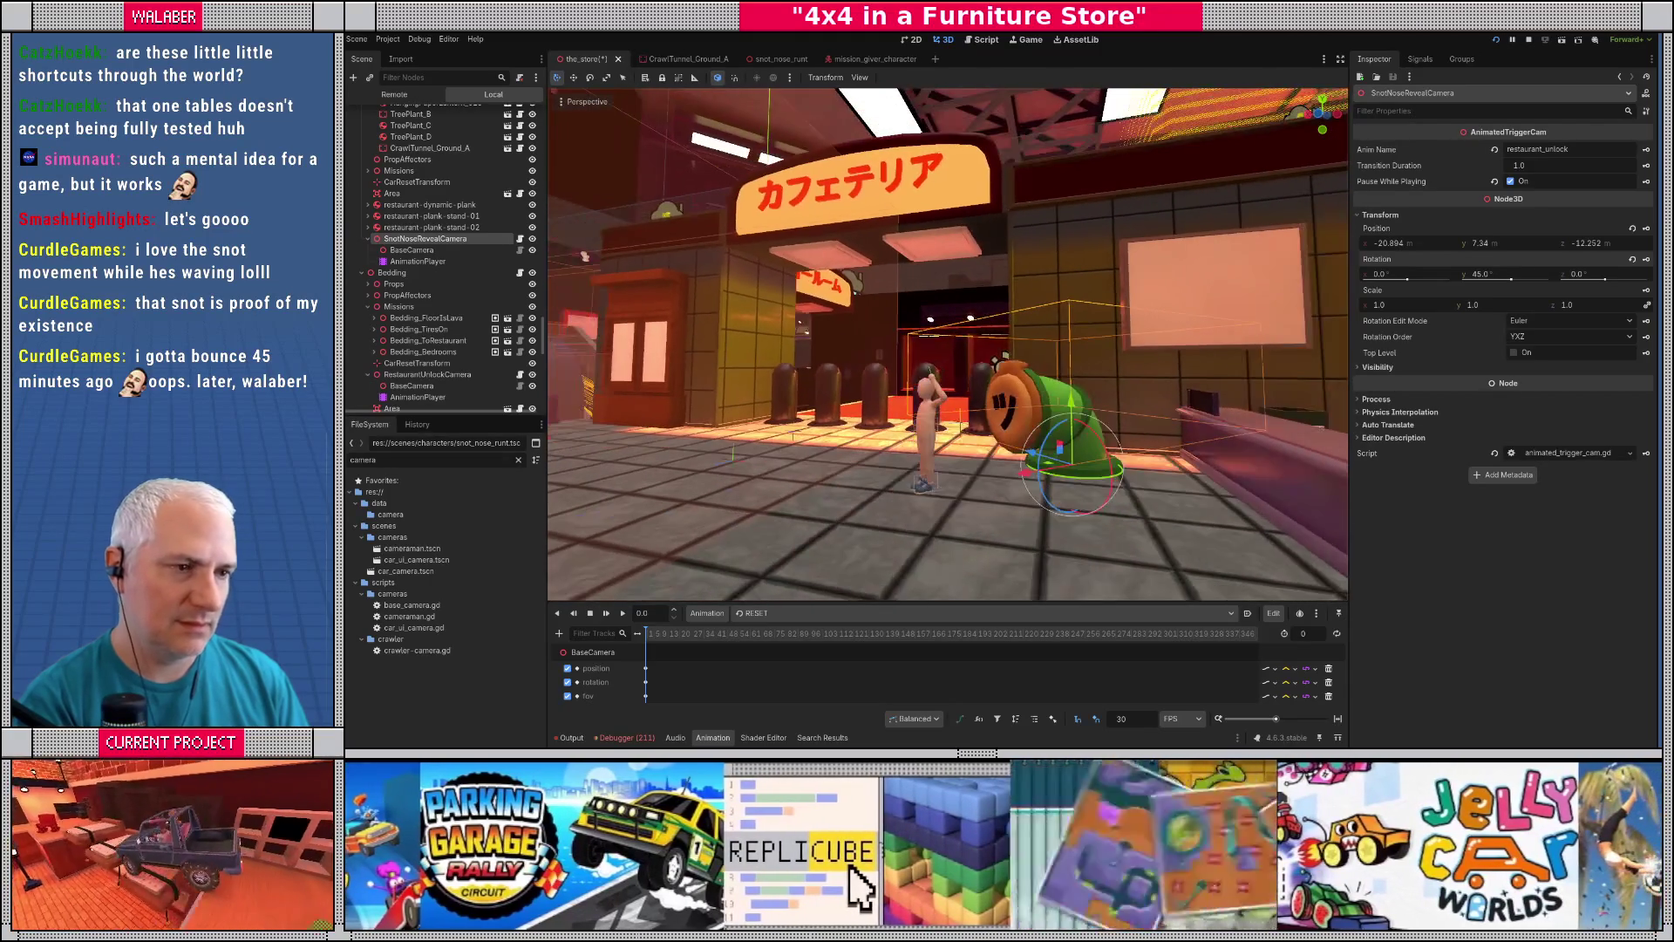
{"action": "key", "text": "w"}
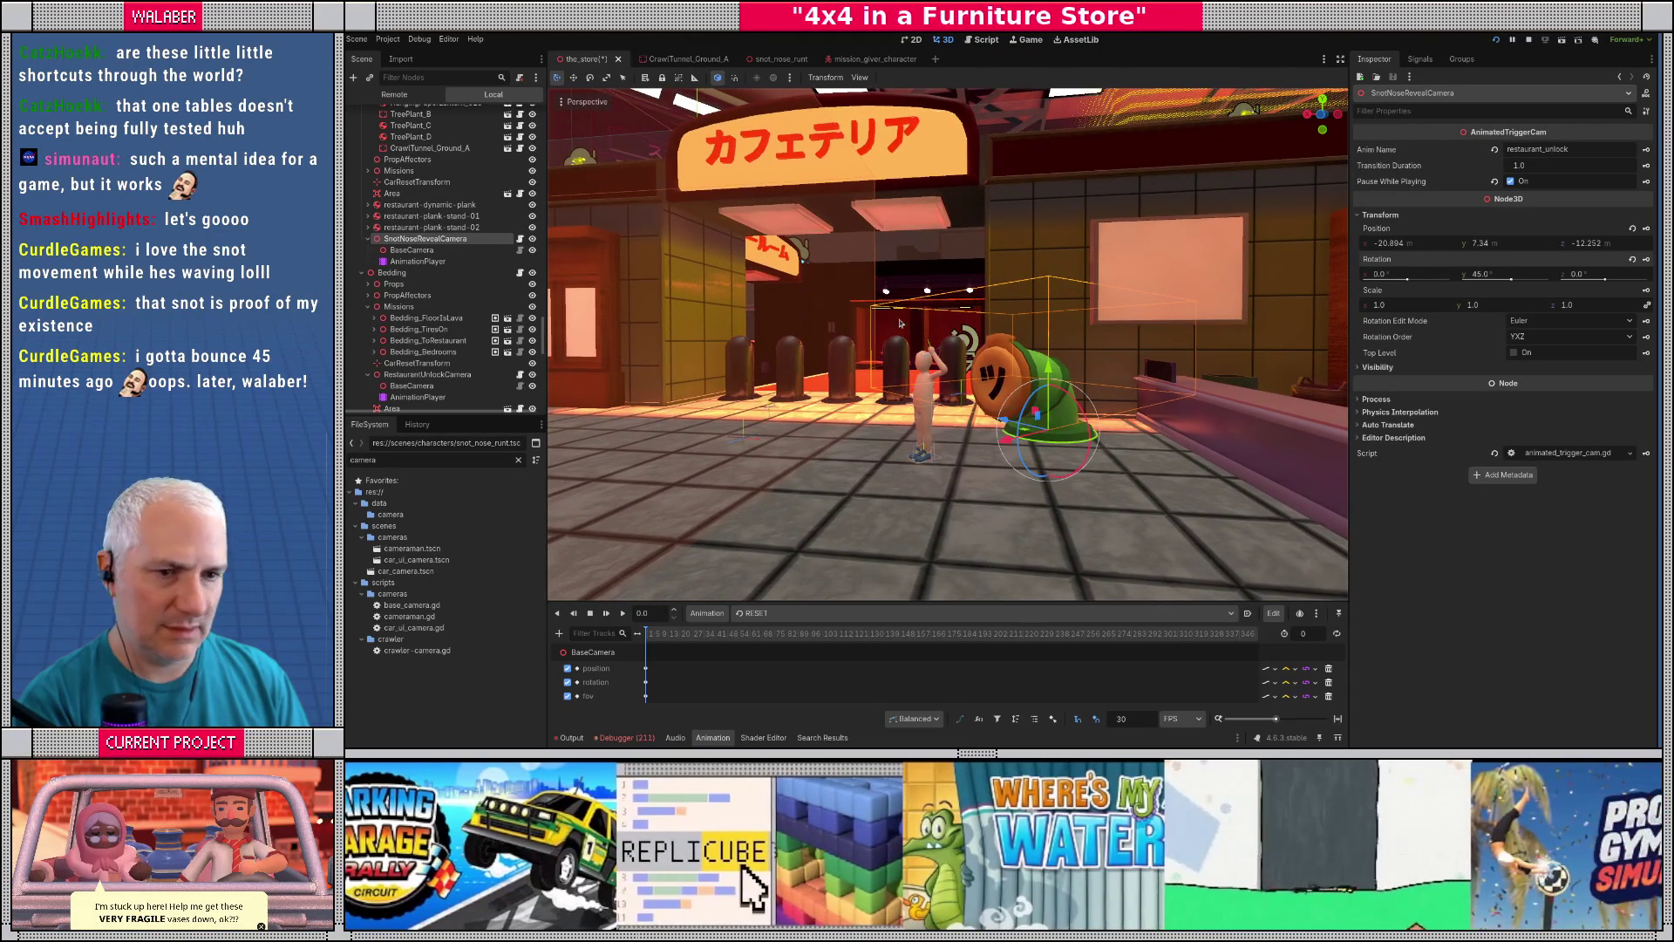
{"action": "left_click", "coordinate": [412, 250]}
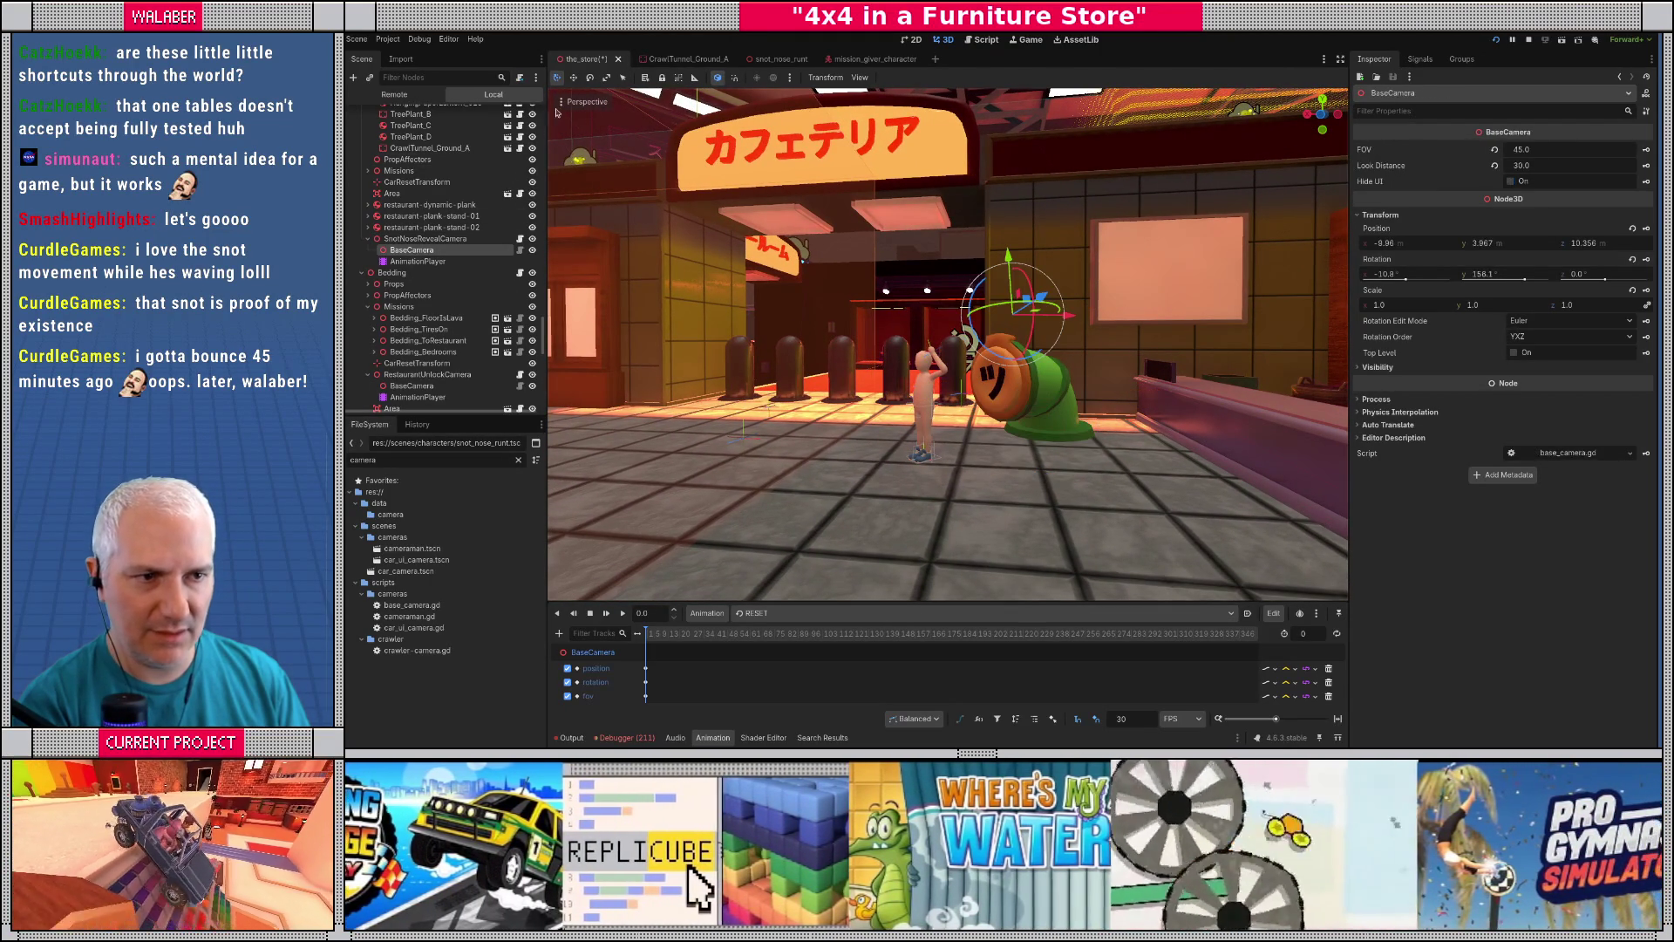
{"action": "left_click", "coordinate": [561, 102]}
{"action": "left_click", "coordinate": [596, 501]}
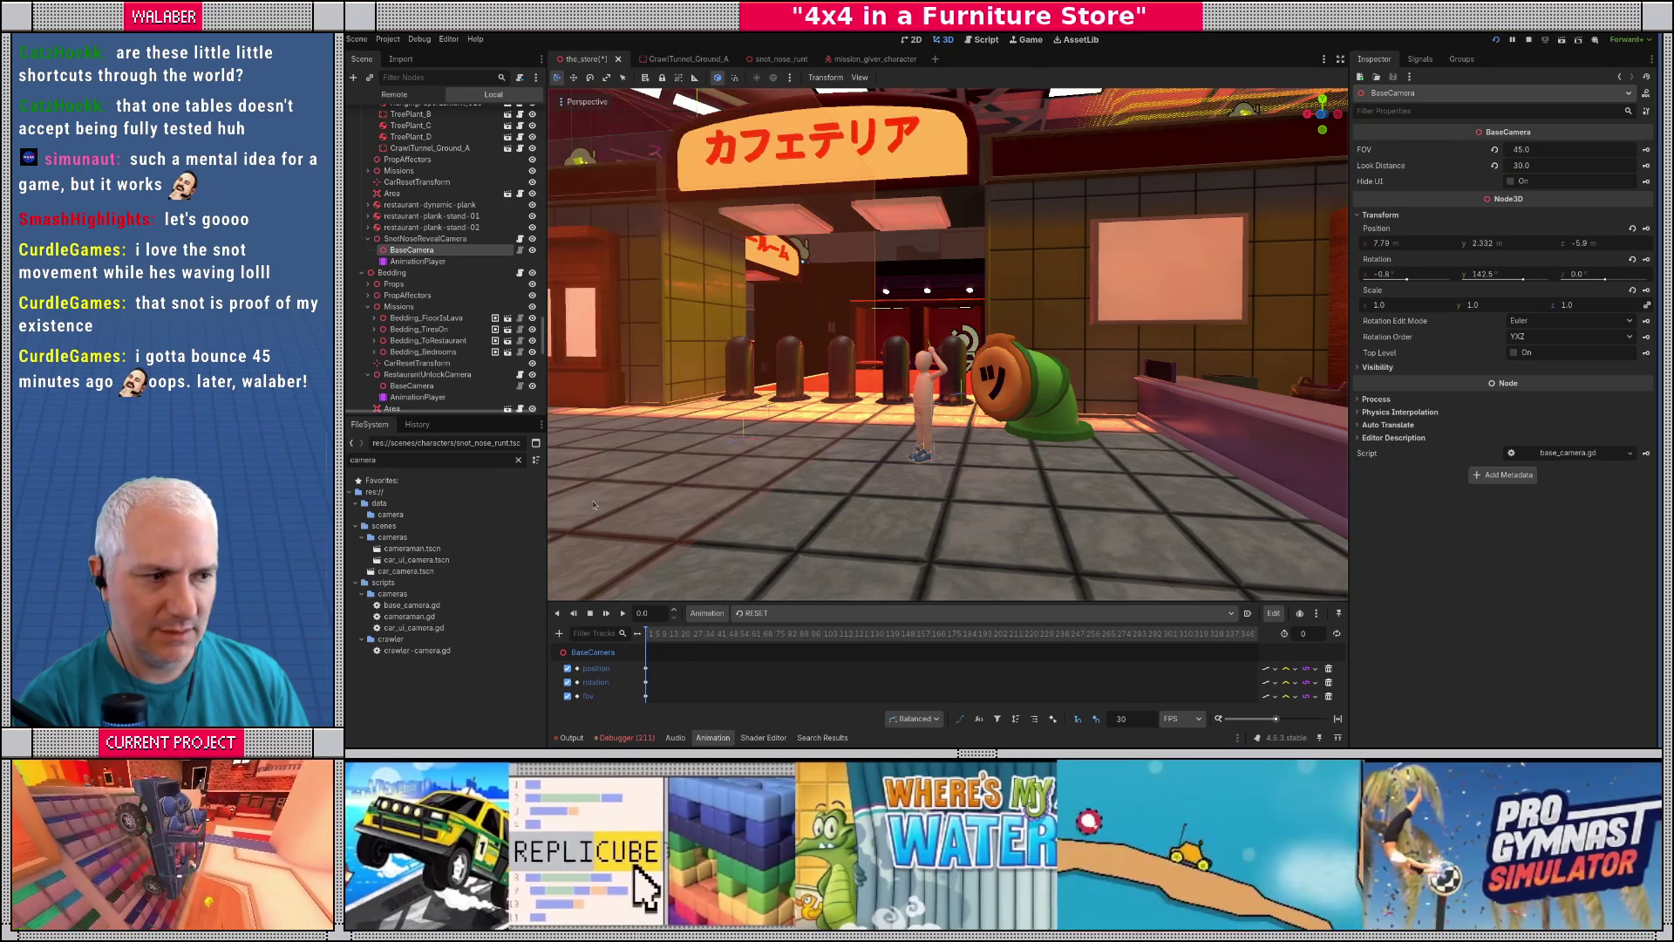
- Reselect SnotNoseRevealCamera and save the scene
{"action": "left_click", "coordinate": [425, 238]}
{"action": "left_click_drag", "start_coordinate": [704, 334], "coordinate": [887, 393]}
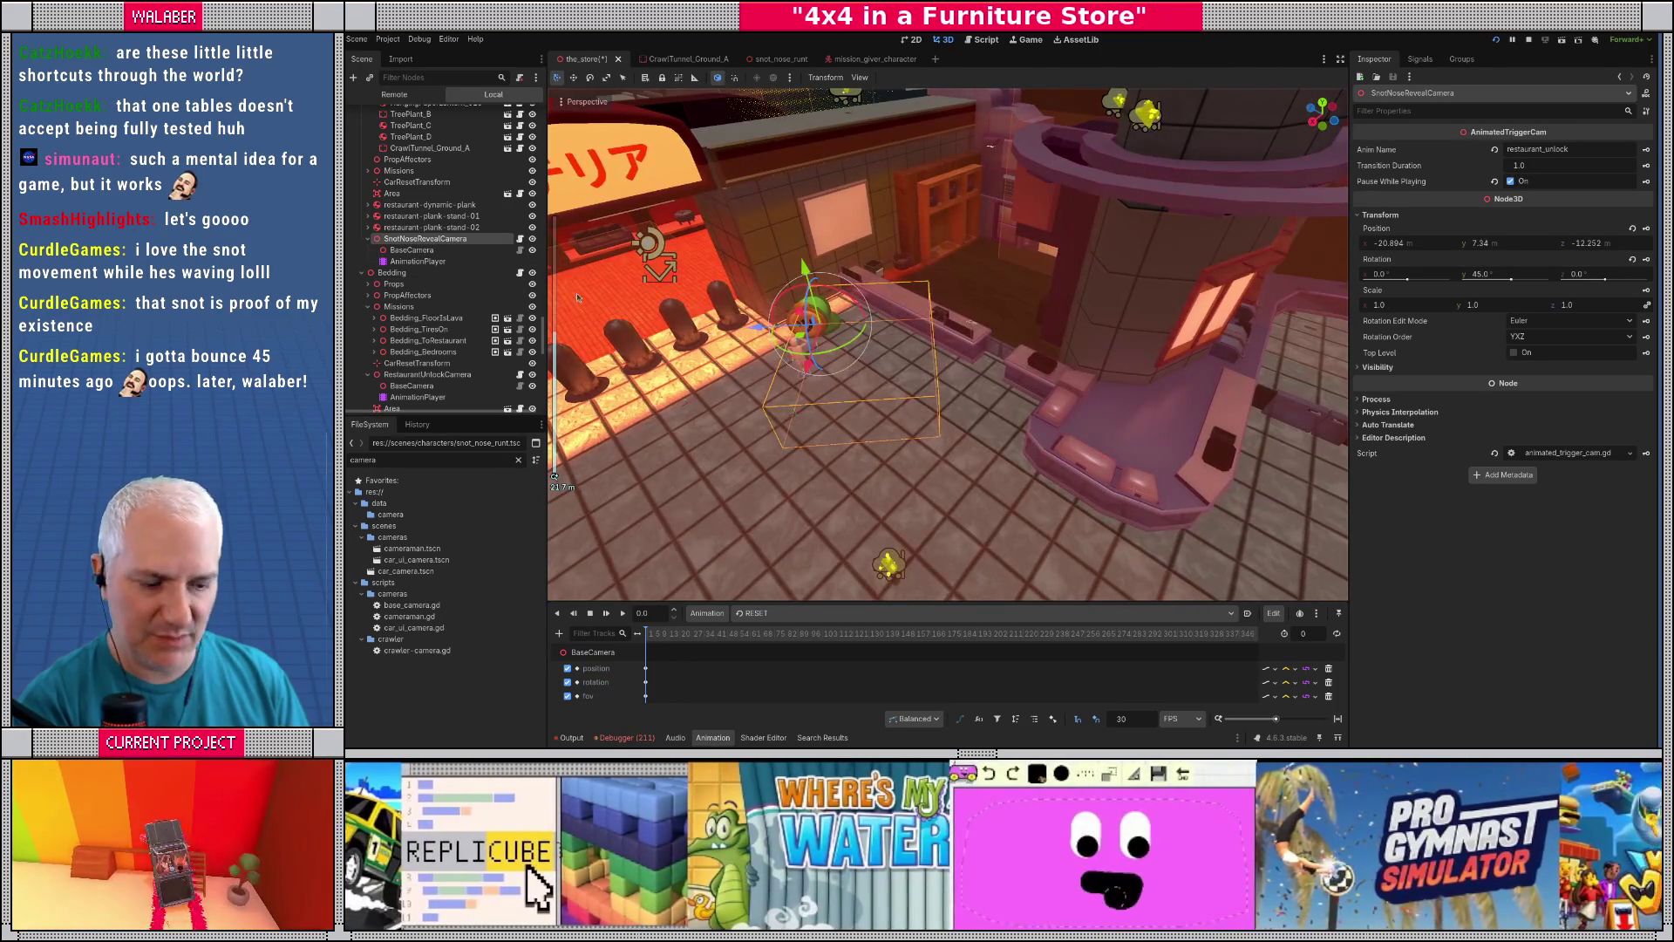
{"action": "key", "text": "ctrl+s"}
{"action": "left_click", "coordinate": [418, 261]}
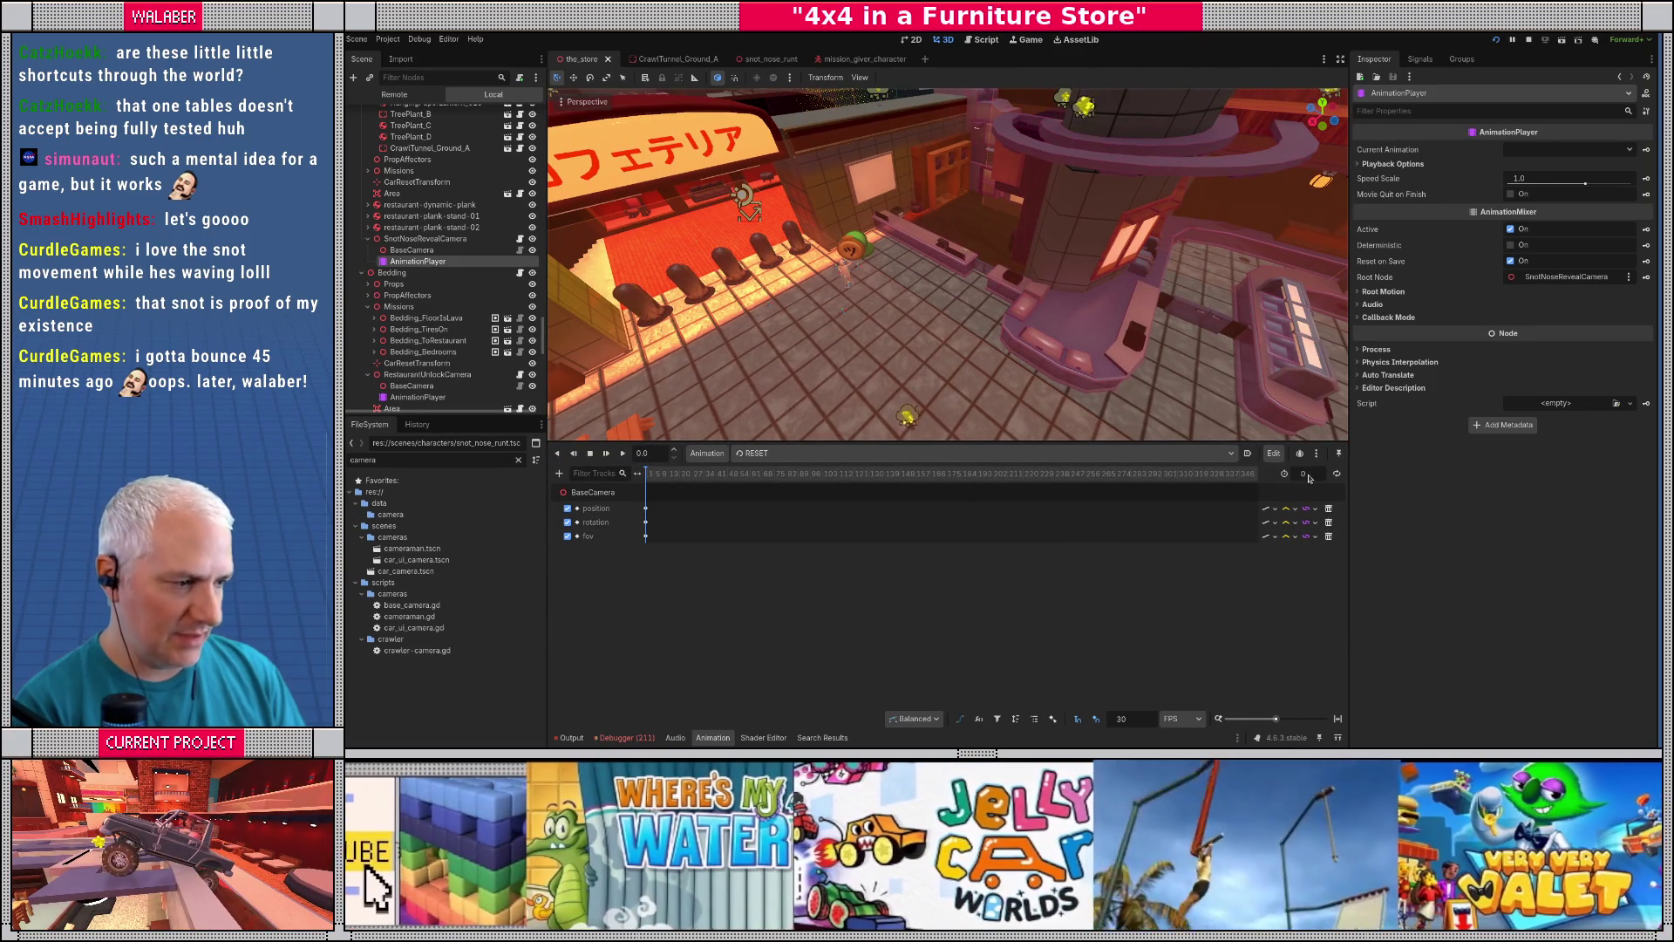
- Switch to the spawn_kid animation and set its length to 90
{"action": "scroll", "coordinate": [851, 521], "scroll_direction": "up", "scroll_amount": 3}
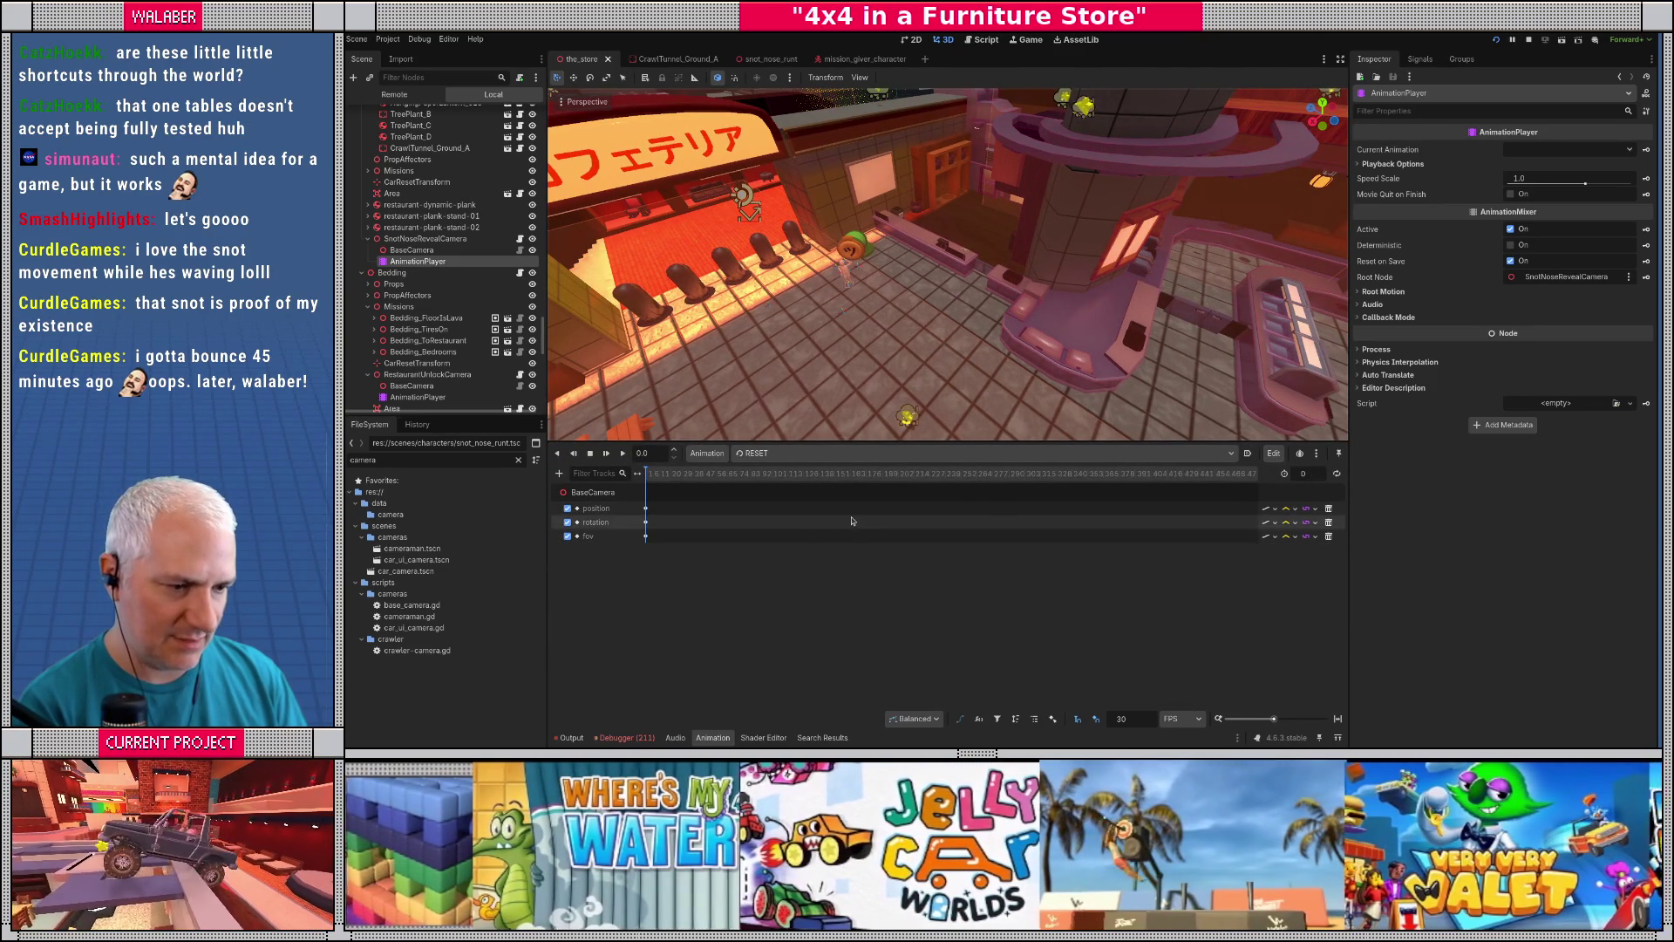
{"action": "scroll", "coordinate": [754, 521], "scroll_direction": "up", "scroll_amount": 2}
{"action": "left_click", "coordinate": [755, 452]}
{"action": "left_click", "coordinate": [781, 478]}
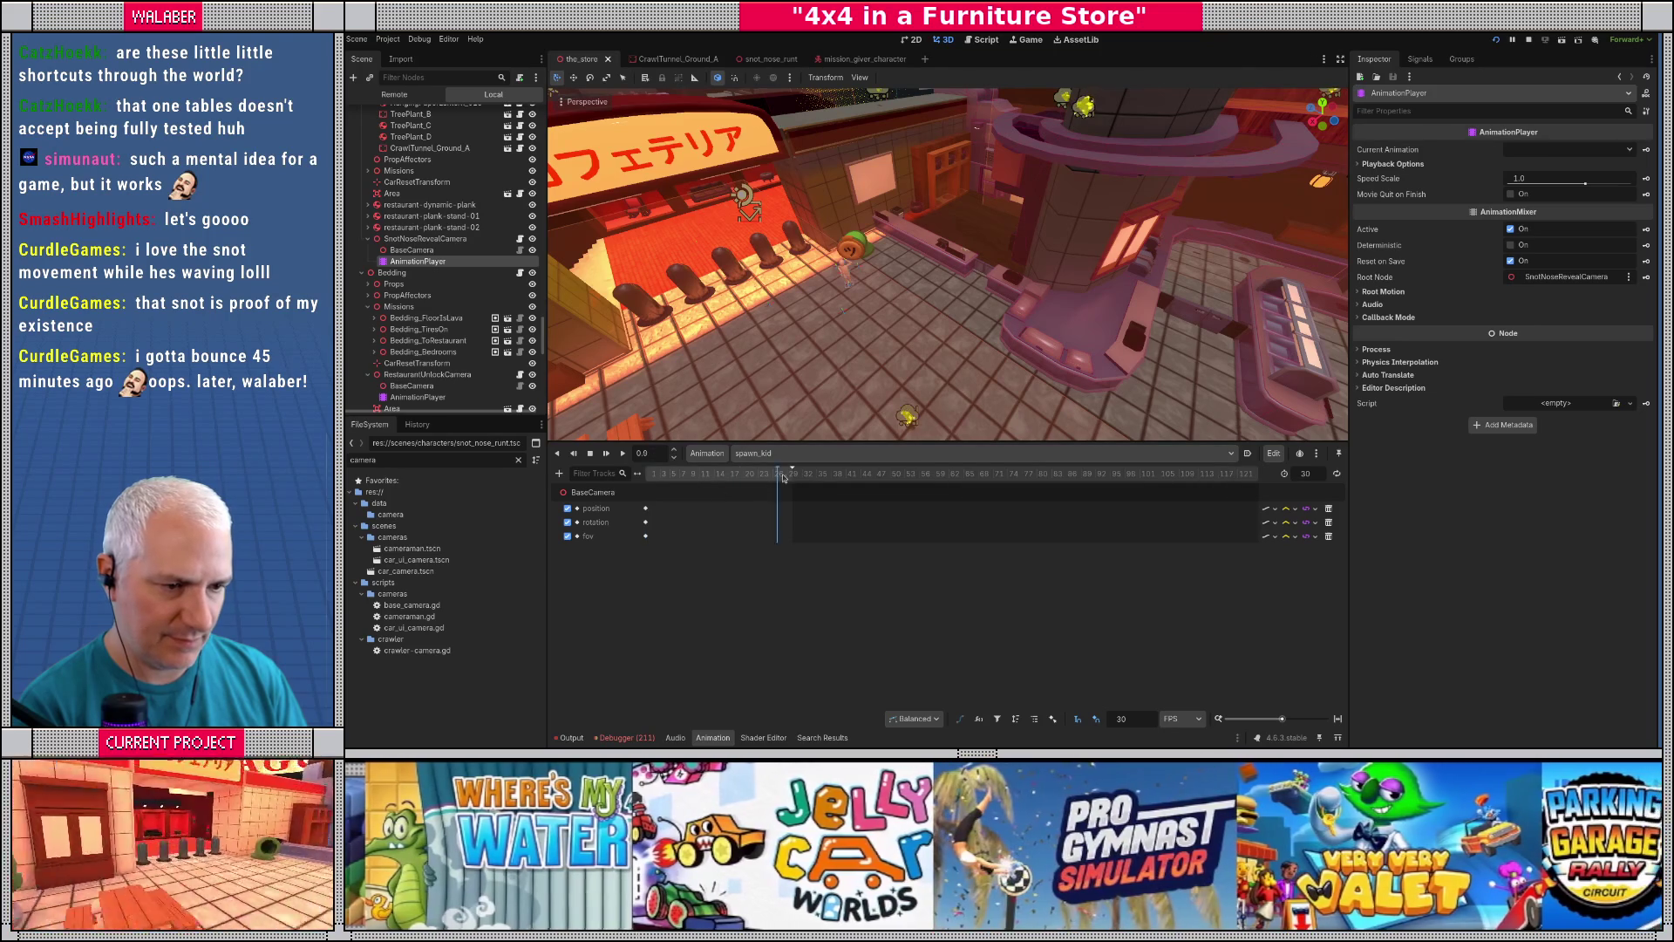
{"action": "left_click_drag", "start_coordinate": [780, 477], "coordinate": [808, 478]}
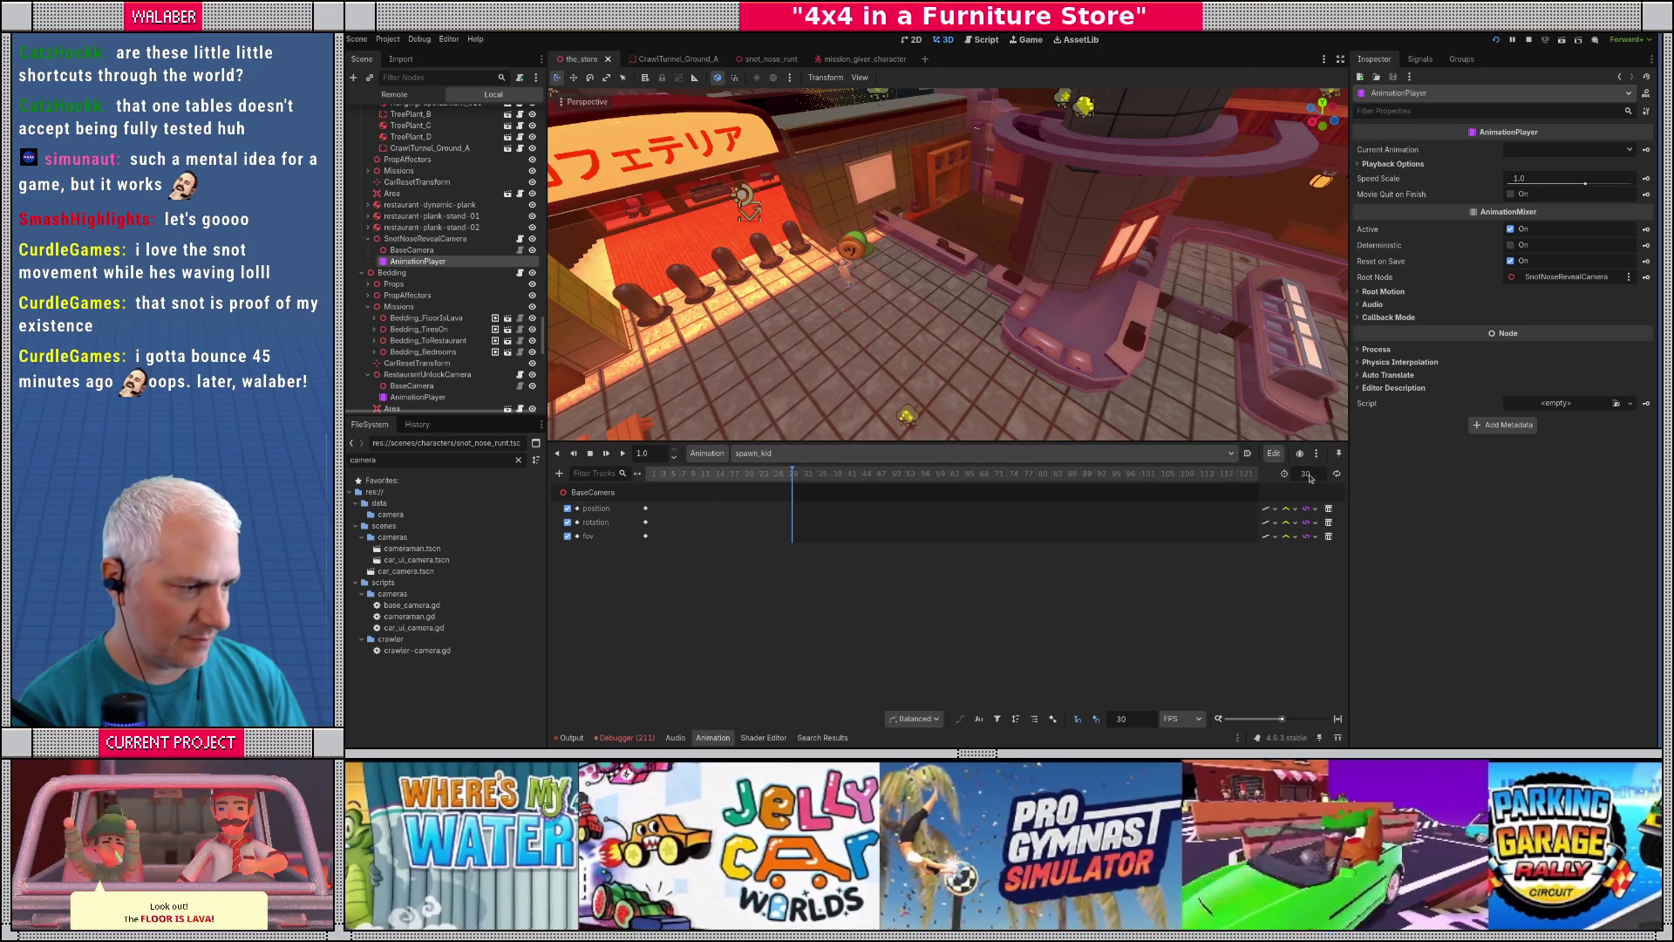
{"action": "type", "text": "90"}
{"action": "key", "text": "Return"}
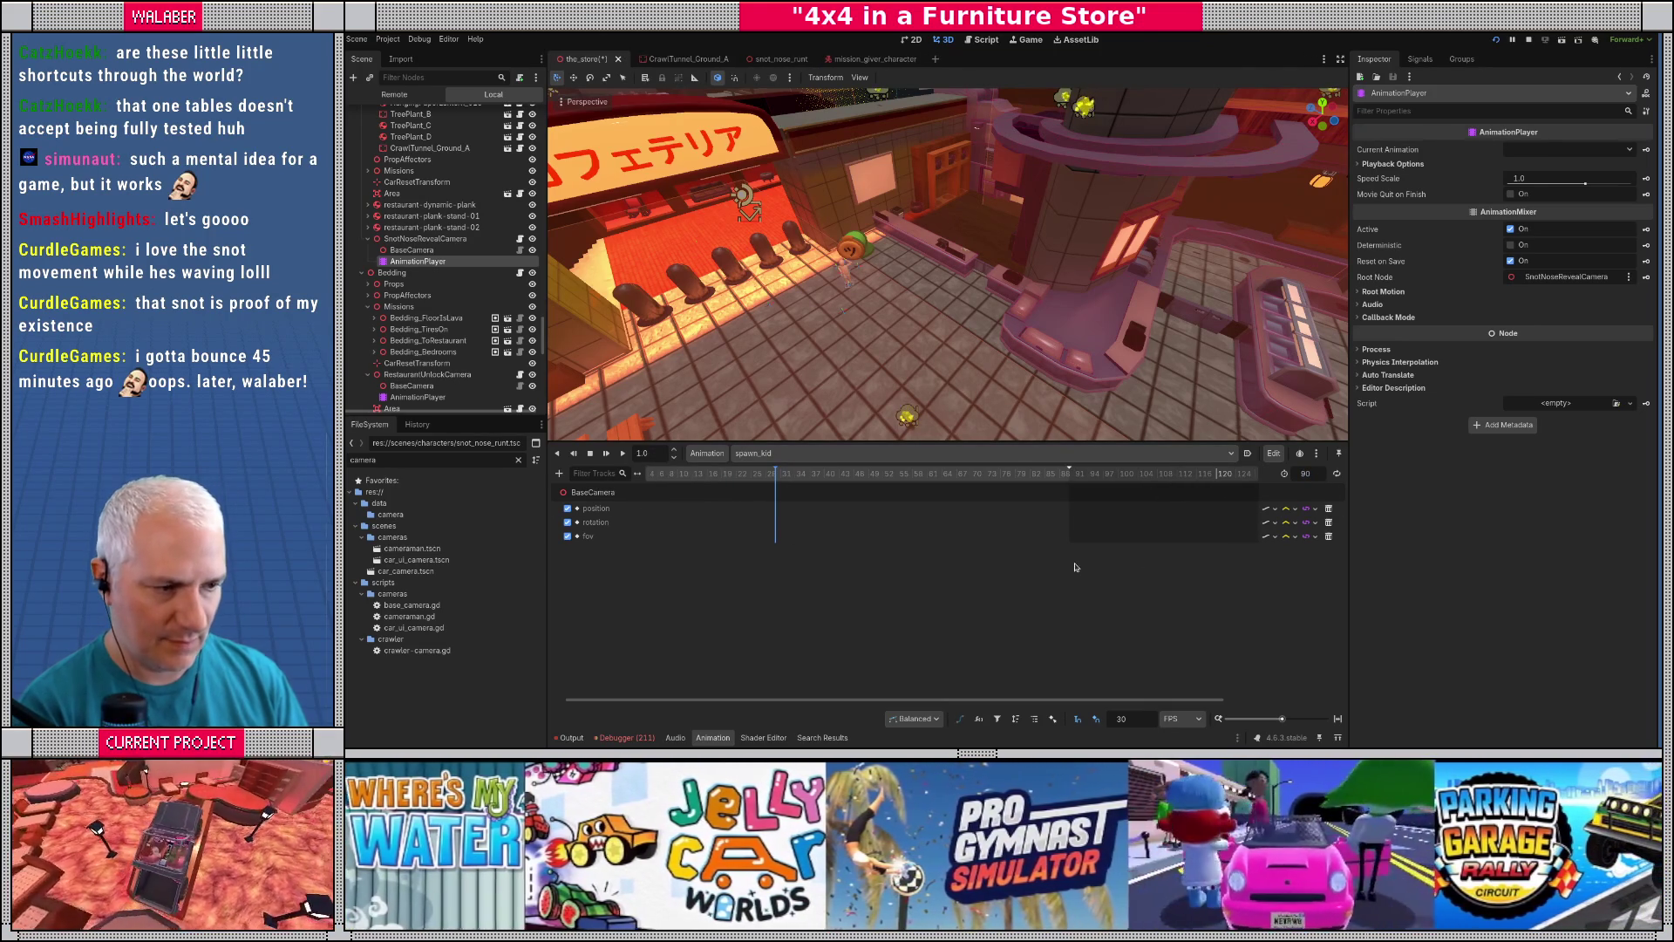
- Duplicate the three start keyframes to the animation's end and scrub to preview the camera move
{"action": "scroll", "coordinate": [943, 505], "scroll_direction": "left", "scroll_amount": 1}
{"action": "left_click_drag", "start_coordinate": [703, 469], "coordinate": [643, 478]}
{"action": "left_click", "coordinate": [645, 508]}
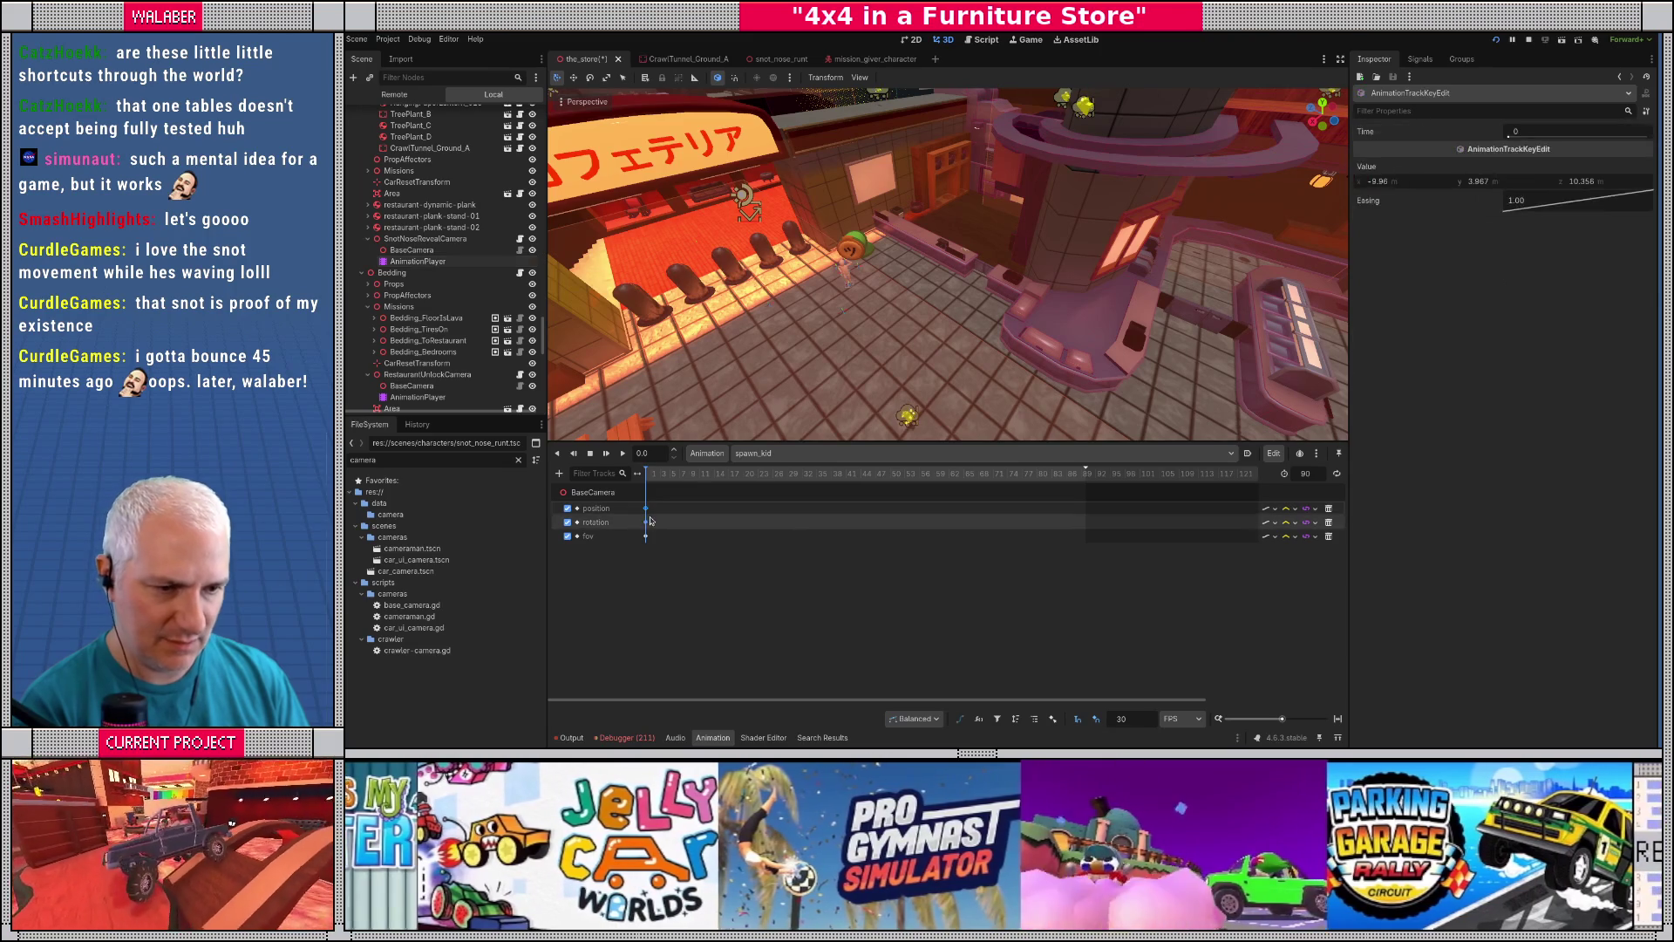
{"action": "left_click", "coordinate": [646, 522], "text": "shift"}
{"action": "left_click", "coordinate": [646, 536], "text": "shift"}
{"action": "left_click_drag", "start_coordinate": [647, 474], "coordinate": [1088, 479]}
{"action": "key", "text": "ctrl+d"}
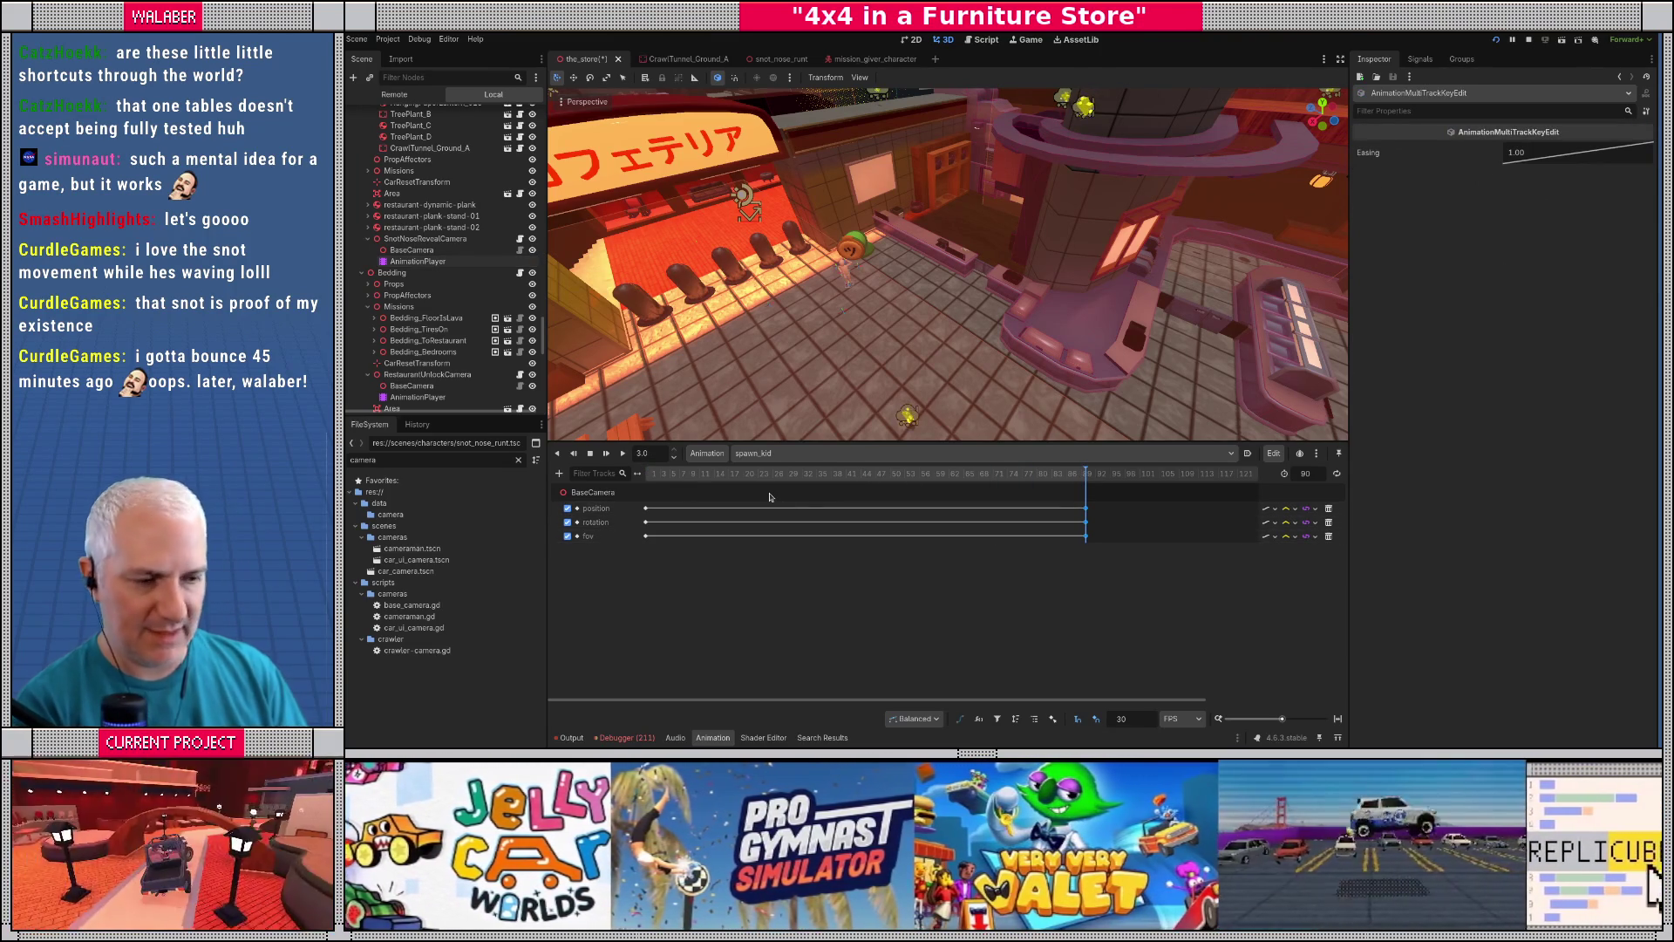
{"action": "left_click_drag", "start_coordinate": [680, 475], "coordinate": [746, 480]}
{"action": "left_click_drag", "start_coordinate": [755, 478], "coordinate": [794, 481]}
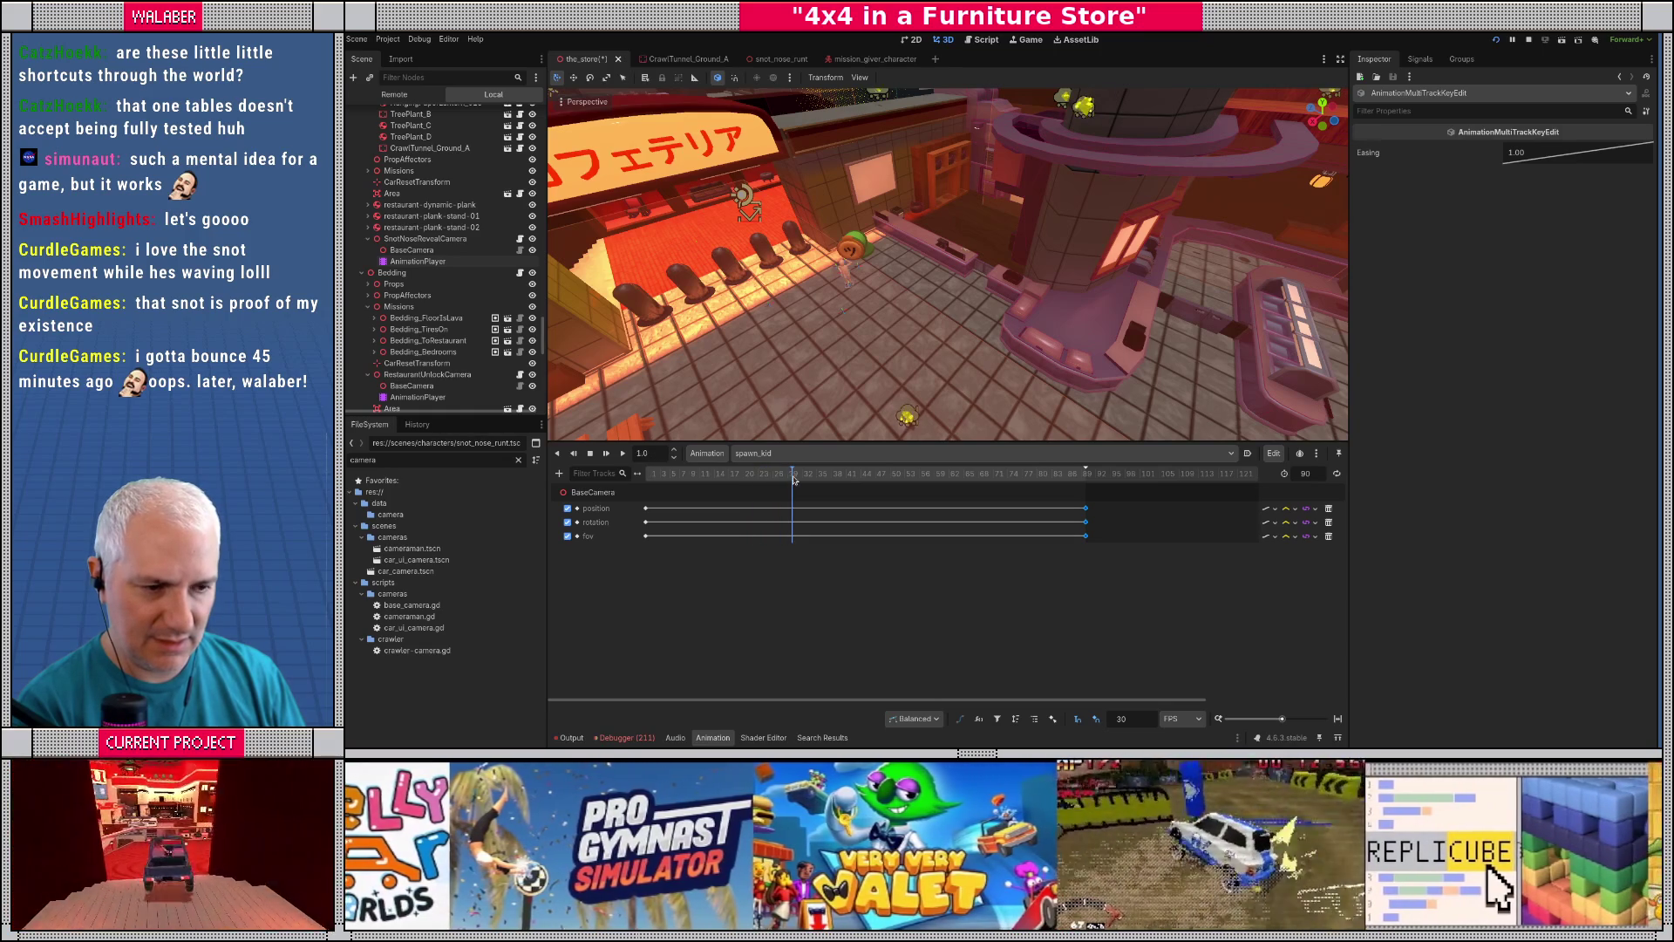
- Add a SnotNoseRevealCamera track and insert a method-call key on its Functions track
{"action": "left_click", "coordinate": [559, 474]}
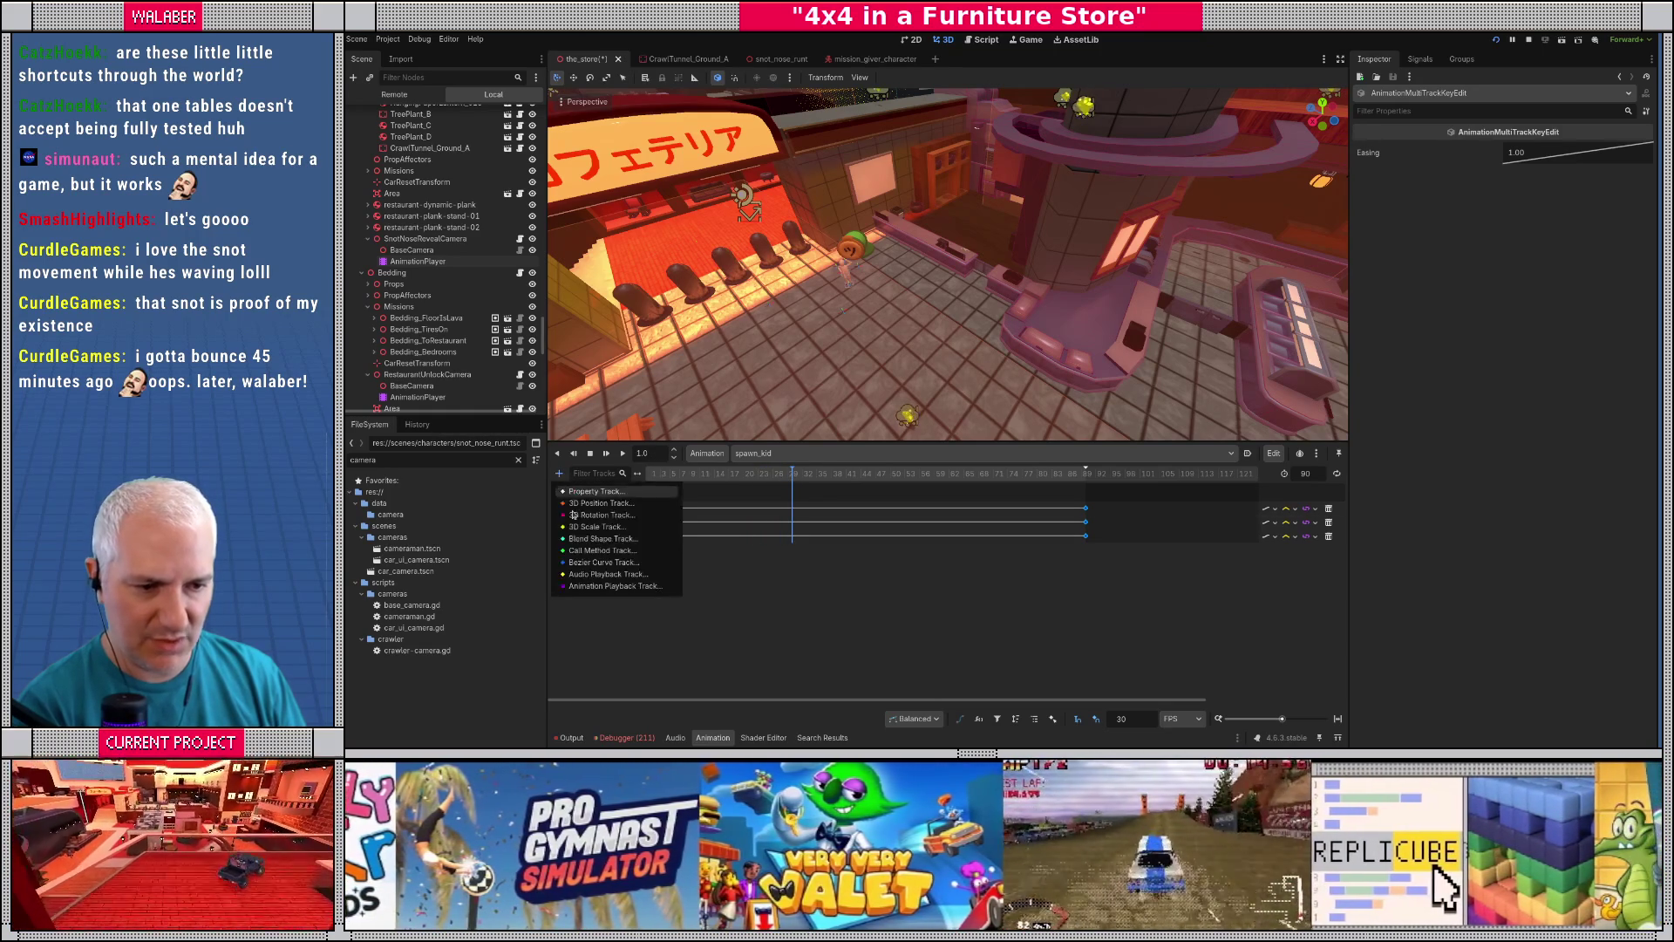
{"action": "left_click", "coordinate": [593, 550]}
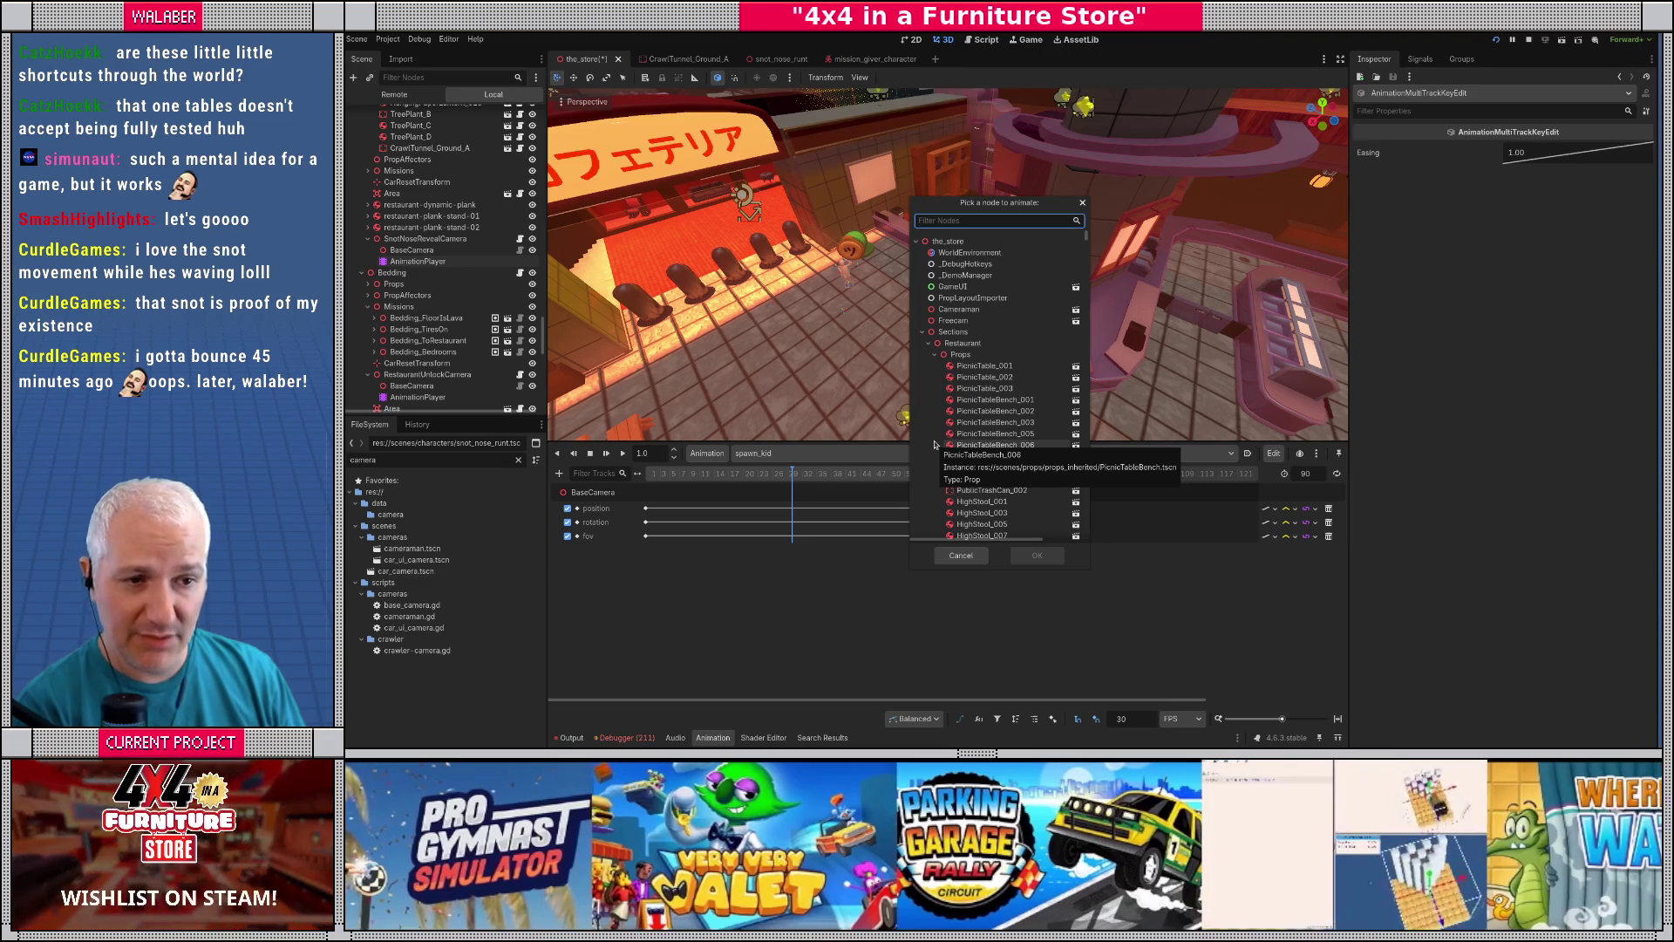
{"action": "type", "text": "snotno"}
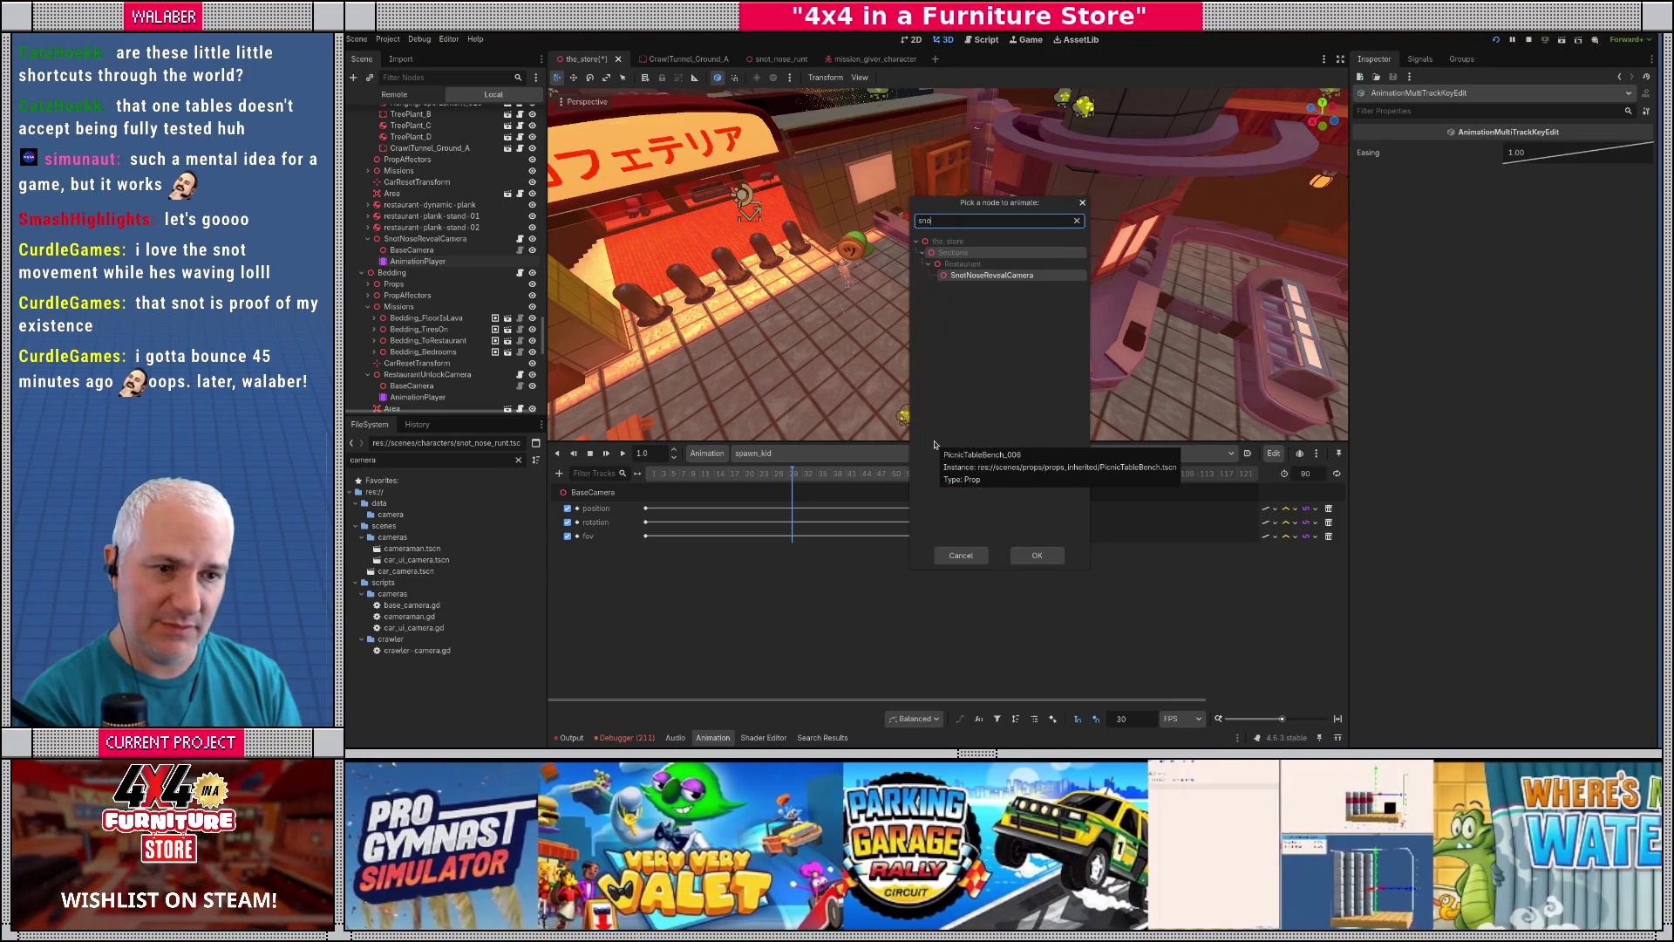
{"action": "double_click", "coordinate": [974, 277]}
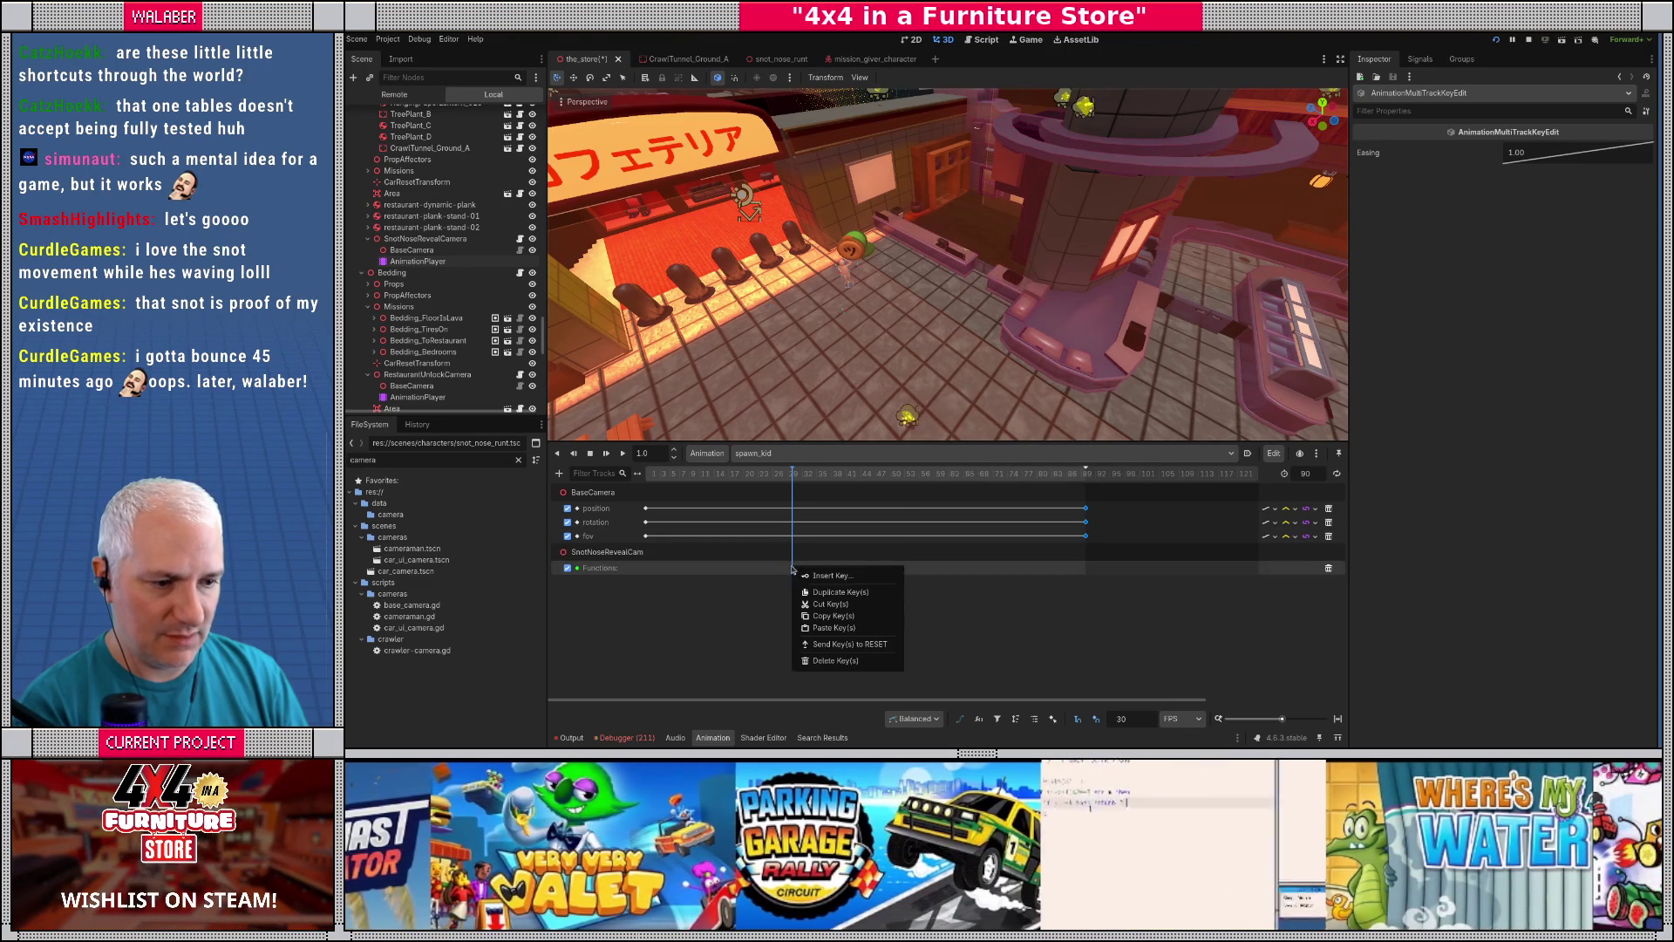
{"action": "right_click", "coordinate": [793, 569]}
{"action": "left_click", "coordinate": [807, 578]}
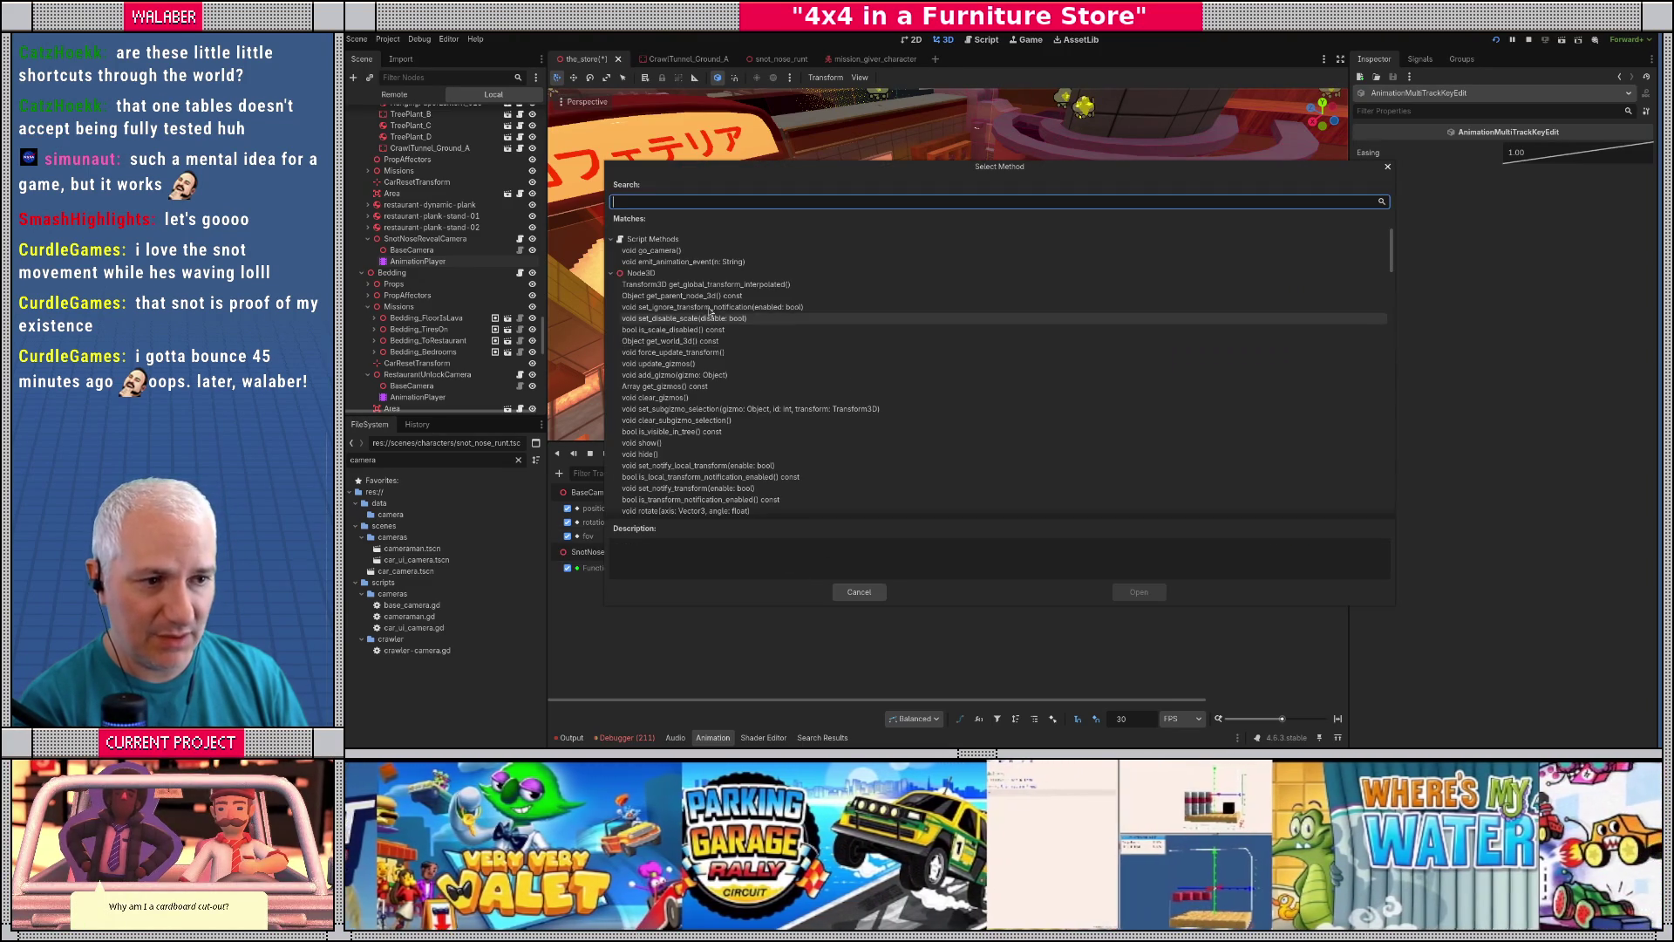
- Add an emit_animation_event key with spawn_kid as its first argument
{"action": "double_click", "coordinate": [689, 261]}
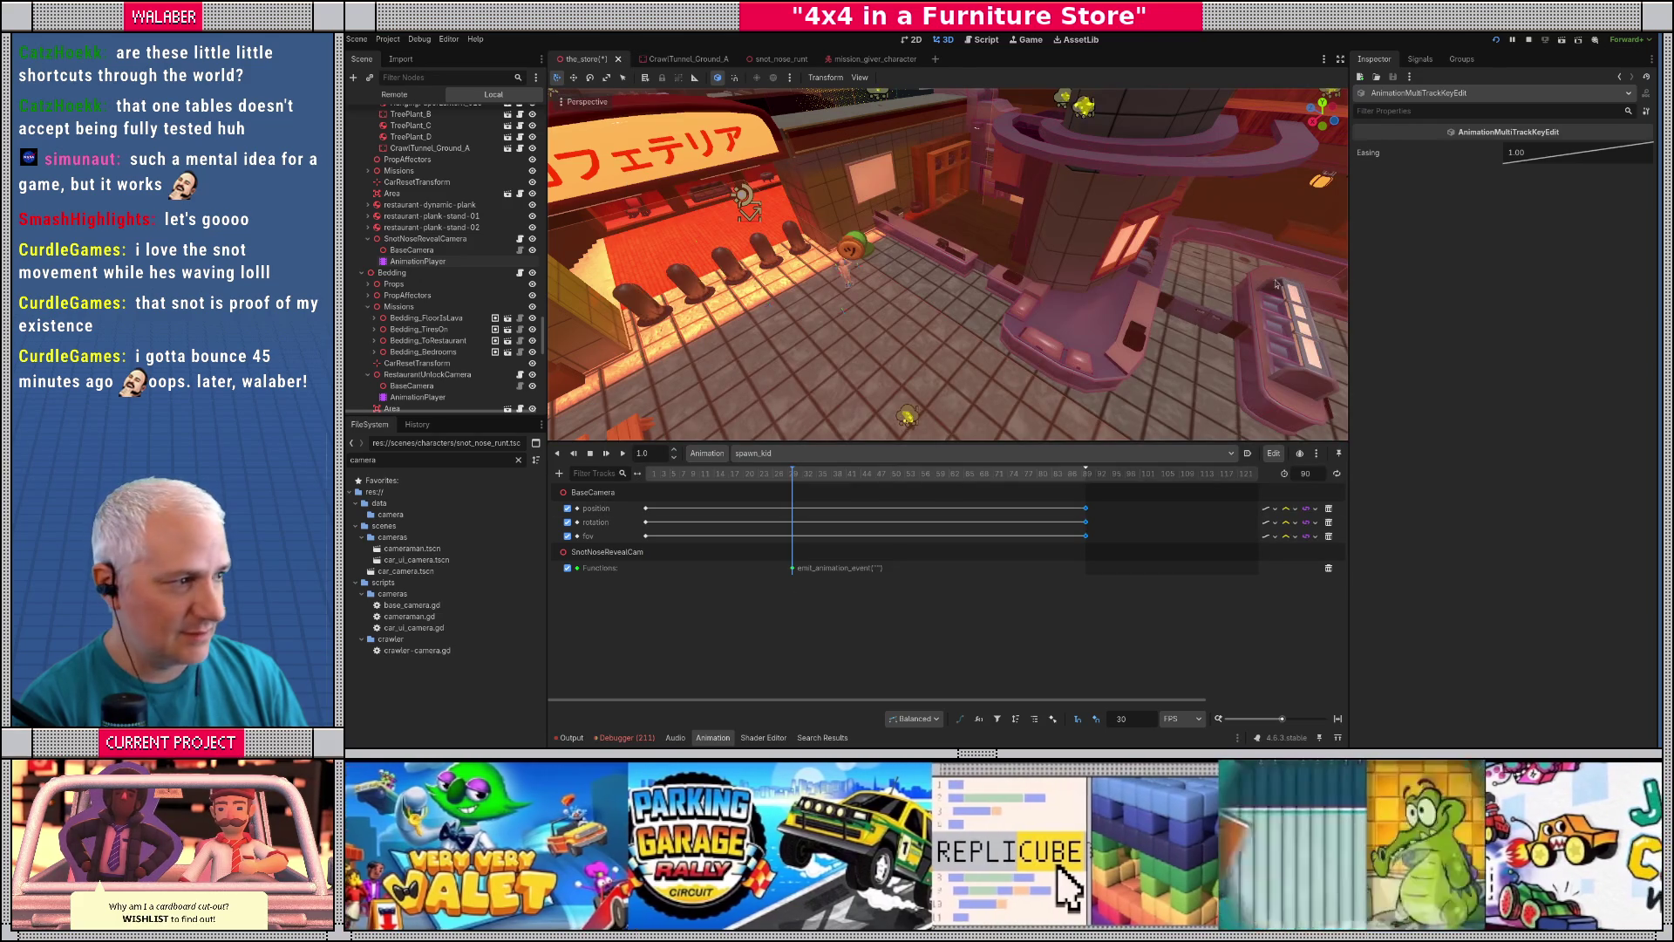
{"action": "left_click", "coordinate": [794, 570]}
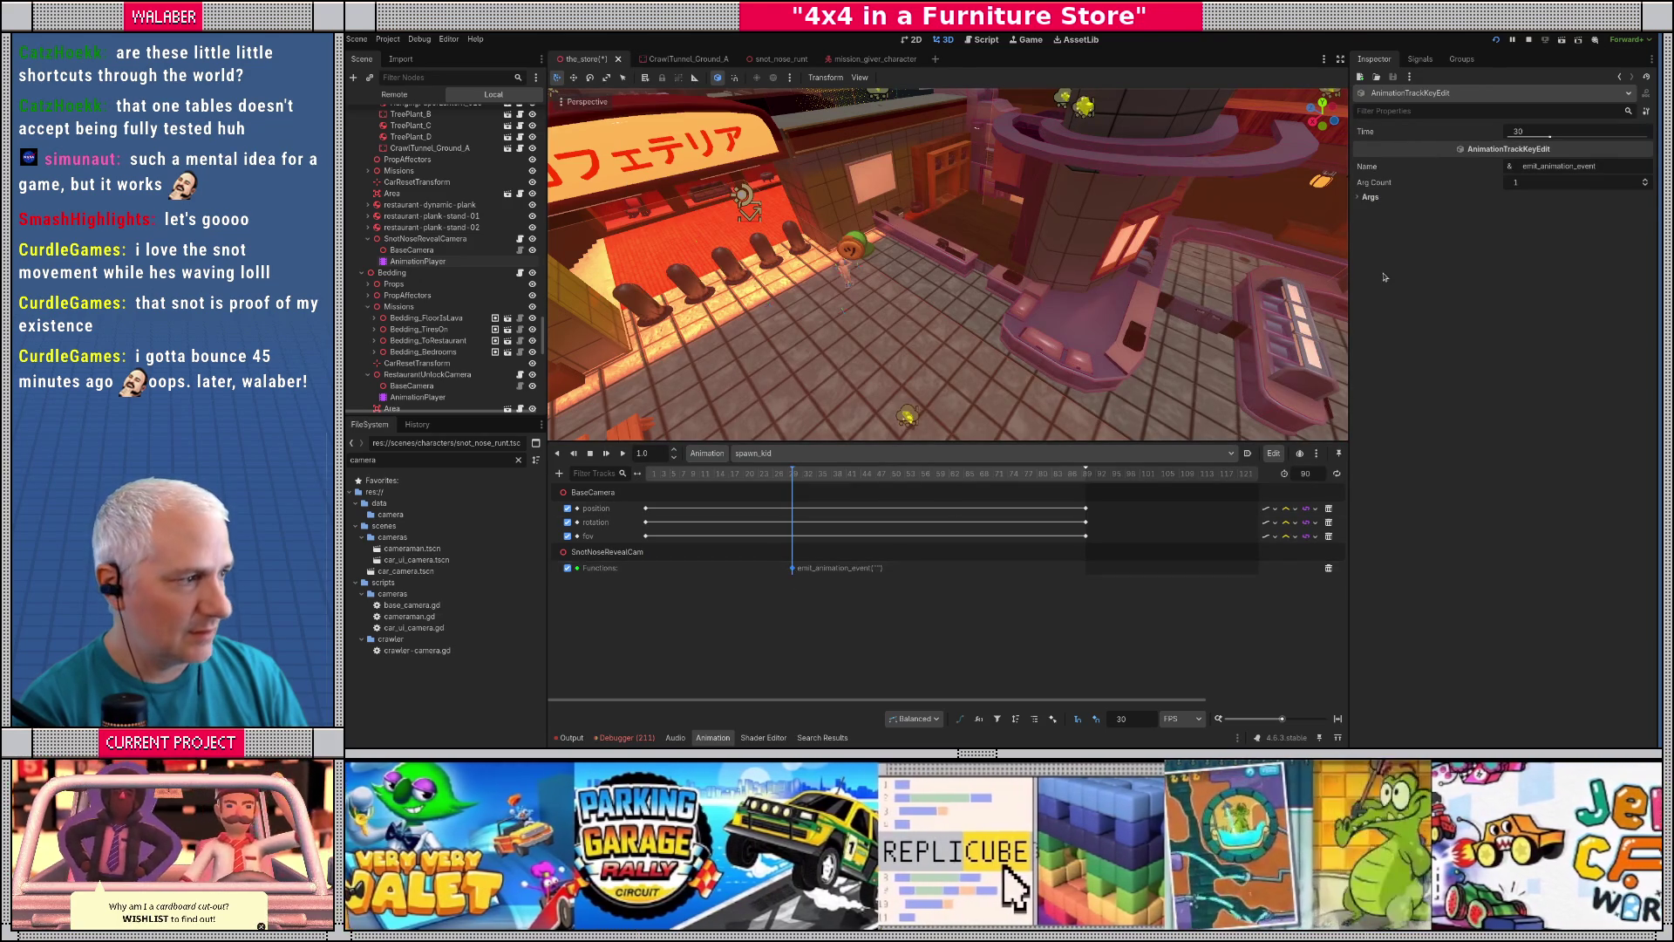
{"action": "left_click", "coordinate": [1362, 200]}
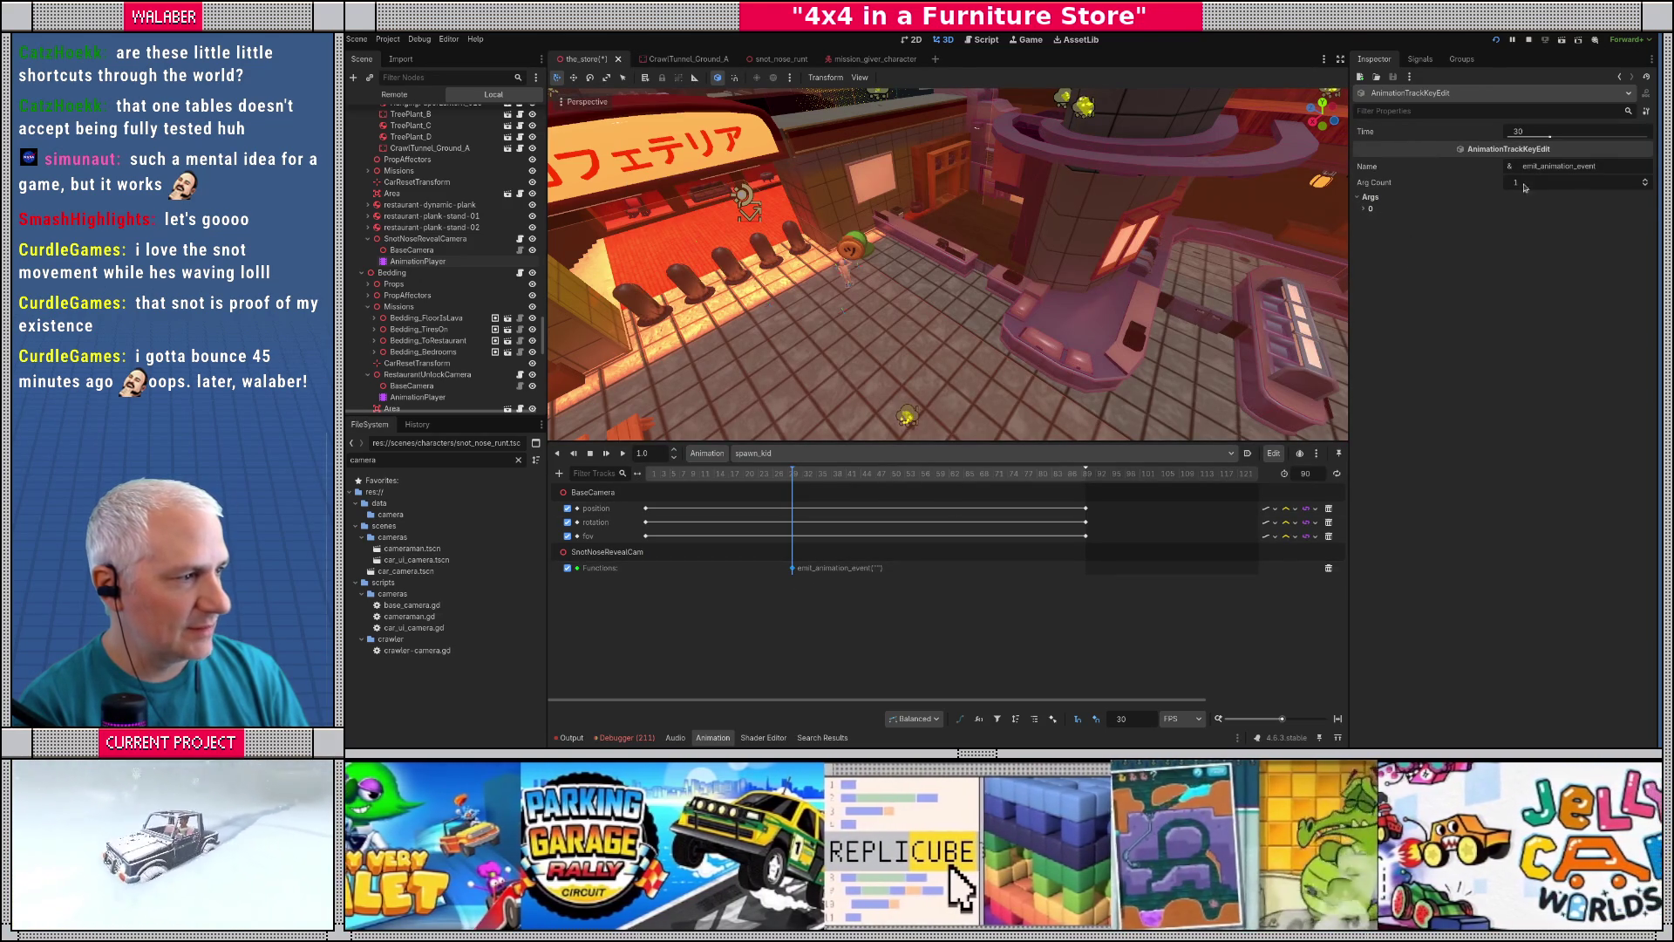
{"action": "left_click", "coordinate": [1365, 210]}
{"action": "left_click", "coordinate": [1533, 237]}
{"action": "type", "text": "spawn_kid"}
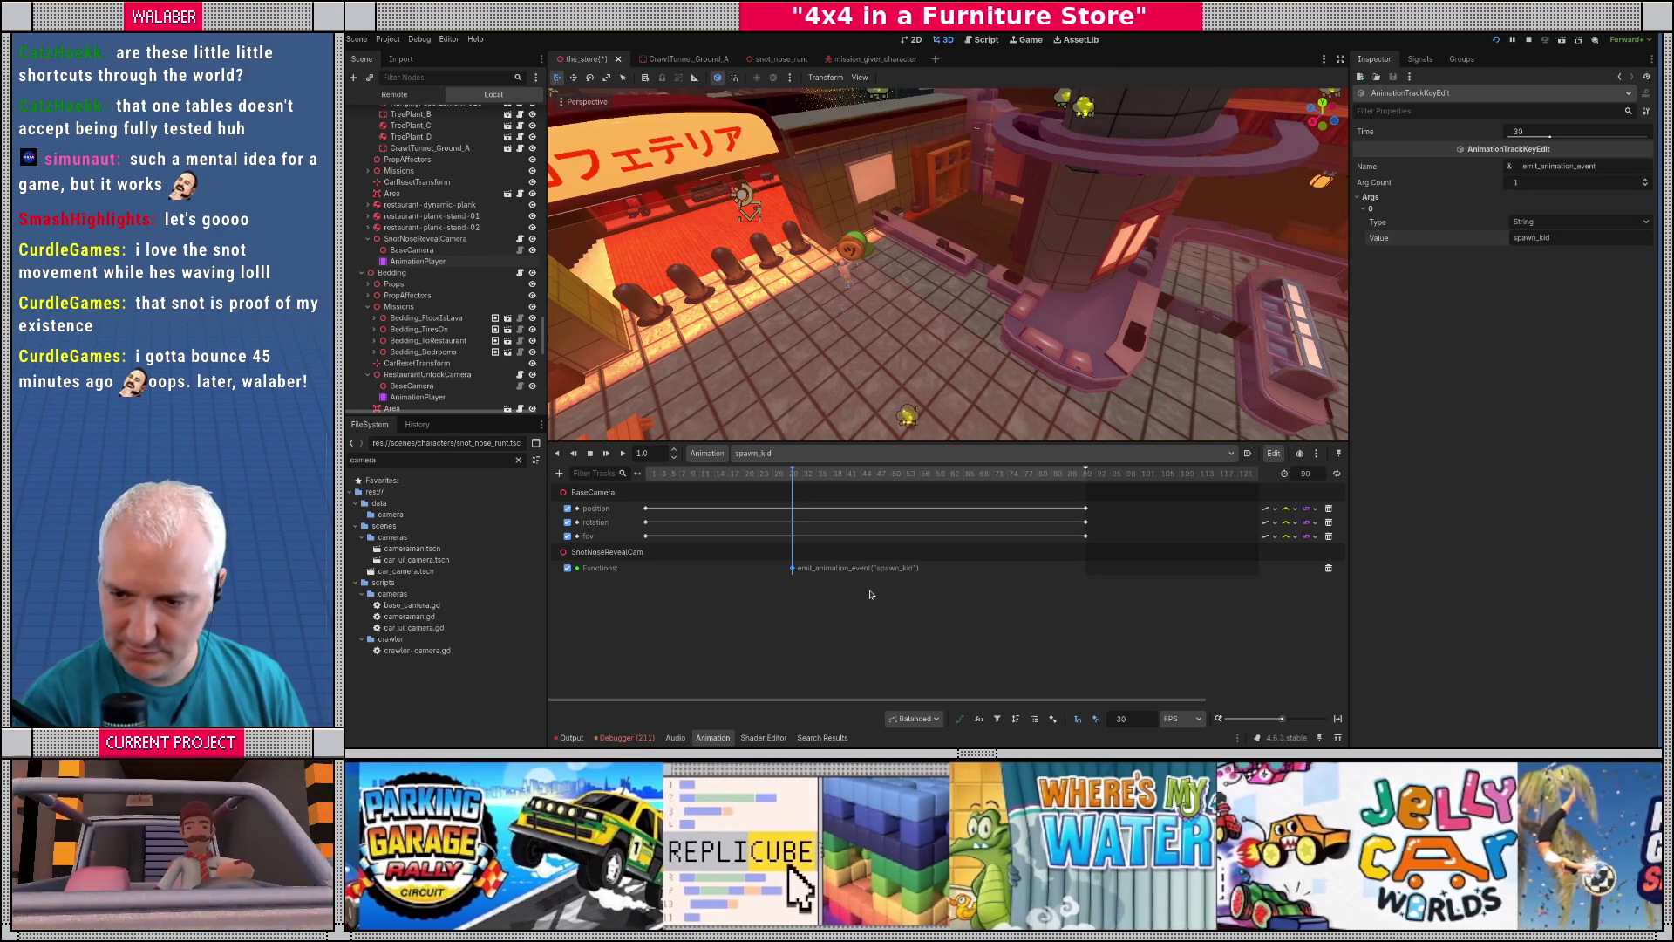
- Move the emit_animation_event key to frame 24 and save the scene
{"action": "mouse_move", "coordinate": [665, 473]}
{"action": "left_mouse_down"}
{"action": "mouse_move", "coordinate": [647, 477]}
{"action": "mouse_move", "coordinate": [1088, 501]}
{"action": "left_mouse_up"}
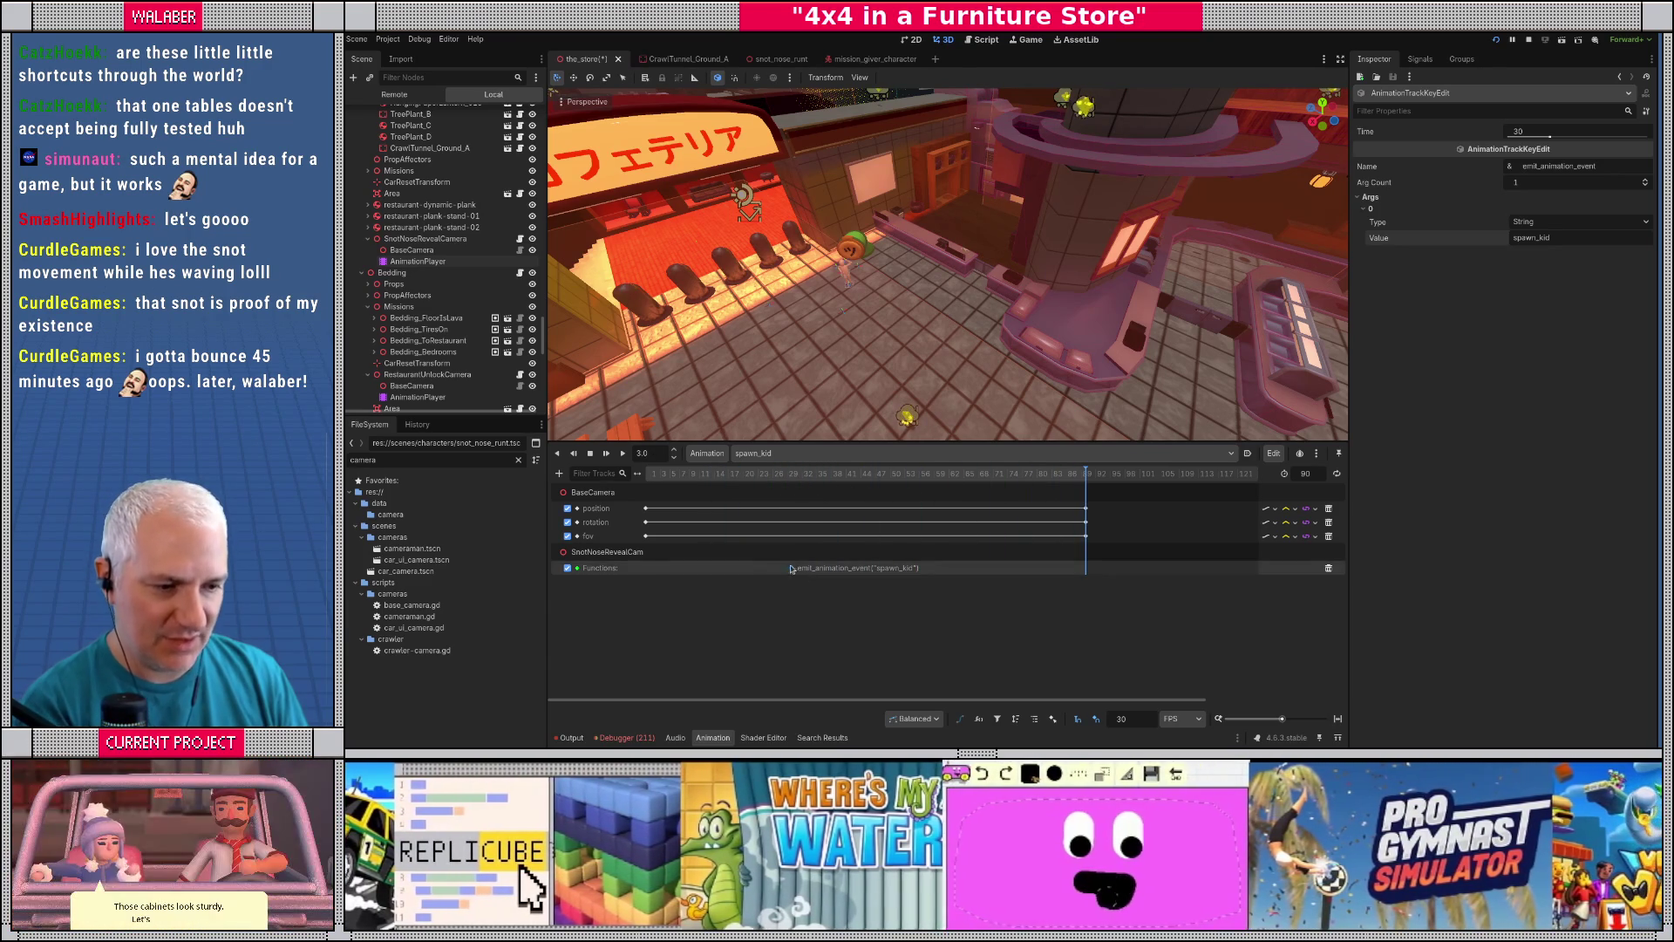
{"action": "mouse_move", "coordinate": [761, 478]}
{"action": "left_mouse_down"}
{"action": "mouse_move", "coordinate": [725, 482]}
{"action": "mouse_move", "coordinate": [764, 475]}
{"action": "left_mouse_up"}
{"action": "left_click_drag", "start_coordinate": [792, 568], "coordinate": [763, 567]}
{"action": "key", "text": "ctrl+s"}
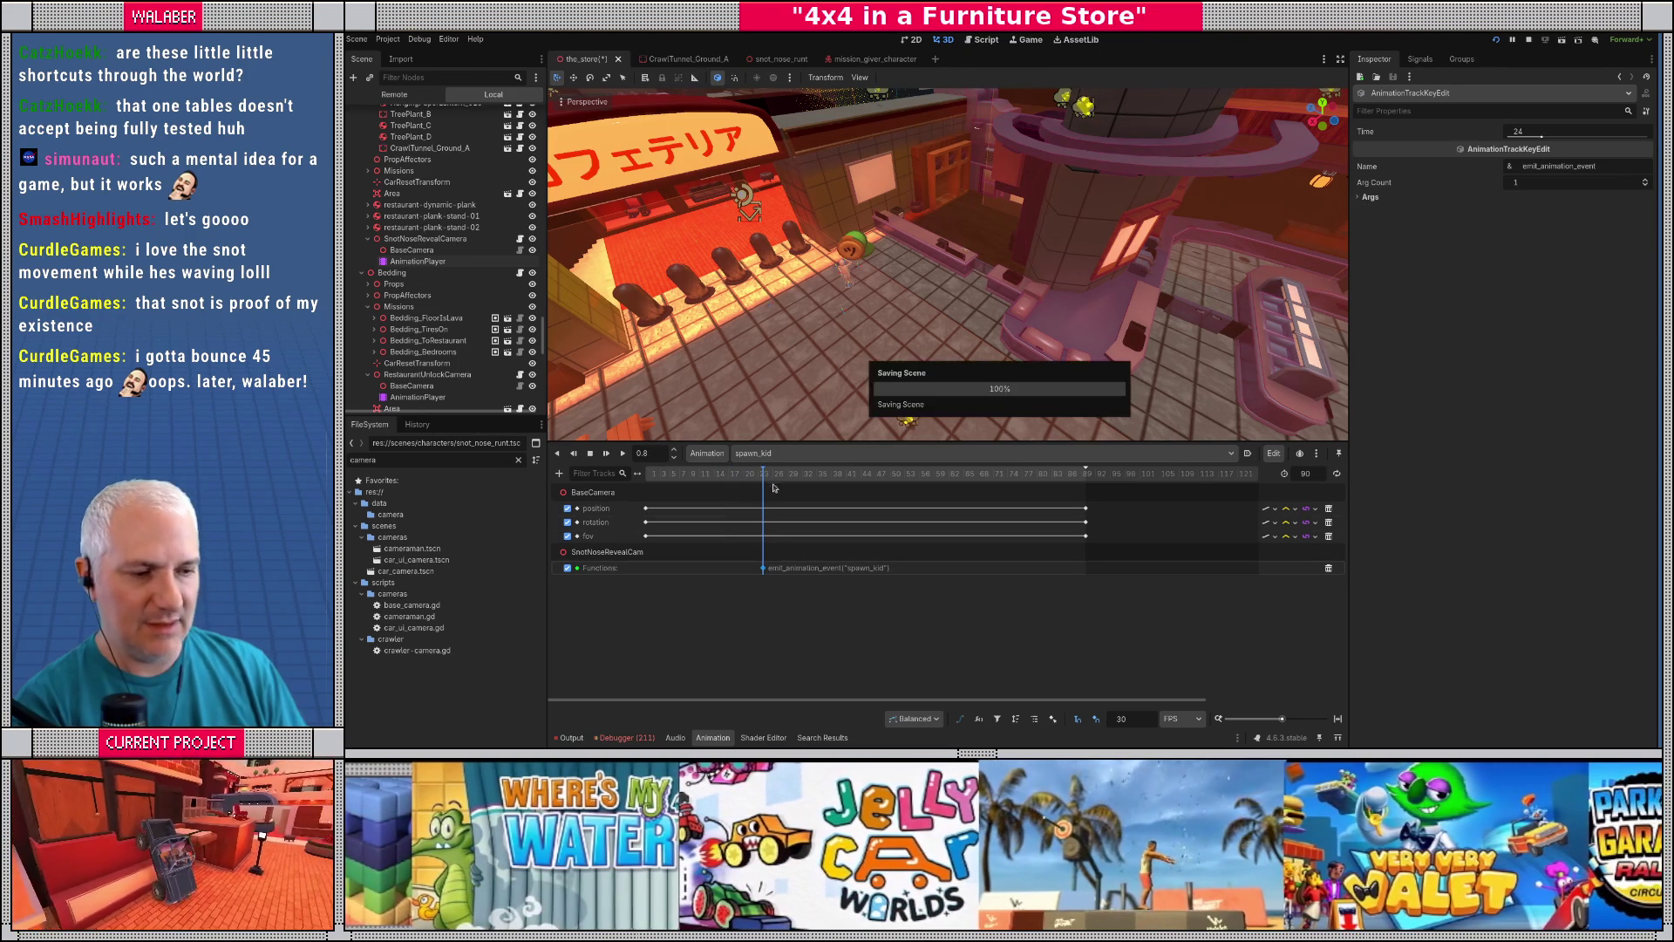
- Turn off game pausing for SnotNoseRevealCamera and set its transition duration to 0.5
{"action": "left_click_drag", "start_coordinate": [1046, 476], "coordinate": [1097, 476]}
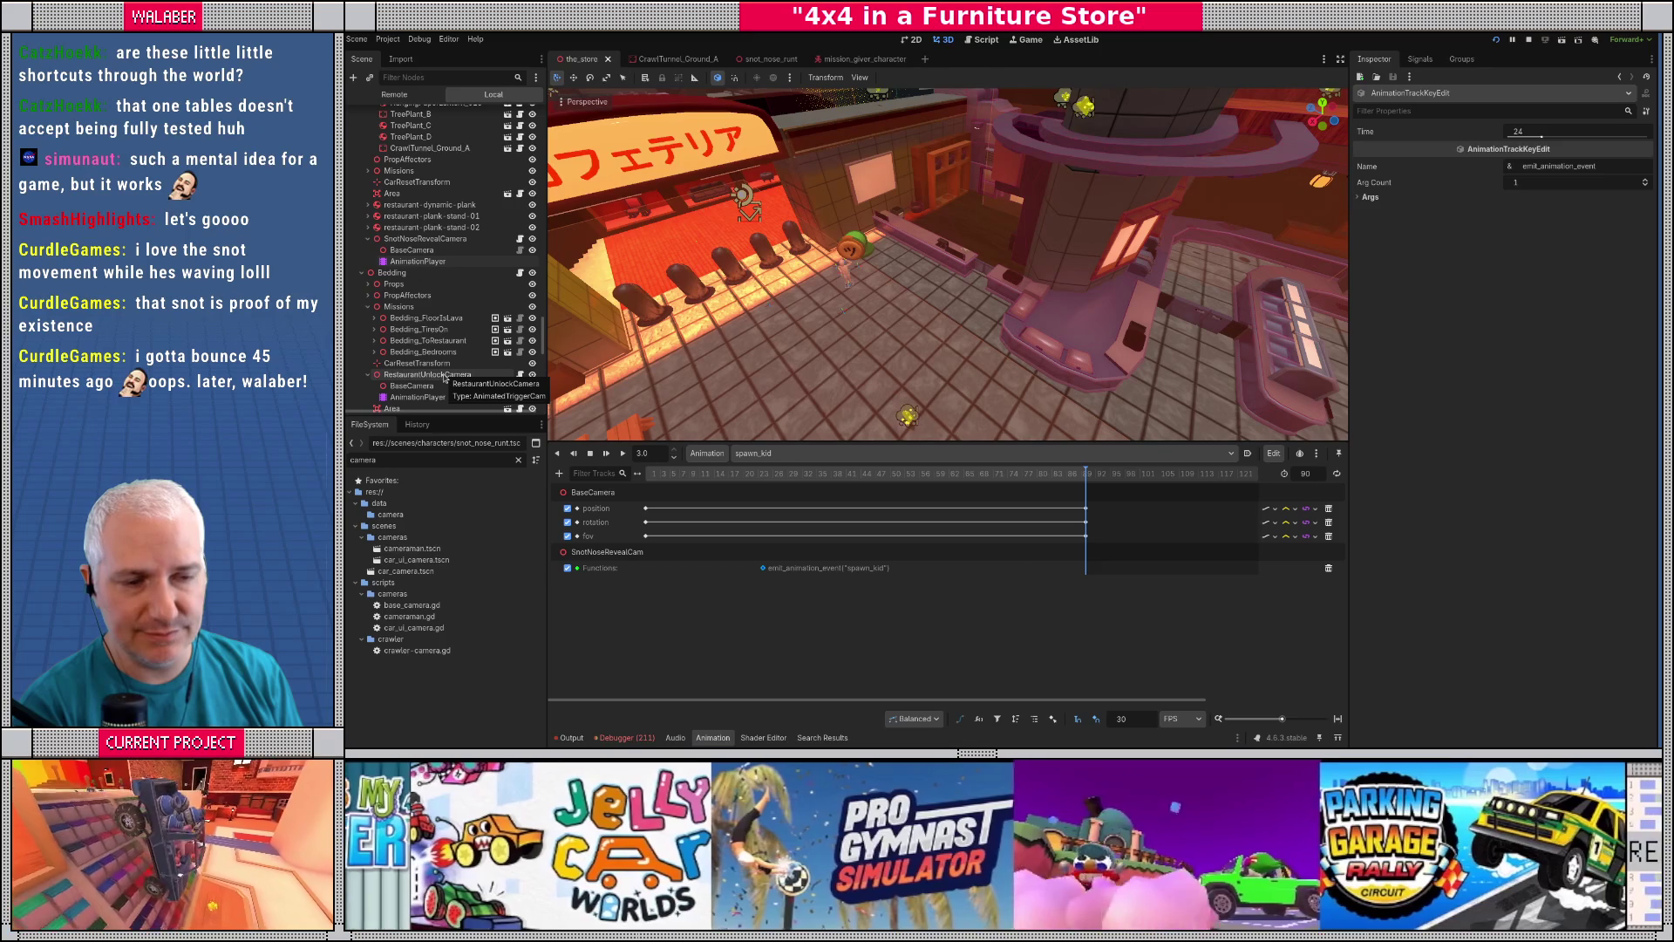
{"action": "left_click", "coordinate": [427, 238]}
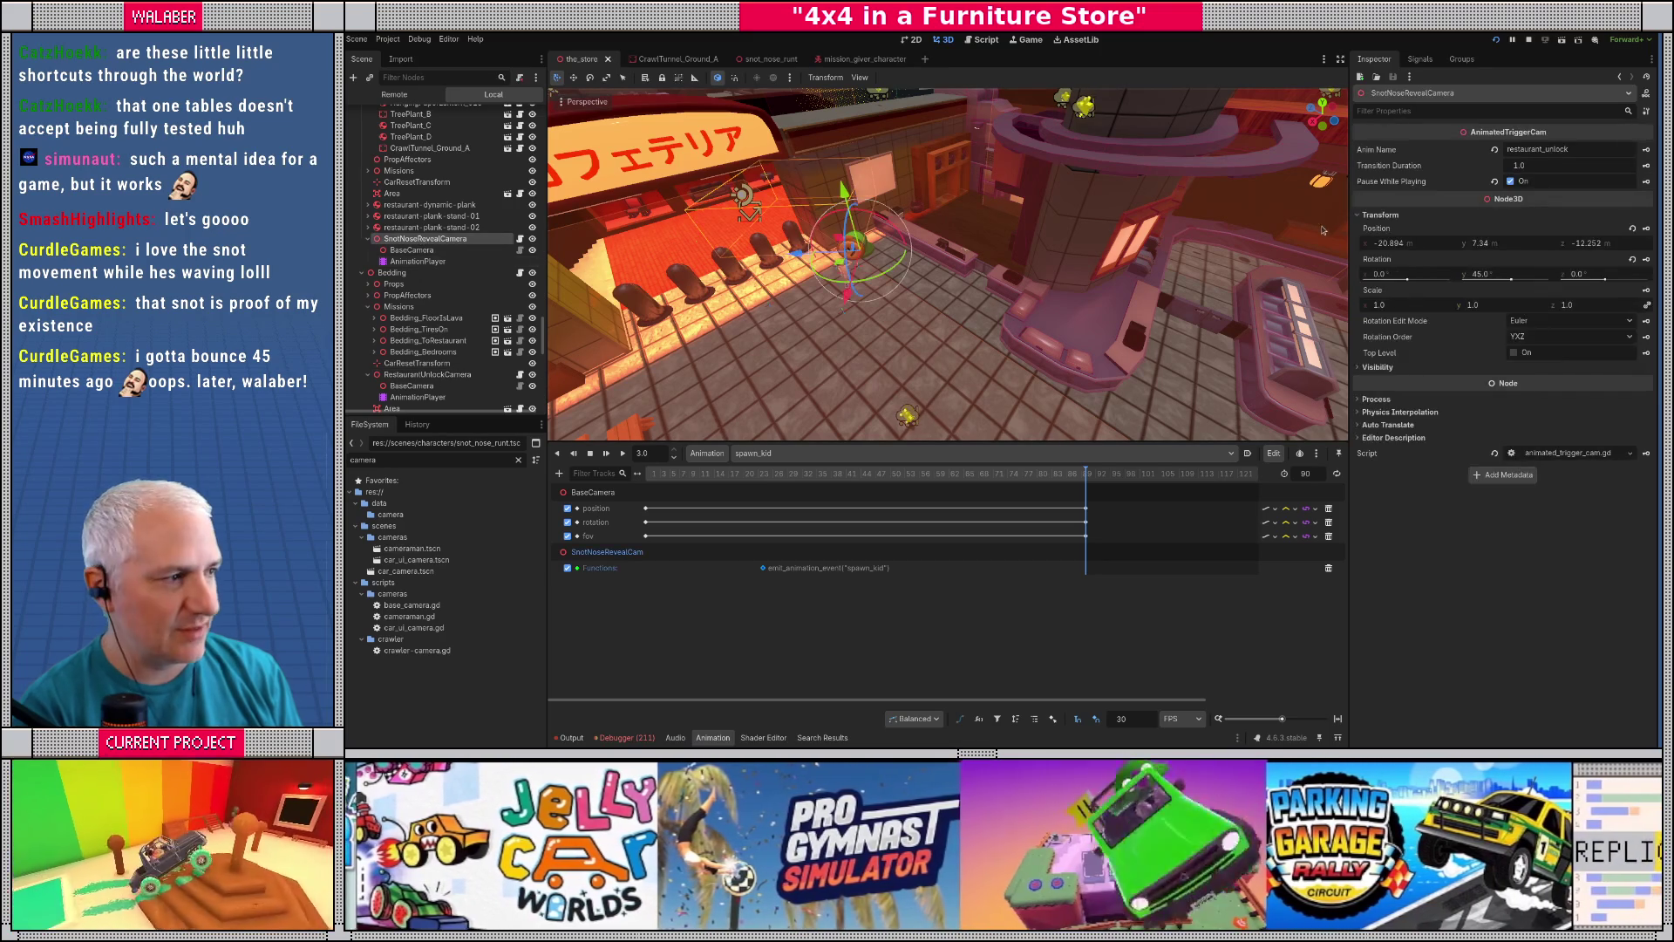
{"action": "left_click", "coordinate": [1511, 181]}
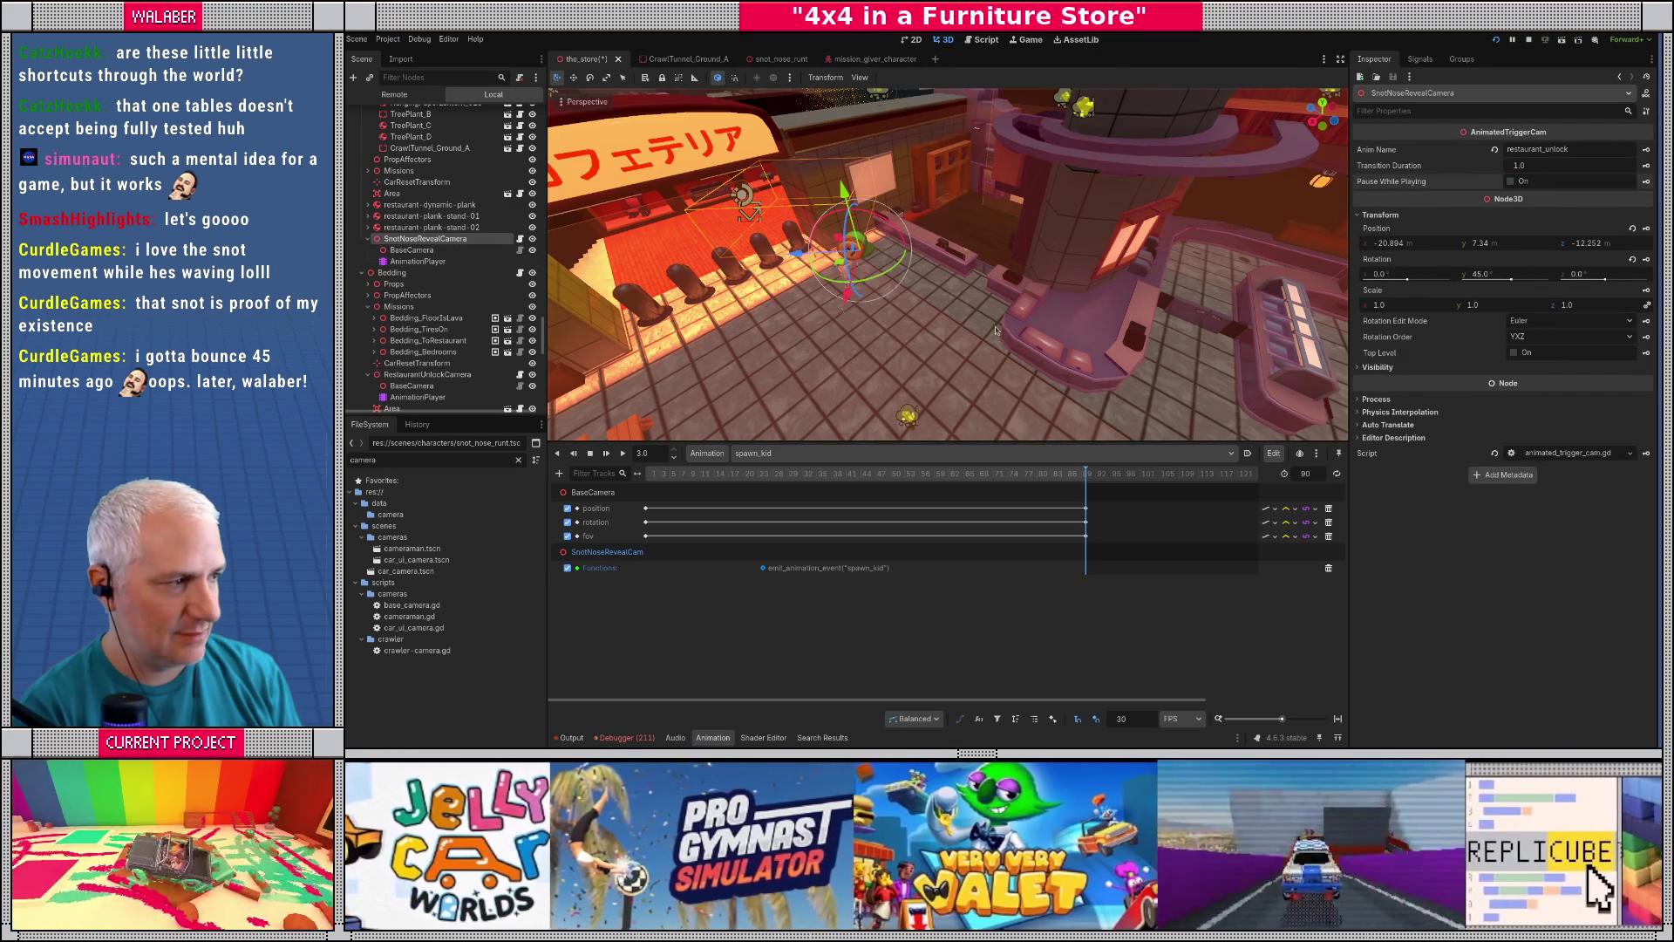
{"action": "left_click", "coordinate": [1535, 164]}
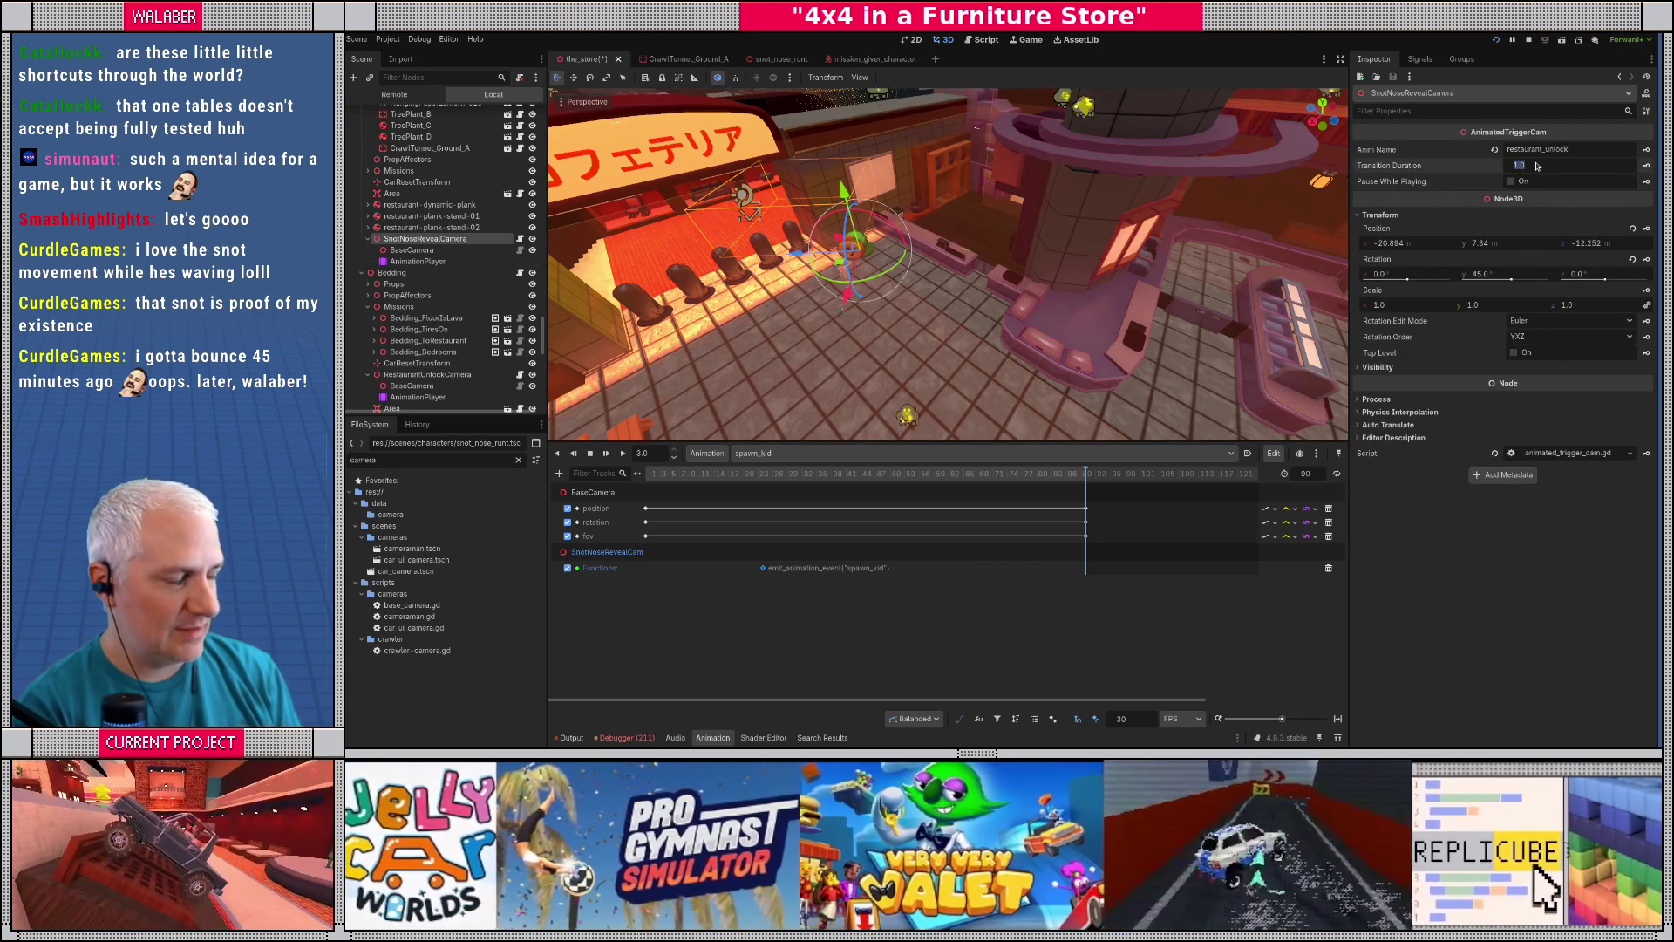
{"action": "type", "text": "0.5"}
{"action": "key", "text": "Return"}
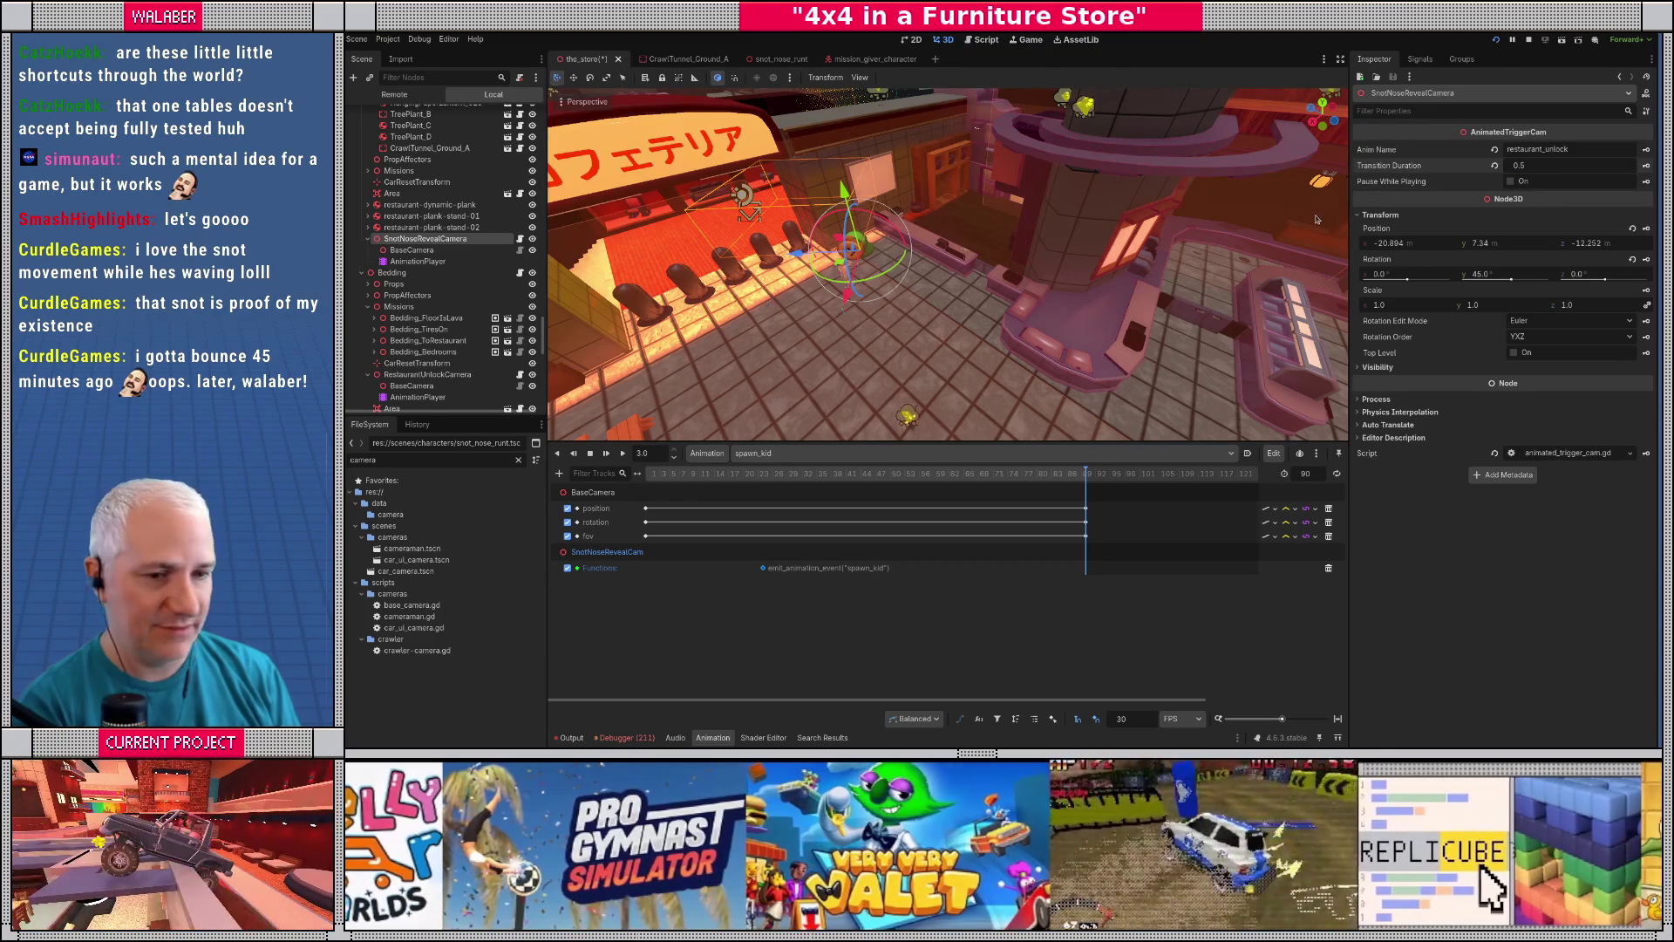
- Compare with RestaurantUnlockCamera, lower the transition duration to 0.0, save, and open animated_trigger_cam.gd
{"action": "left_click", "coordinate": [413, 374]}
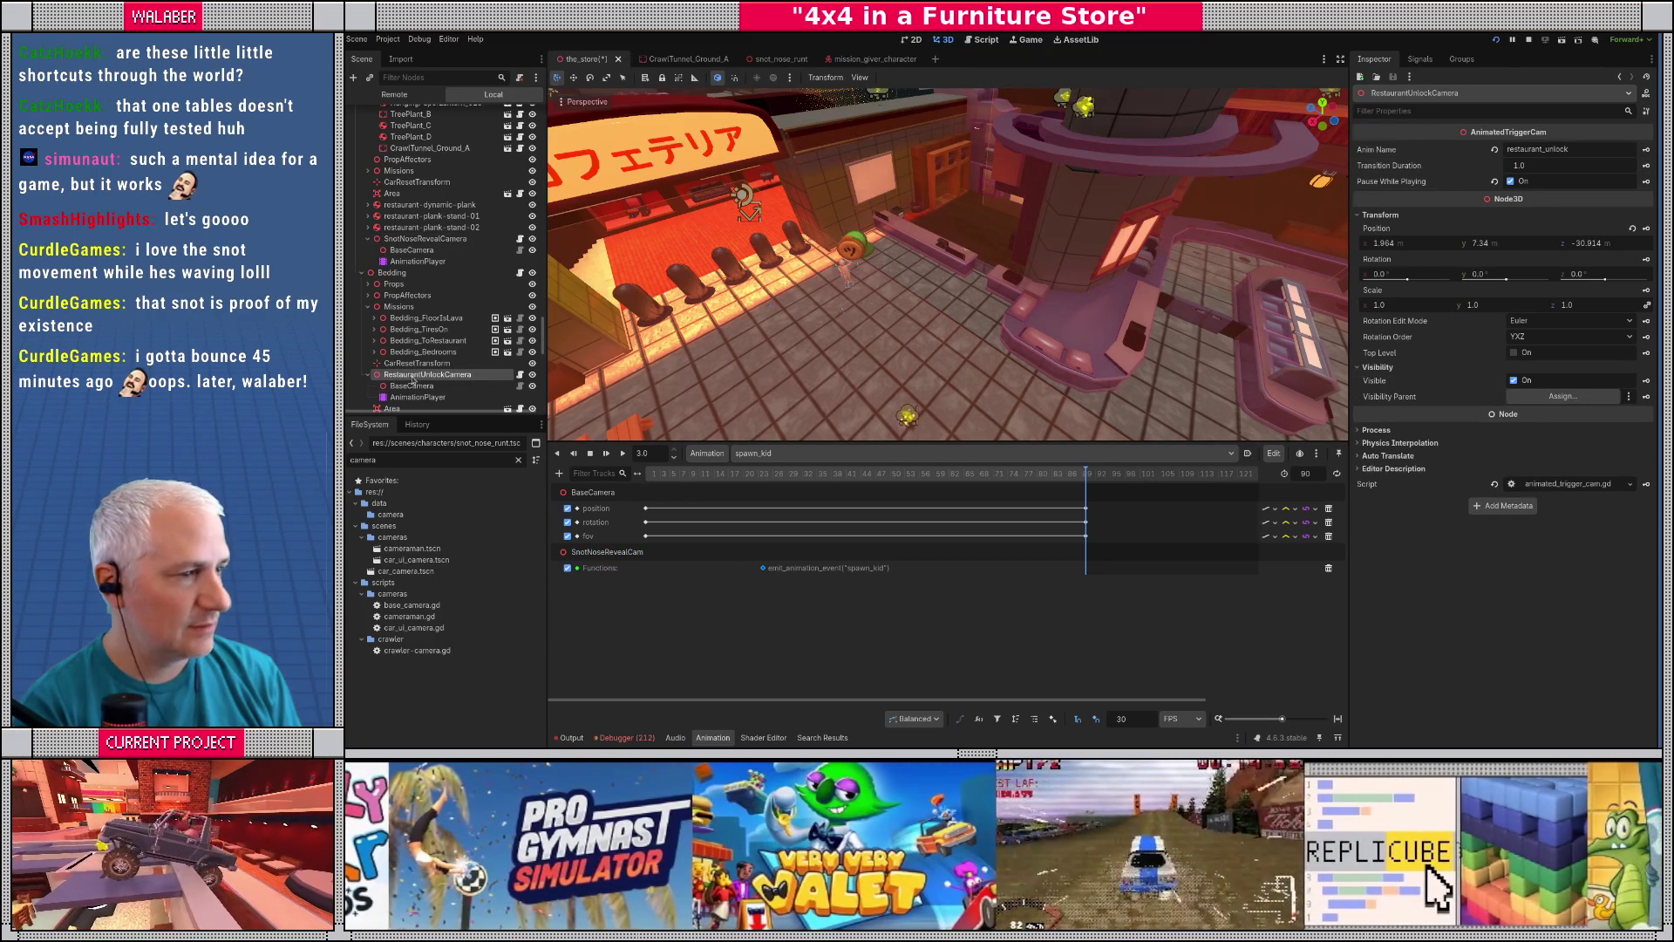
{"action": "left_click", "coordinate": [448, 239]}
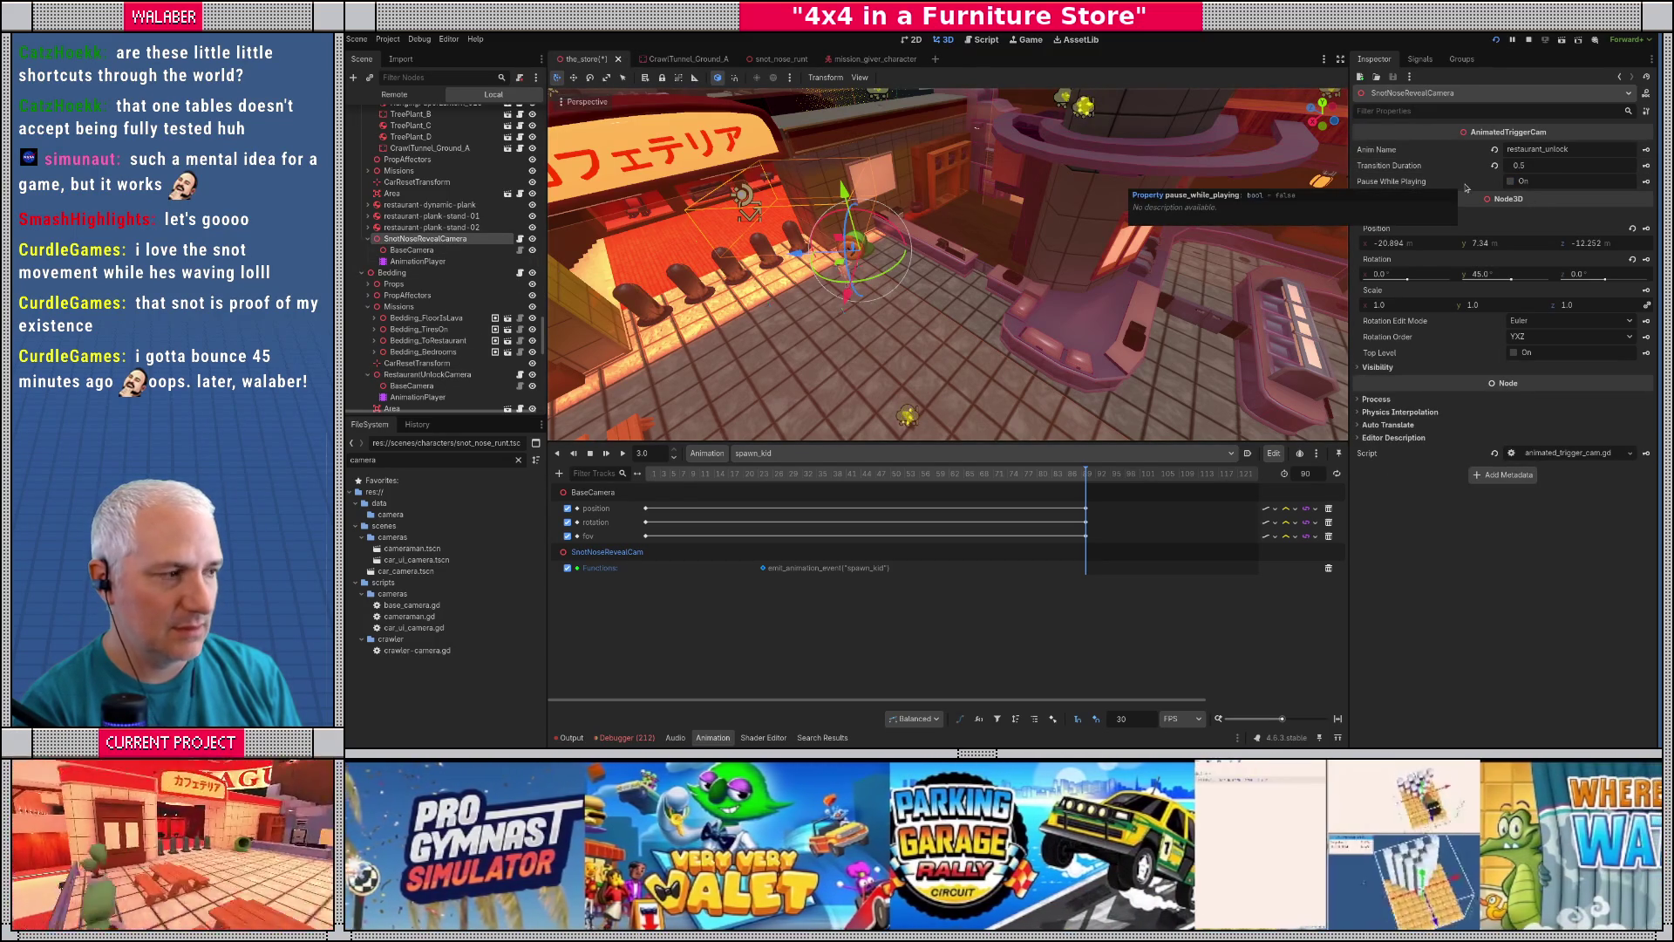
{"action": "left_click_drag", "start_coordinate": [1540, 173], "coordinate": [1517, 173]}
{"action": "key", "text": "ctrl+s"}
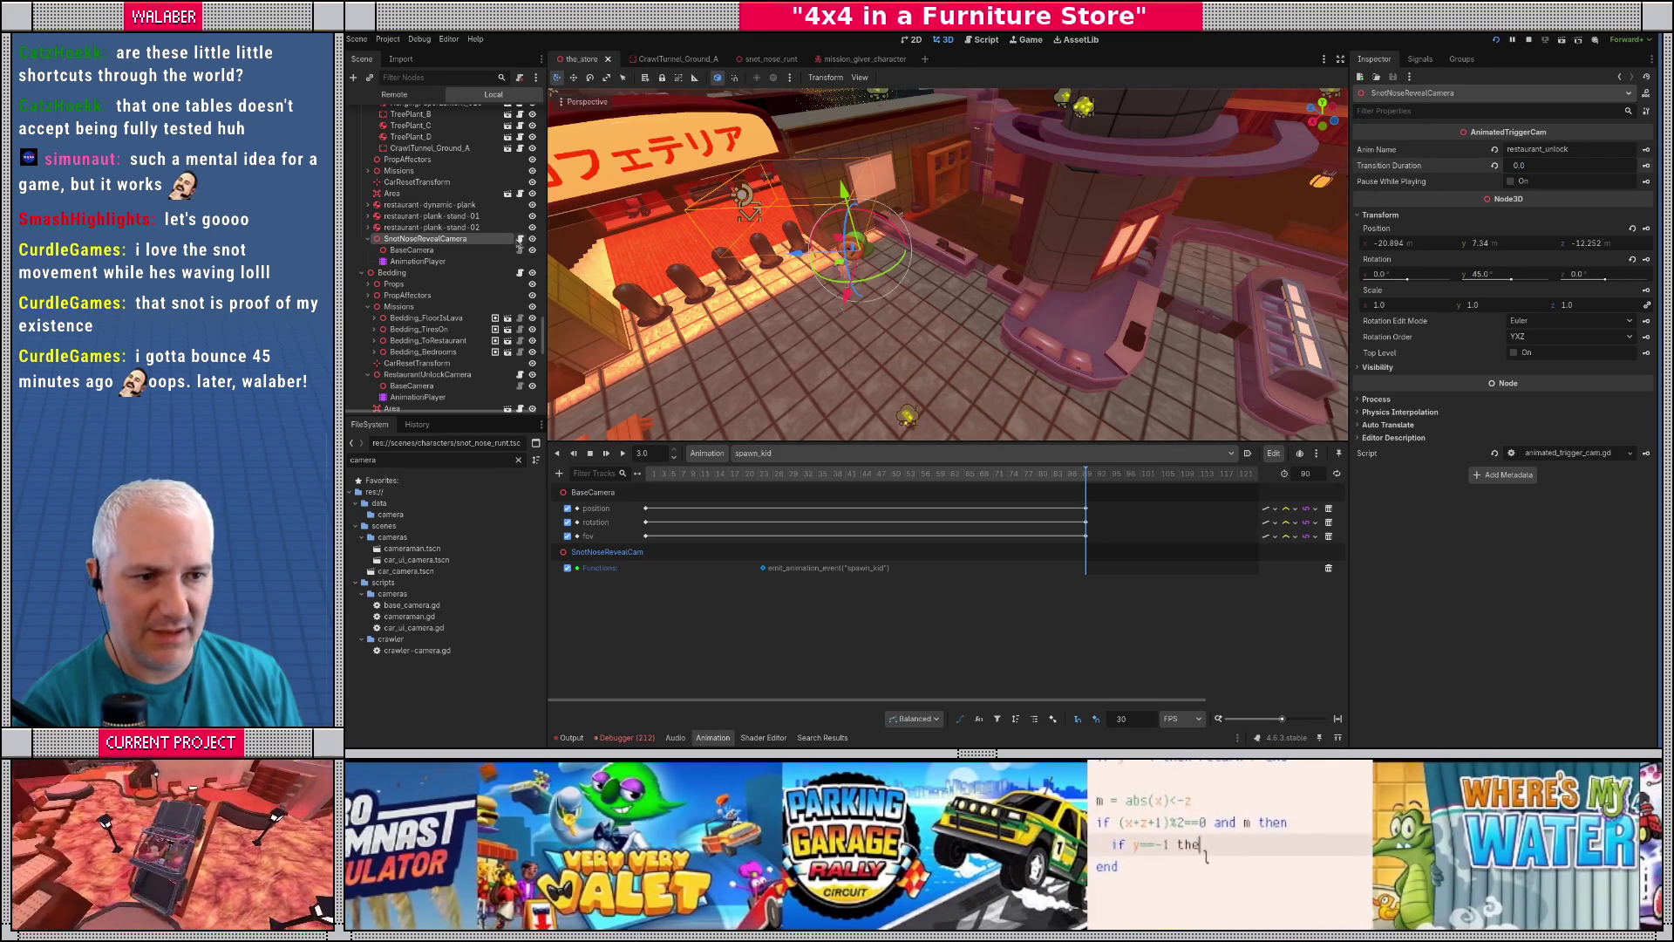
{"action": "left_click", "coordinate": [521, 240]}
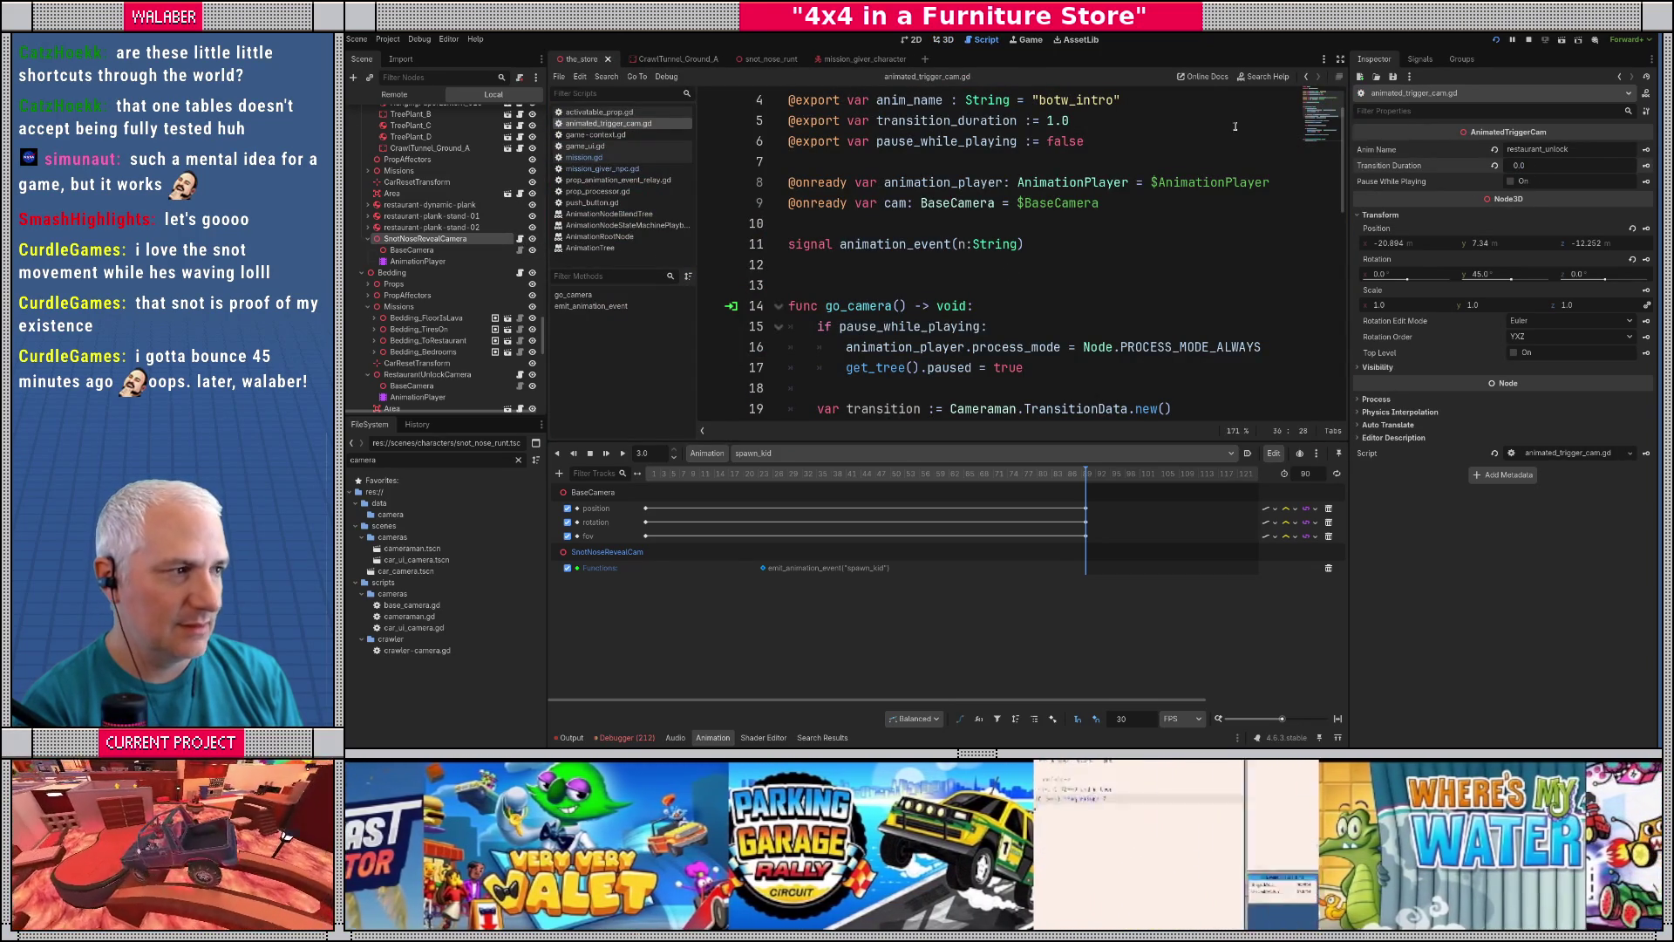
- Expand the script editor to read animated_trigger_cam.gd, then restore the docks
{"action": "left_click", "coordinate": [1340, 59]}
{"action": "scroll", "coordinate": [846, 373], "scroll_direction": "down", "scroll_amount": 2}
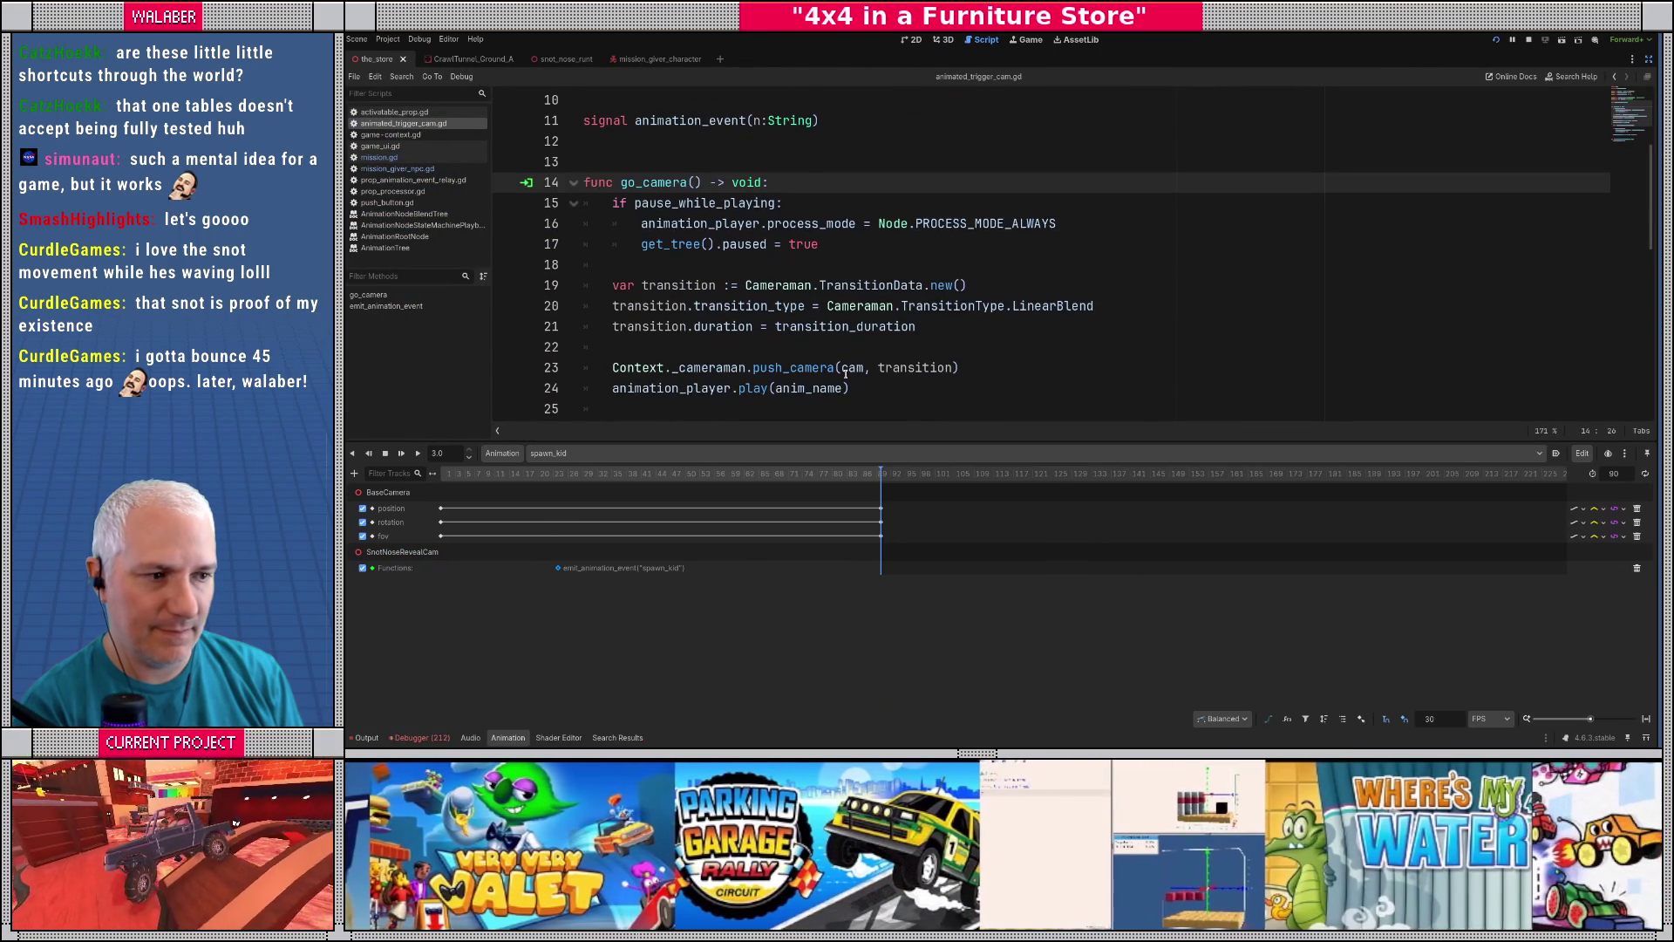
{"action": "mouse_move", "coordinate": [952, 442]}
{"action": "left_mouse_down"}
{"action": "mouse_move", "coordinate": [952, 561]}
{"action": "mouse_move", "coordinate": [953, 512]}
{"action": "left_mouse_up"}
{"action": "left_click", "coordinate": [1647, 59]}
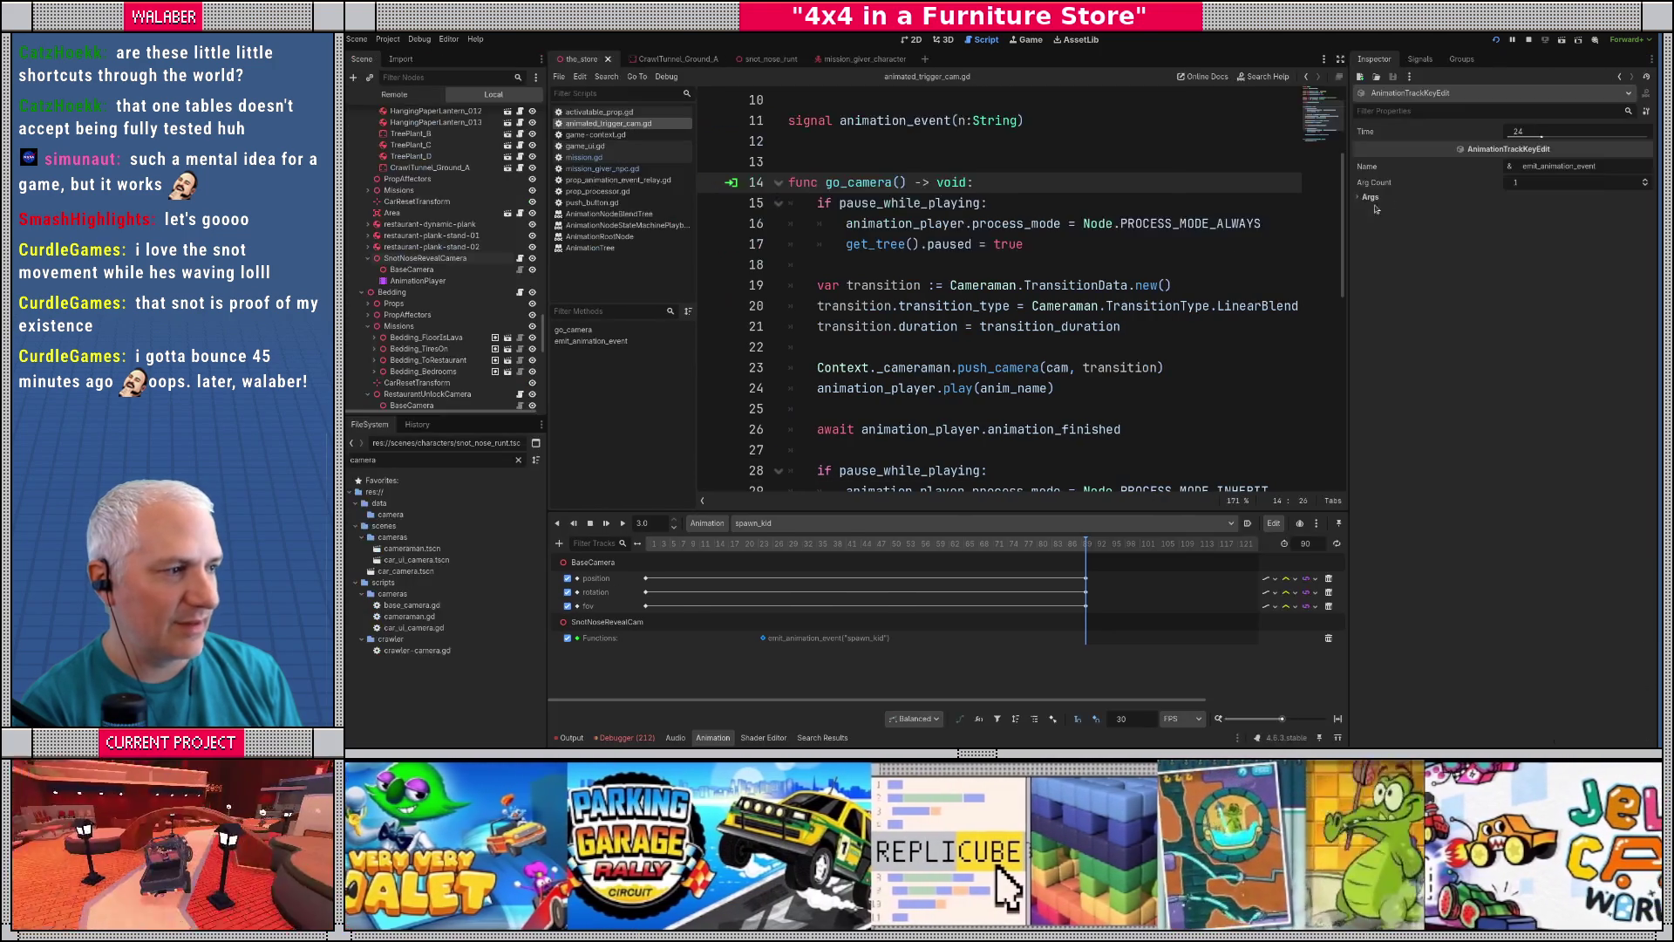
- Set SnotNoseRevealCamera's transition duration to 1.0
{"action": "left_click", "coordinate": [423, 259]}
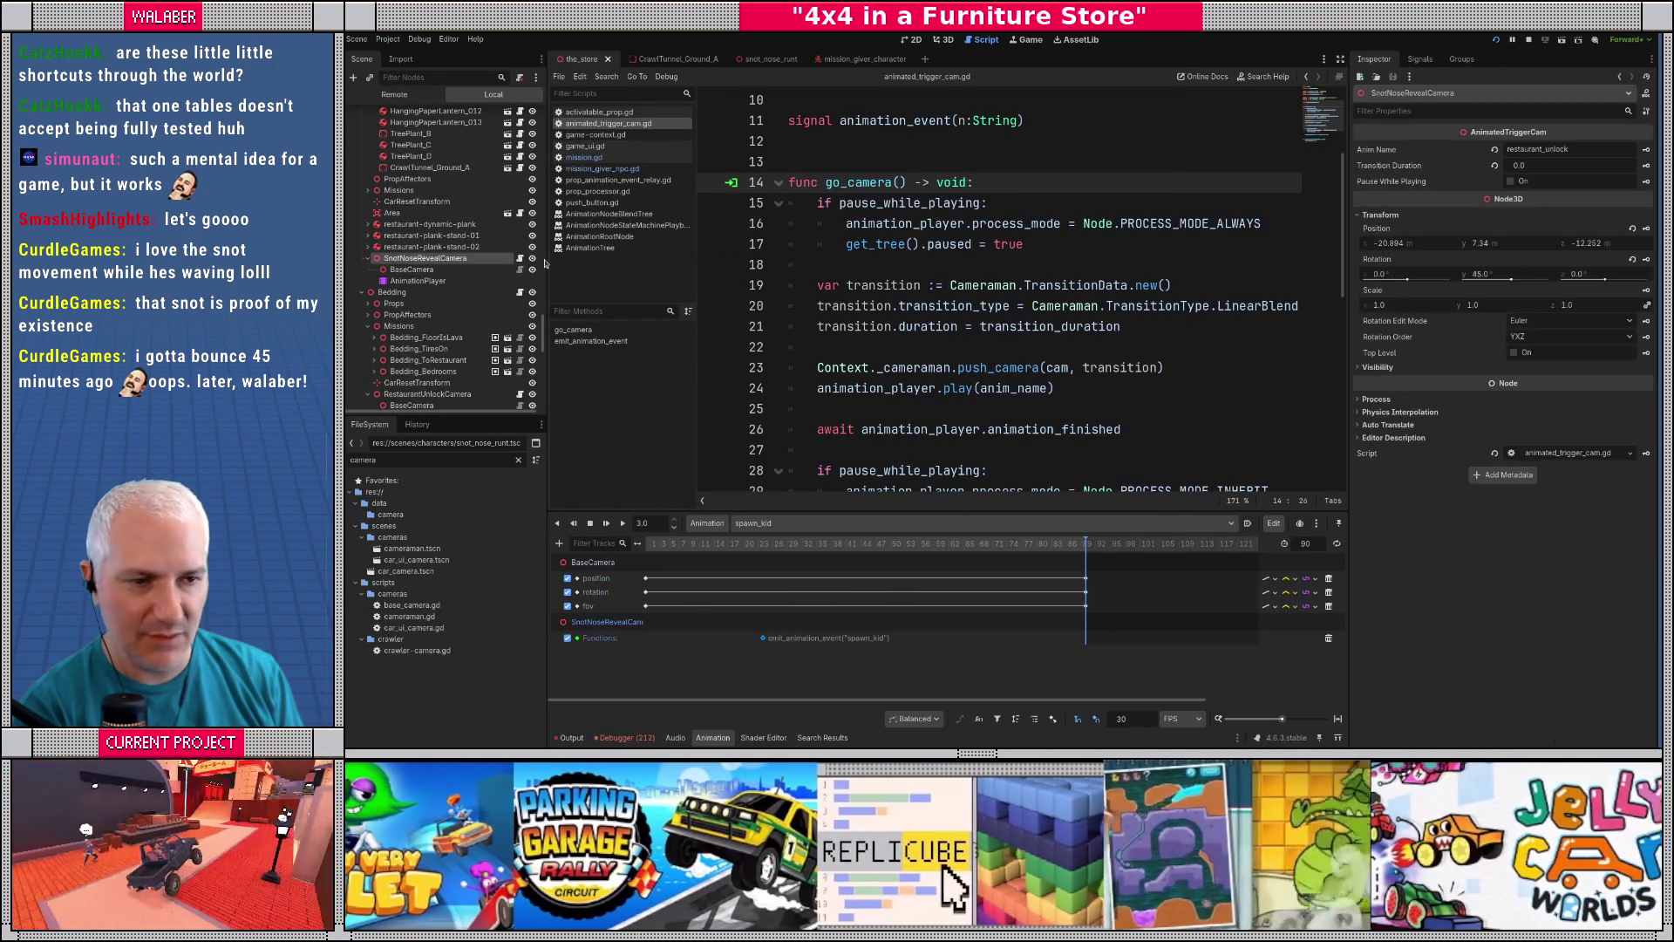
{"action": "left_click", "coordinate": [1561, 167]}
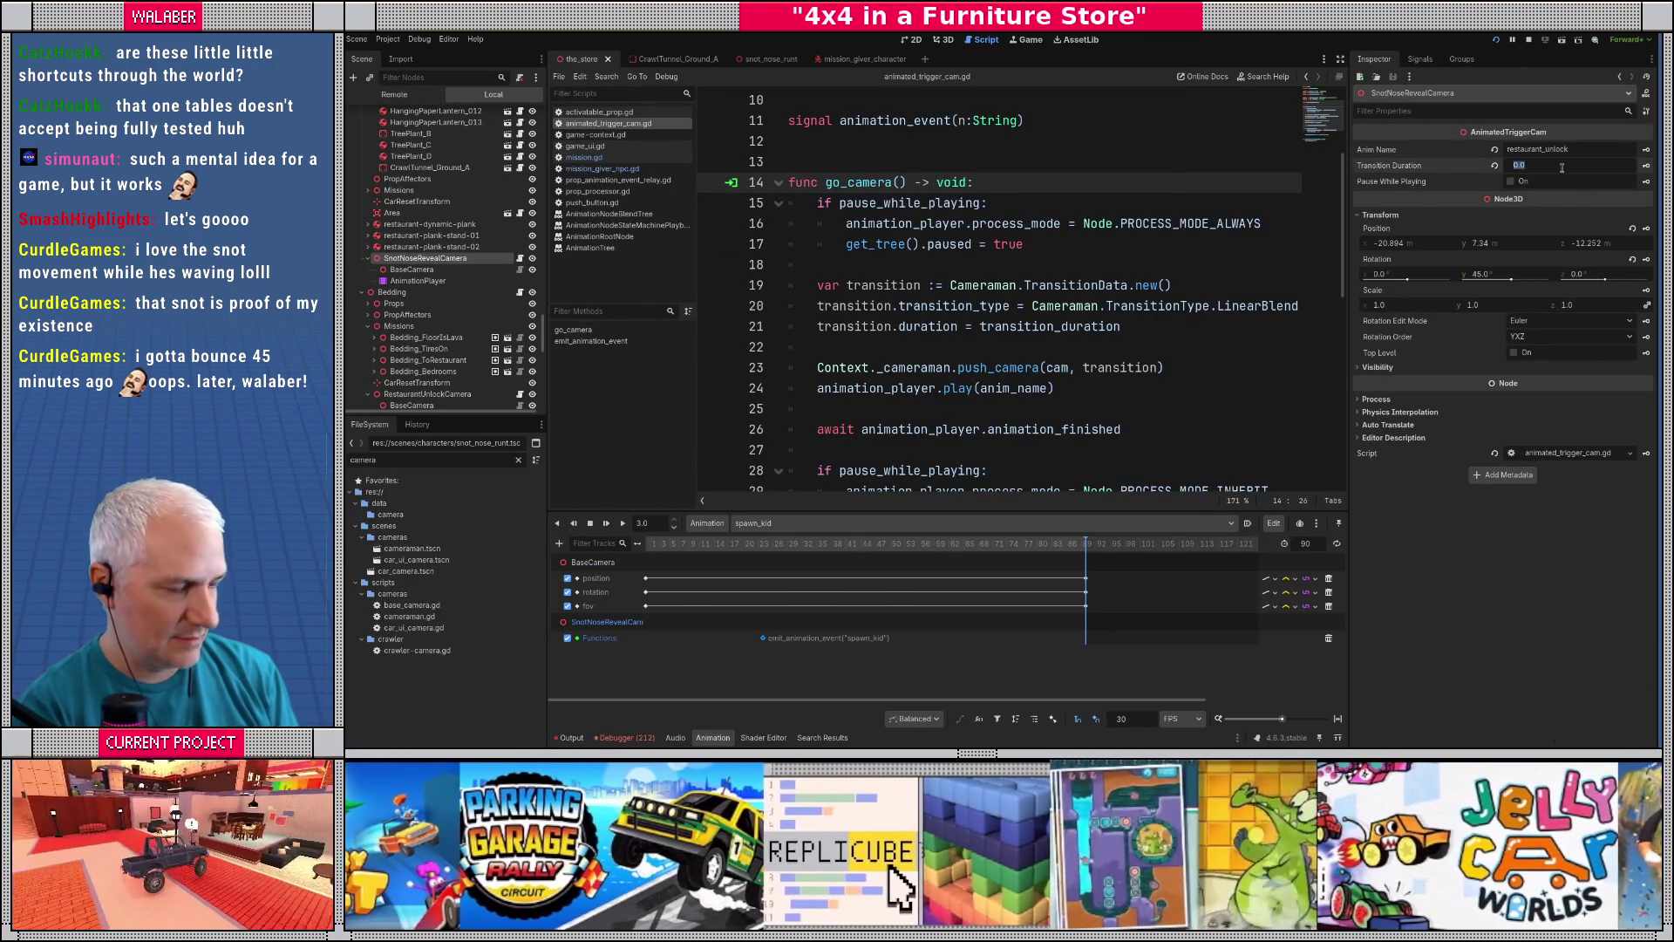
{"action": "type", "text": "1"}
{"action": "key", "text": "Return"}
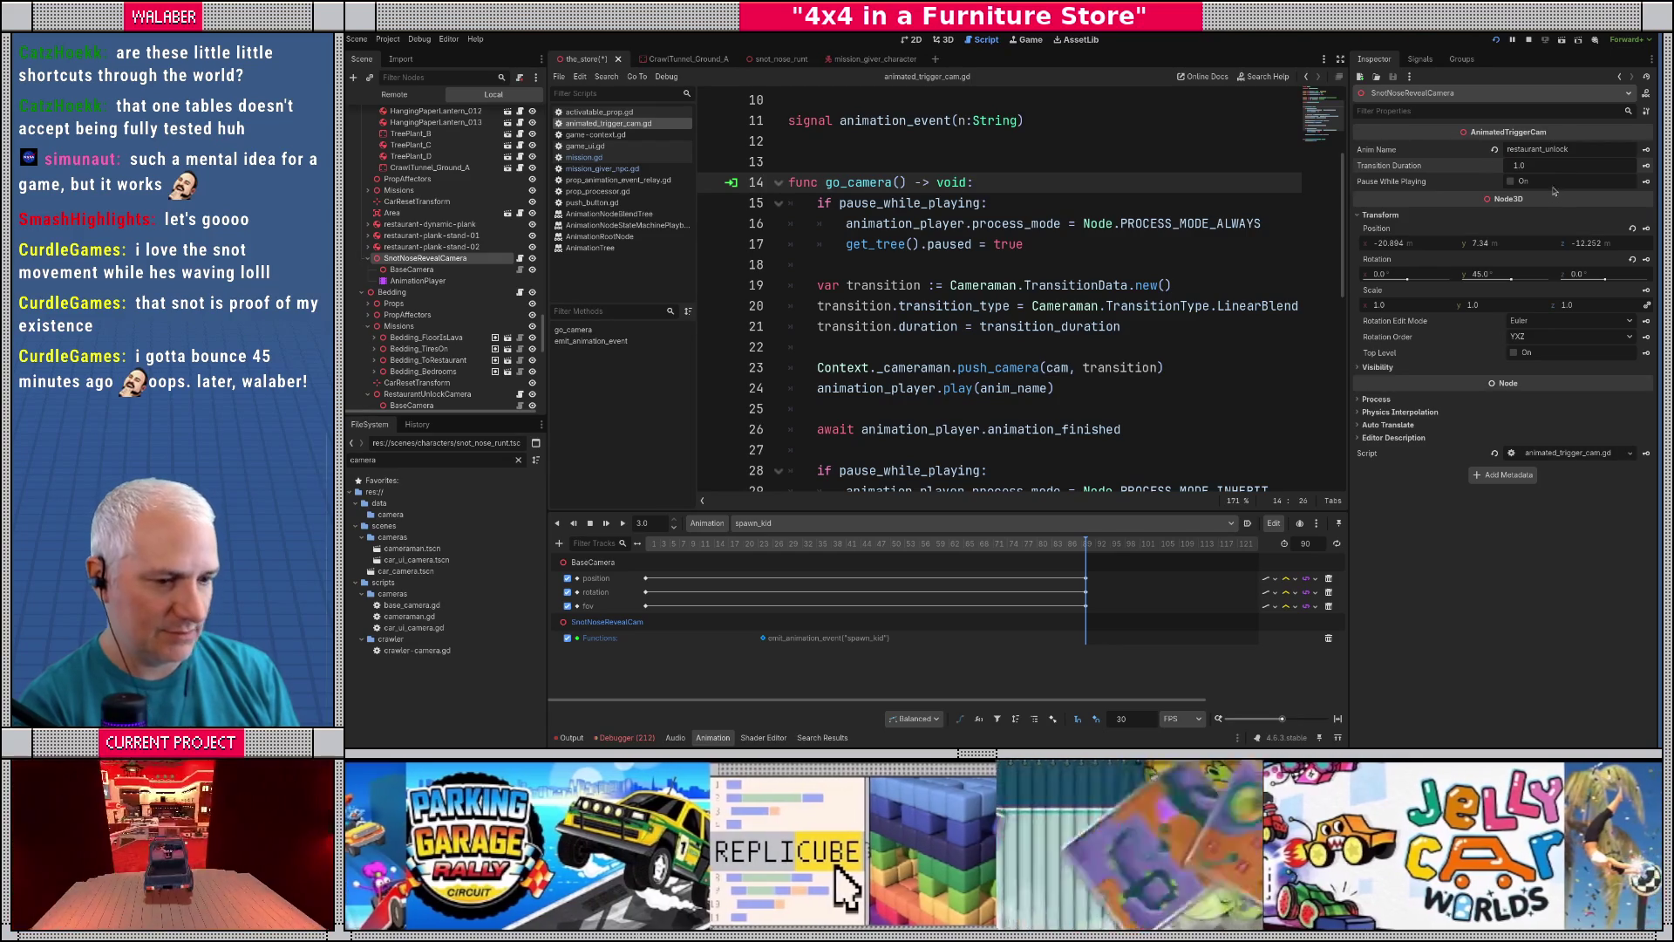
{"action": "left_click", "coordinate": [1562, 170]}
{"action": "type", "text": "0"}
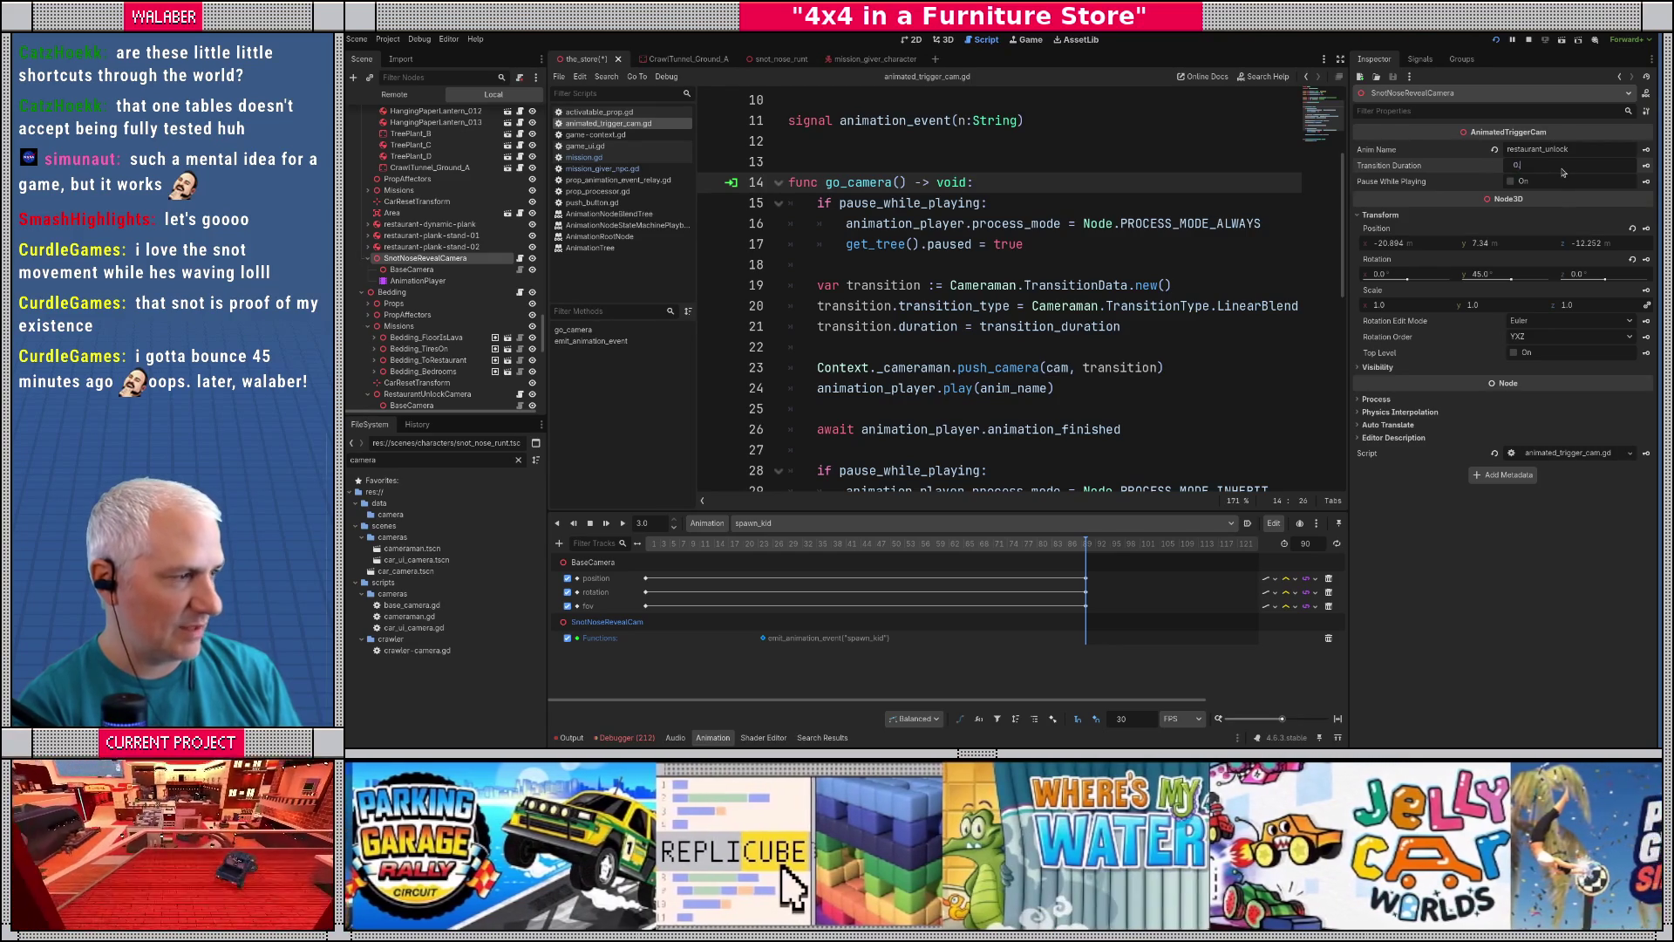
{"action": "key", "text": "Return"}
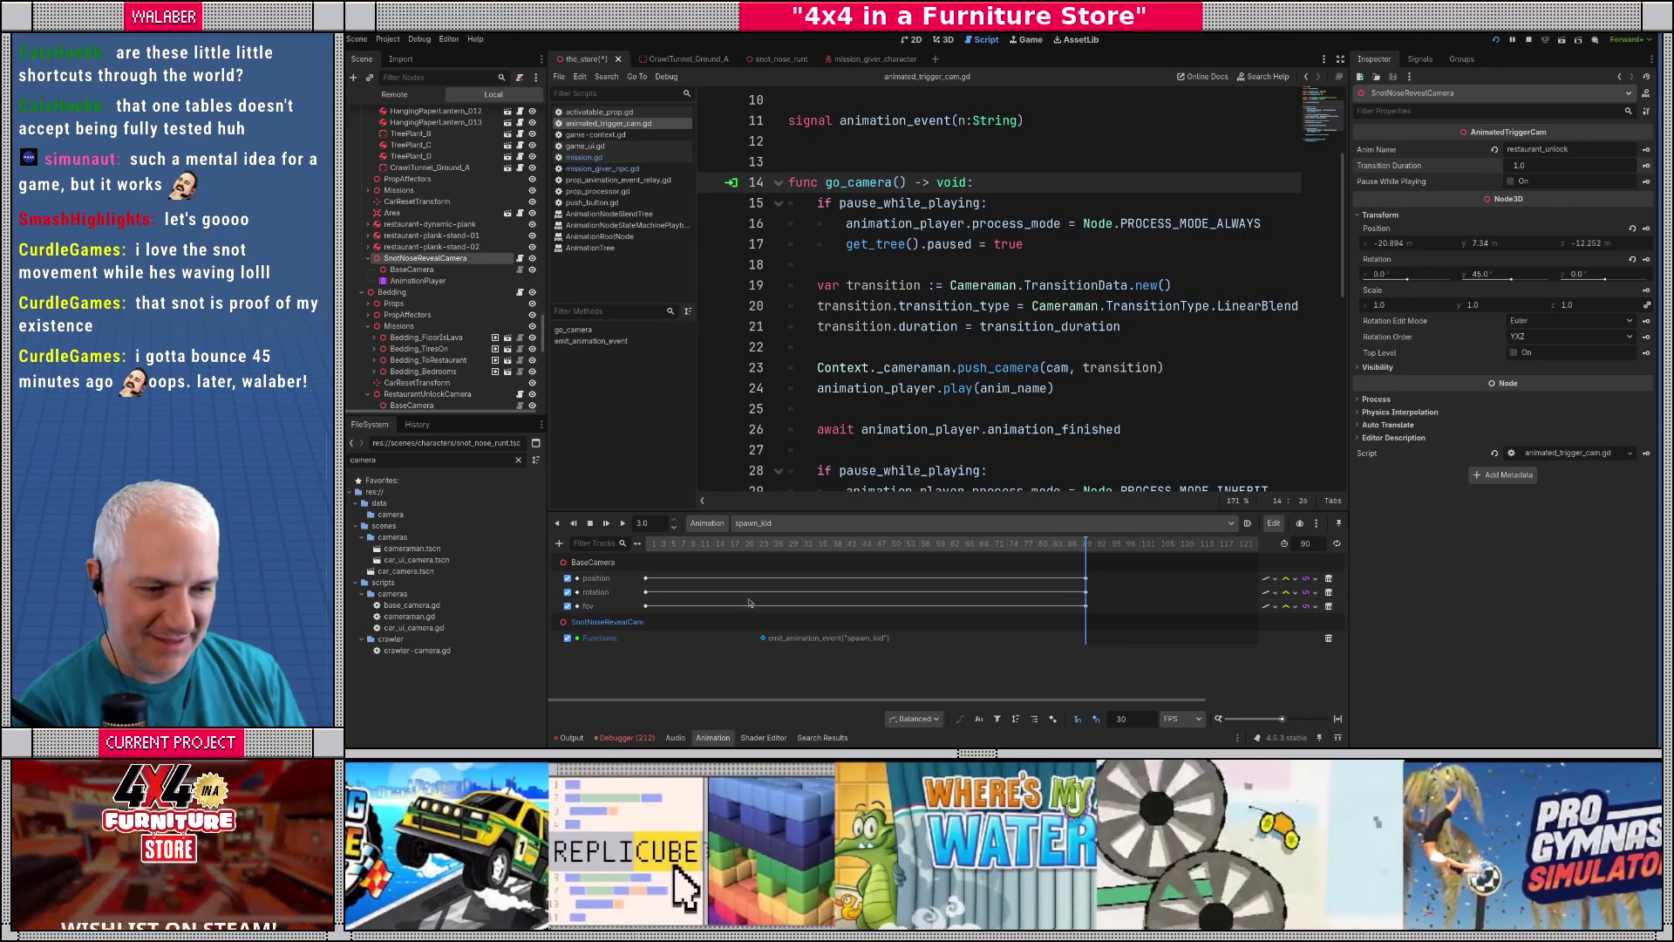
- Move the spawn_kid event key to frame 36 and extend the animation length to 120
{"action": "left_click_drag", "start_coordinate": [762, 638], "coordinate": [792, 631]}
{"action": "left_click_drag", "start_coordinate": [782, 544], "coordinate": [822, 547]}
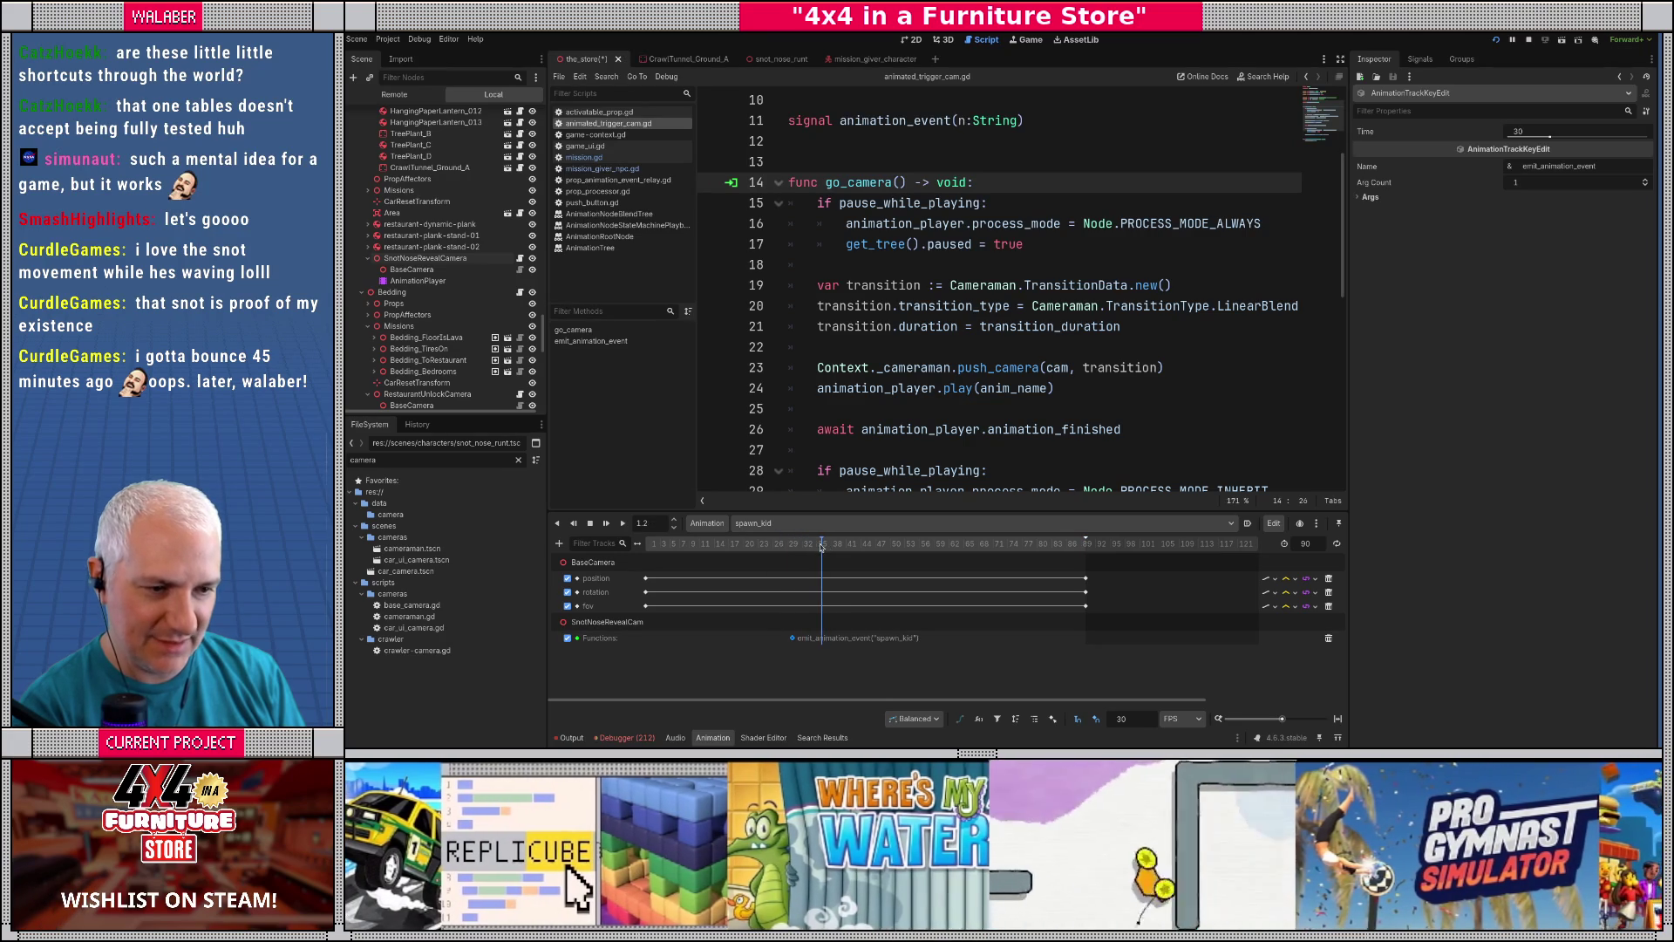
{"action": "left_click_drag", "start_coordinate": [792, 639], "coordinate": [822, 639]}
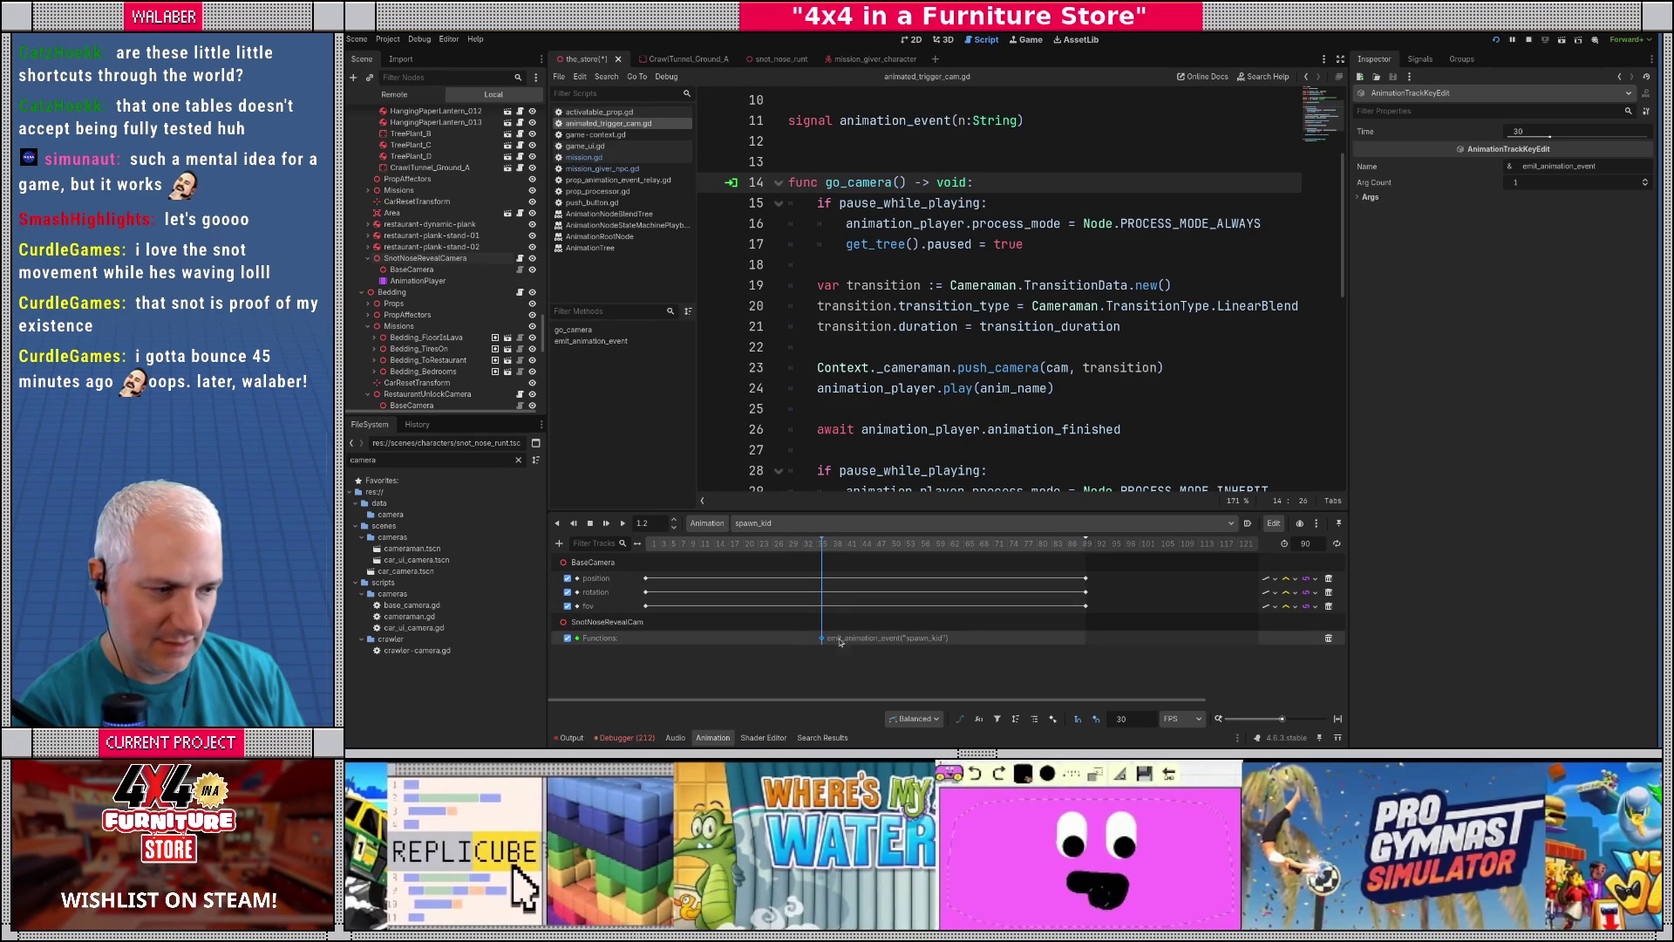
{"action": "left_click", "coordinate": [1308, 543]}
{"action": "type", "text": "120"}
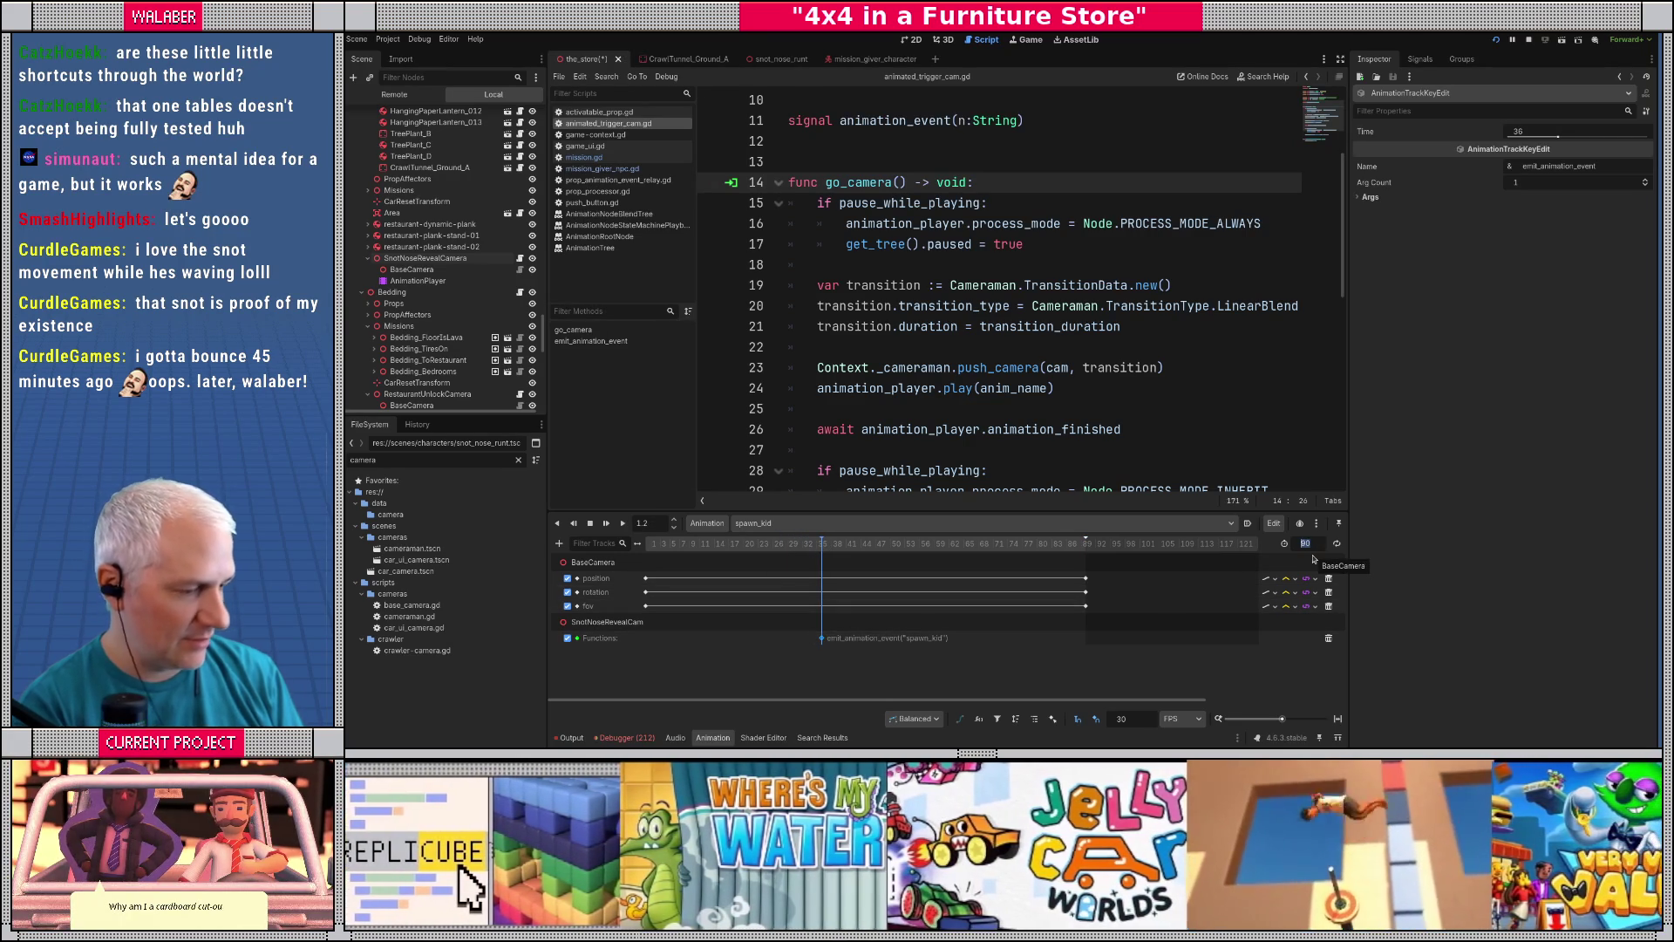
{"action": "key", "text": "Return"}
- Drag the position, rotation and fov end keys from frame 90 to about 112, then save
{"action": "left_click", "coordinate": [1085, 579]}
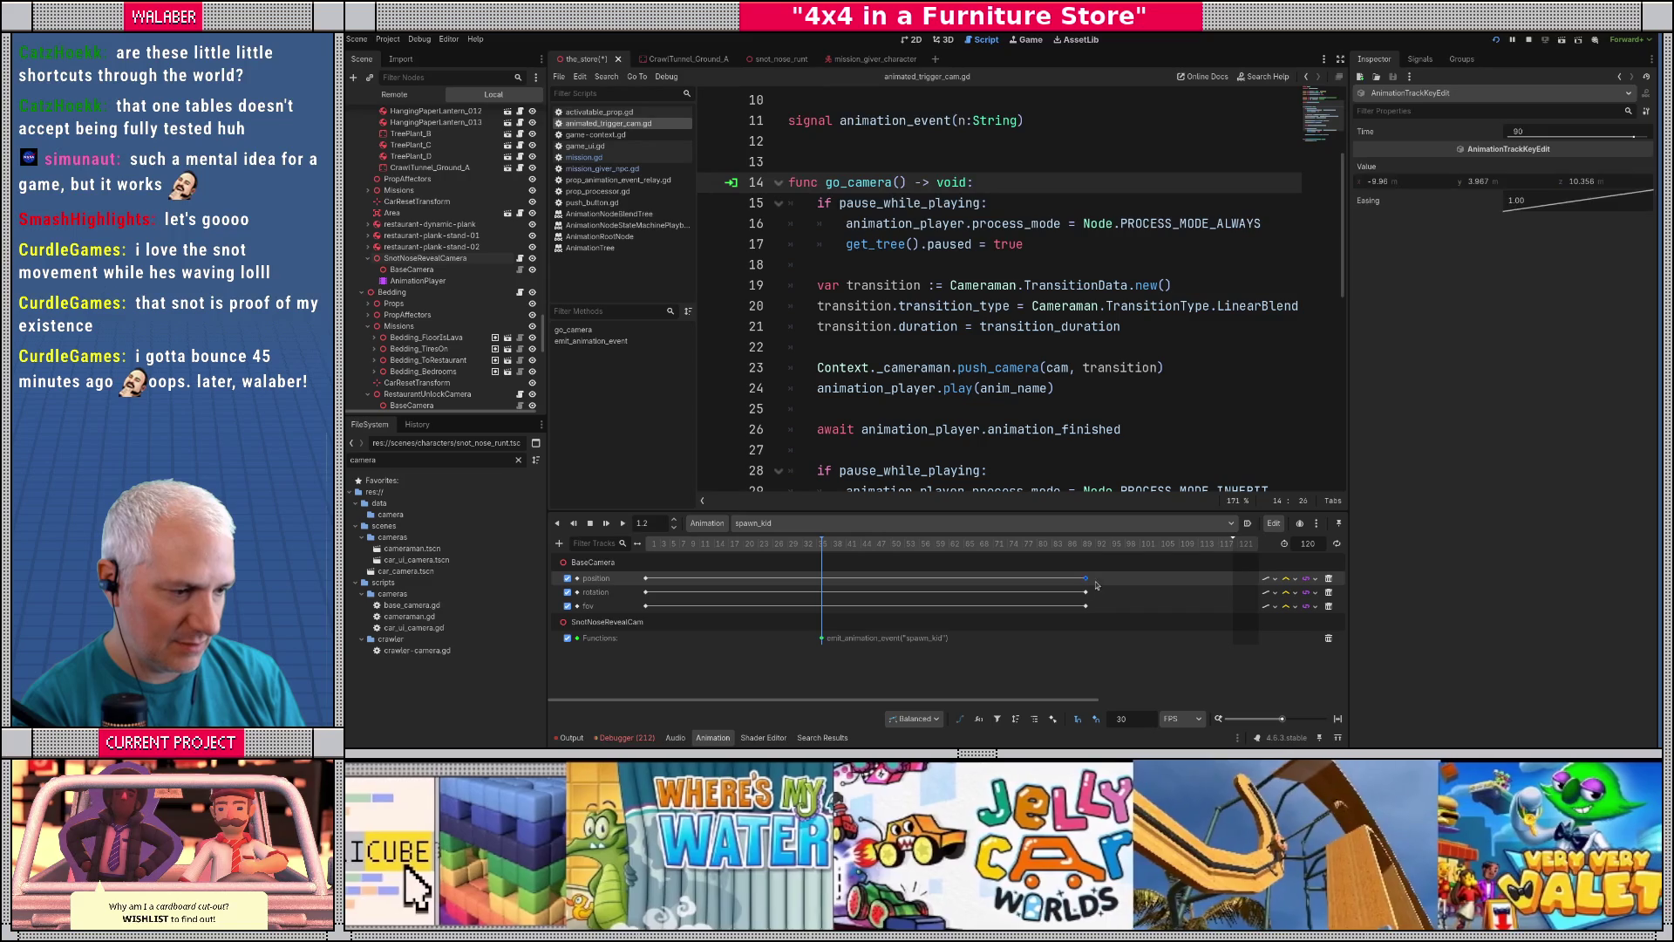
{"action": "left_click", "coordinate": [1085, 592], "text": "shift"}
{"action": "left_click", "coordinate": [1085, 606], "text": "shift"}
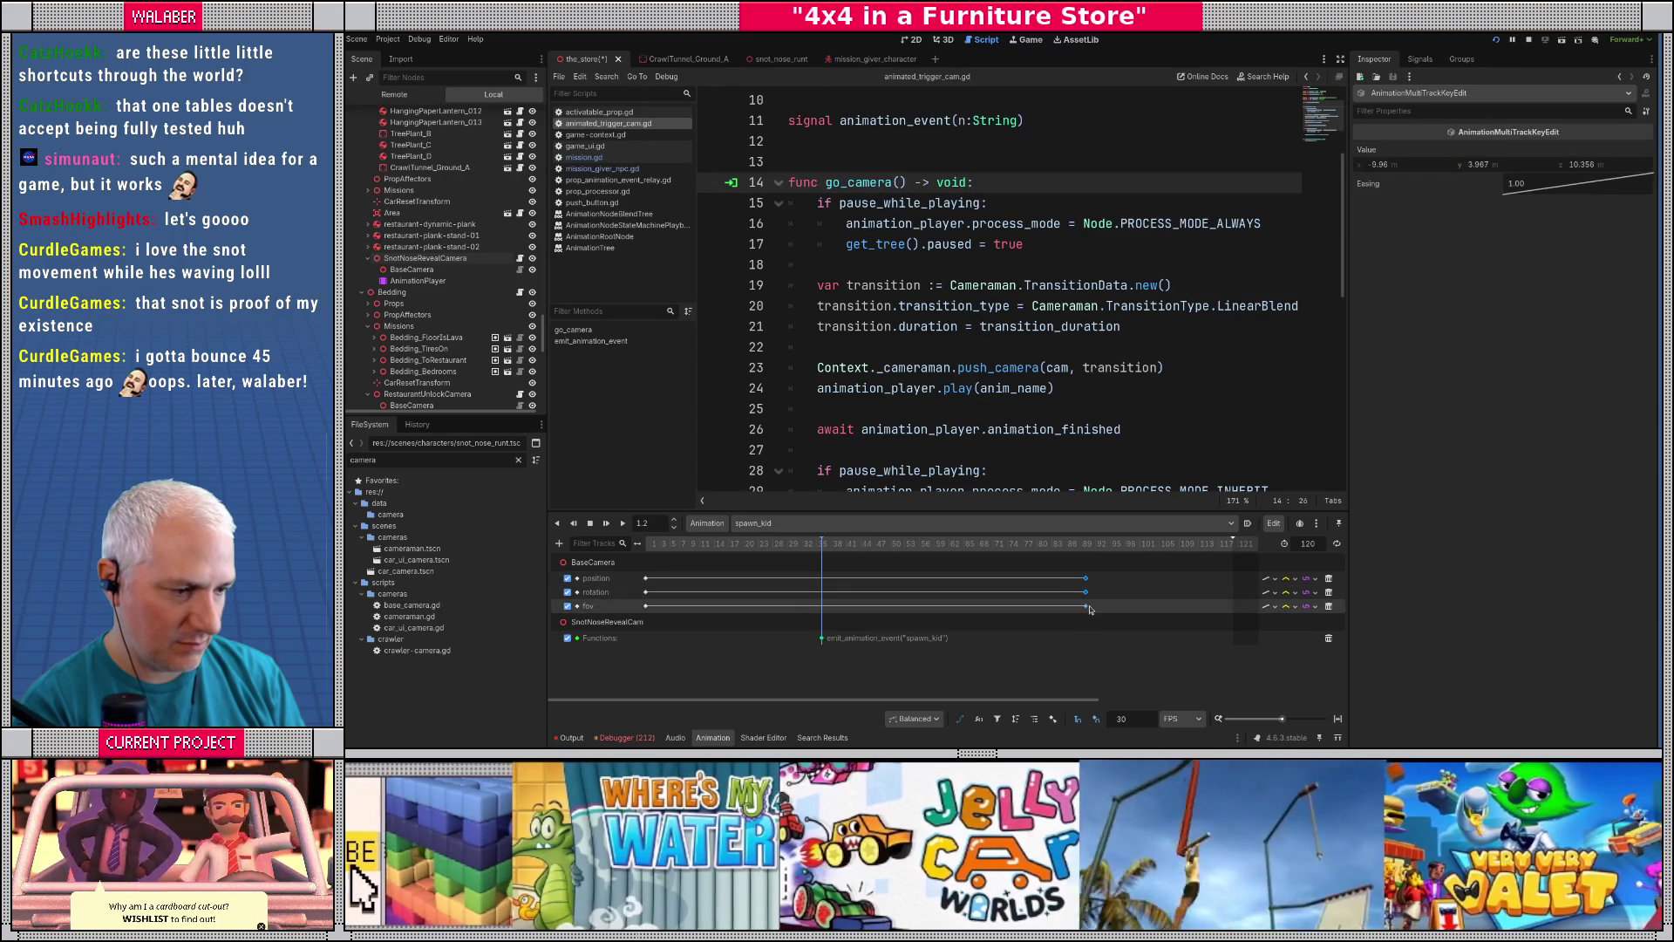
{"action": "left_click", "coordinate": [1086, 606]}
{"action": "left_click", "coordinate": [1085, 578], "text": "shift"}
{"action": "left_click", "coordinate": [1085, 592], "text": "shift"}
{"action": "left_click_drag", "start_coordinate": [1086, 586], "coordinate": [1199, 583]}
{"action": "left_click_drag", "start_coordinate": [1082, 544], "coordinate": [684, 543]}
{"action": "key", "text": "ctrl+s"}
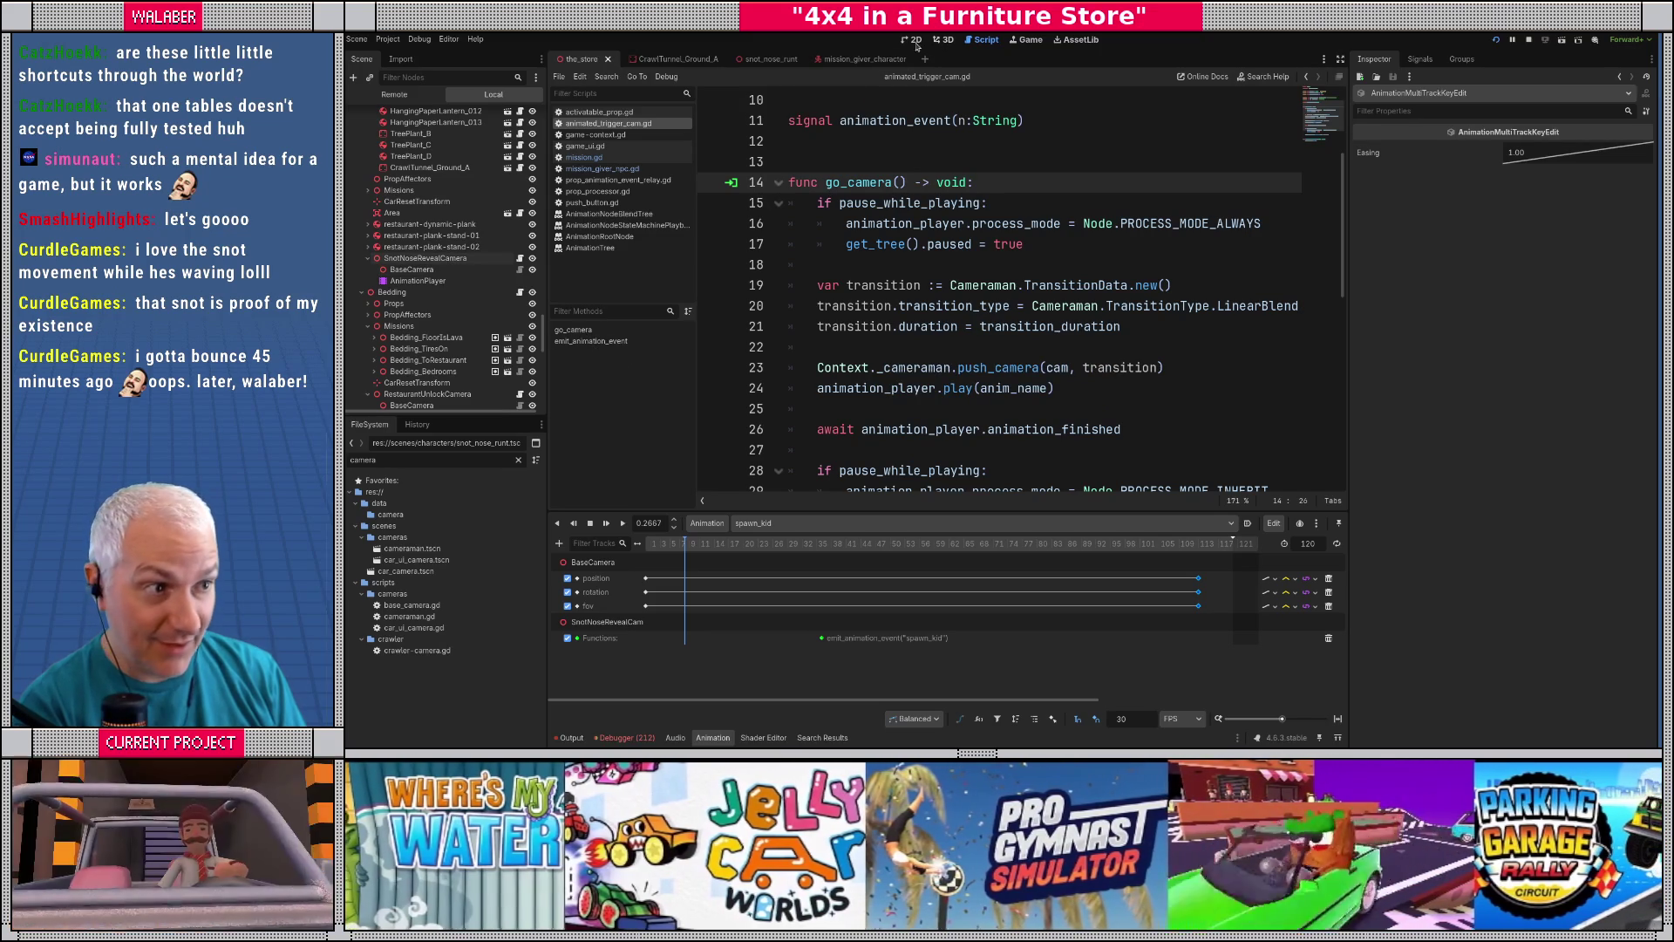
{"action": "left_click", "coordinate": [940, 39]}
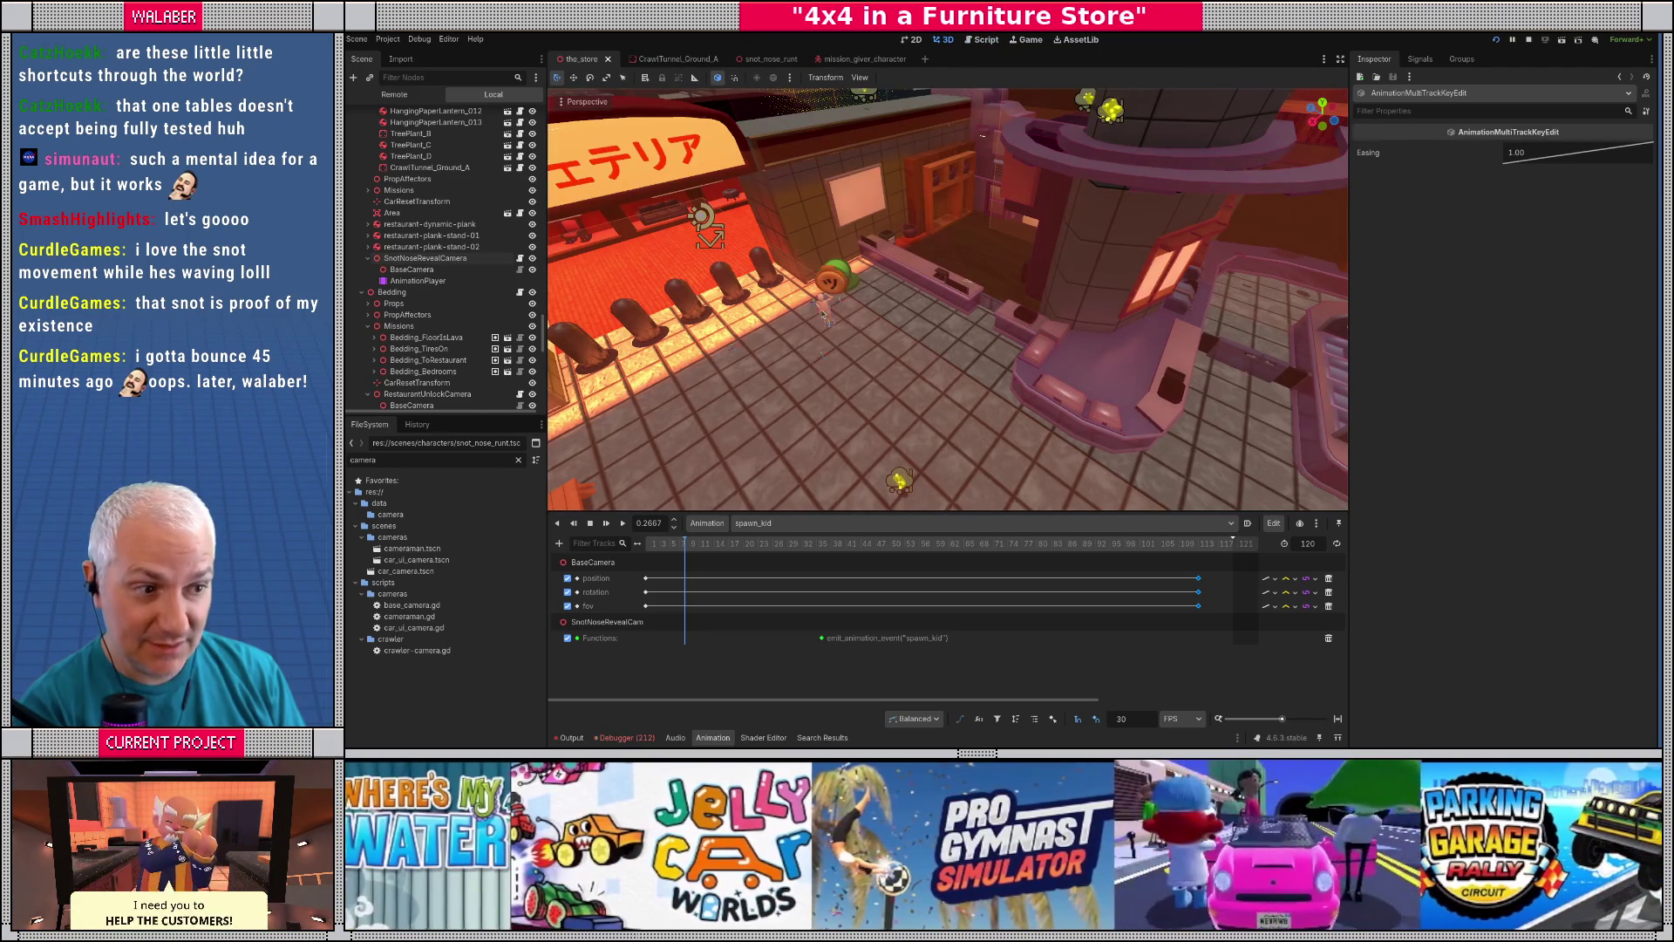
- Assign SnotNoseRevealCamera as Restaurant_ToKitchen's Activation Camera, save, and open the user data folder
{"action": "left_click", "coordinate": [825, 312]}
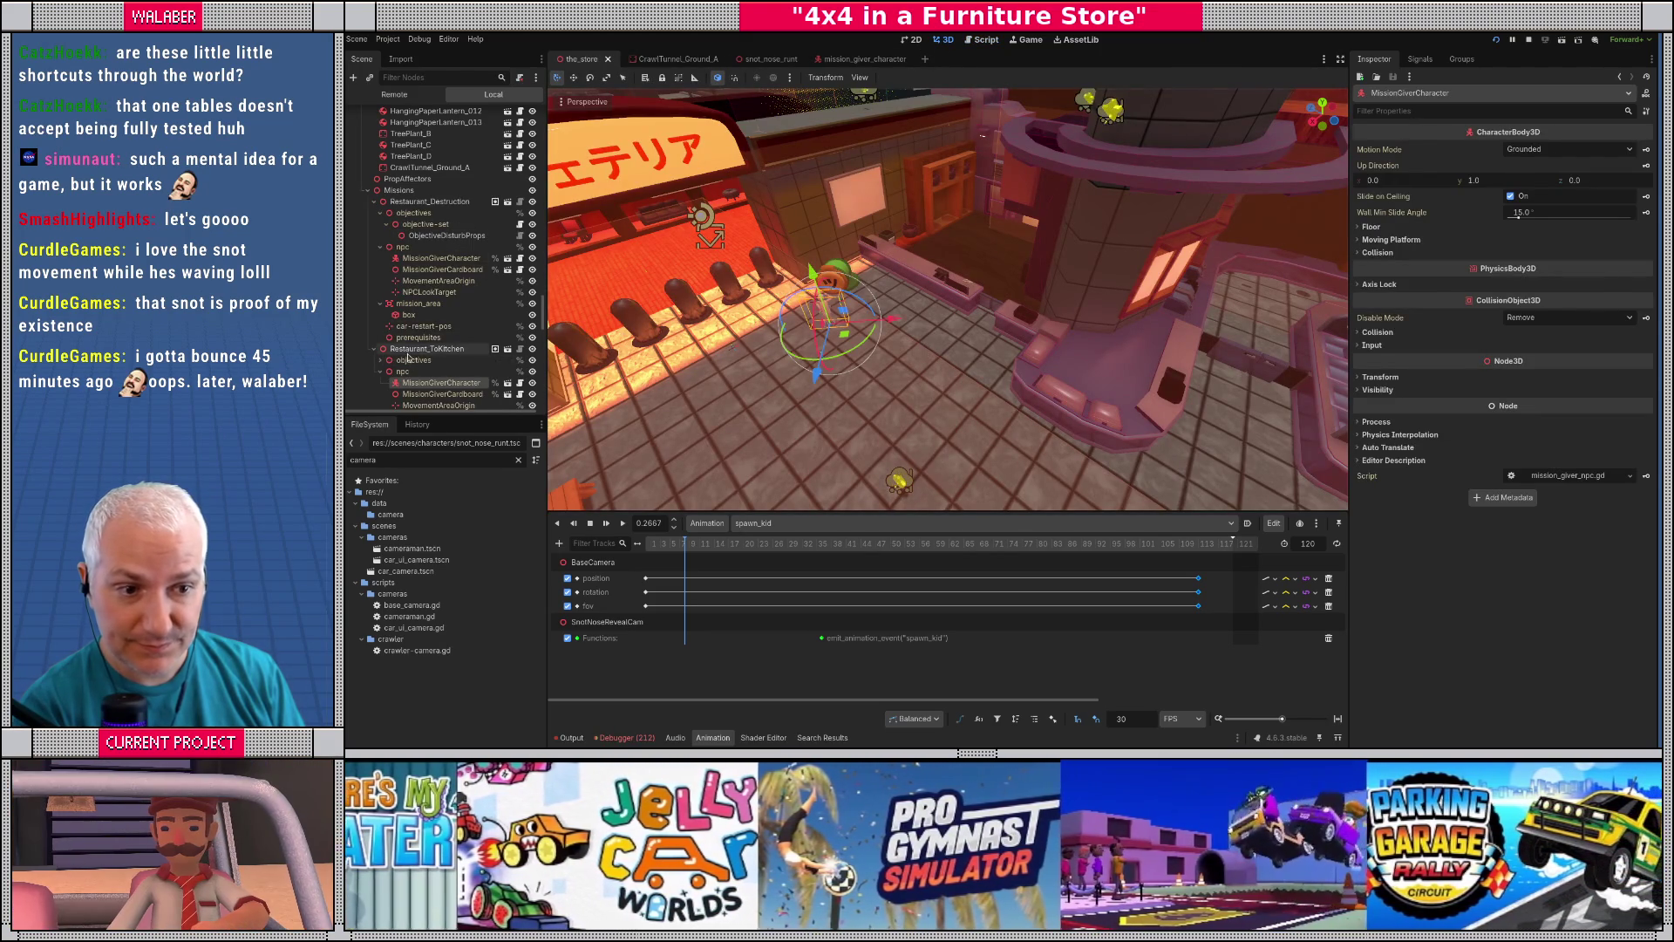
{"action": "left_click", "coordinate": [408, 350]}
{"action": "scroll", "coordinate": [407, 353], "scroll_direction": "down", "scroll_amount": 1}
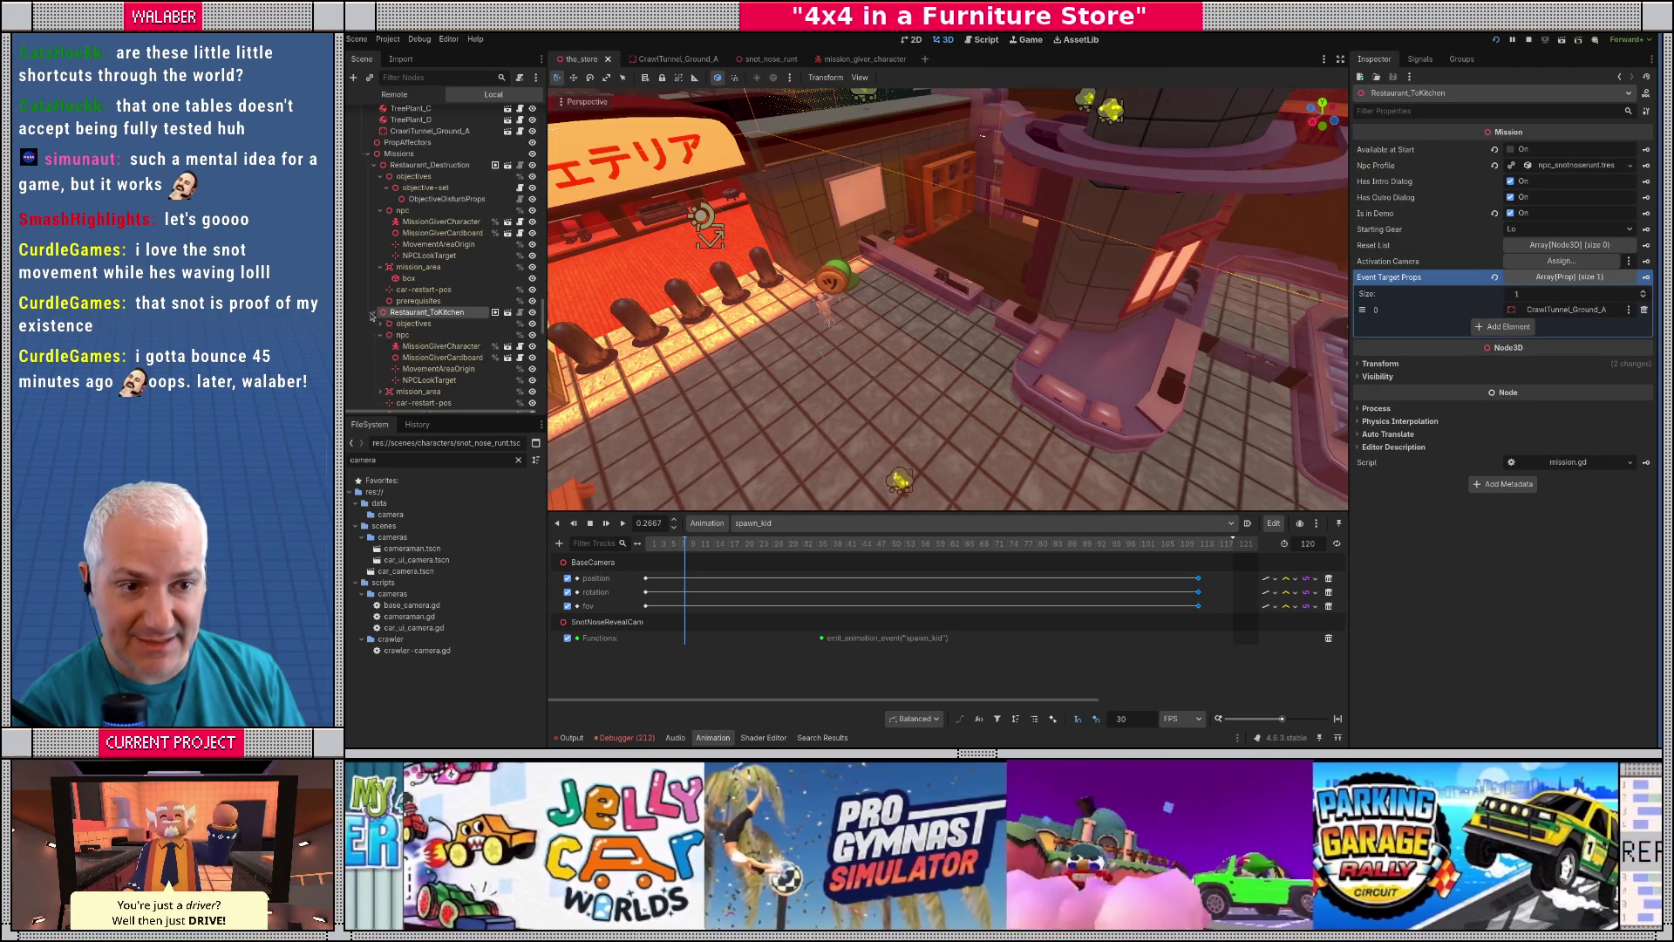
{"action": "left_click", "coordinate": [374, 312]}
{"action": "left_click_drag", "start_coordinate": [435, 381], "coordinate": [1534, 260]}
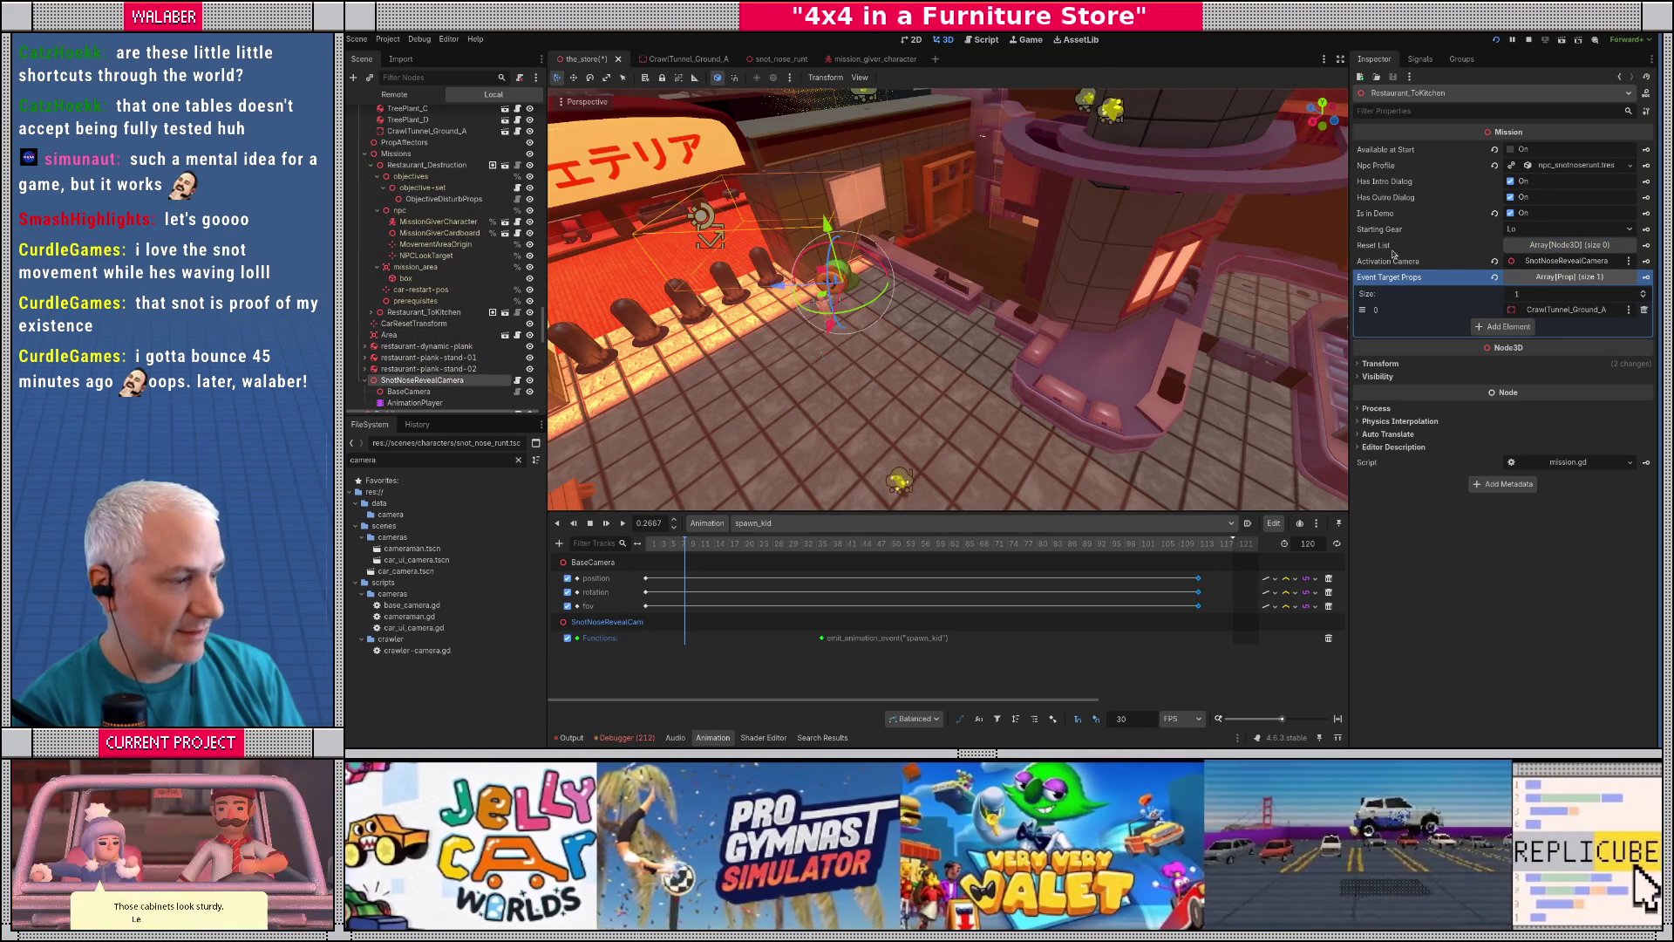
{"action": "key", "text": "ctrl+s"}
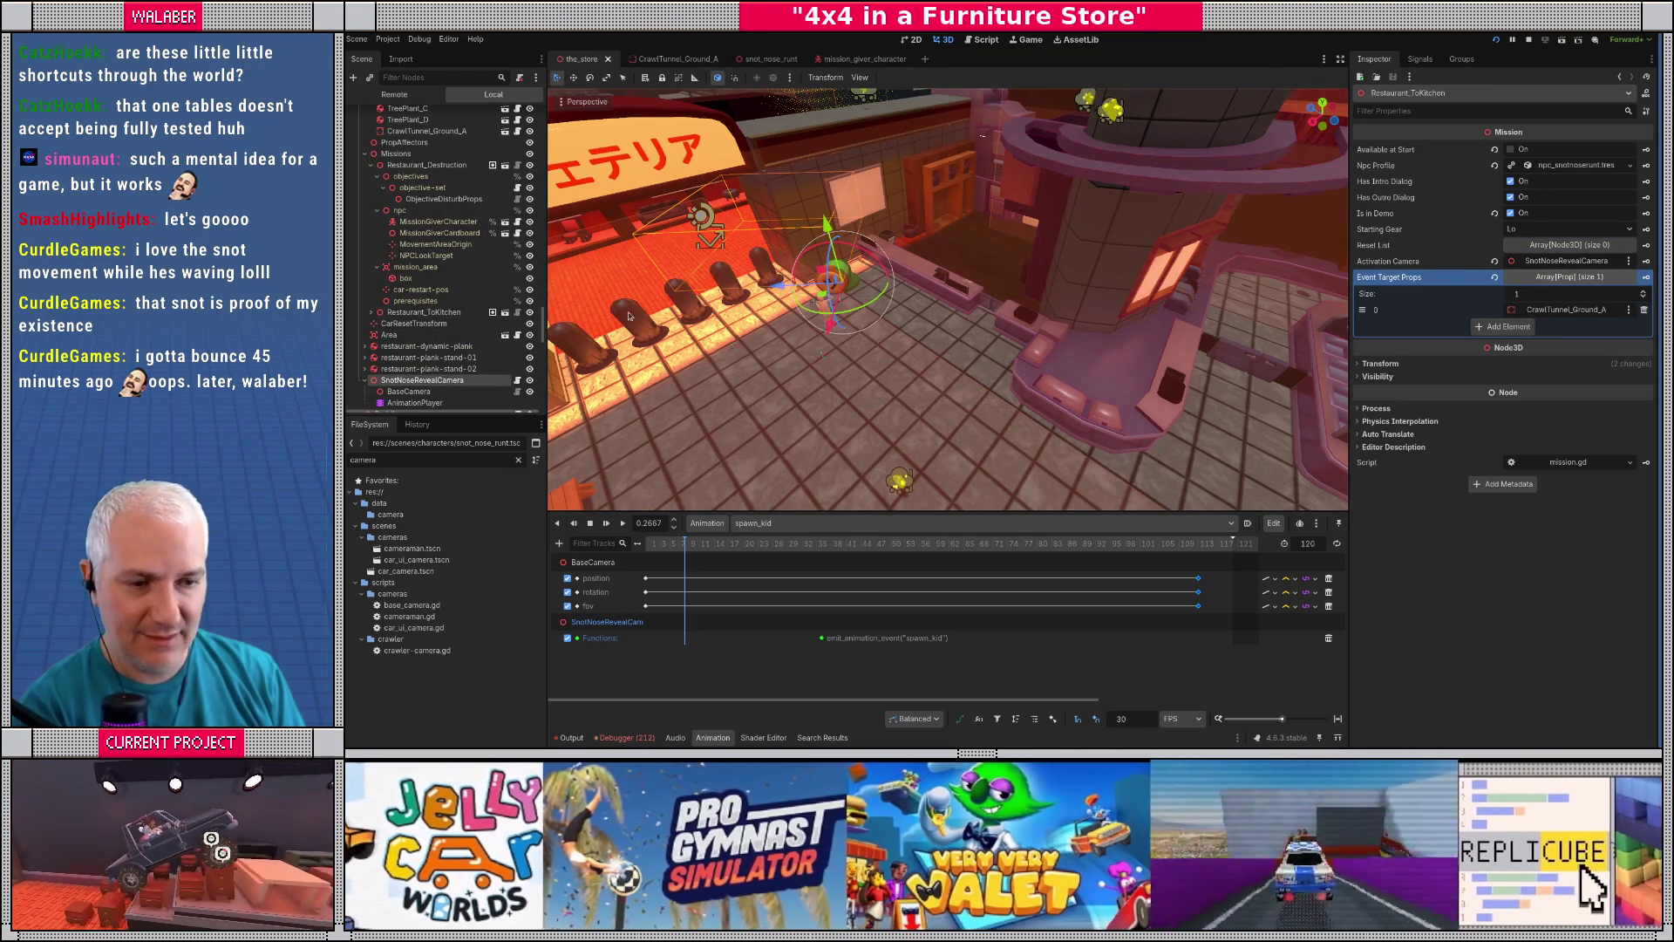
{"action": "left_click", "coordinate": [388, 40]}
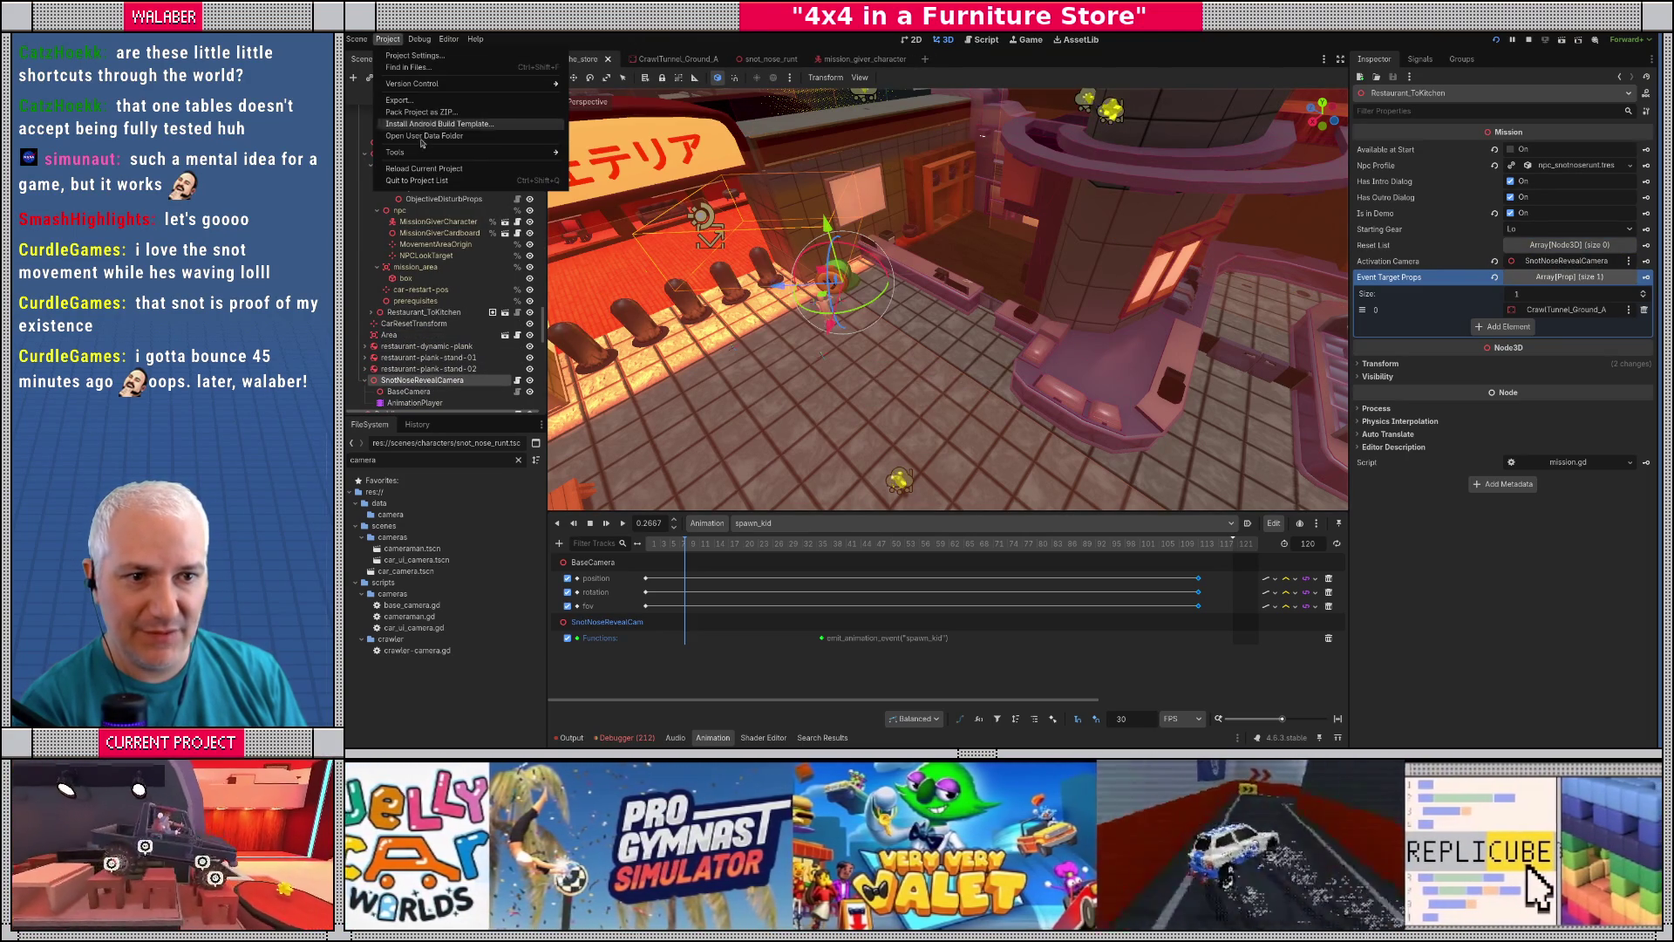
{"action": "left_click", "coordinate": [423, 136]}
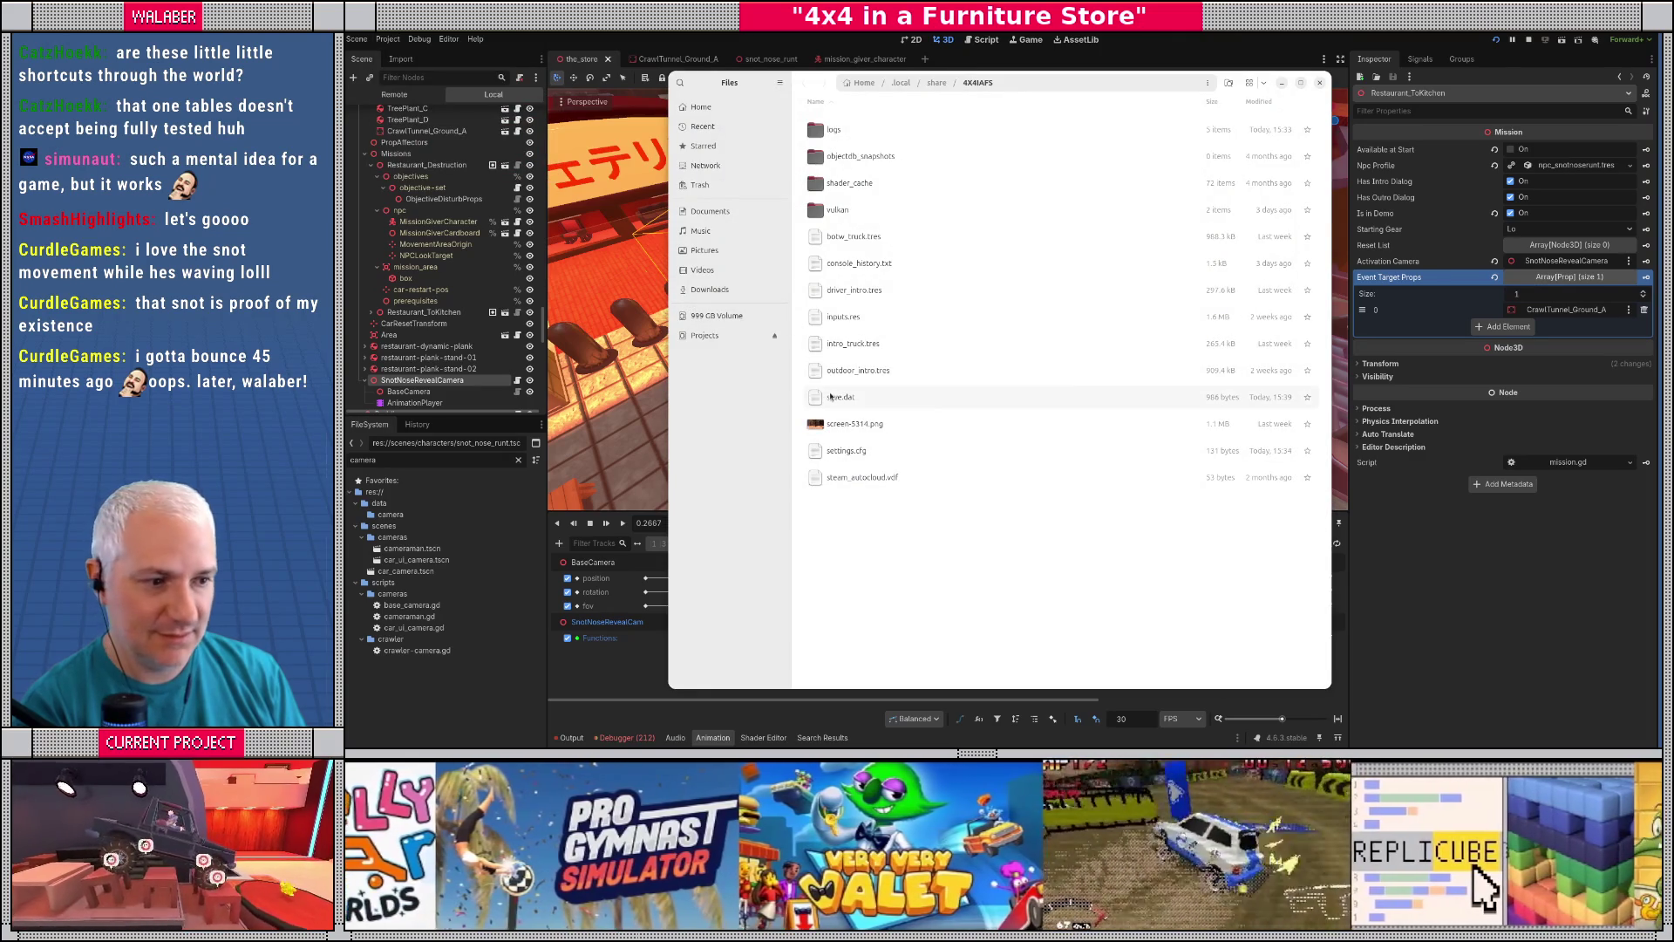
- Open save.dat with Visual Studio Code from the user data folder
{"action": "right_click", "coordinate": [890, 397]}
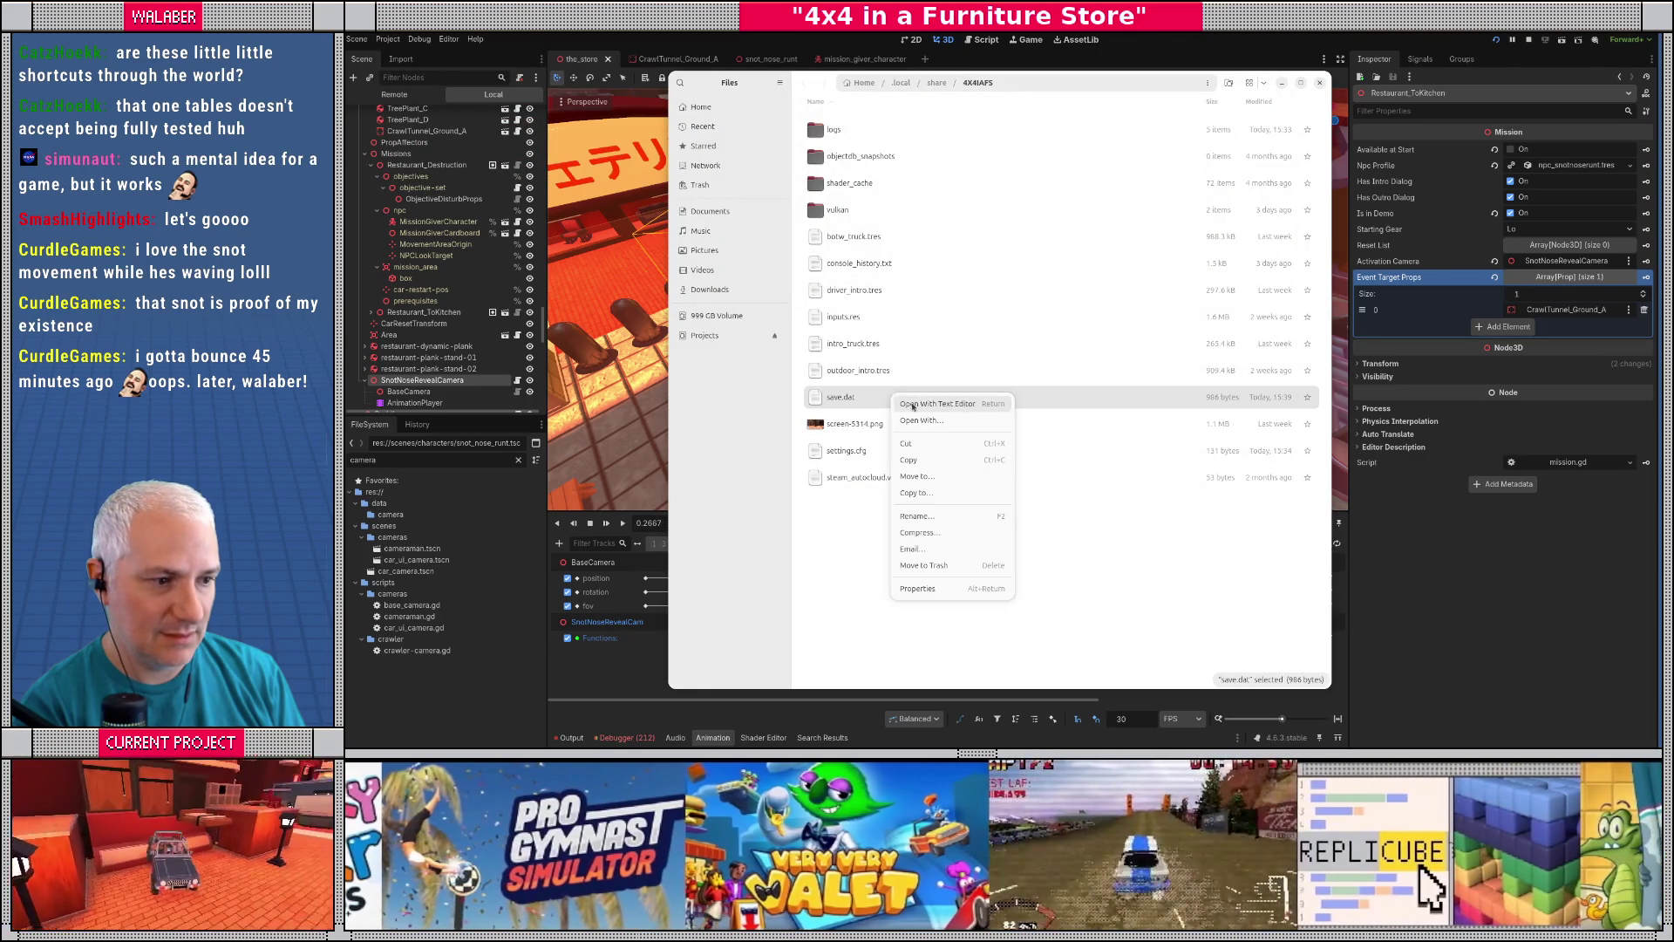
{"action": "left_click", "coordinate": [918, 420]}
{"action": "scroll", "coordinate": [983, 469], "scroll_direction": "down", "scroll_amount": 5}
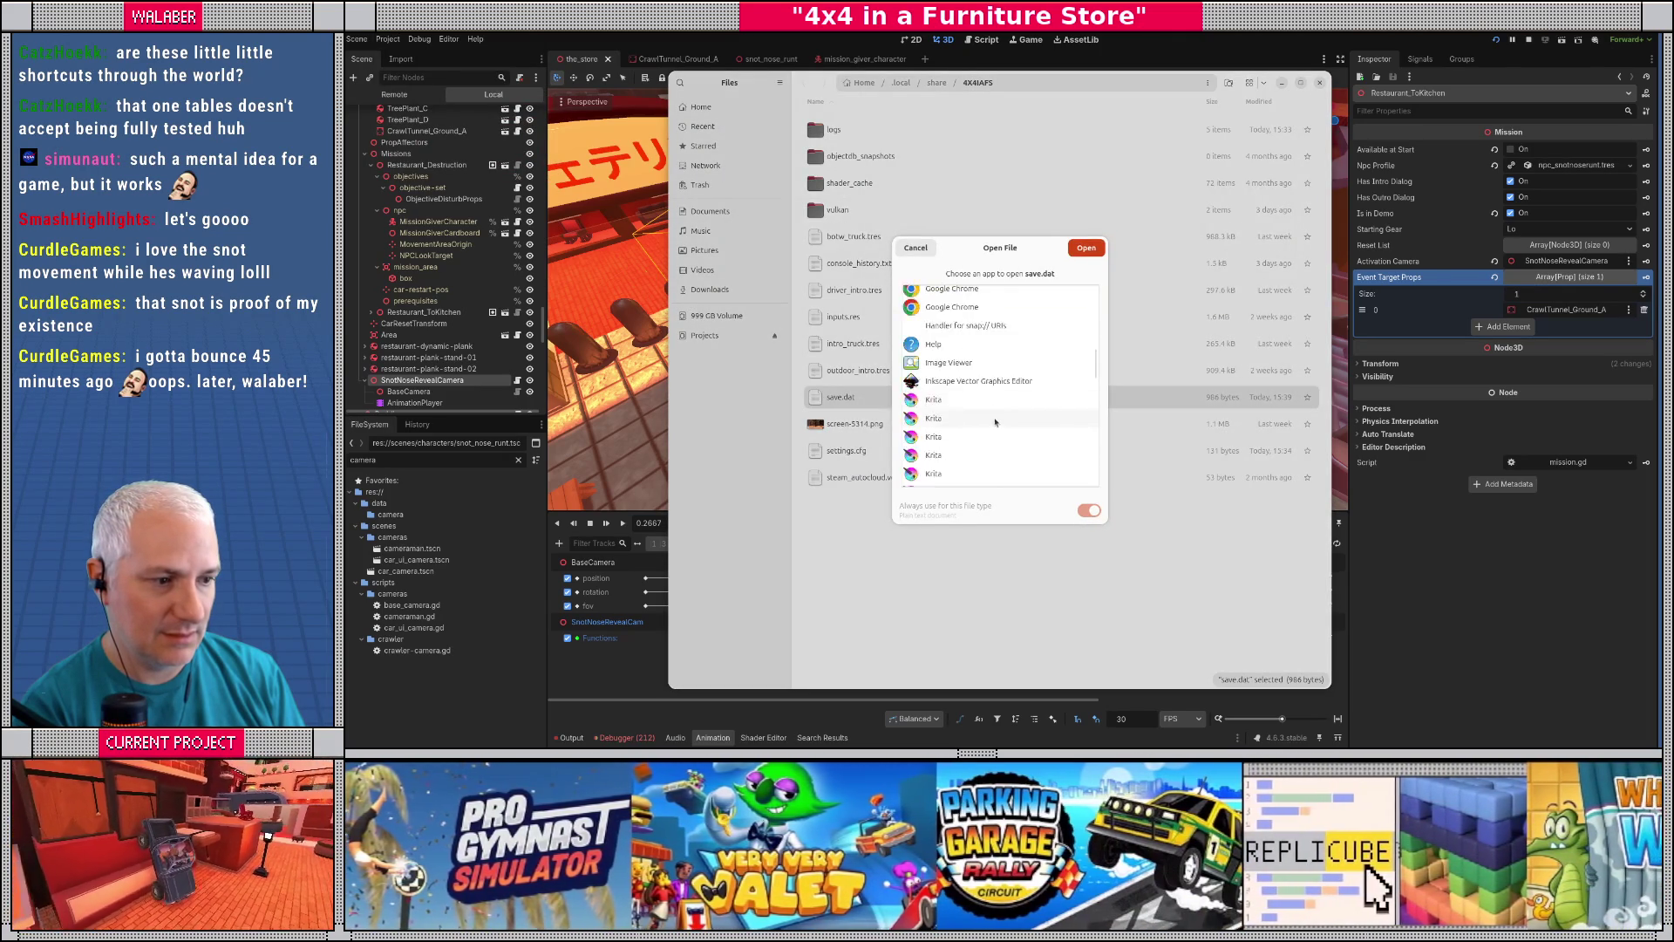
{"action": "scroll", "coordinate": [982, 469], "scroll_direction": "down", "scroll_amount": 3}
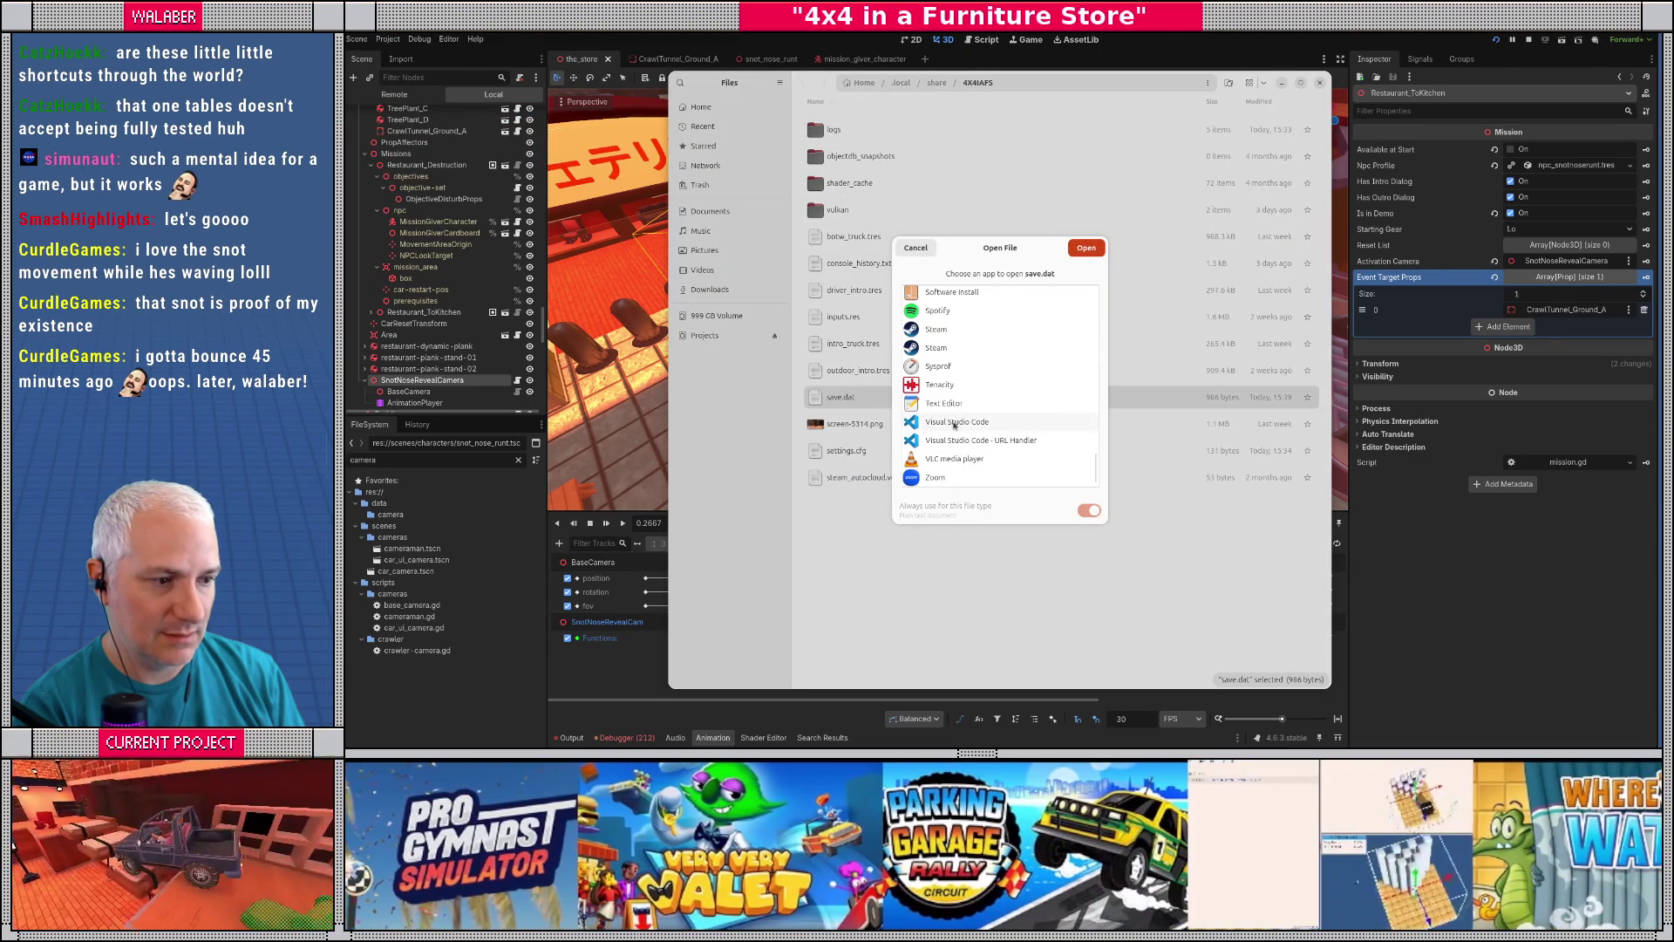
{"action": "double_click", "coordinate": [954, 421]}
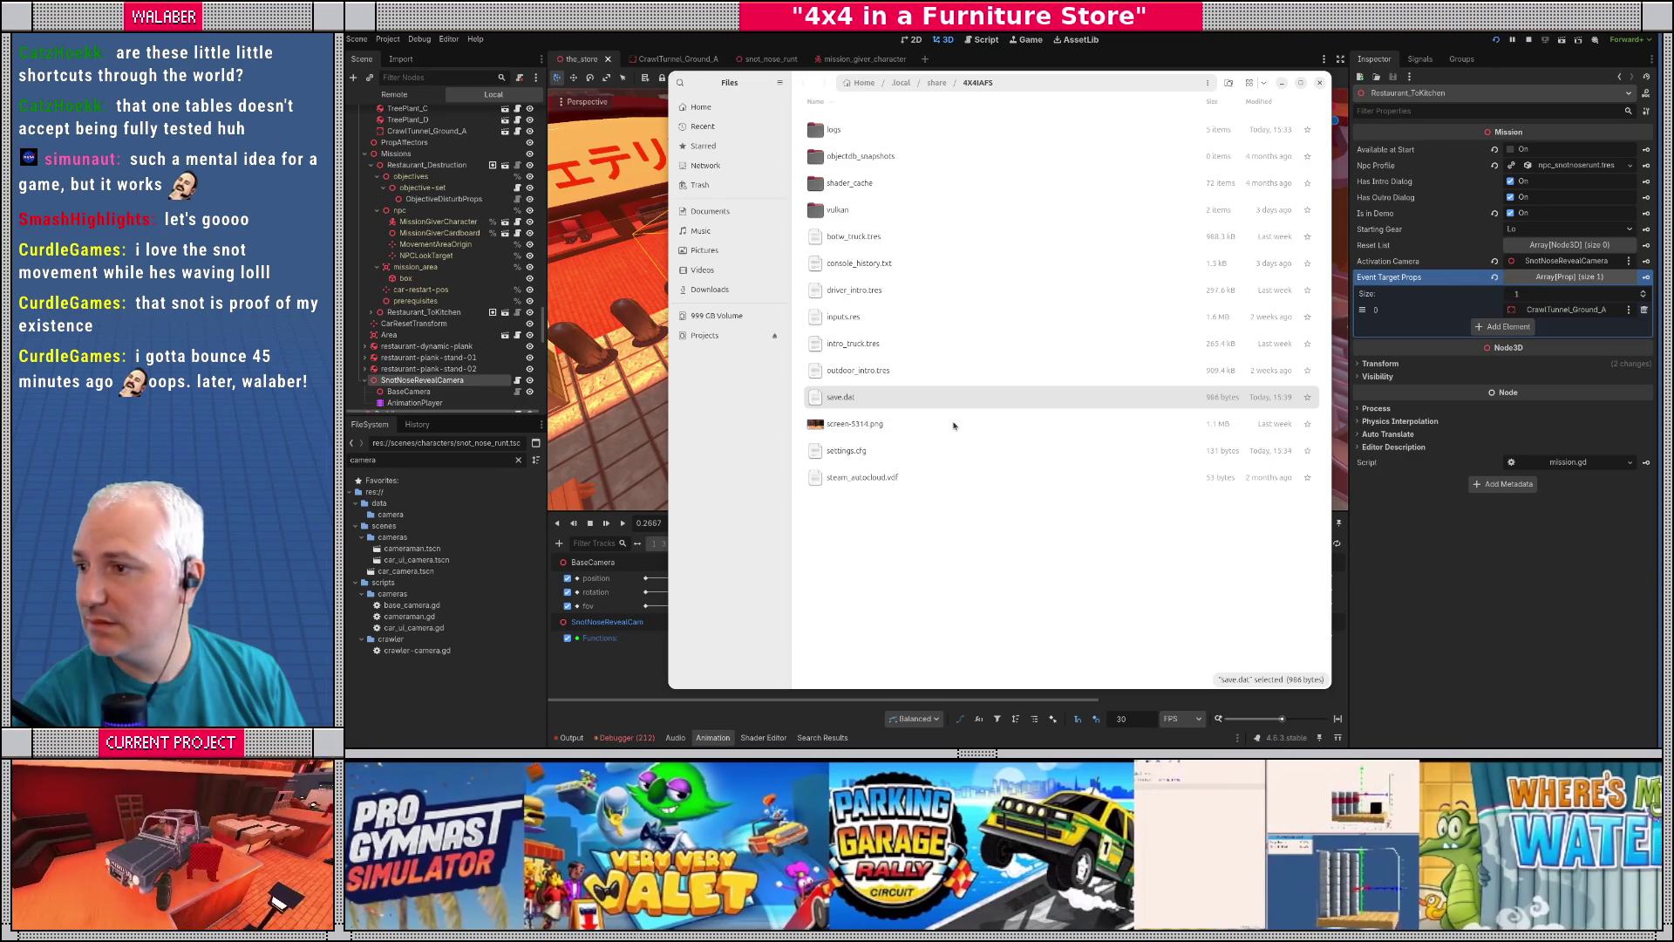
{"action": "key", "text": "alt+Tab"}
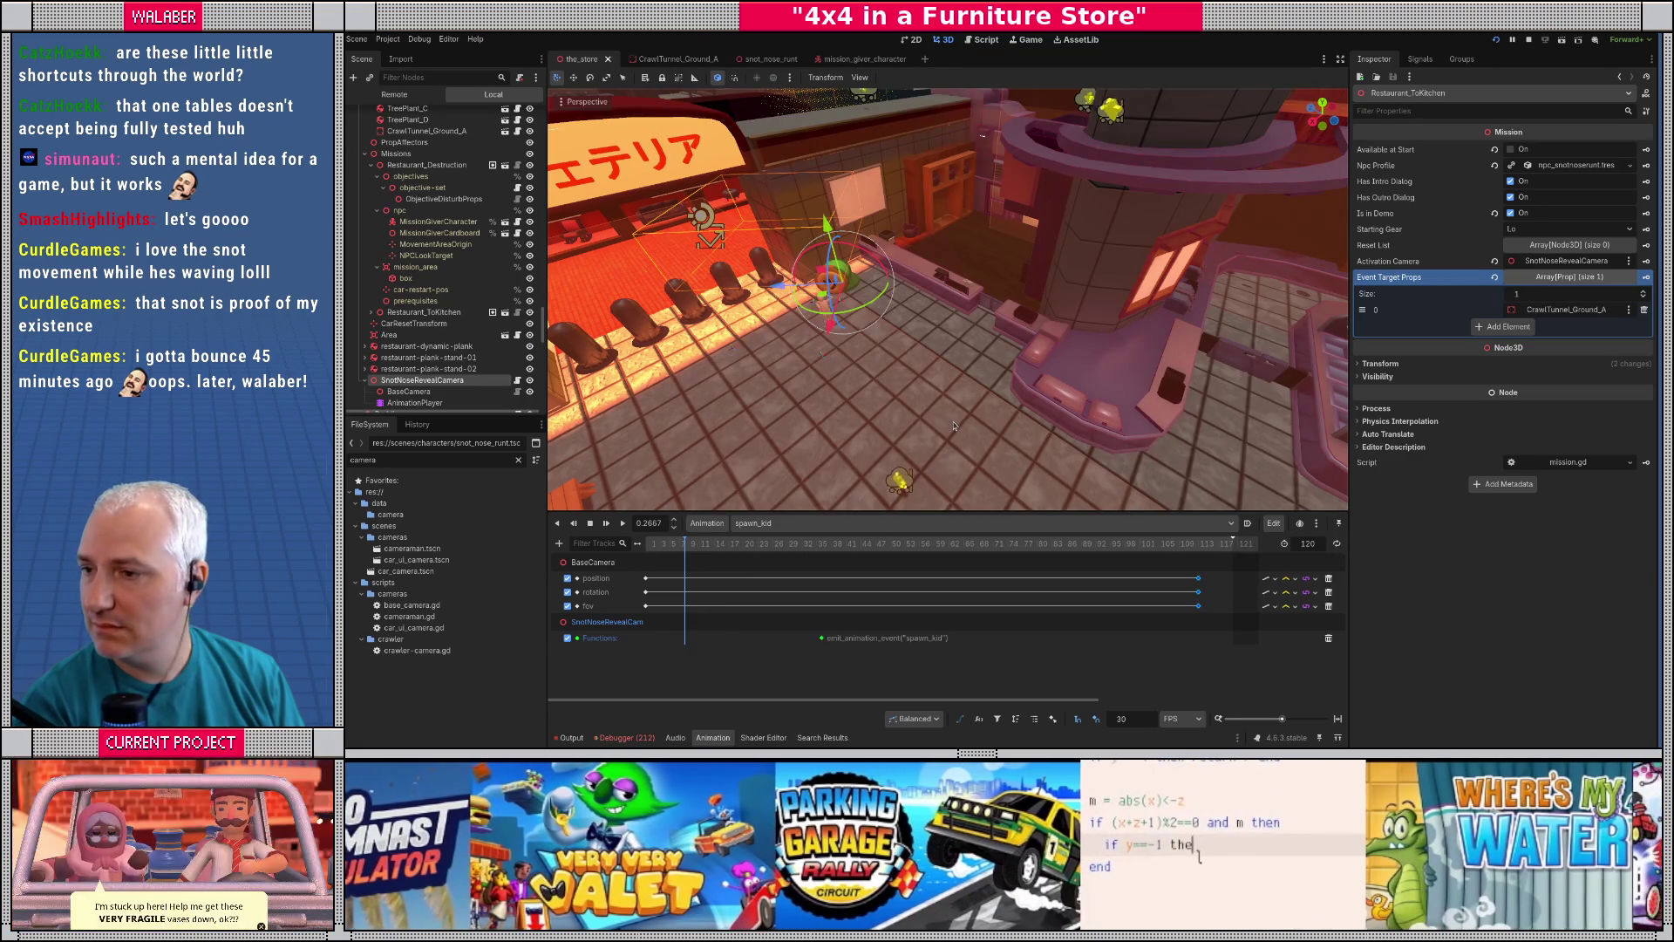
{"action": "key", "text": "alt+Tab"}
- Delete the Restaurant_ToKitchen_activated=true line from save.dat's flags, then return to Godot
{"action": "left_click", "coordinate": [803, 245]}
{"action": "left_click_drag", "start_coordinate": [1224, 478], "coordinate": [1221, 574]}
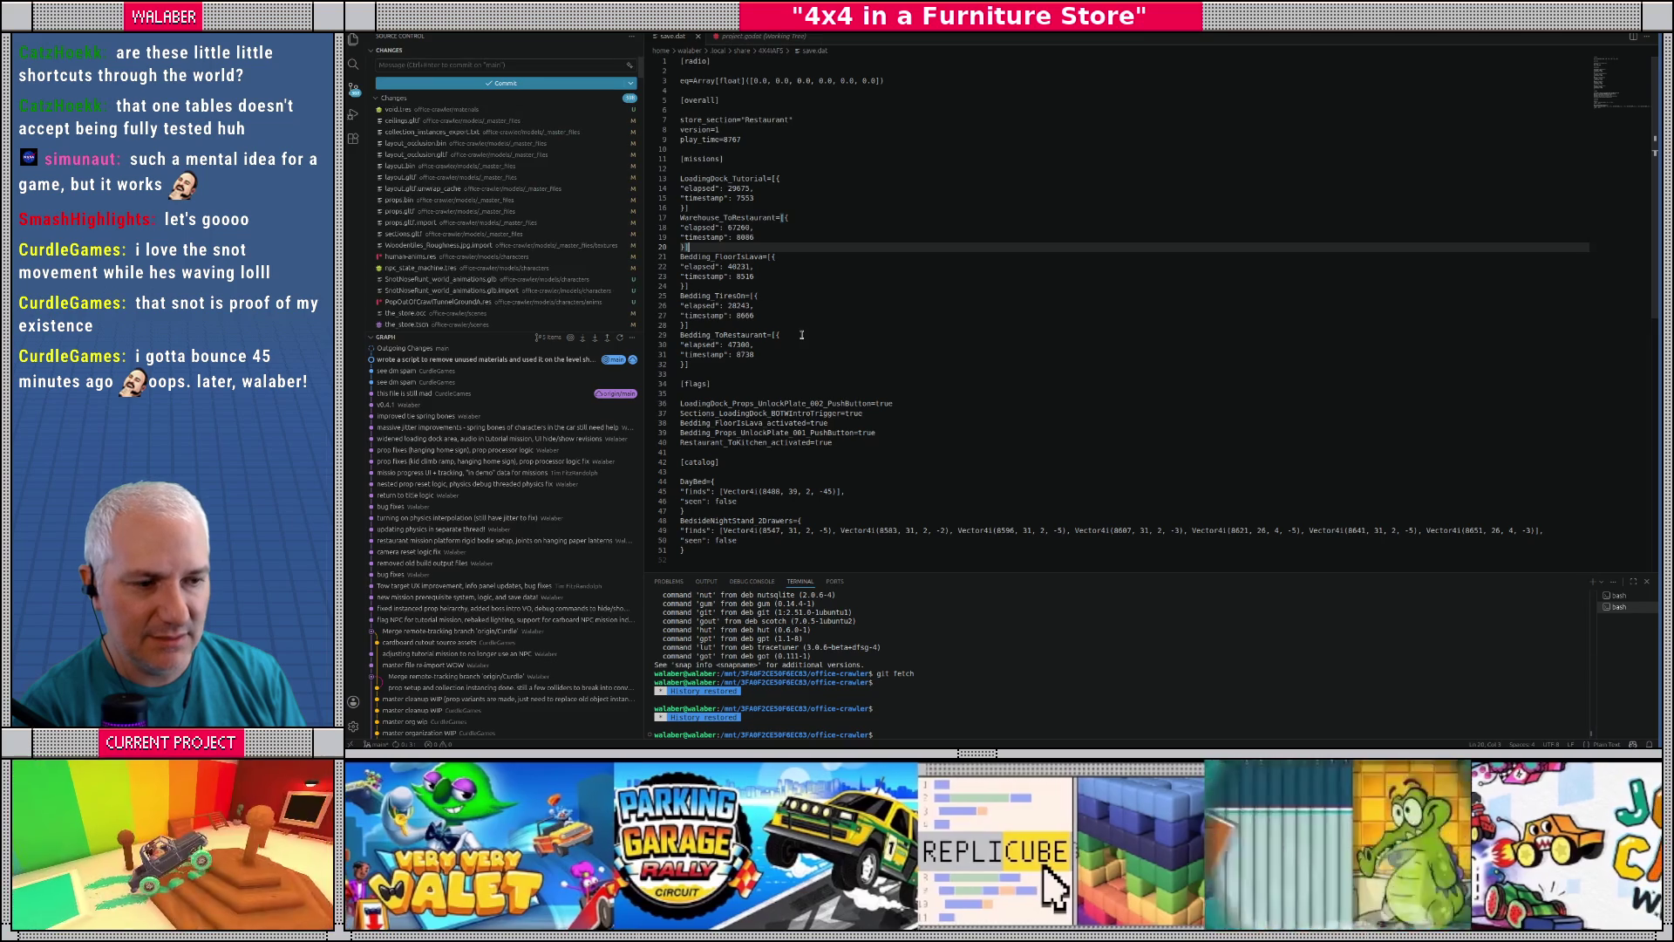
{"action": "scroll", "coordinate": [801, 334], "scroll_direction": "down", "scroll_amount": 1}
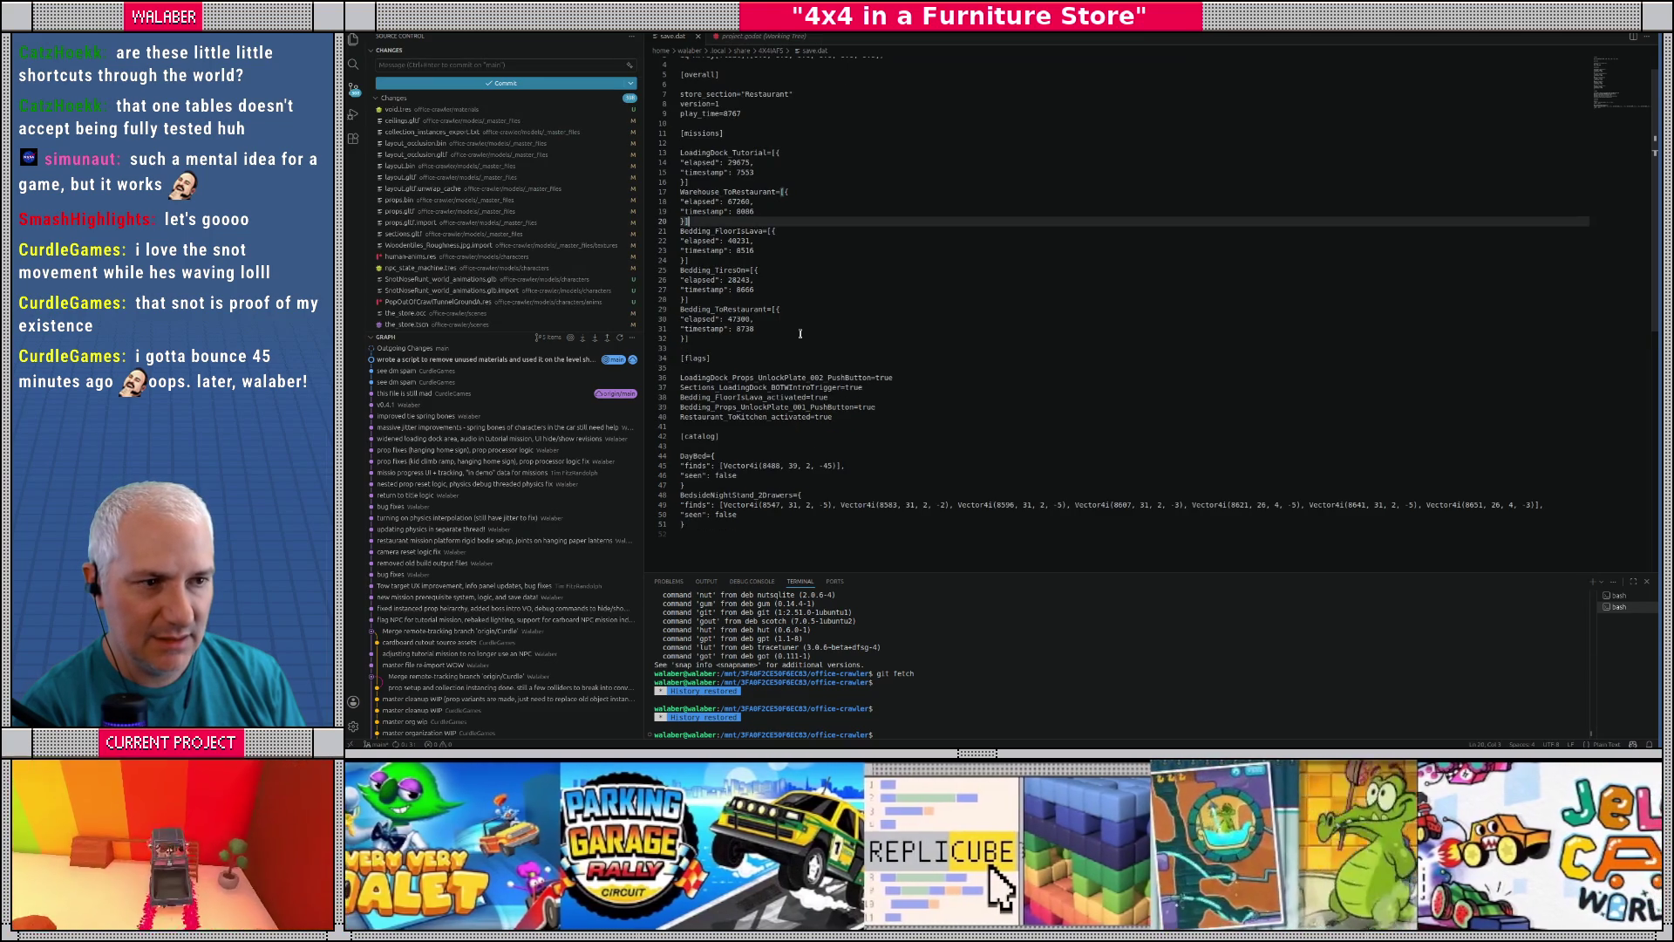
{"action": "scroll", "coordinate": [801, 334], "scroll_direction": "up", "scroll_amount": 1}
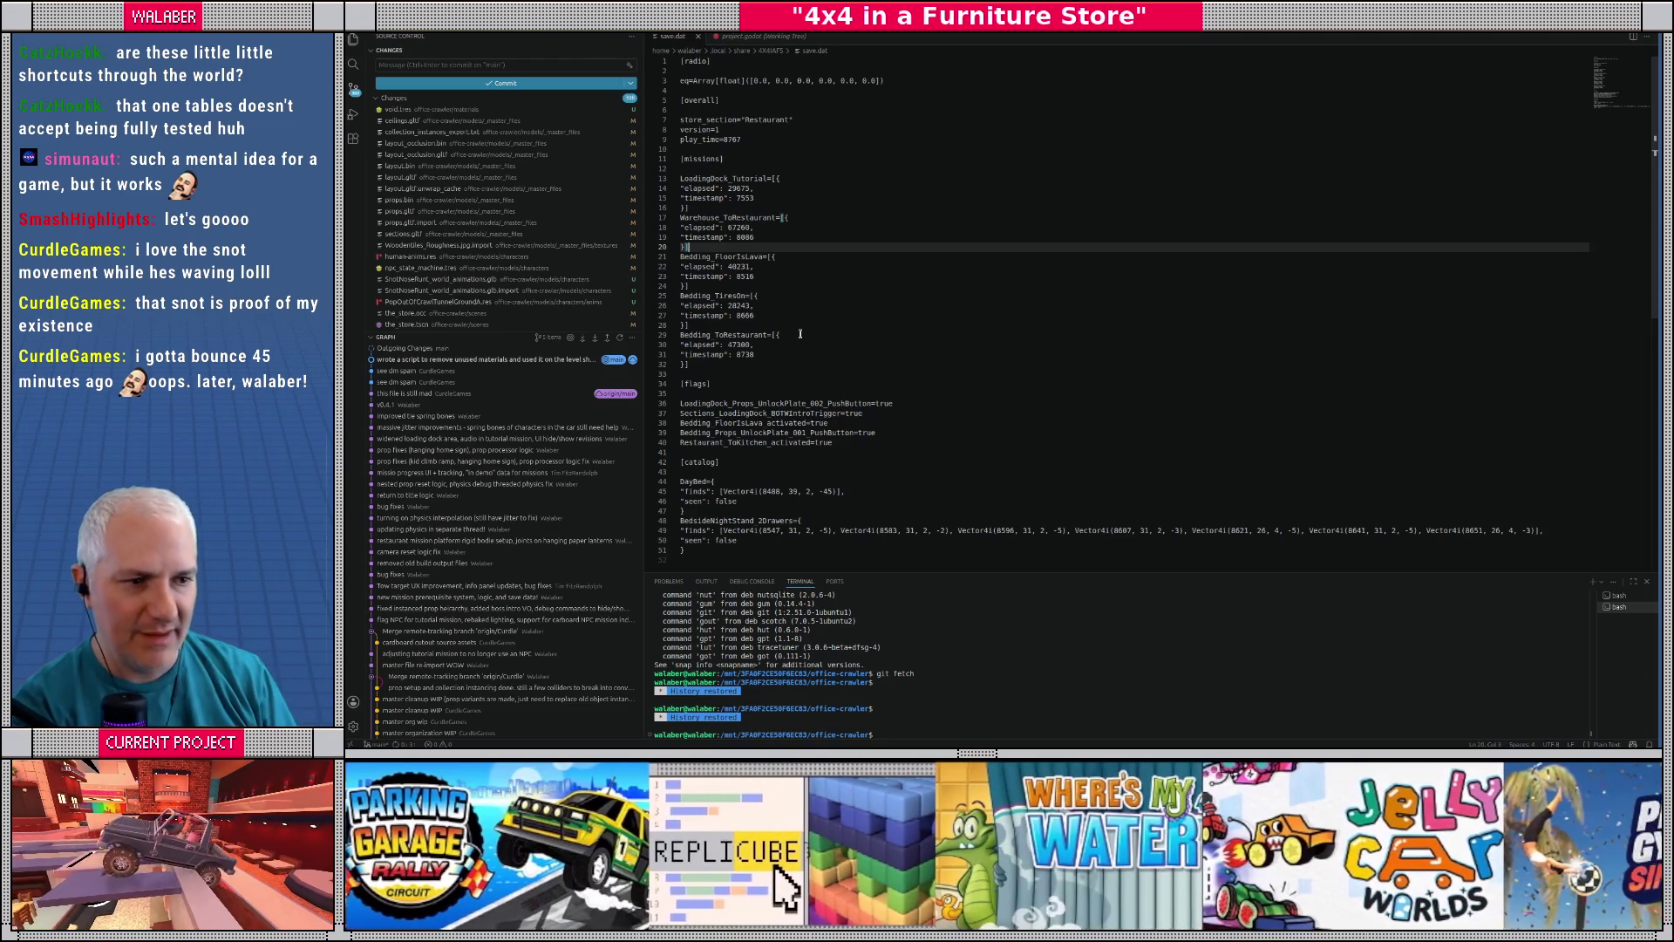
{"action": "left_click_drag", "start_coordinate": [698, 367], "coordinate": [680, 335]}
{"action": "left_click", "coordinate": [733, 296]}
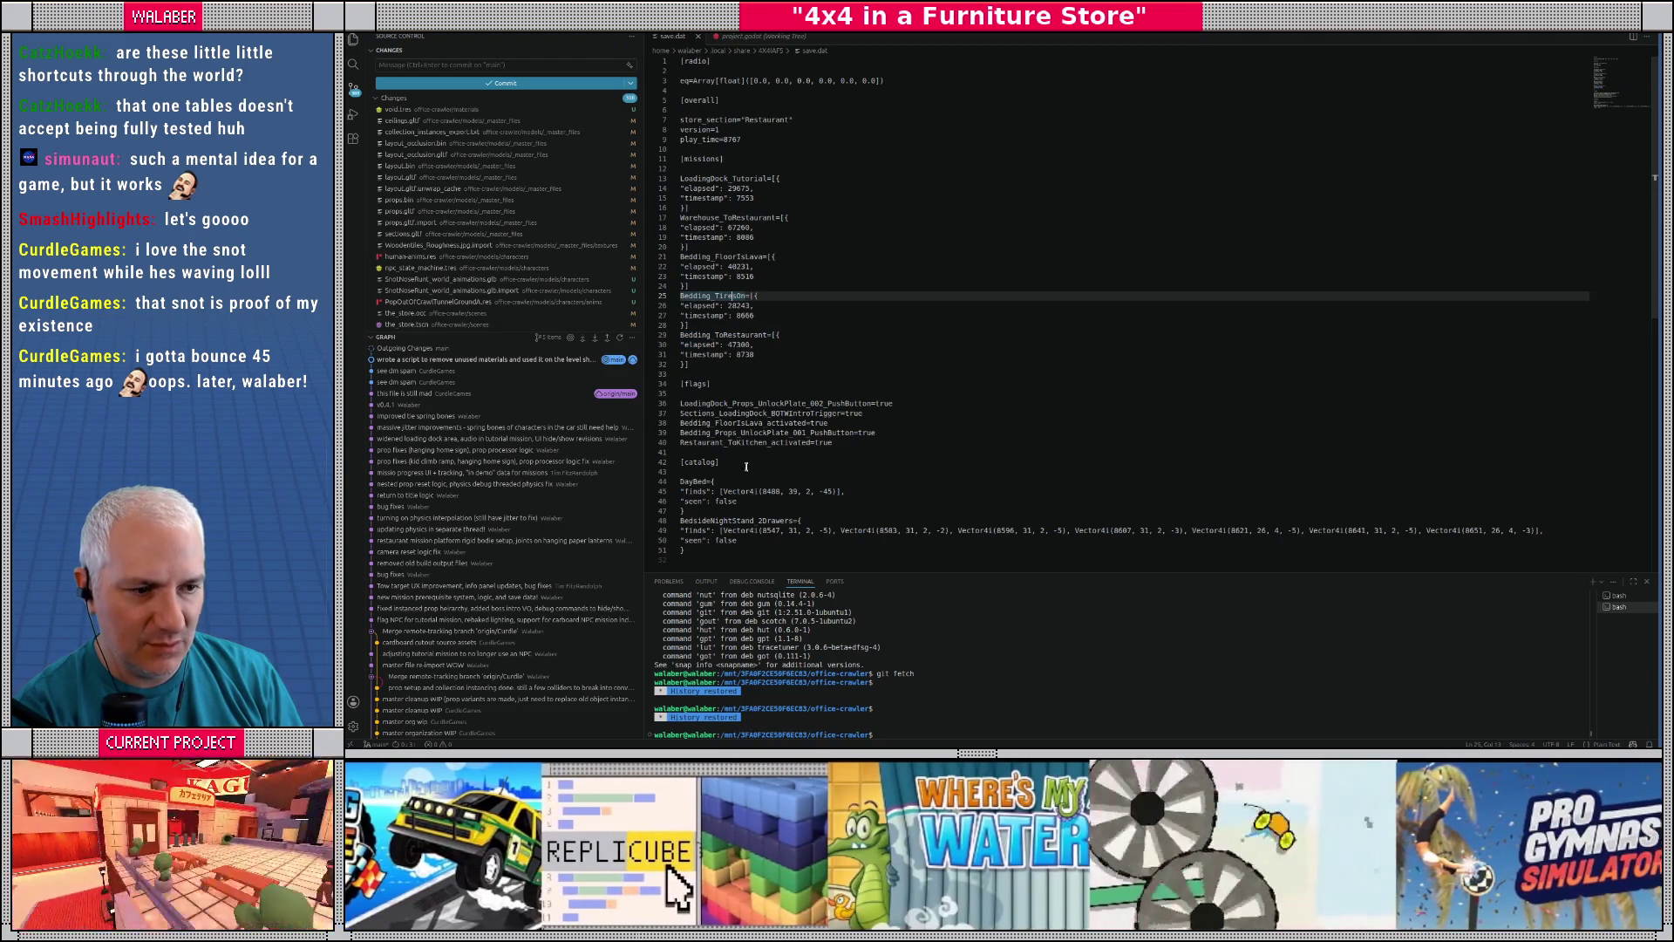
{"action": "left_click_drag", "start_coordinate": [834, 452], "coordinate": [680, 444]}
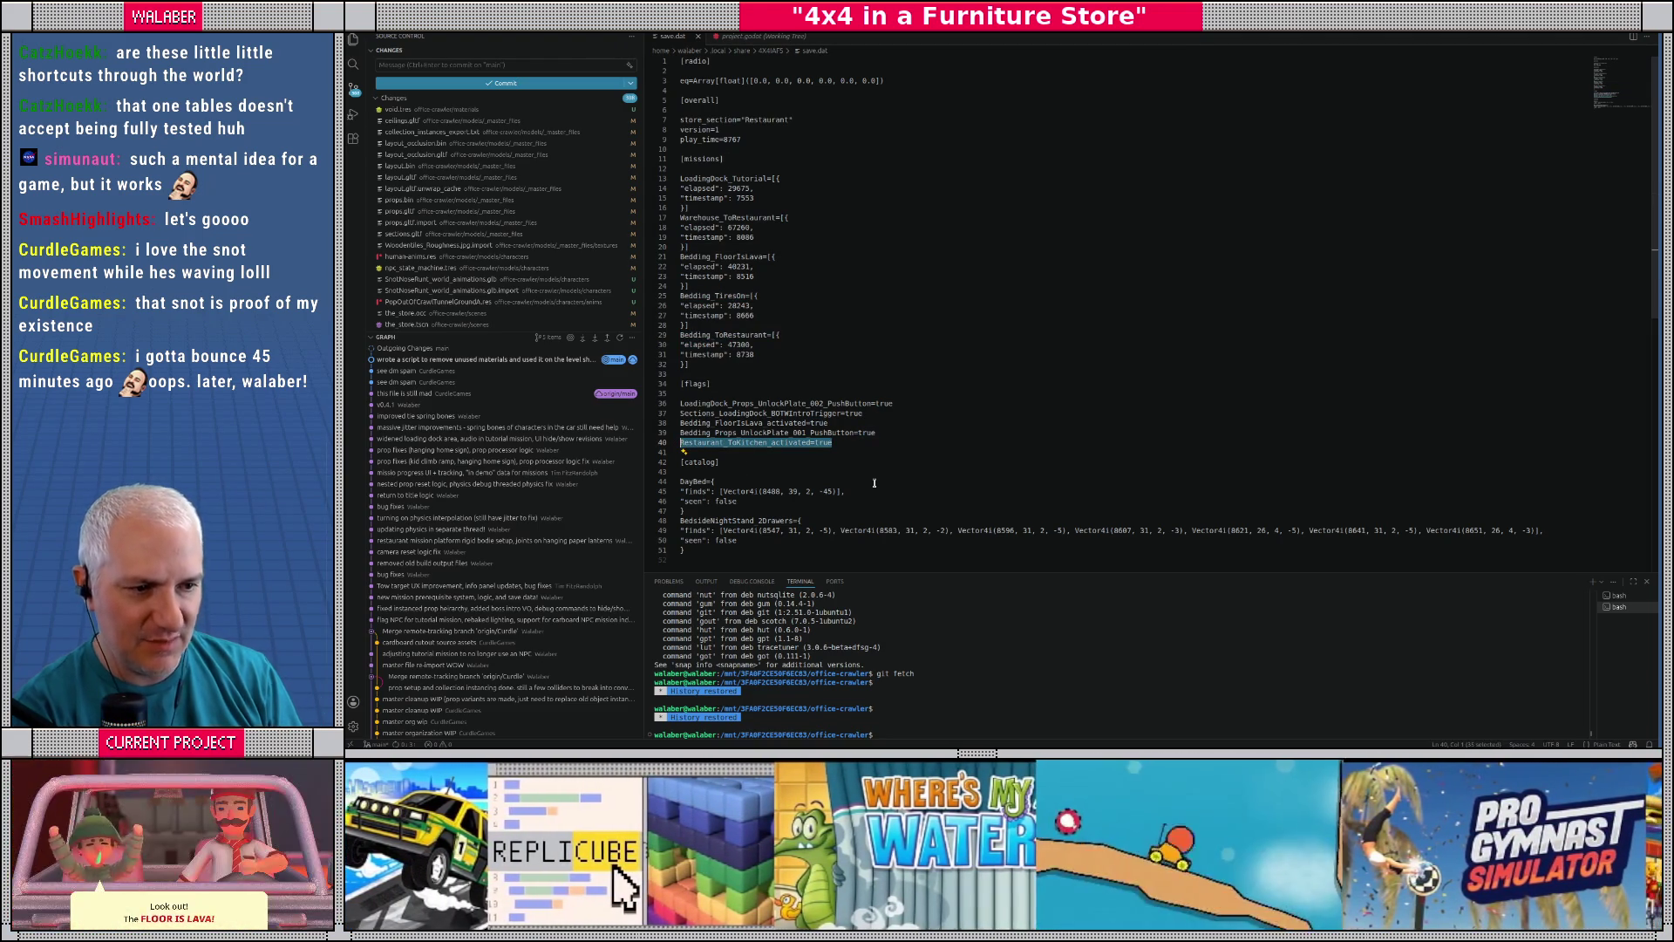
{"action": "key", "text": "BackSpace"}
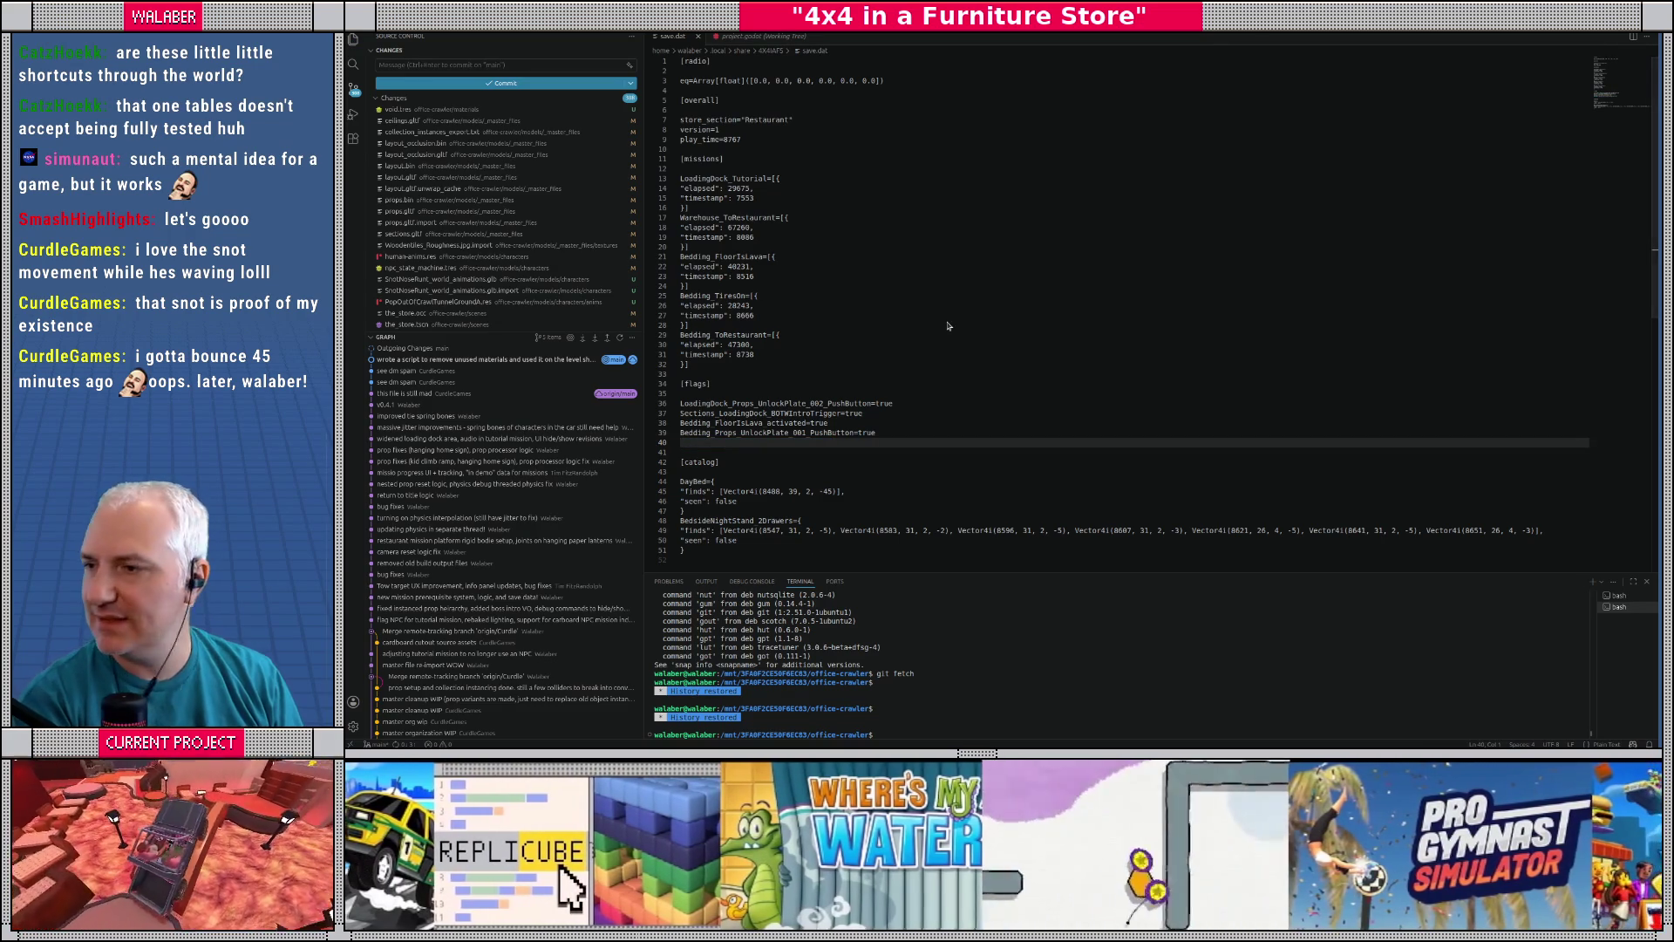
{"action": "key", "text": "alt+Tab"}
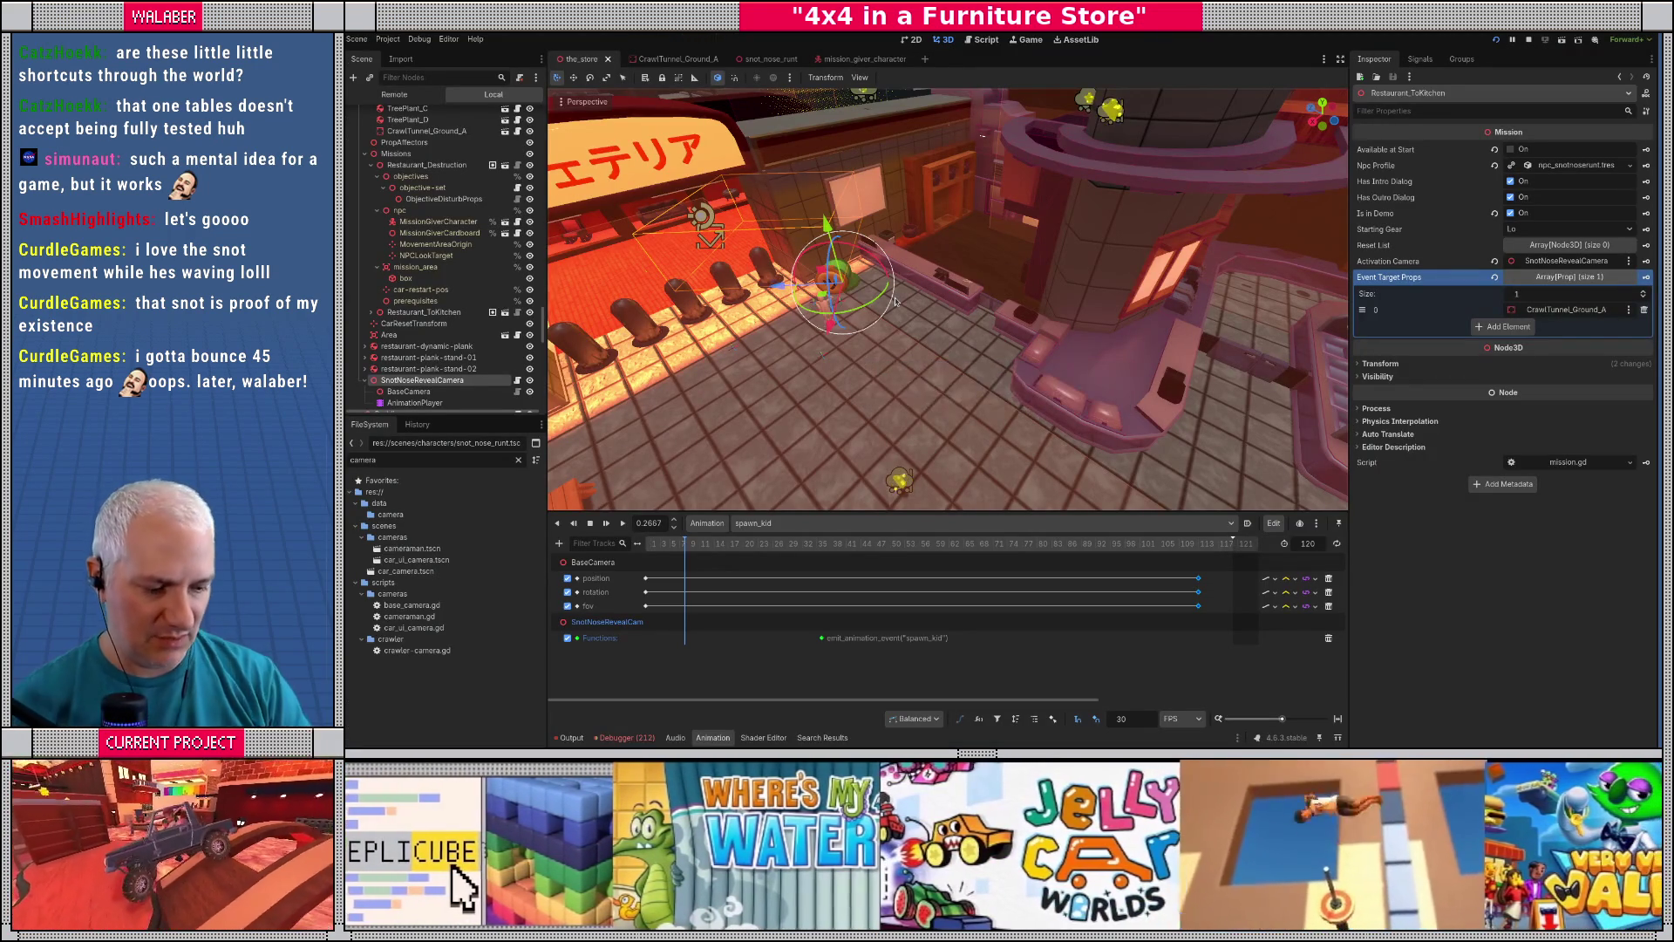
- Stop the running game with F8 and relaunch it with F5
{"action": "key", "text": "F8"}
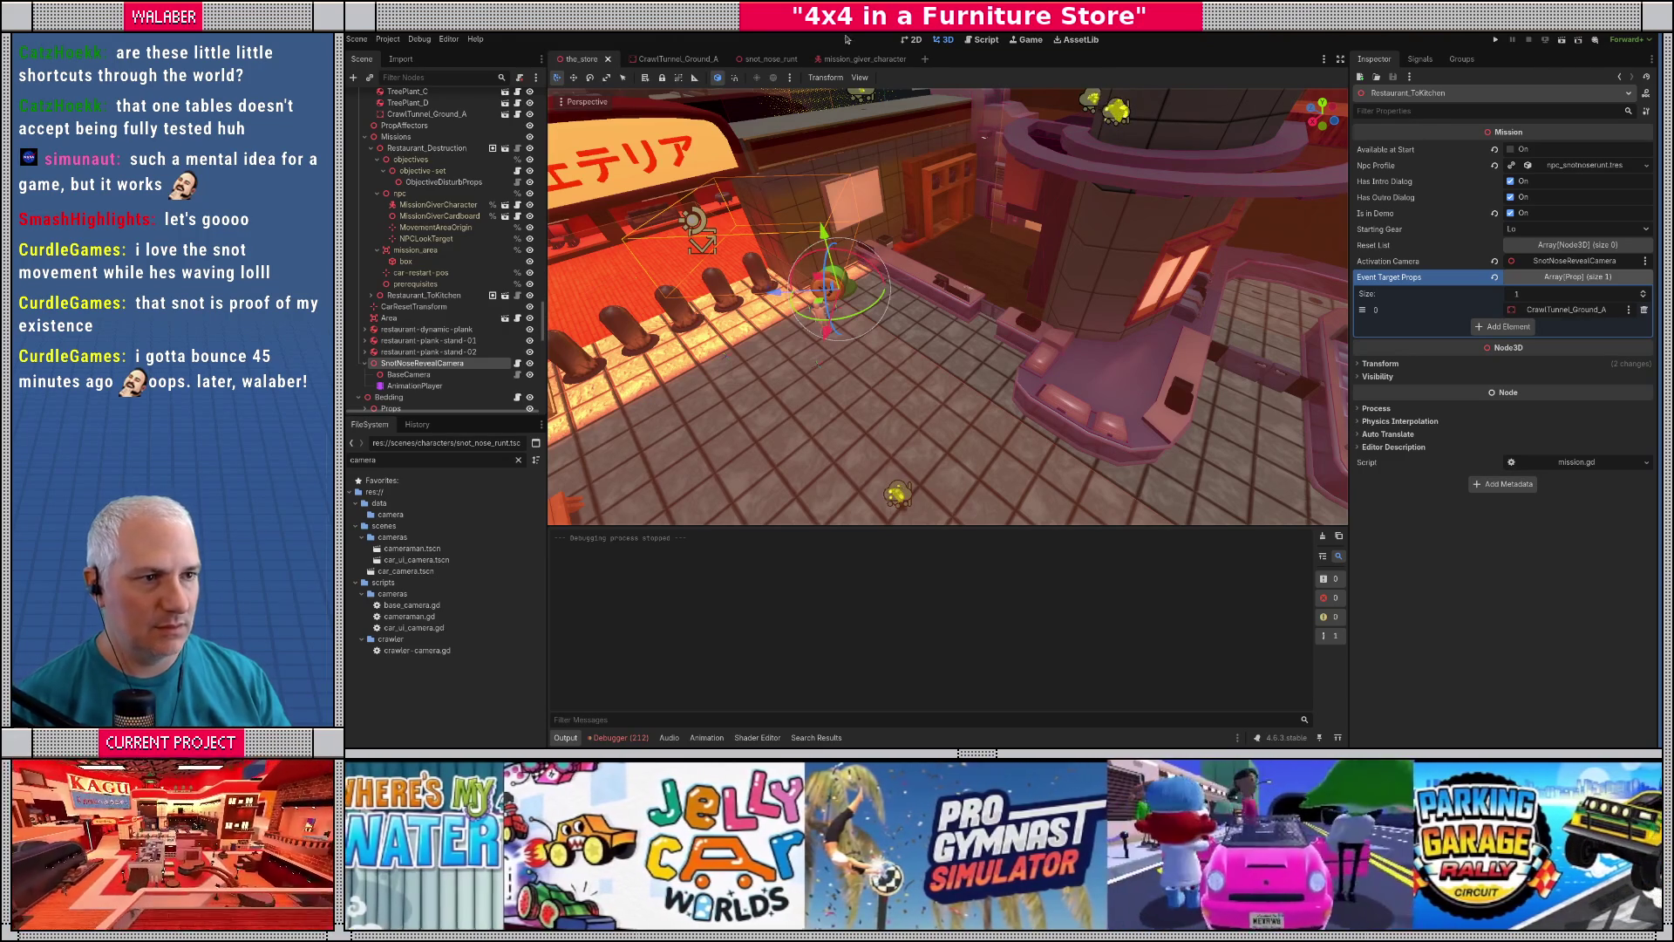
{"action": "key", "text": "F5"}
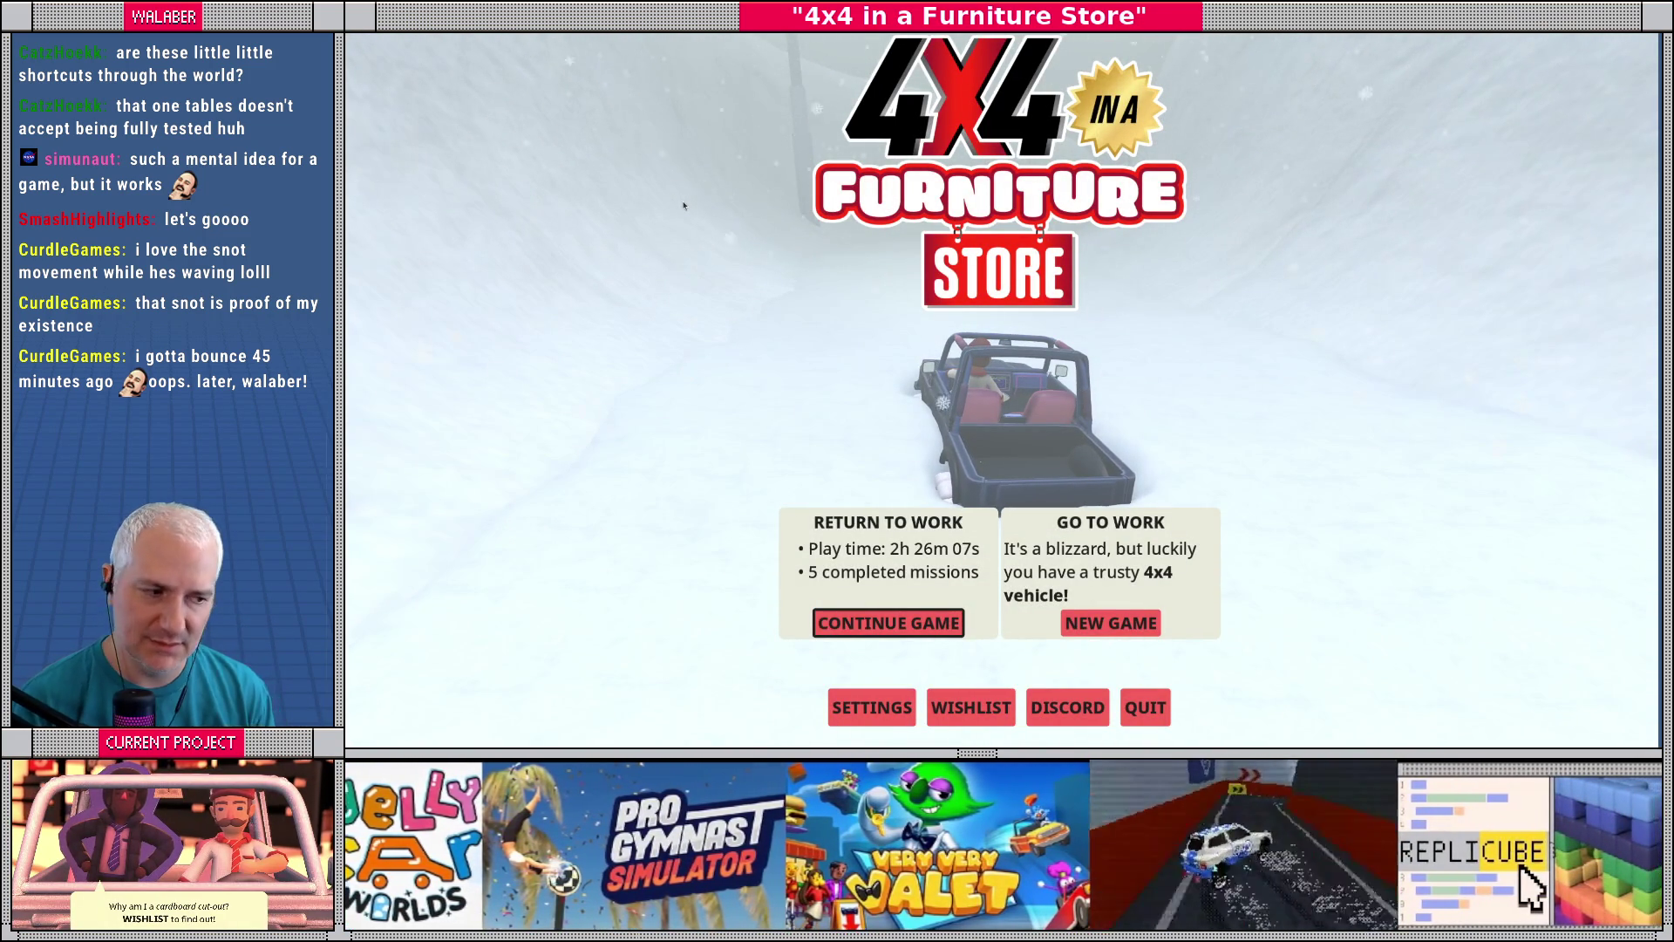
- Continue the saved game in the furniture store, then stop it with F8 to return to the editor
{"action": "key", "text": "Return"}
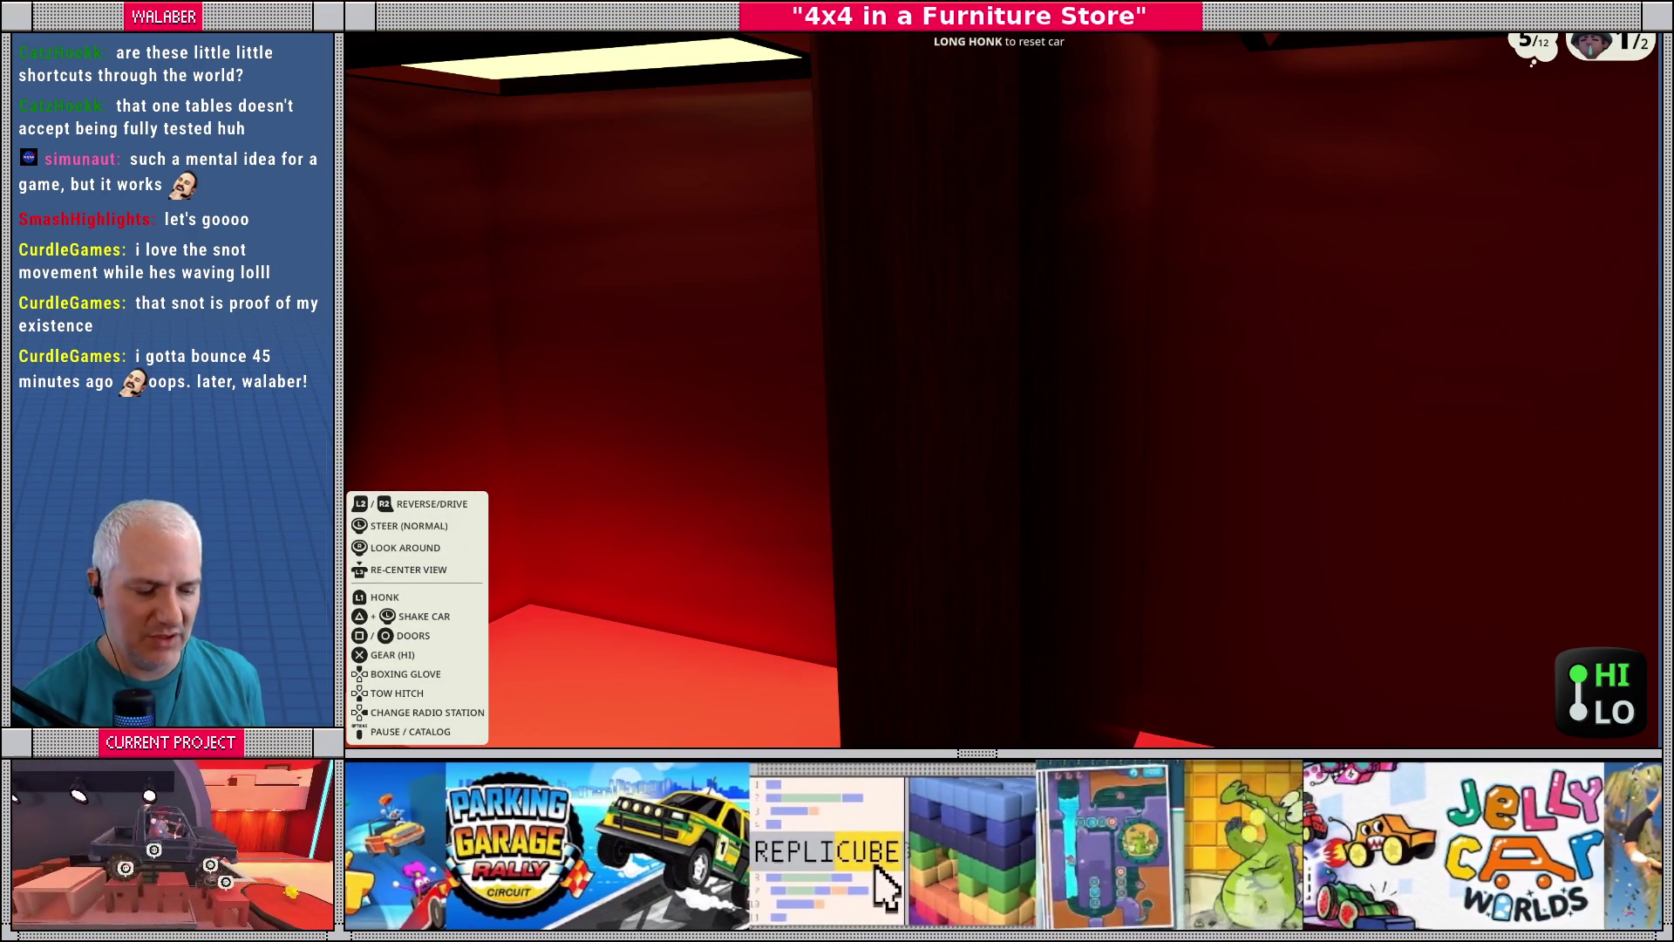
{"action": "key", "text": "F8"}
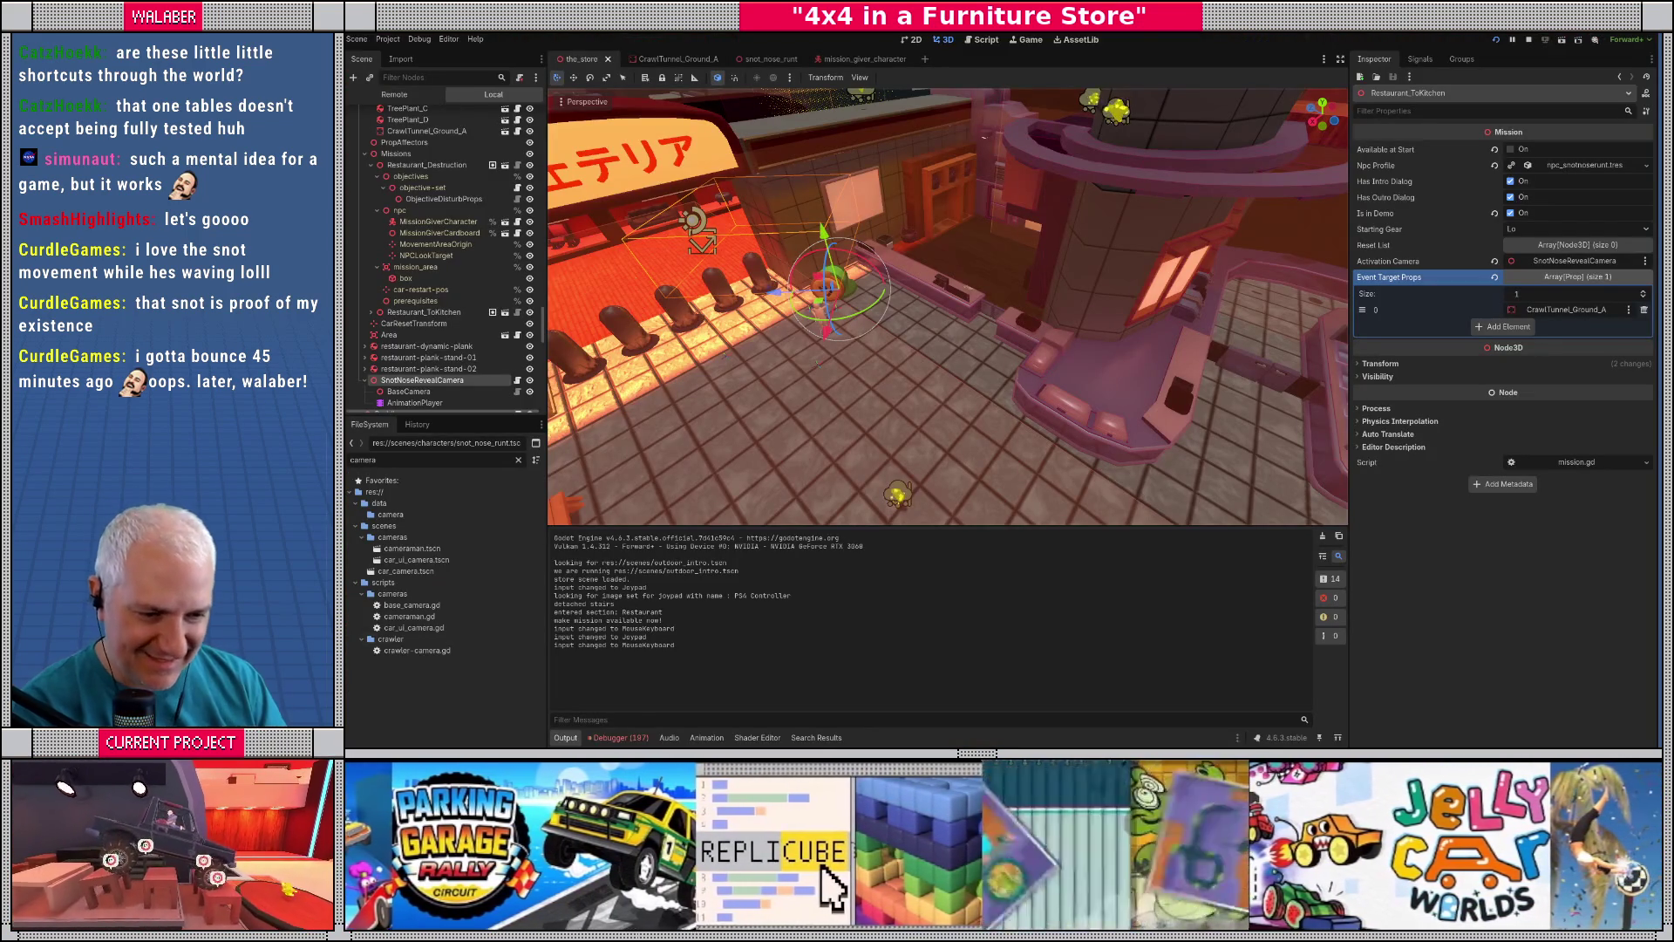
- Open the Debugger's Errors list and enlarge it to read the missing restaurant_unlock animation error
{"action": "left_click", "coordinate": [628, 738]}
{"action": "left_click", "coordinate": [639, 544]}
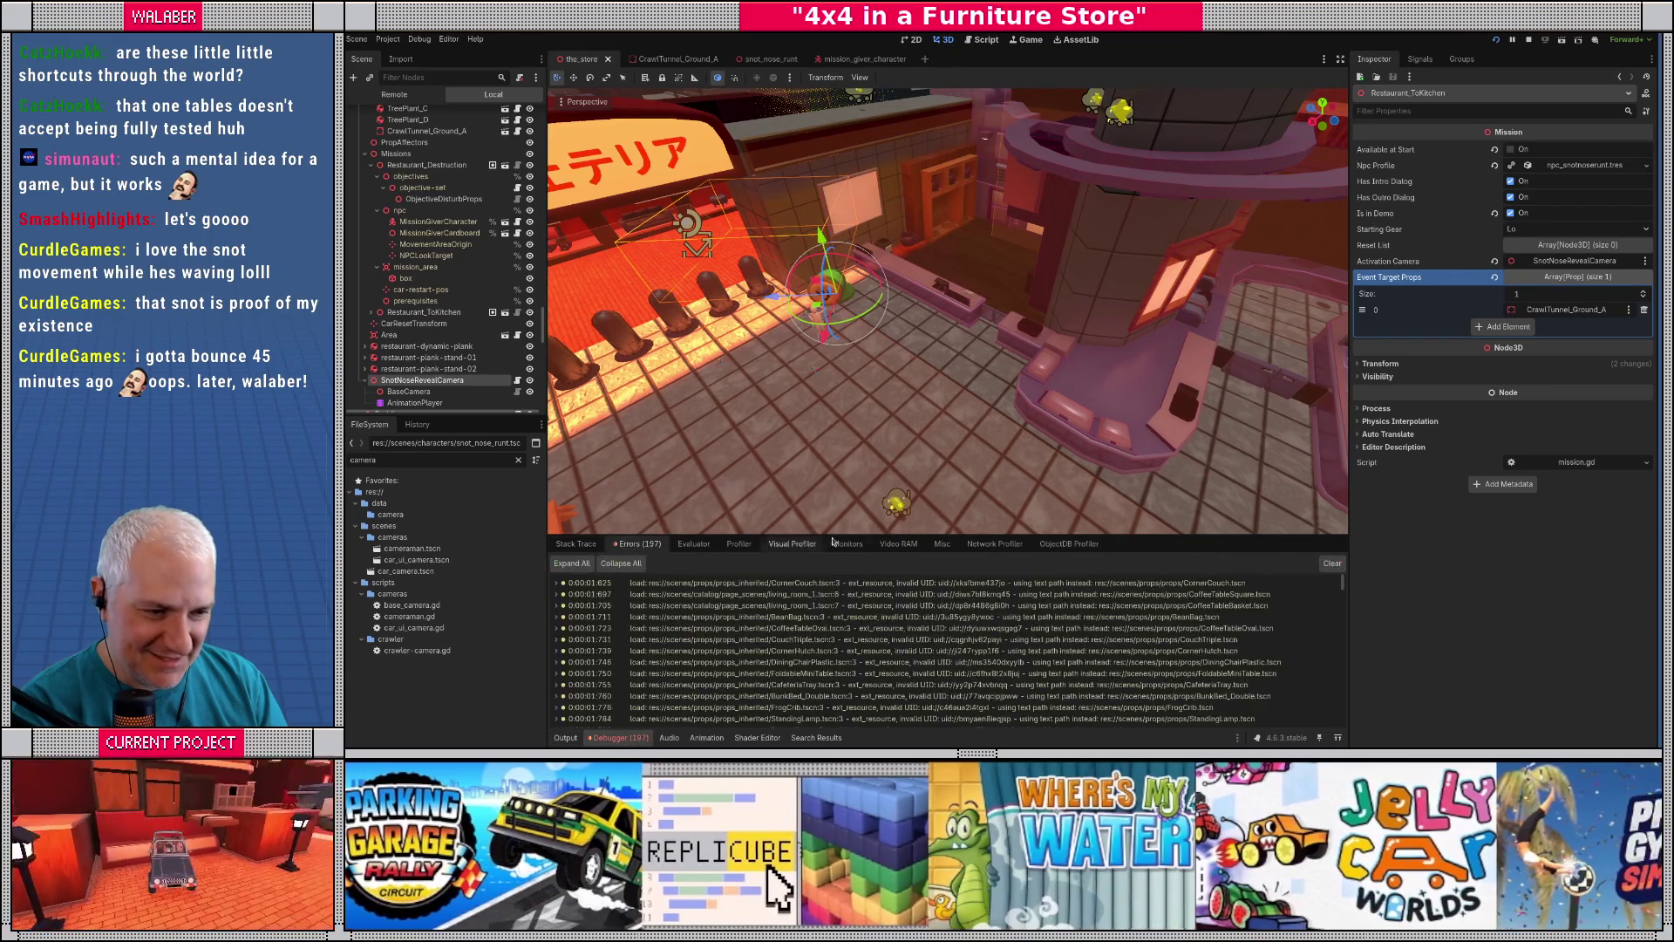
{"action": "left_click_drag", "start_coordinate": [959, 535], "coordinate": [1044, 369]}
{"action": "scroll", "coordinate": [1044, 507], "scroll_direction": "down", "scroll_amount": 15}
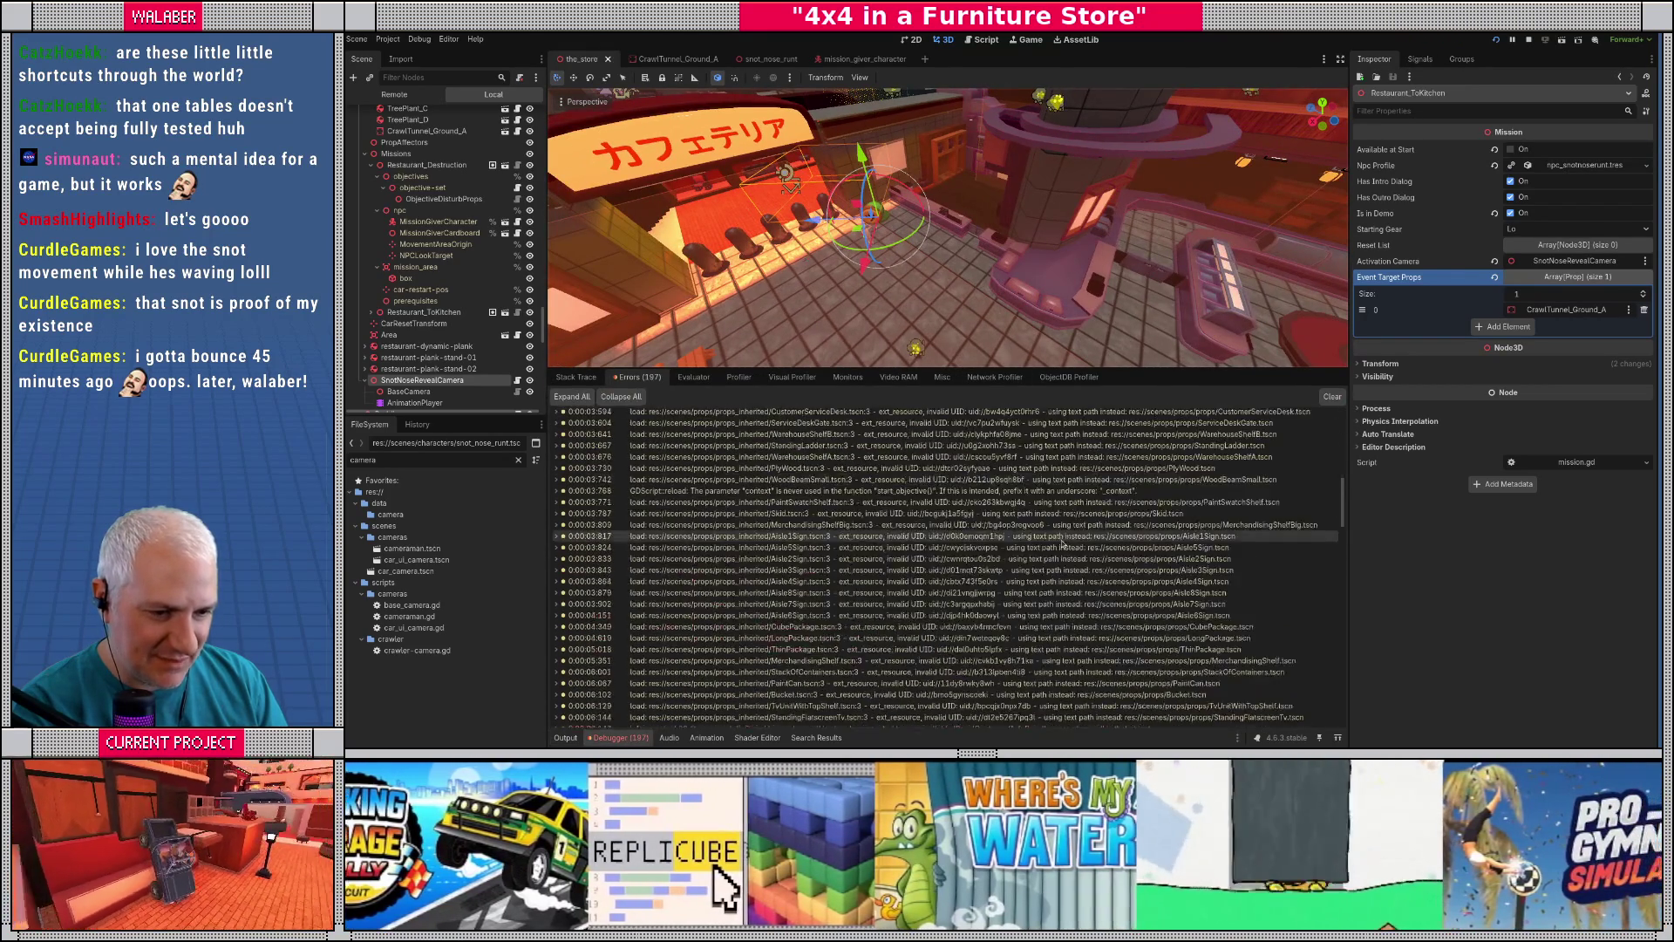
{"action": "mouse_move", "coordinate": [1080, 616]}
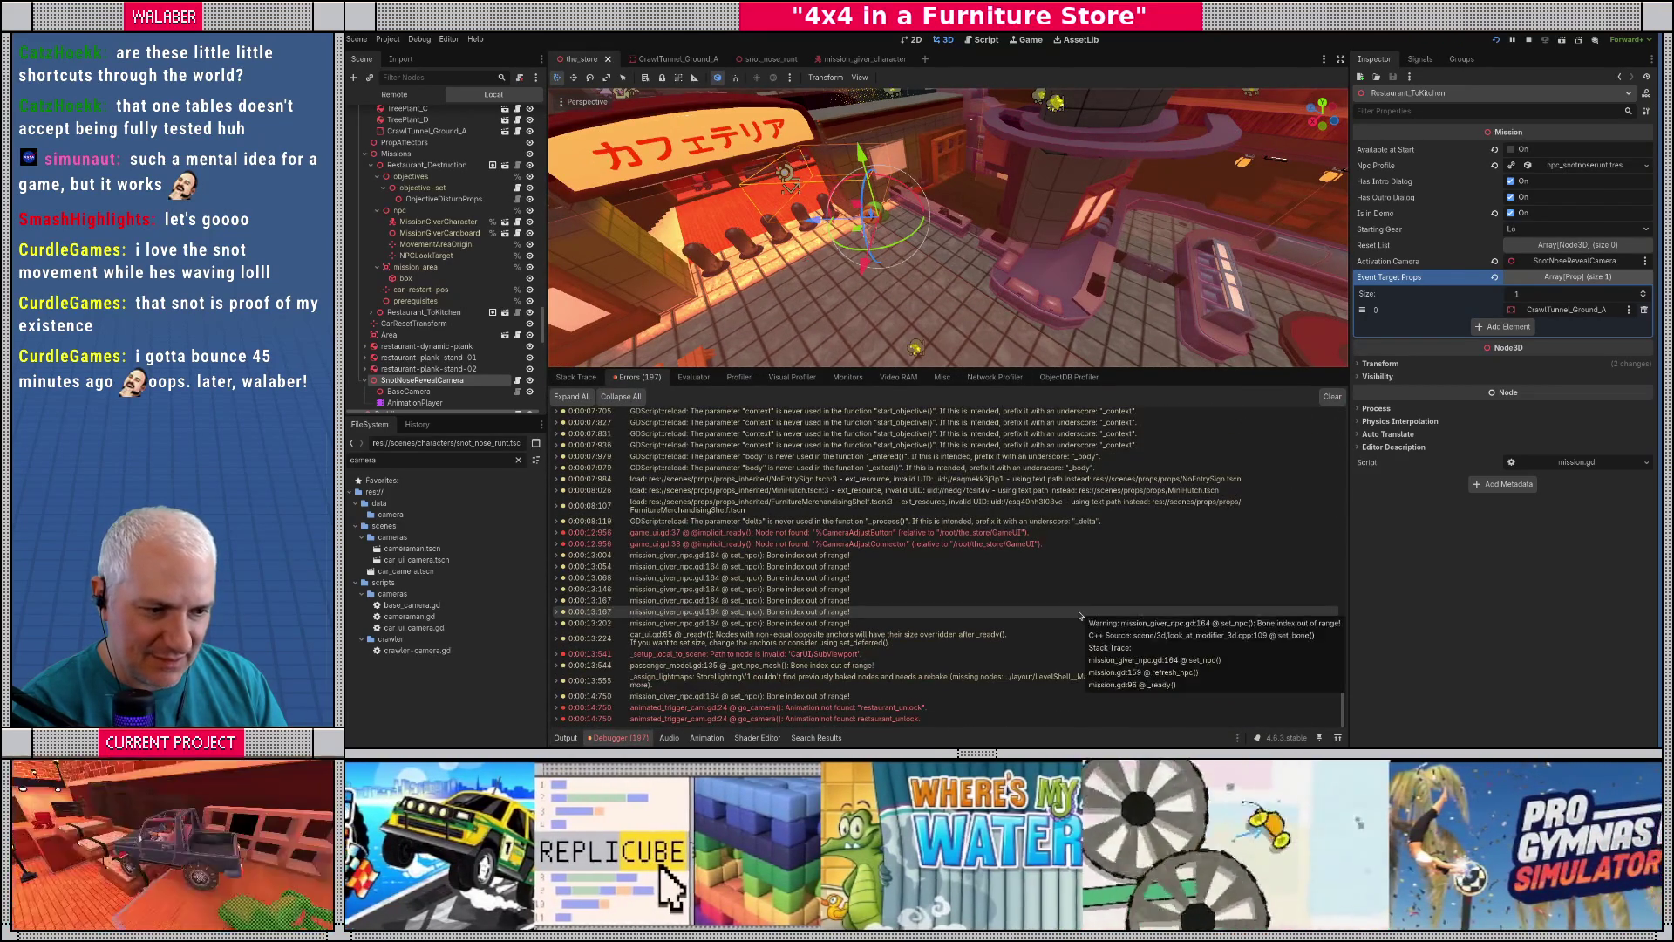
{"action": "mouse_move", "coordinate": [837, 711]}
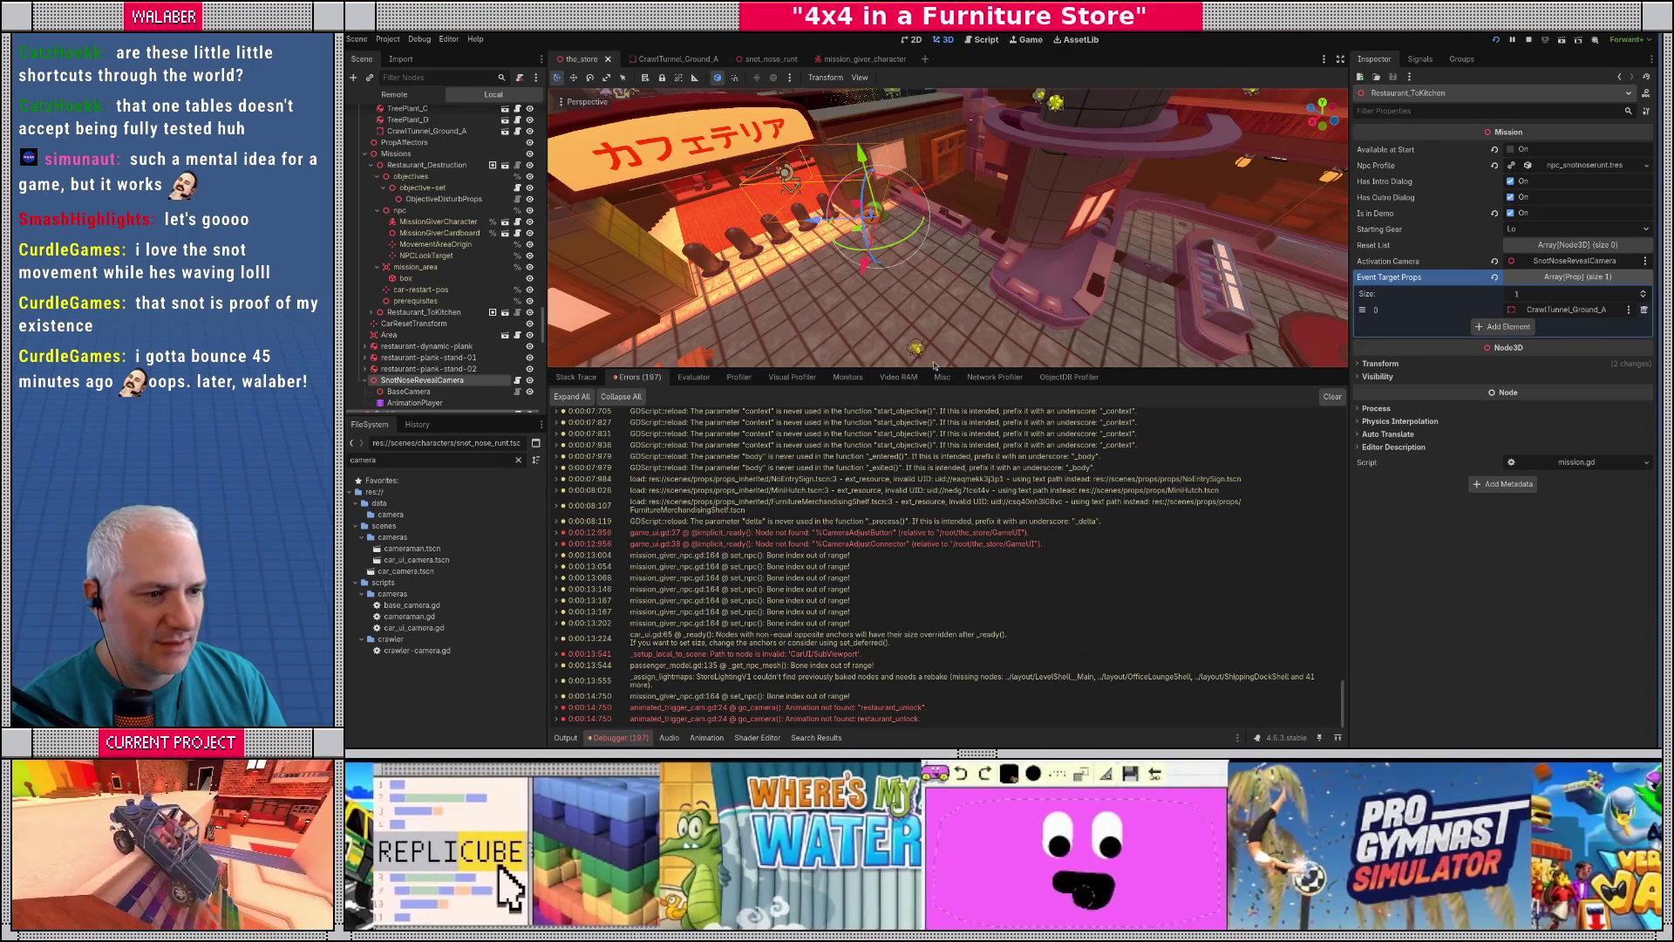
{"action": "mouse_move", "coordinate": [934, 367]}
{"action": "left_mouse_down"}
{"action": "mouse_move", "coordinate": [933, 449]}
{"action": "mouse_move", "coordinate": [933, 343]}
{"action": "mouse_move", "coordinate": [933, 406]}
{"action": "left_mouse_up"}
{"action": "scroll", "coordinate": [452, 360], "scroll_direction": "down", "scroll_amount": 5}
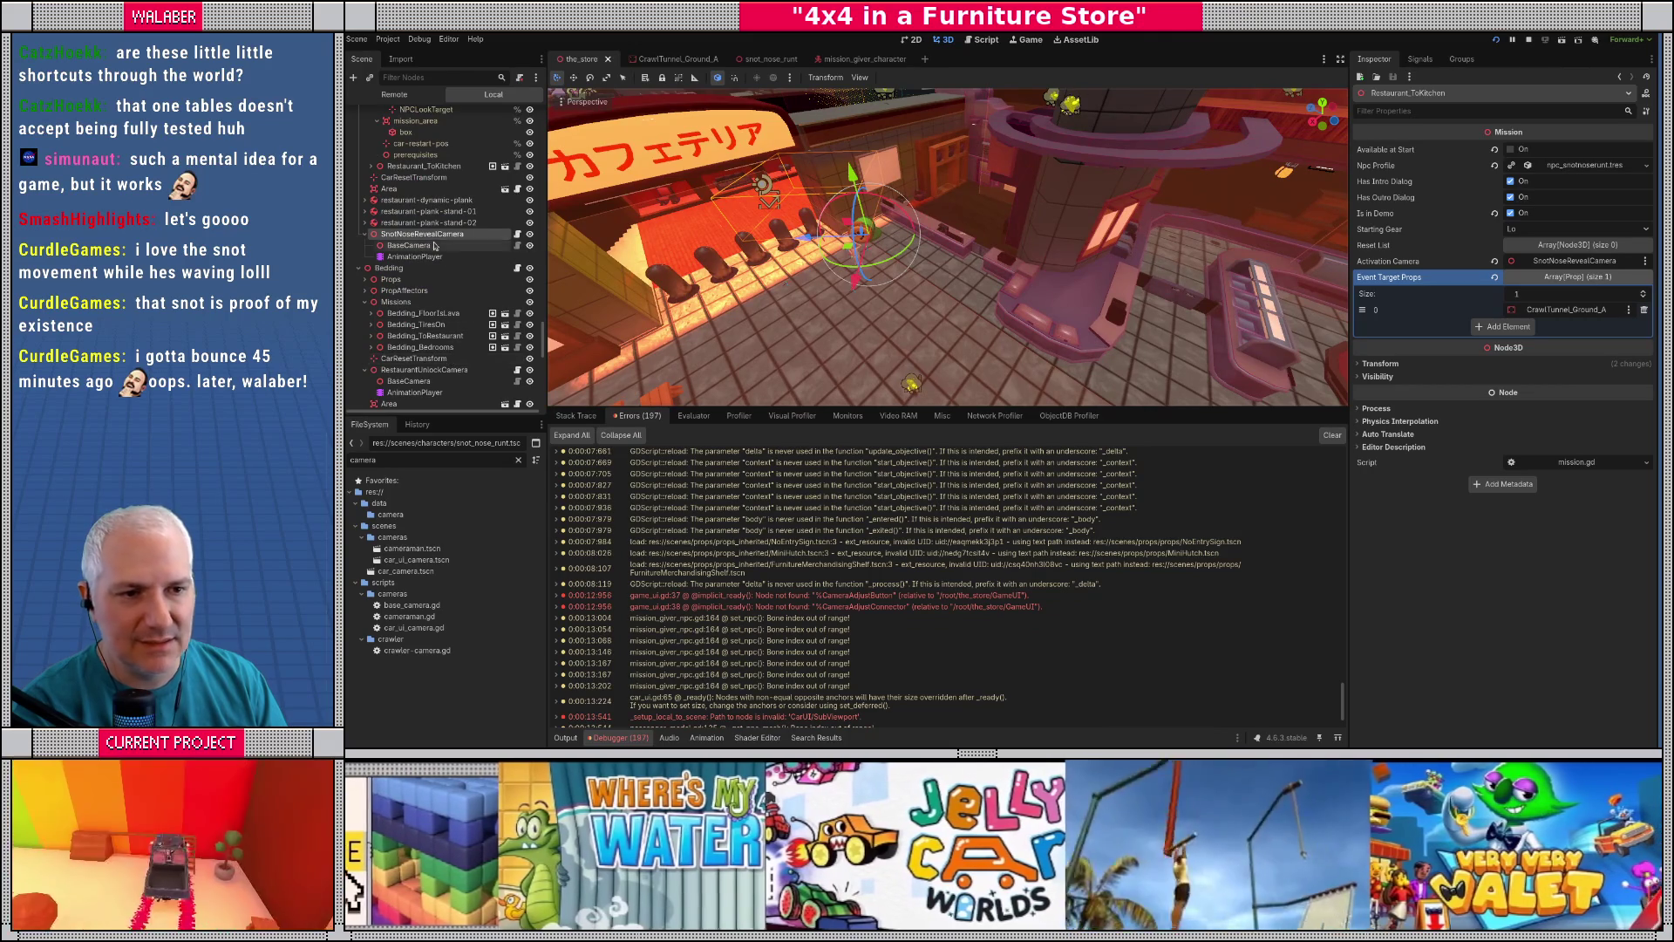
- Compare the animations held by the SnotNoseRevealCamera and RestaurantUnlockCamera AnimationPlayers
{"action": "left_click", "coordinate": [431, 255]}
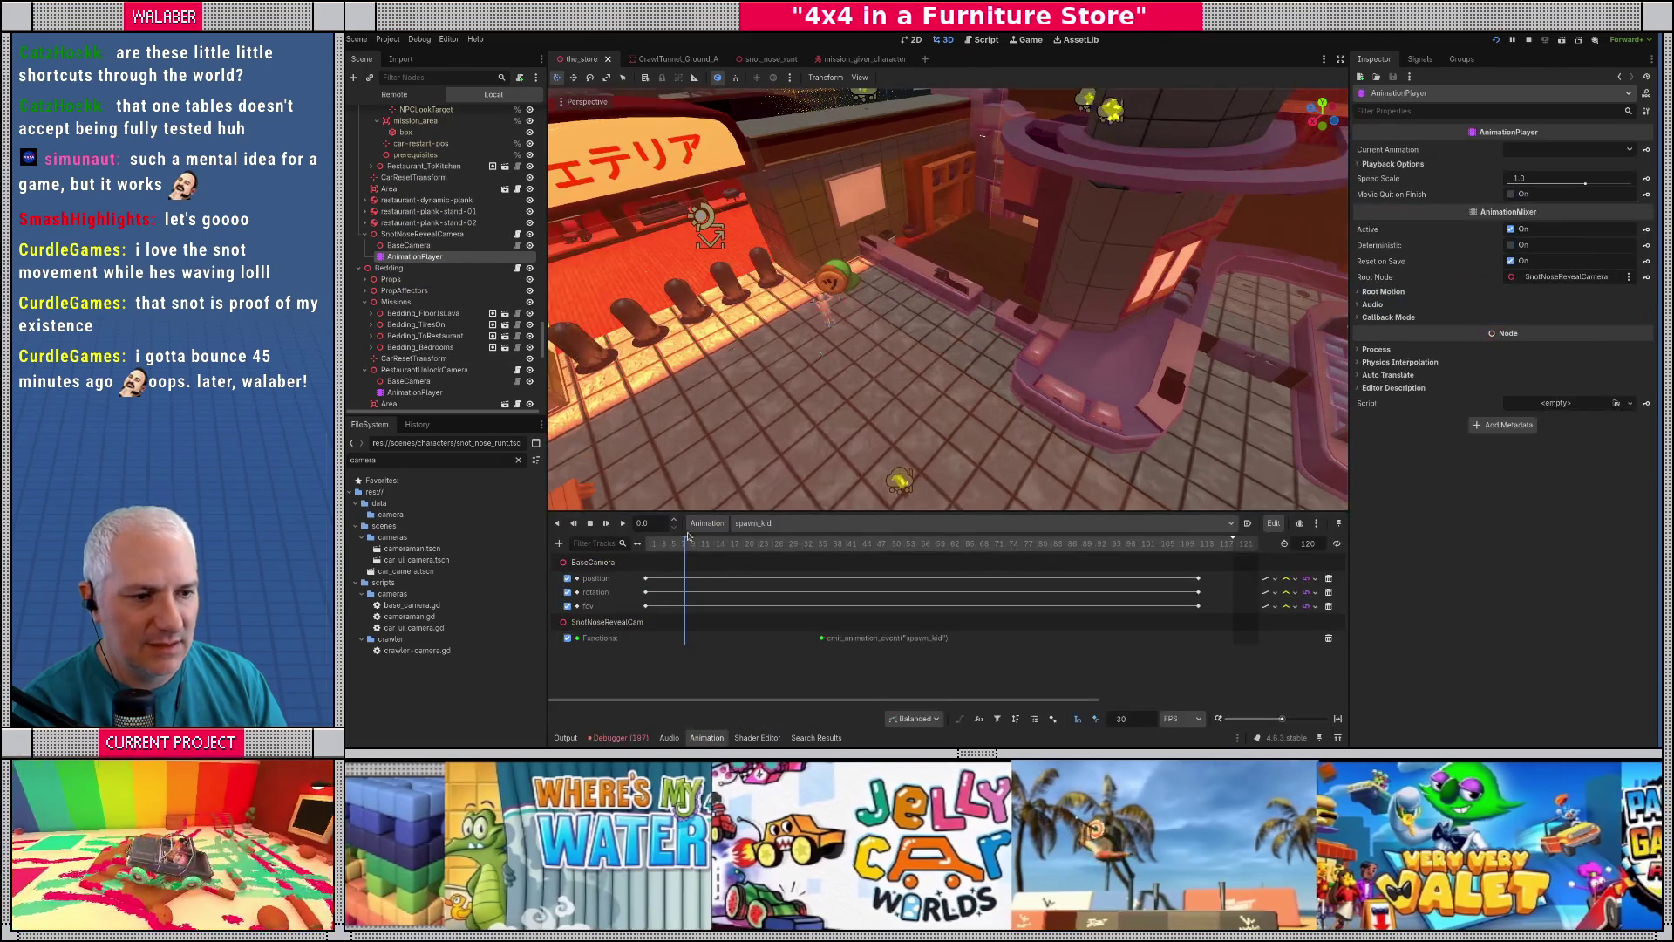
{"action": "left_click", "coordinate": [795, 524]}
{"action": "left_click", "coordinate": [794, 524]}
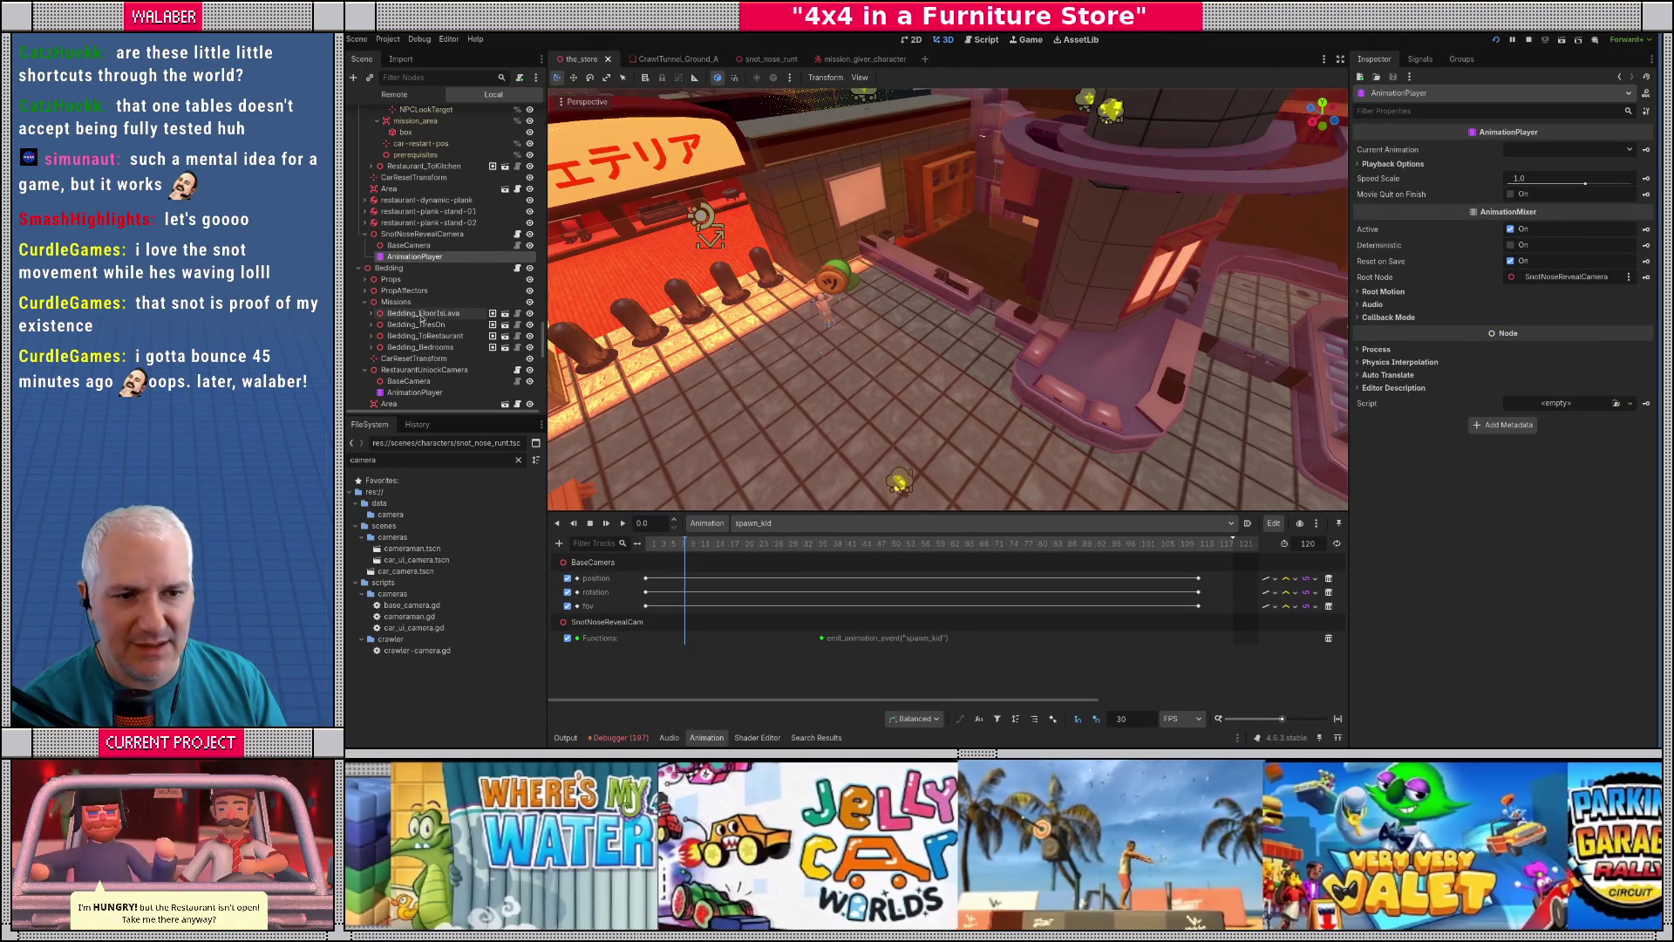
{"action": "left_click", "coordinate": [424, 370]}
{"action": "left_click", "coordinate": [808, 524]}
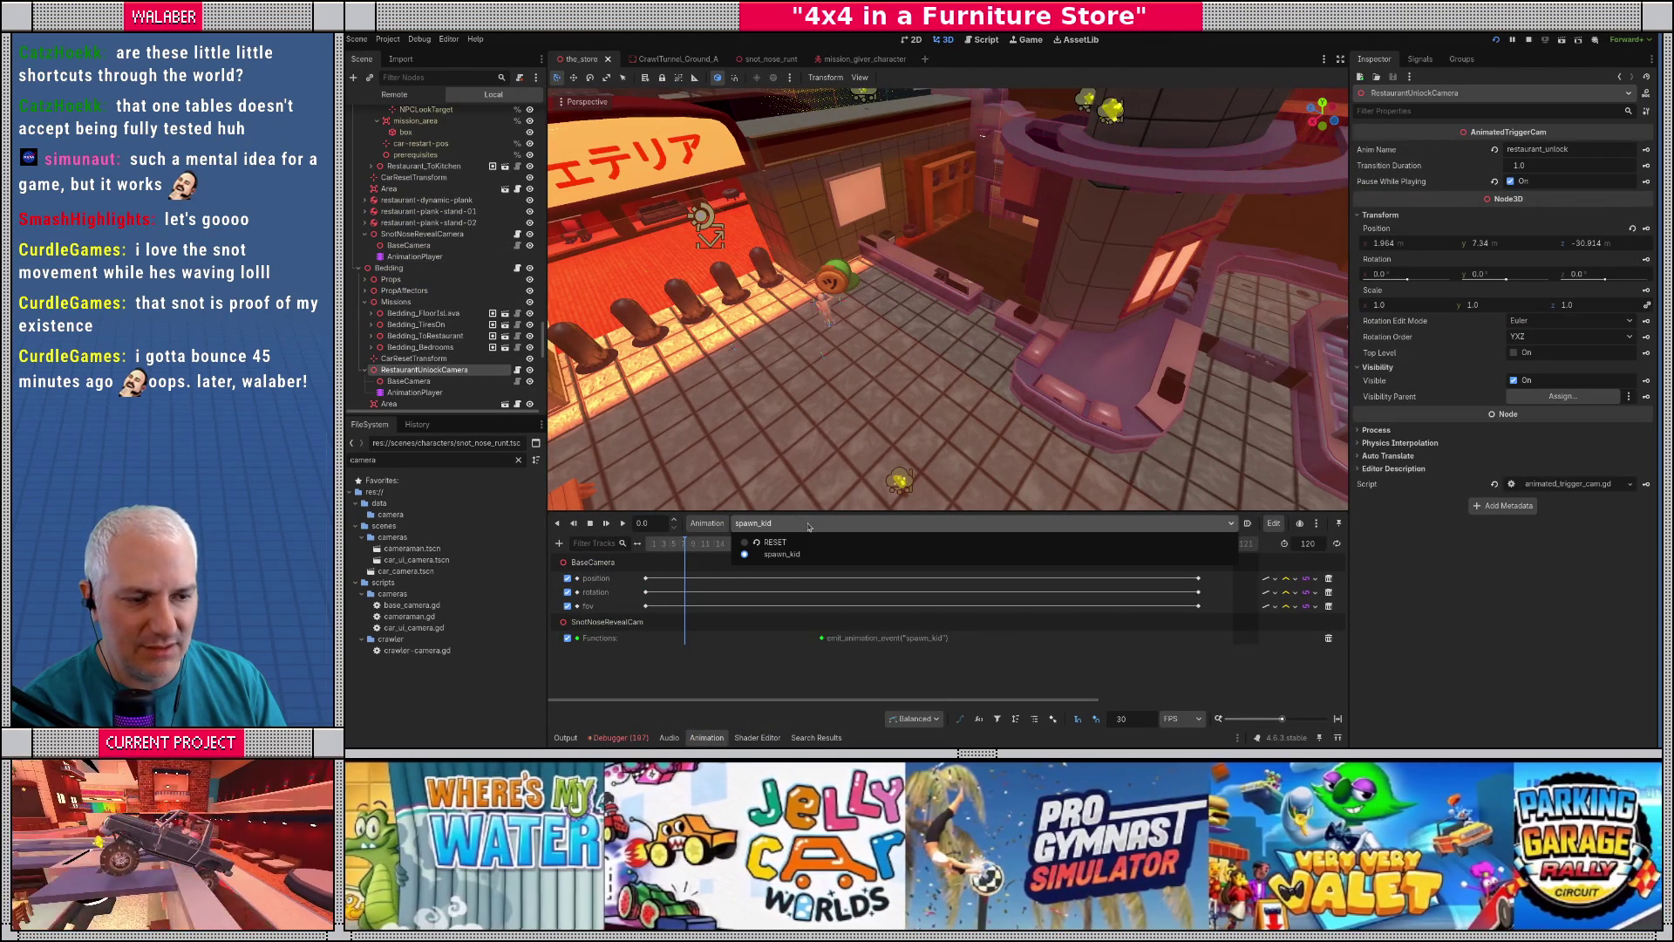
{"action": "left_click", "coordinate": [808, 526]}
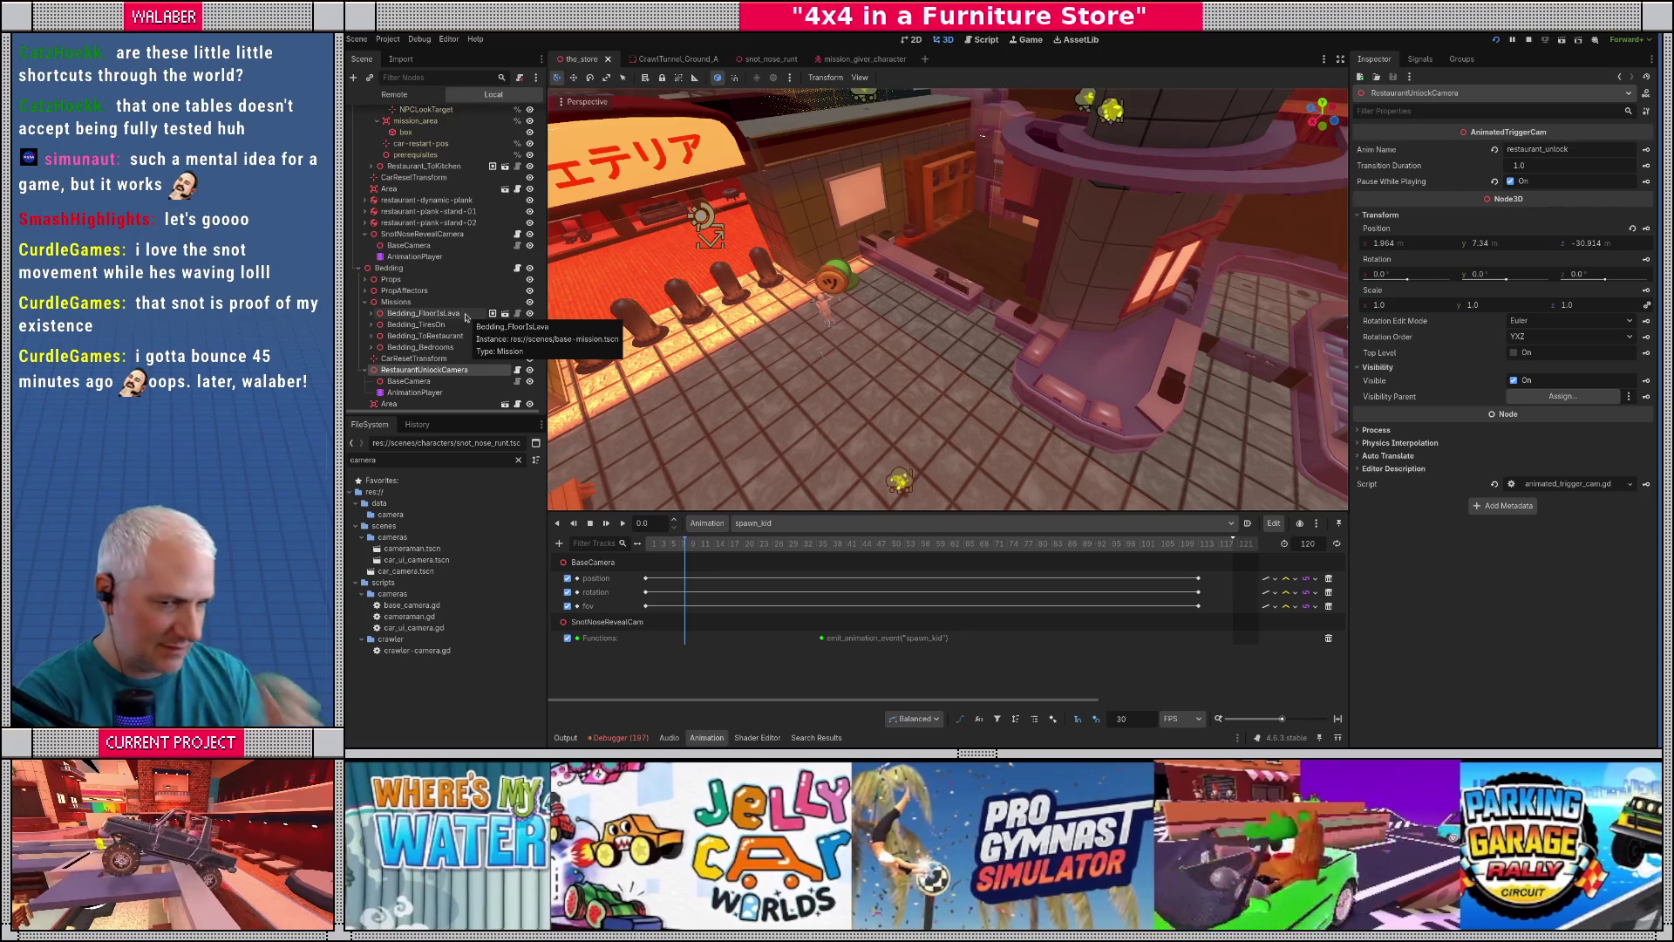
{"action": "left_click", "coordinate": [415, 392]}
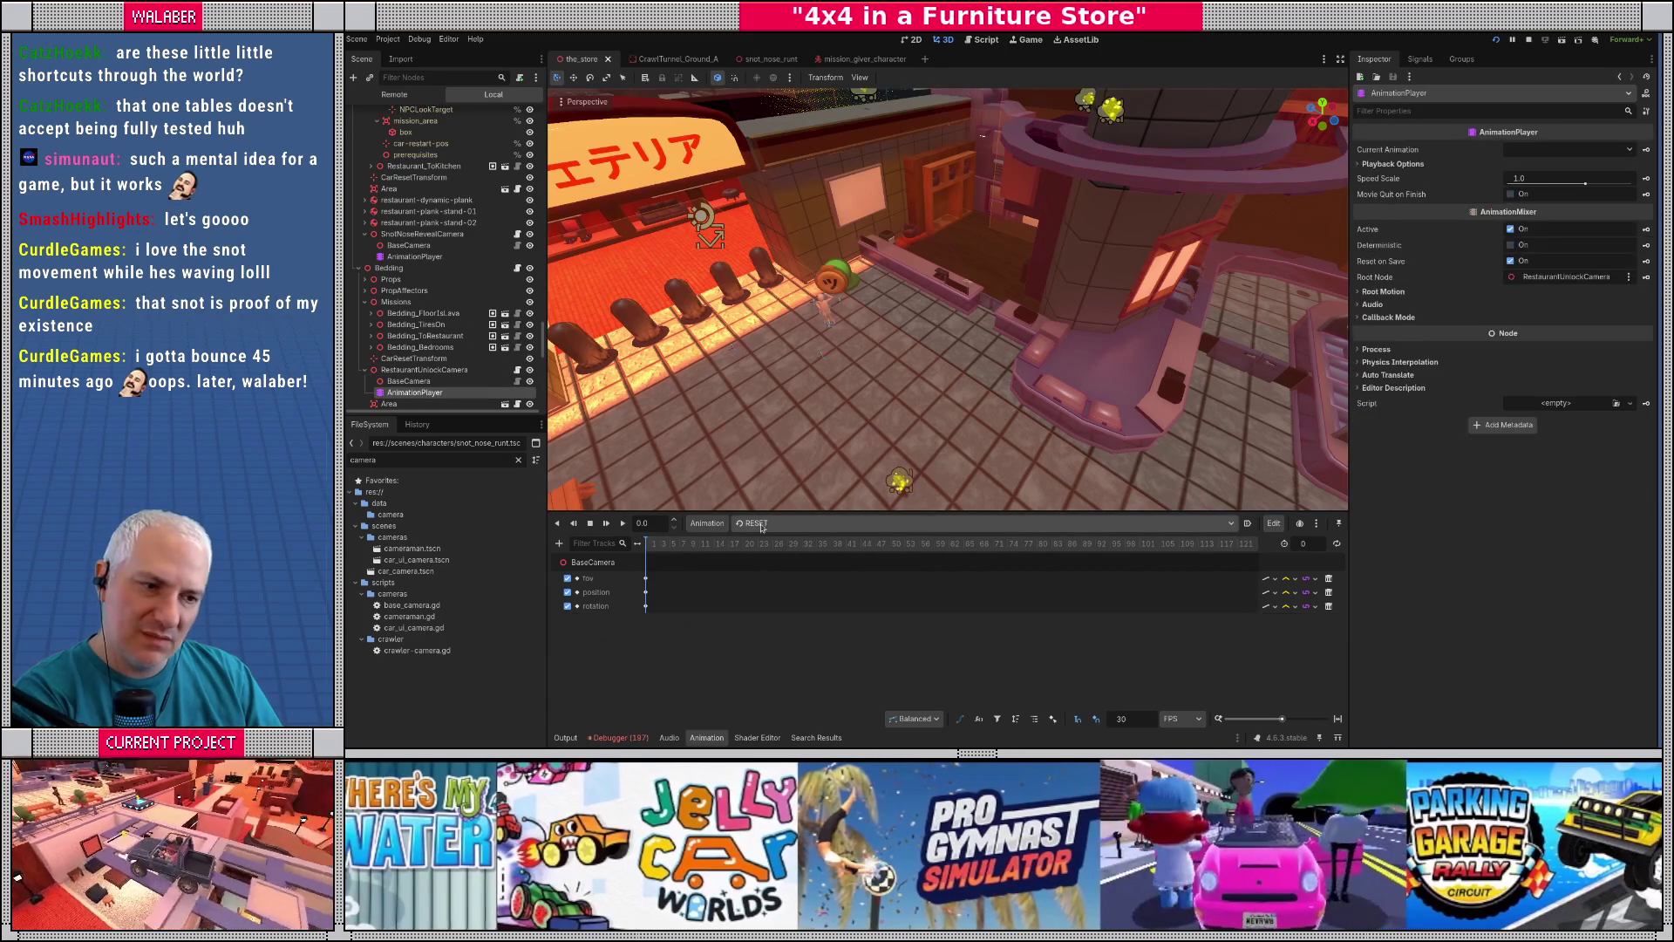
{"action": "left_click", "coordinate": [758, 524]}
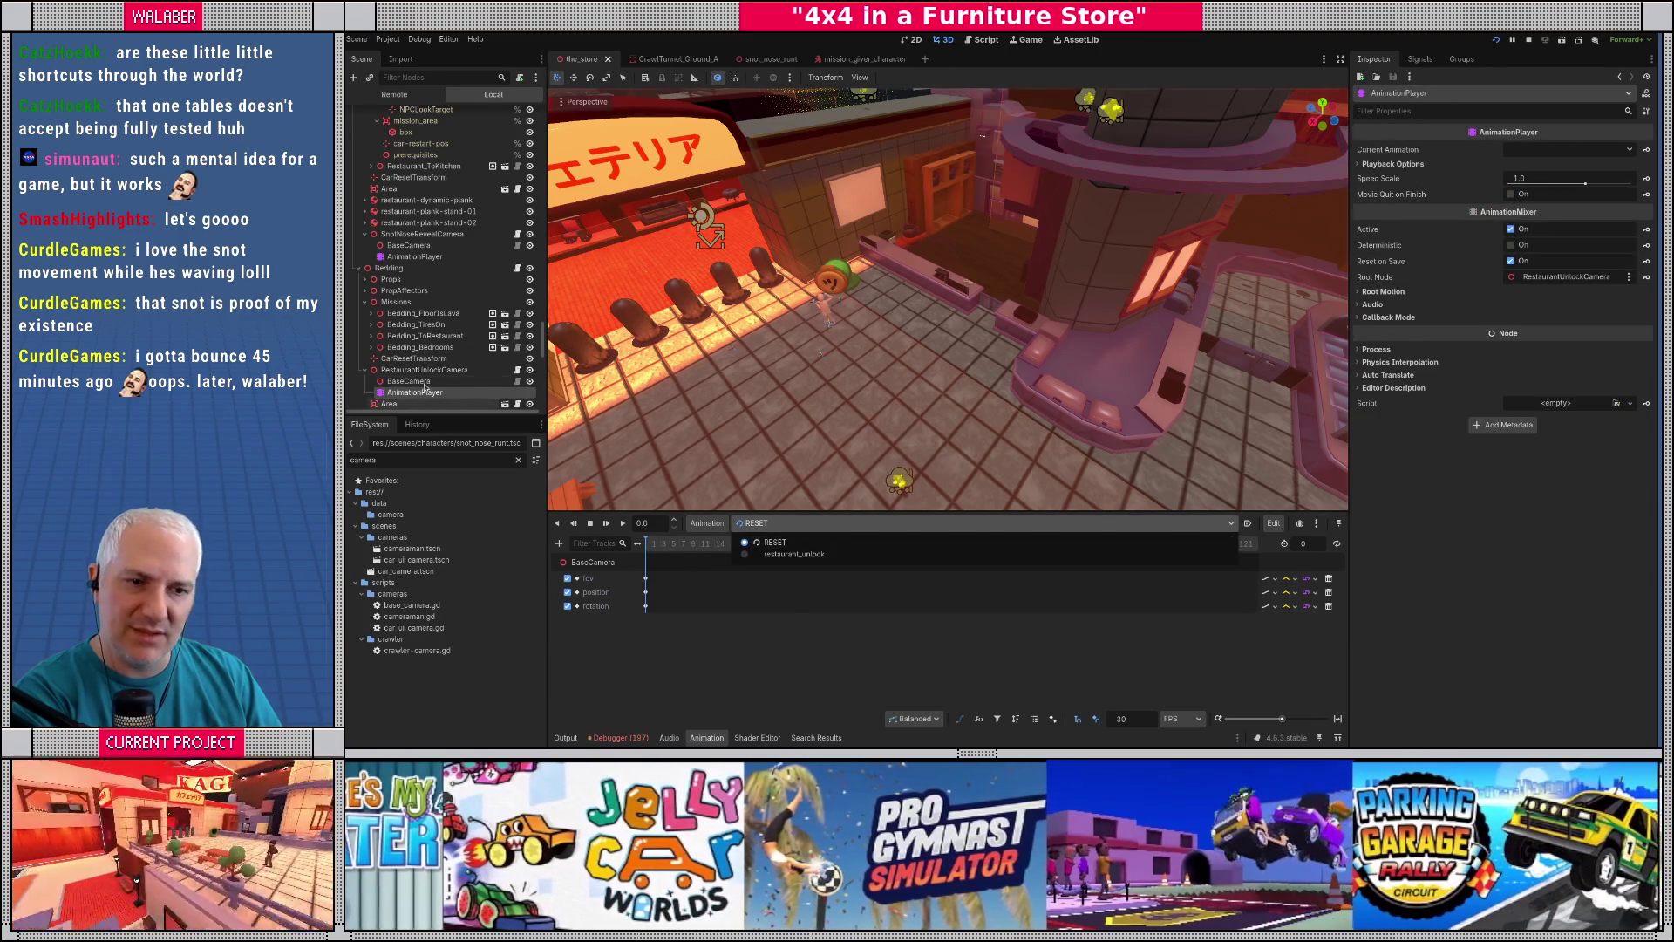
{"action": "left_click", "coordinate": [407, 256]}
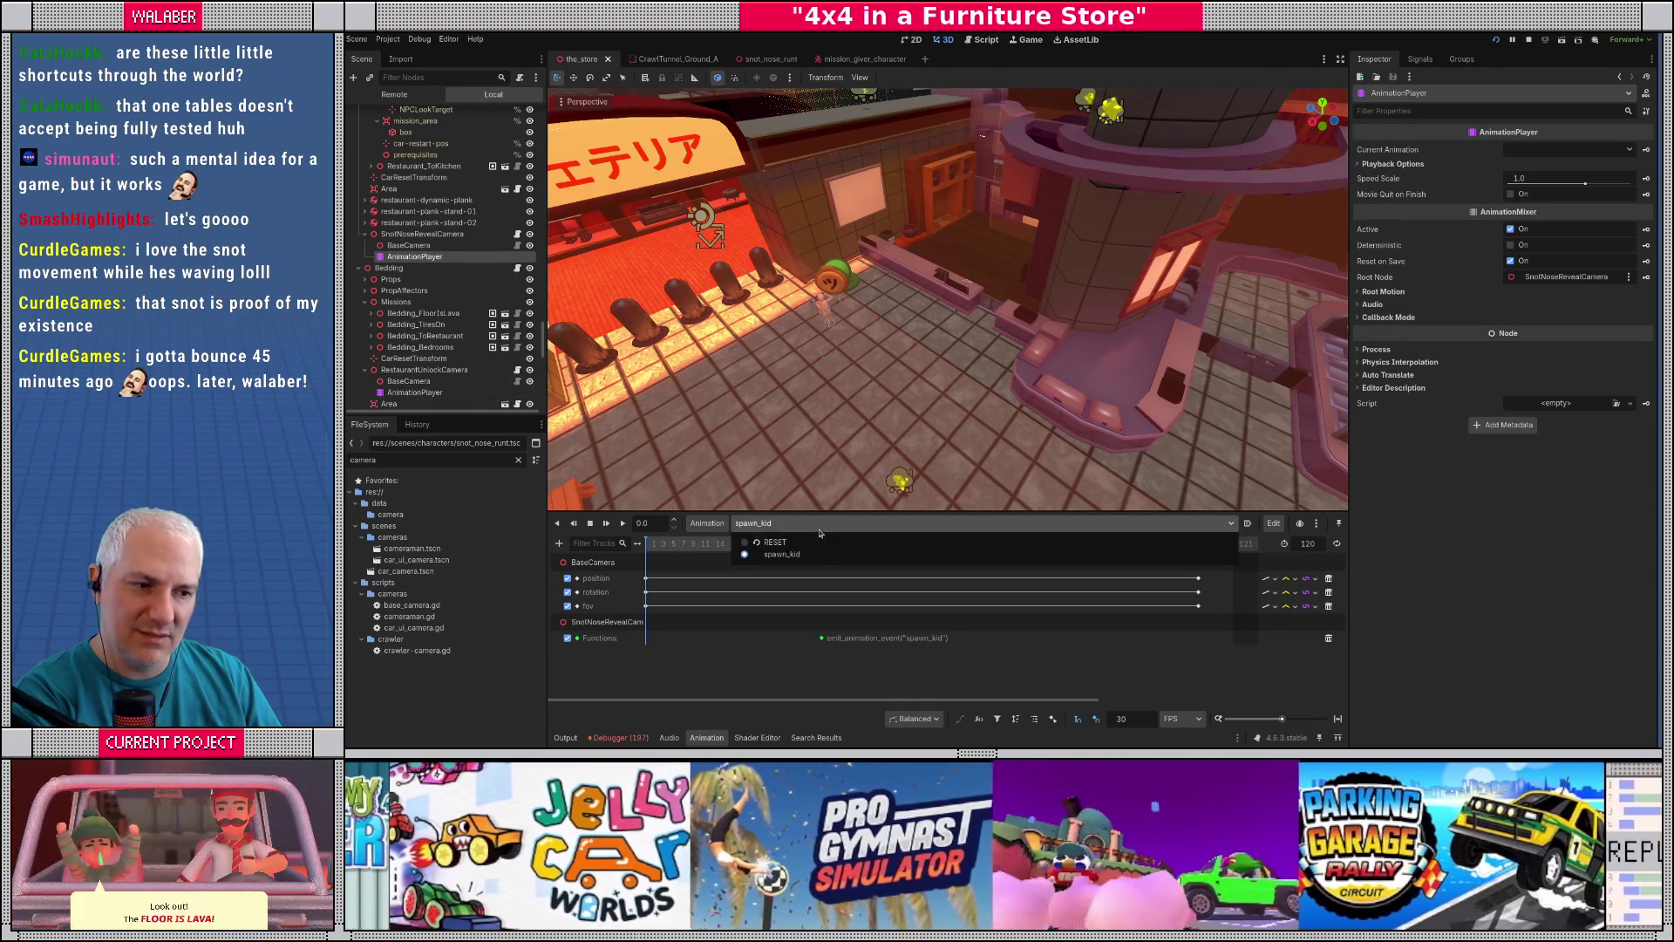
- Recheck RestaurantUnlockCamera's Anim Name, then open the Animation not found error's line in animated_trigger_cam.gd
{"action": "left_click", "coordinate": [416, 325]}
{"action": "left_click", "coordinate": [427, 370]}
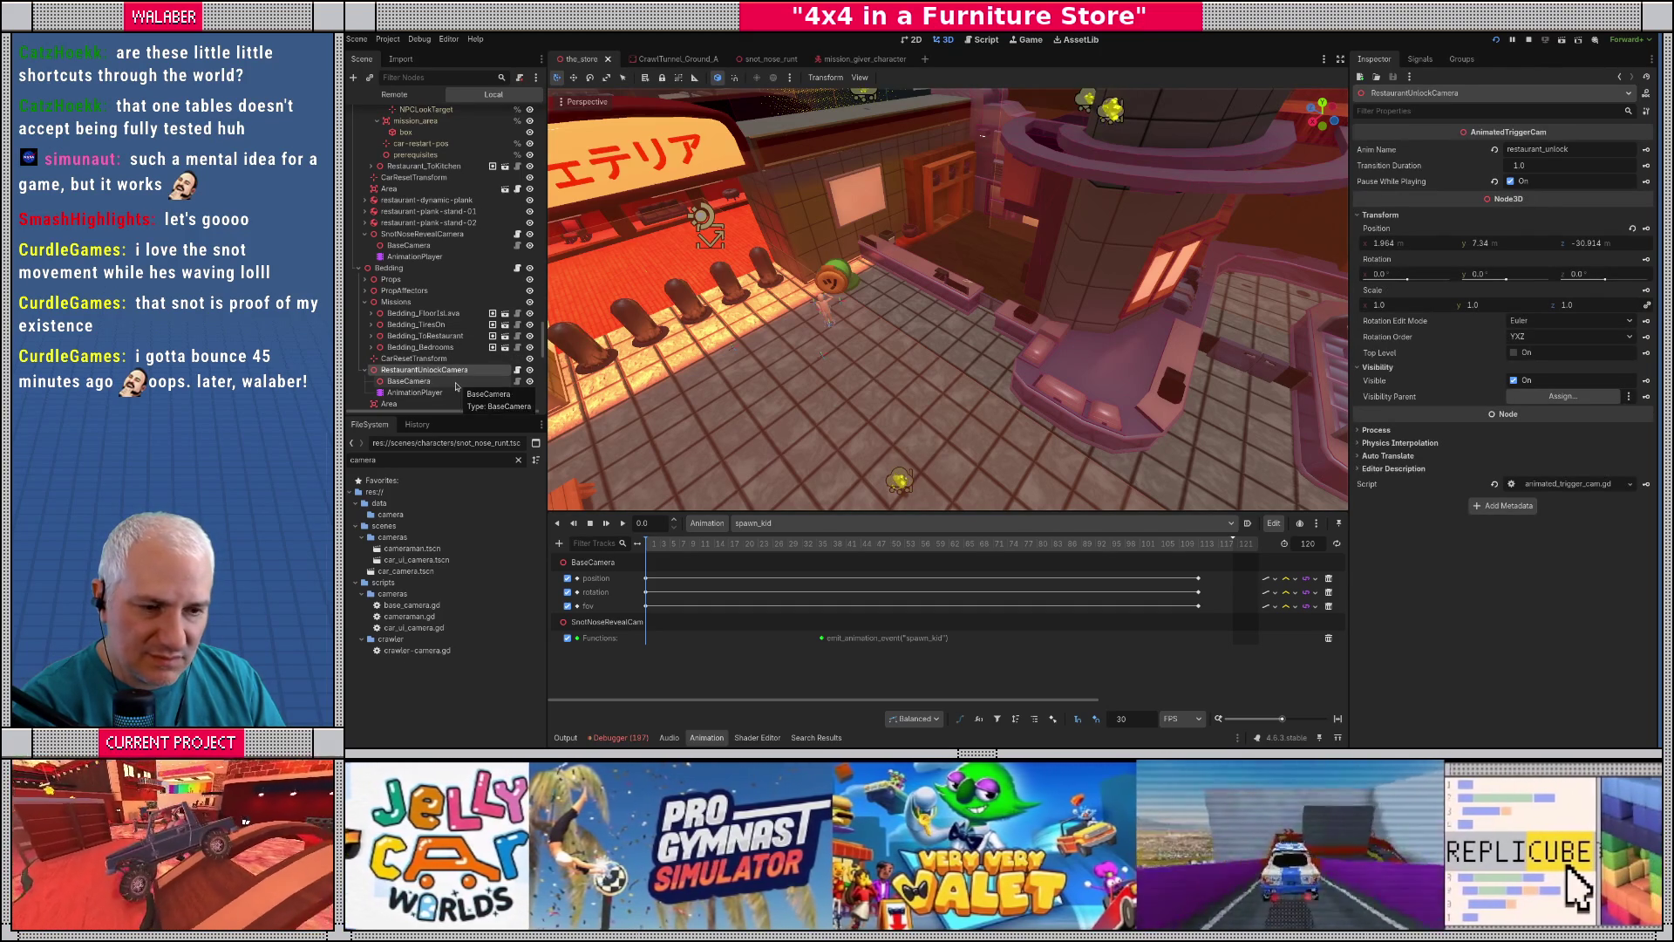
{"action": "left_click", "coordinate": [623, 738]}
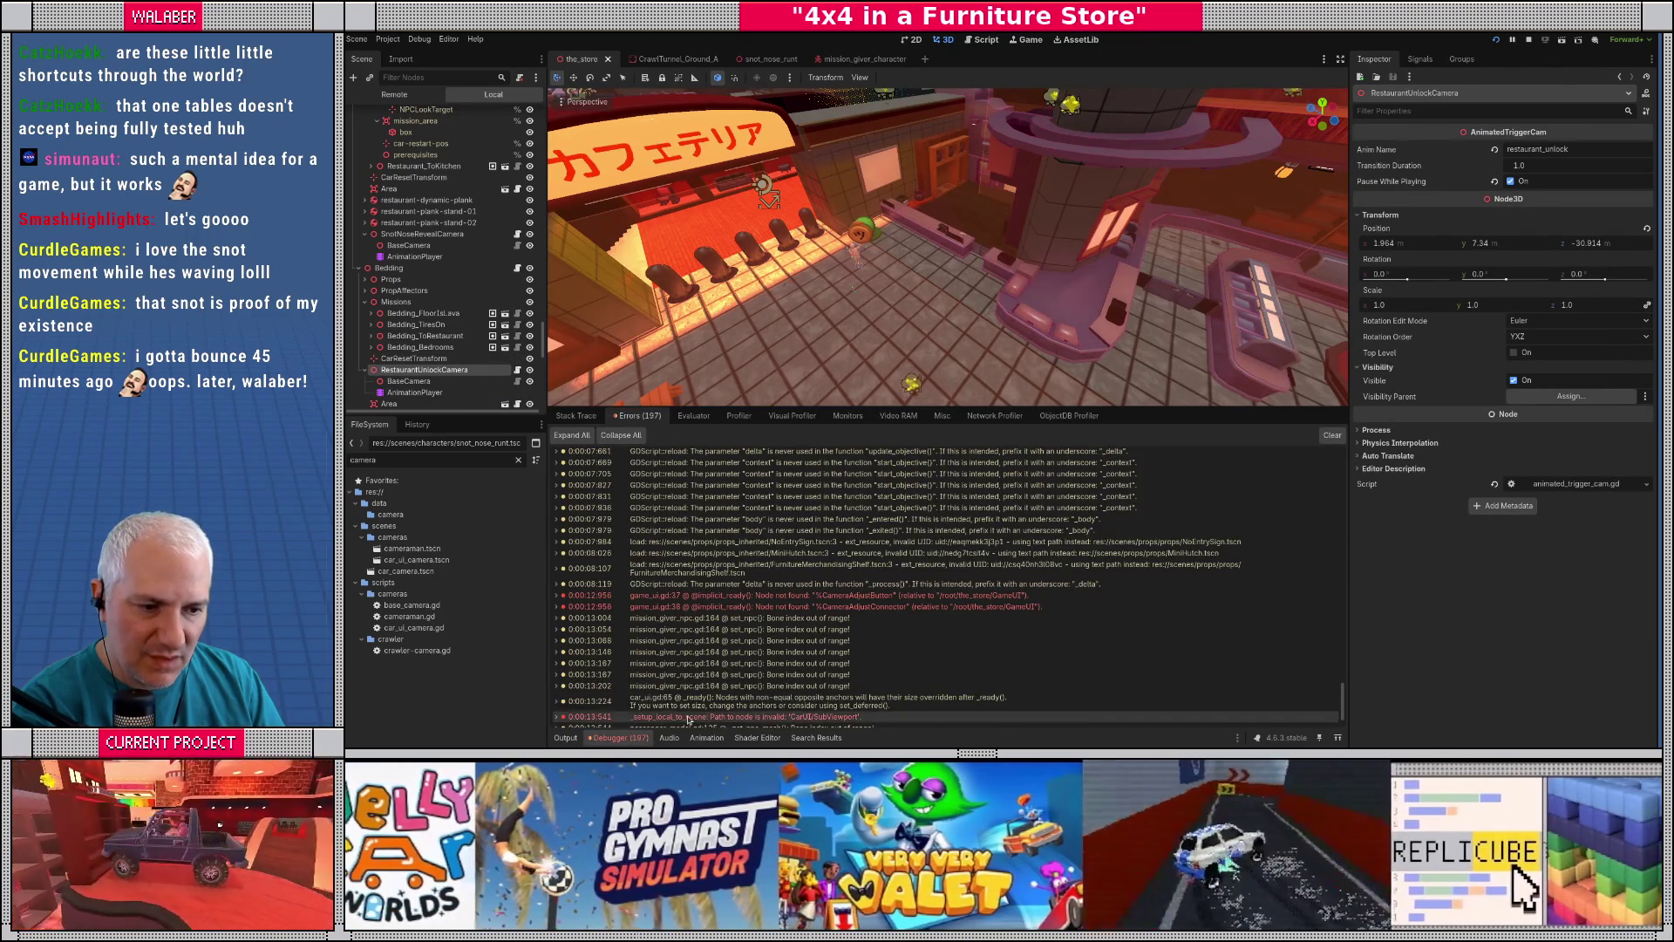
{"action": "left_click", "coordinate": [685, 708]}
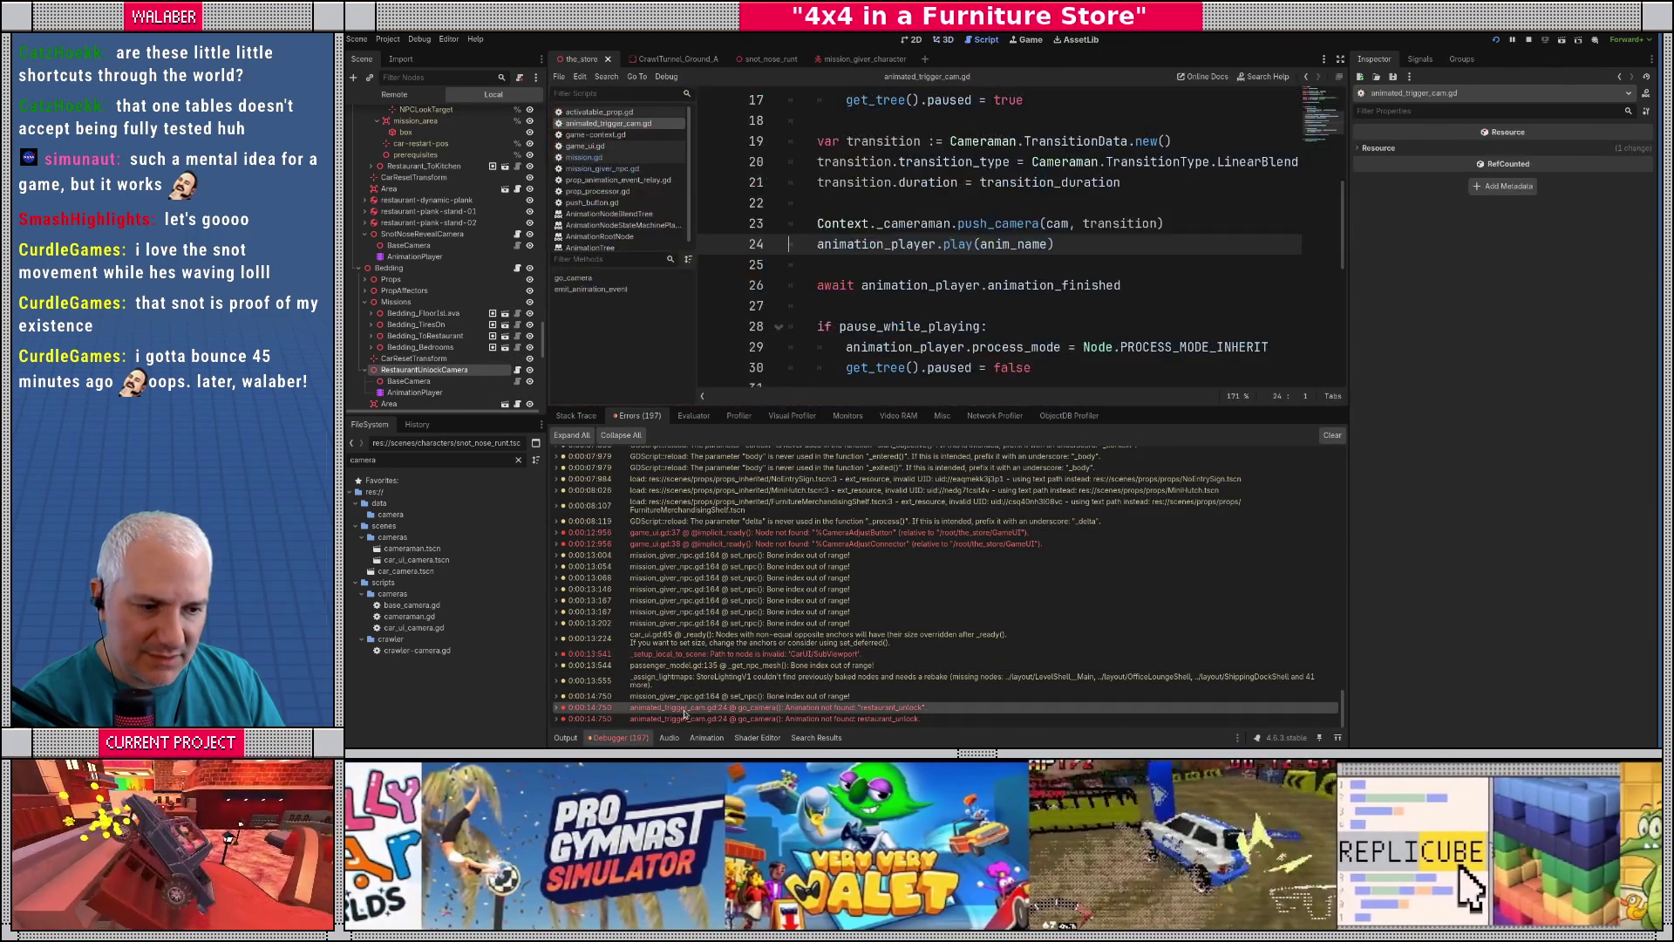
- Change SnotNoseRevealCamera's Anim Name from restaurant_unlock to spawn_kid and save the store scene
{"action": "scroll", "coordinate": [912, 273], "scroll_direction": "up", "scroll_amount": 2}
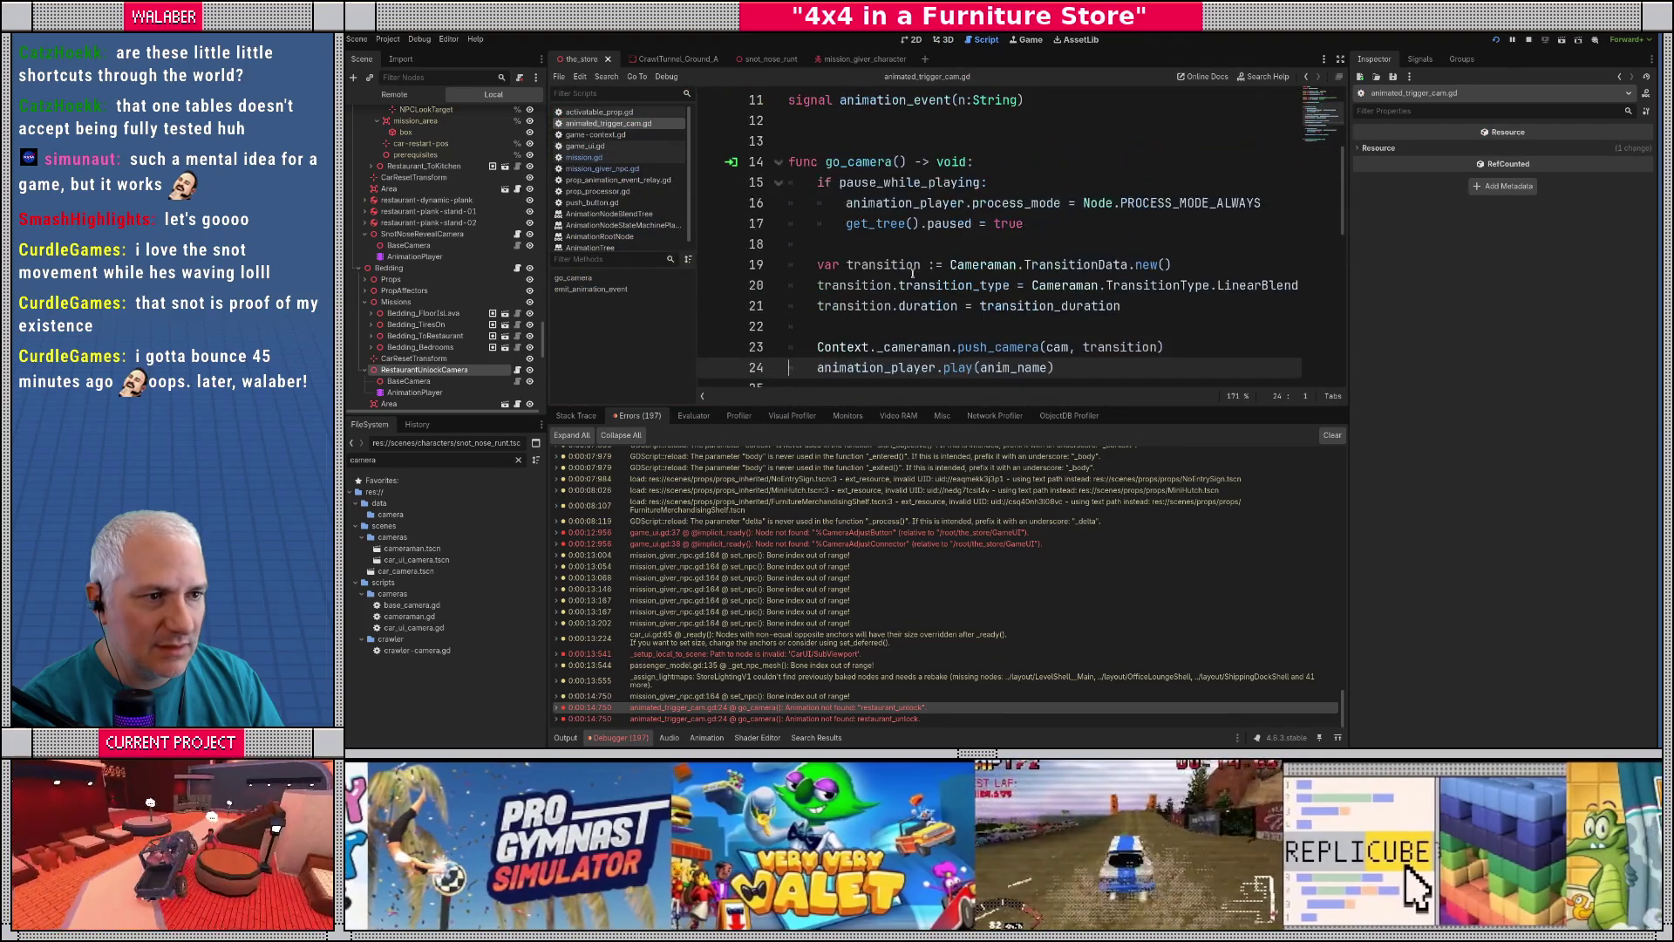
{"action": "scroll", "coordinate": [912, 274], "scroll_direction": "up", "scroll_amount": 3}
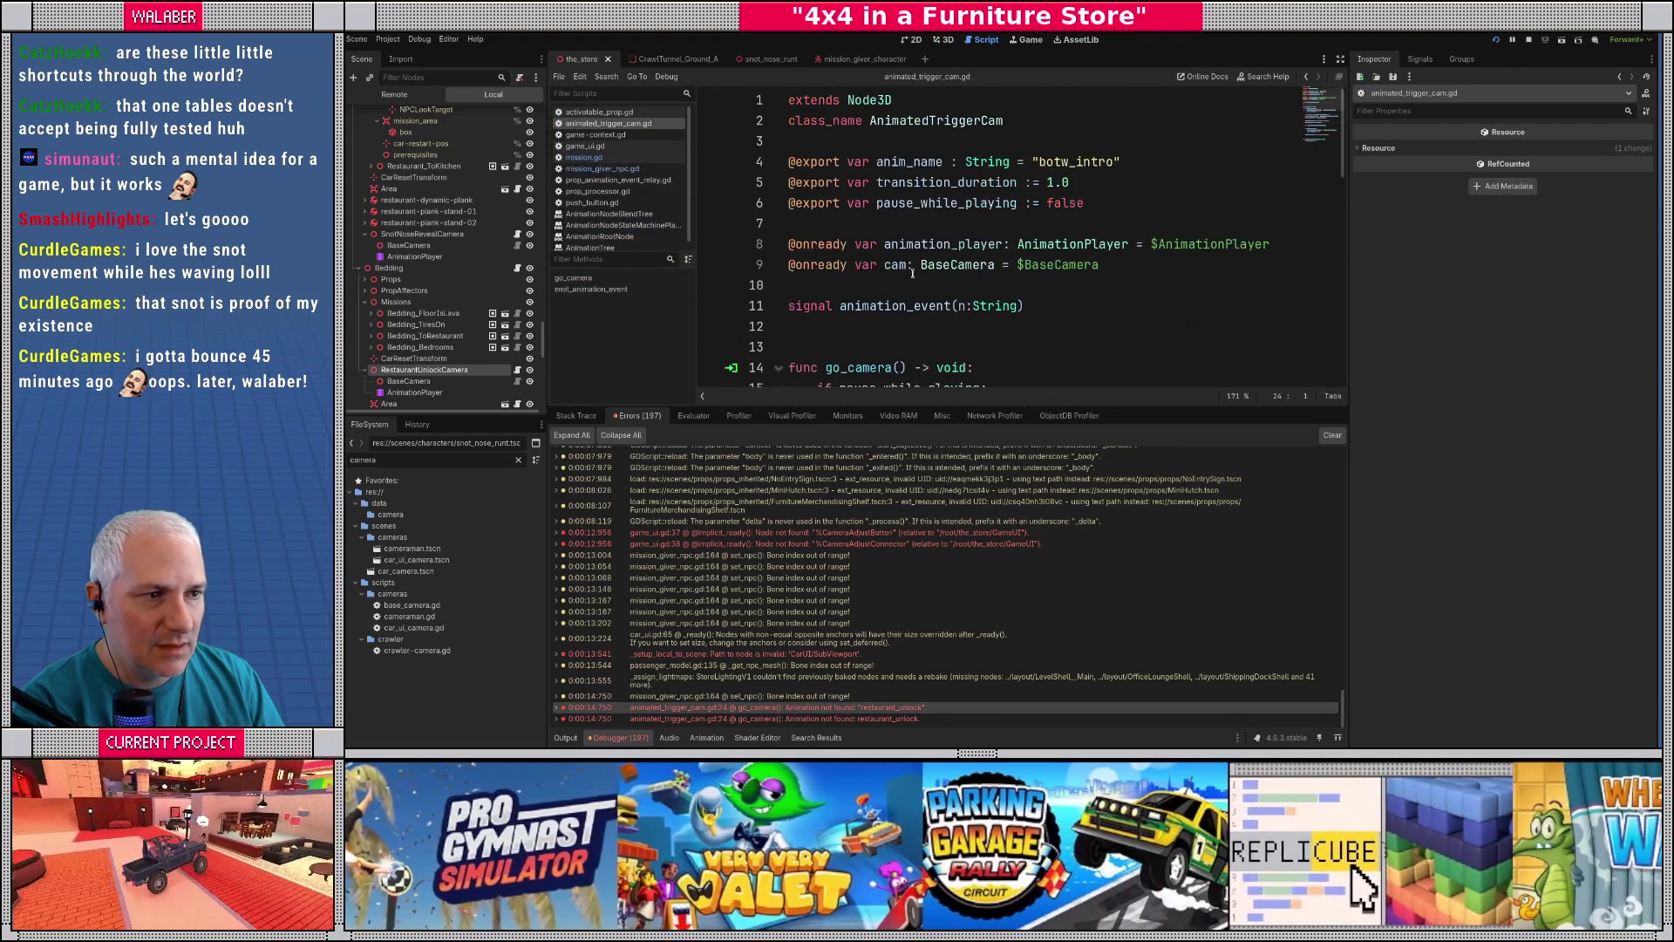
{"action": "left_click", "coordinate": [443, 233]}
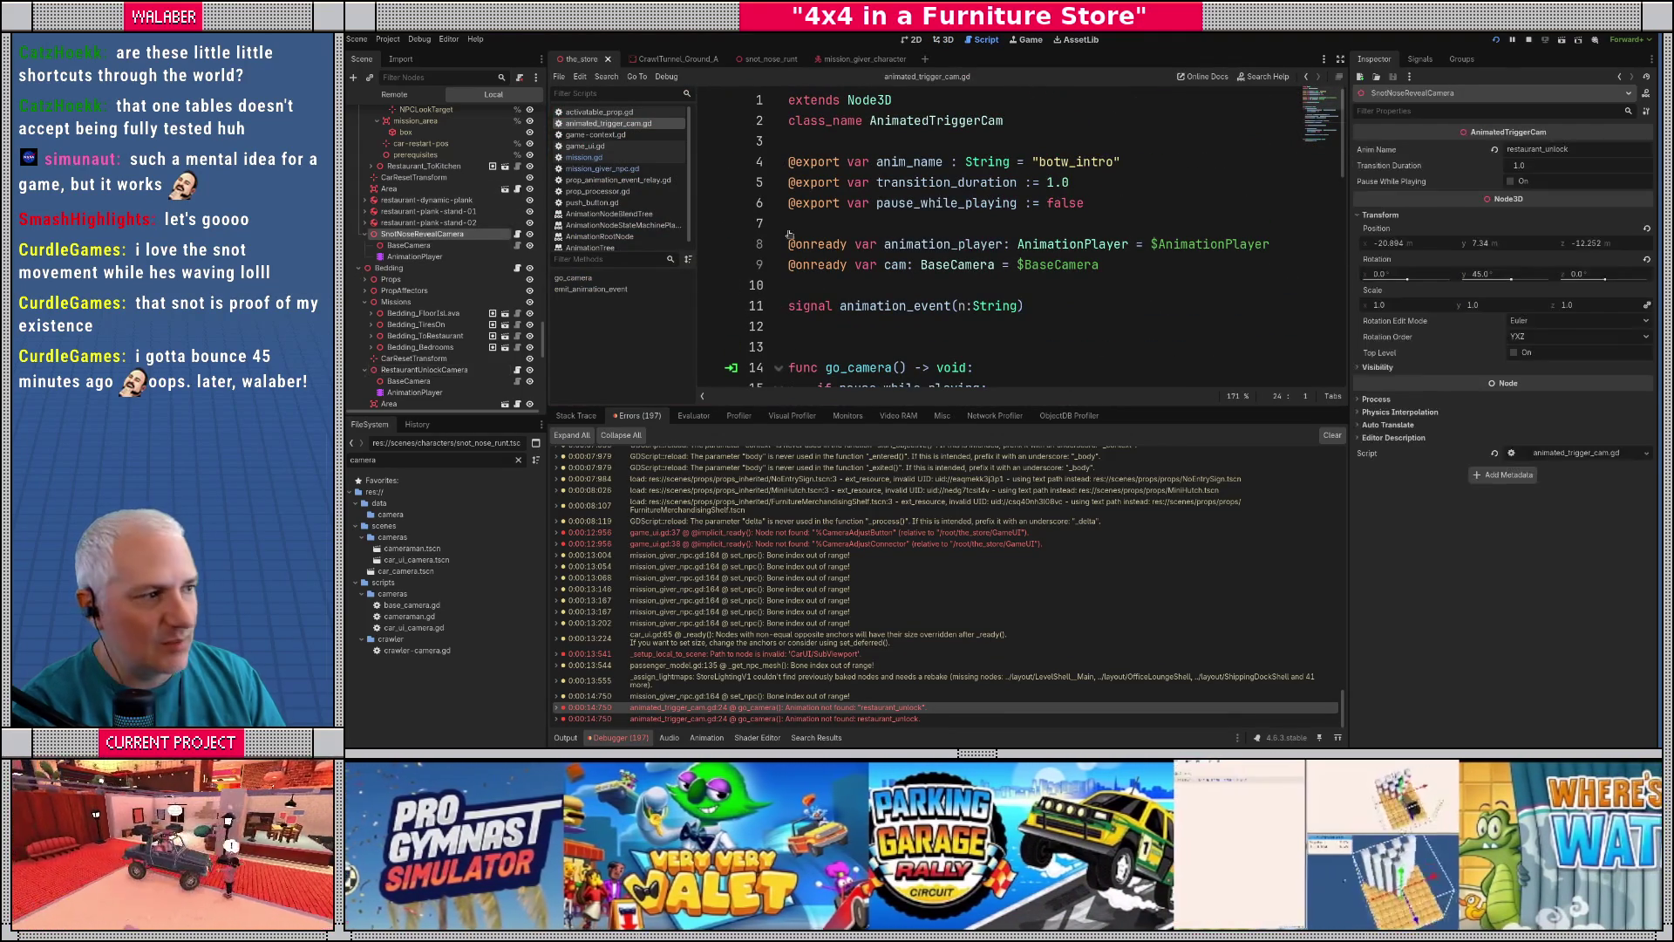
{"action": "double_click", "coordinate": [1578, 148]}
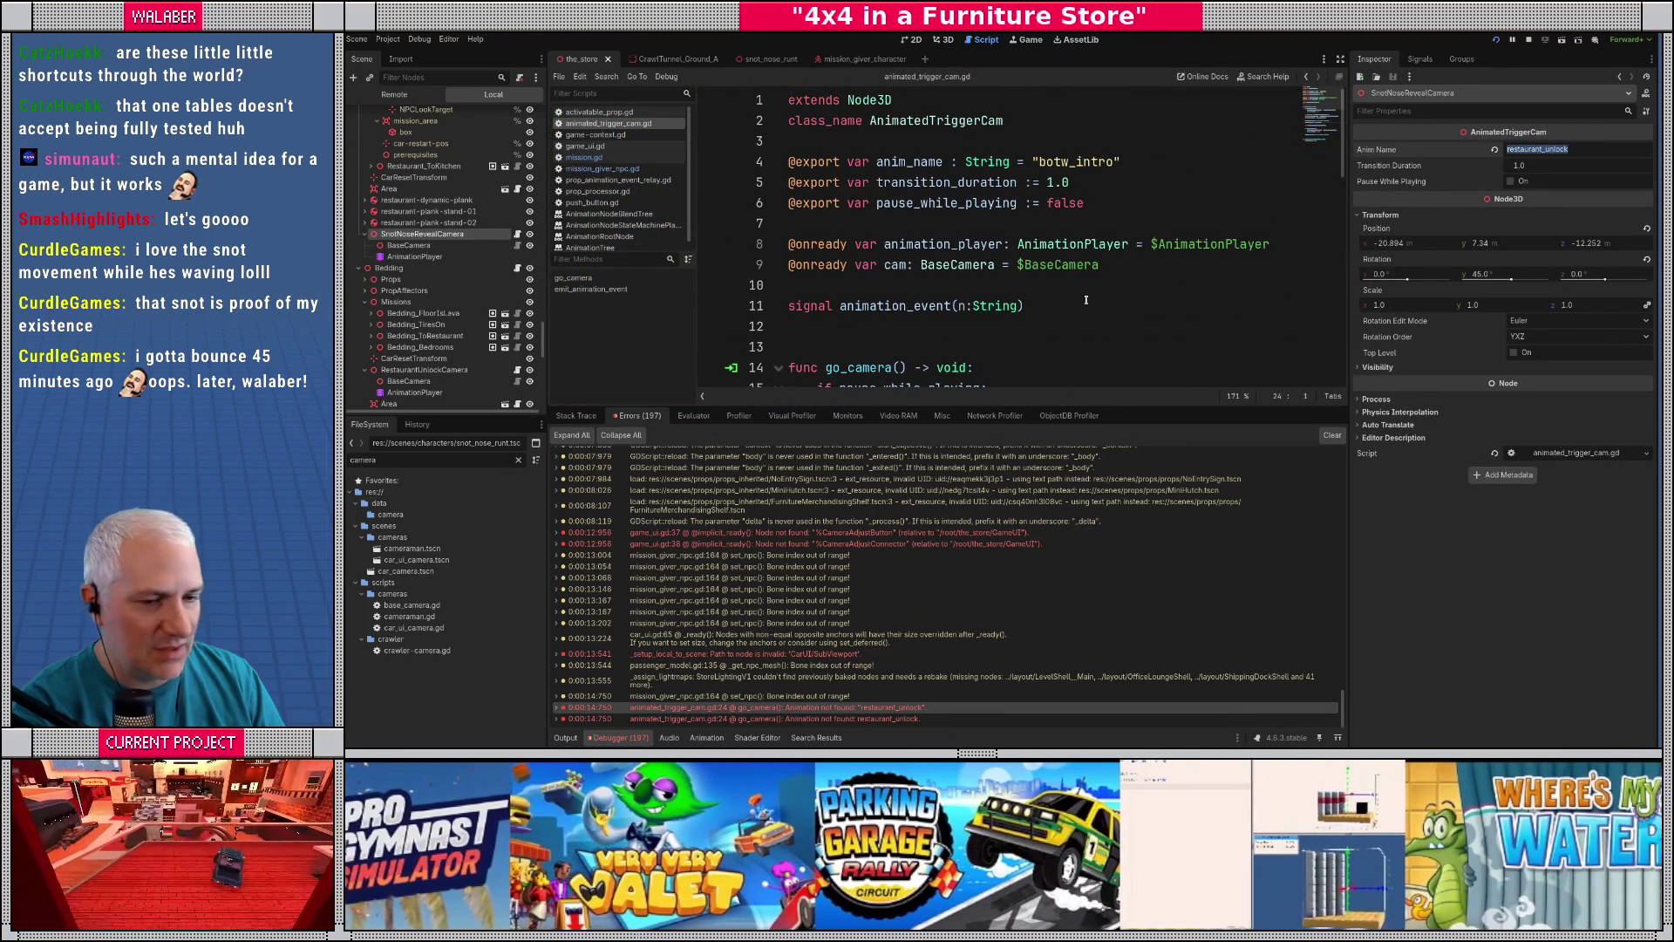
{"action": "type", "text": "sp"}
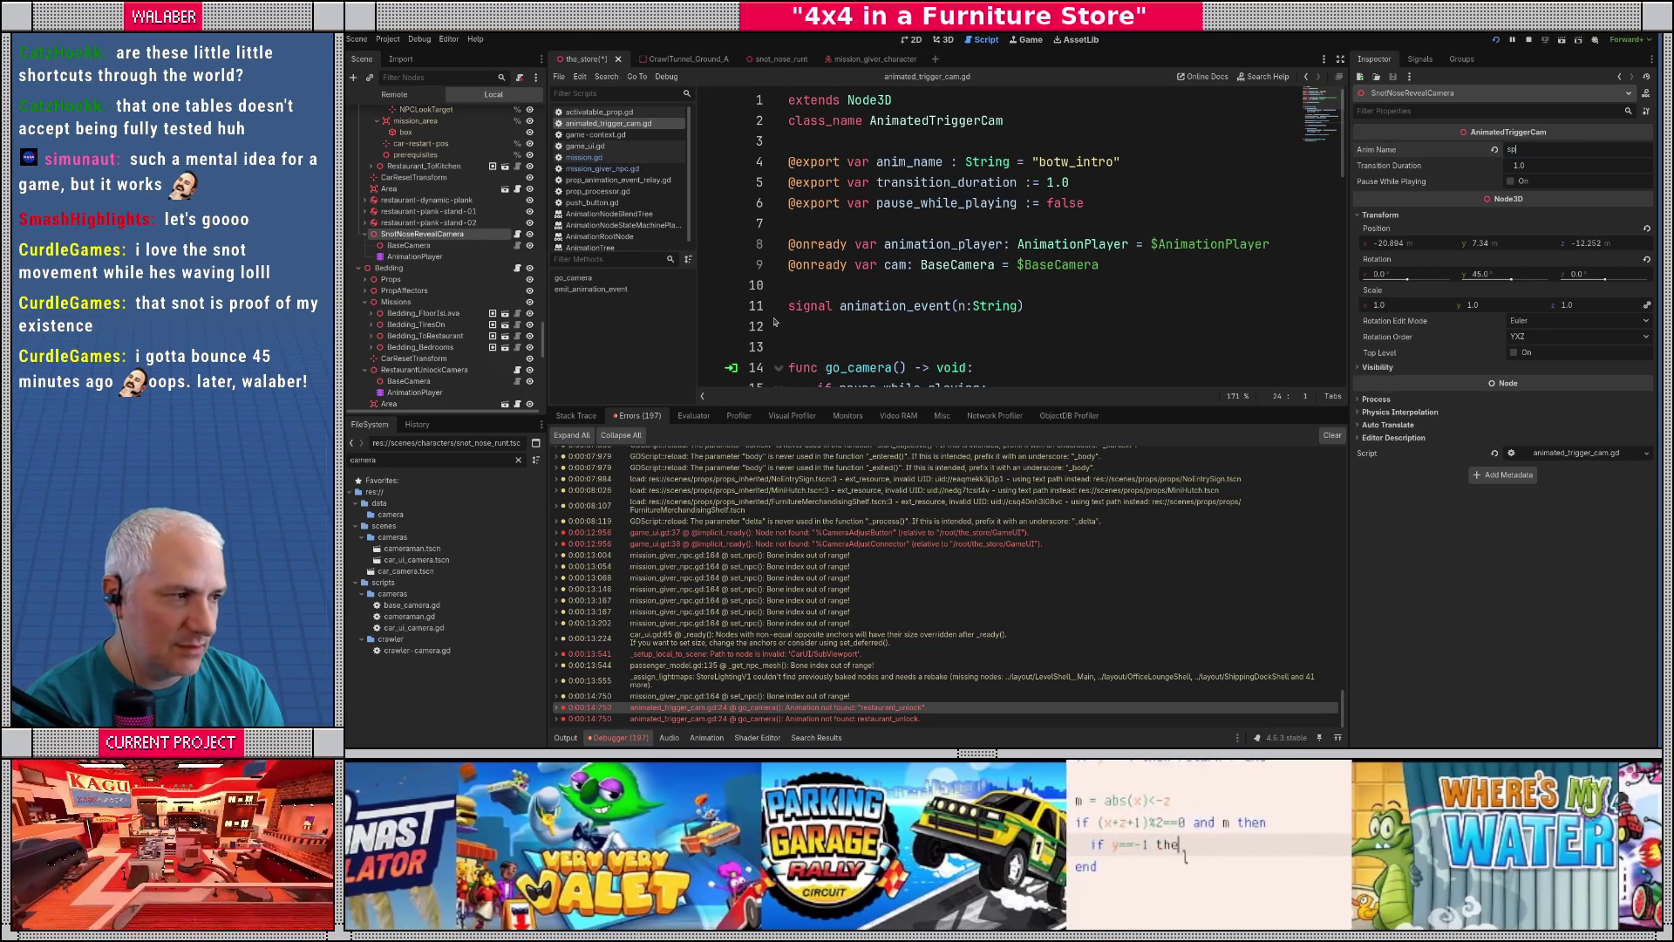
{"action": "type", "text": "awn_kid"}
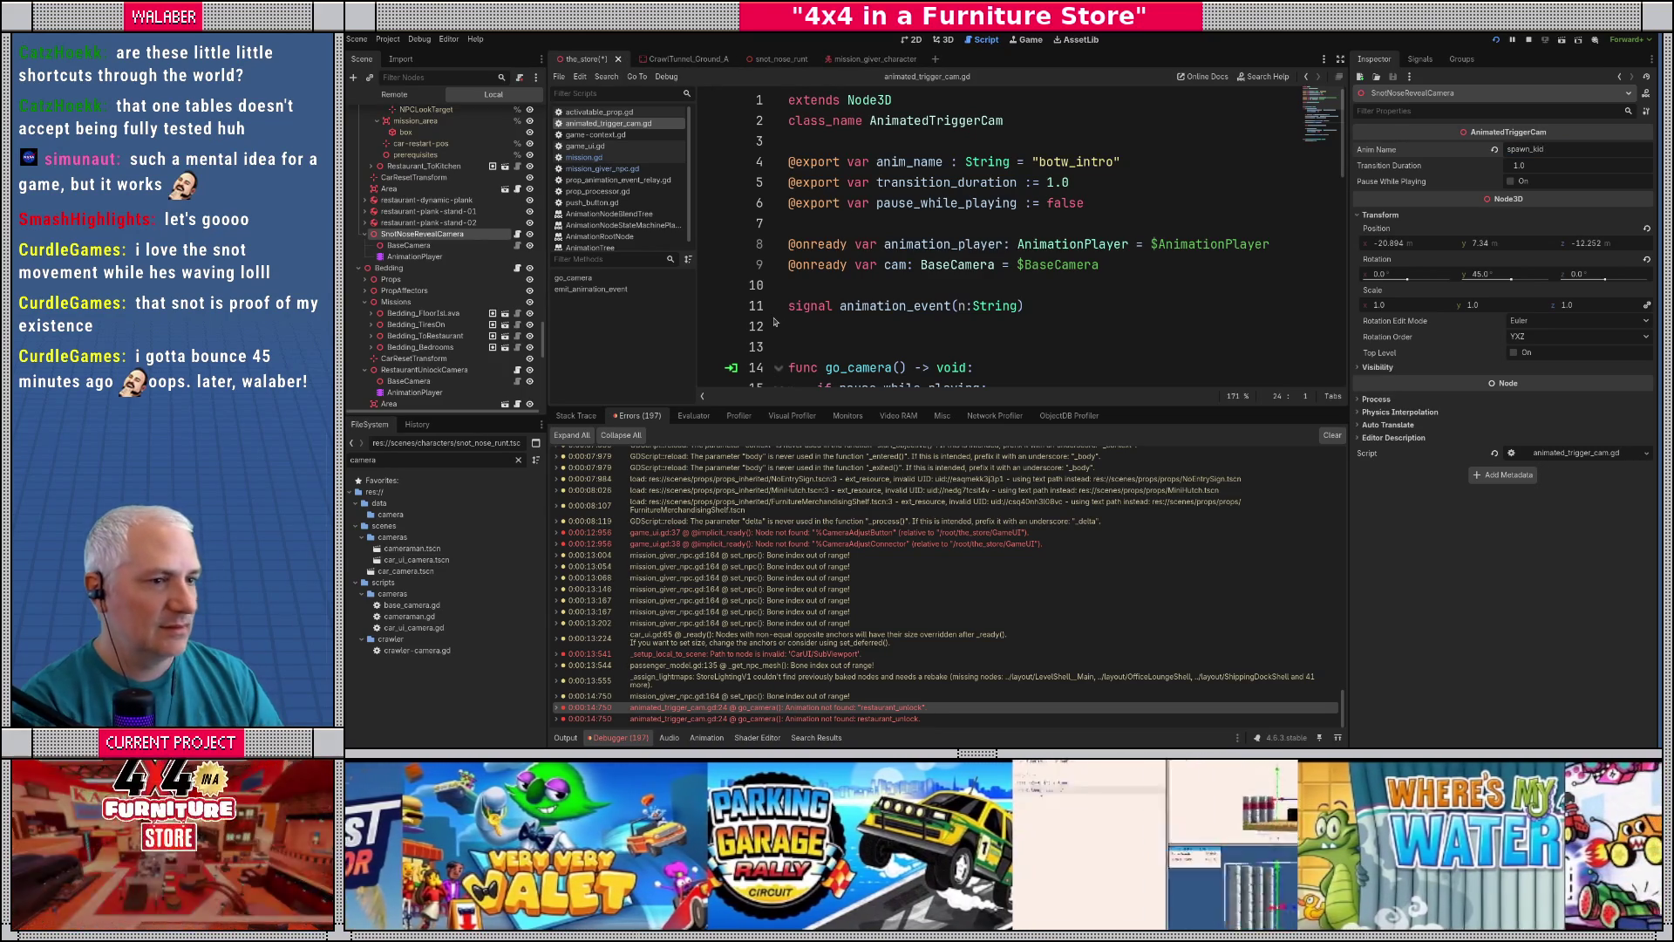
{"action": "left_click", "coordinate": [877, 258]}
{"action": "key", "text": "ctrl+s"}
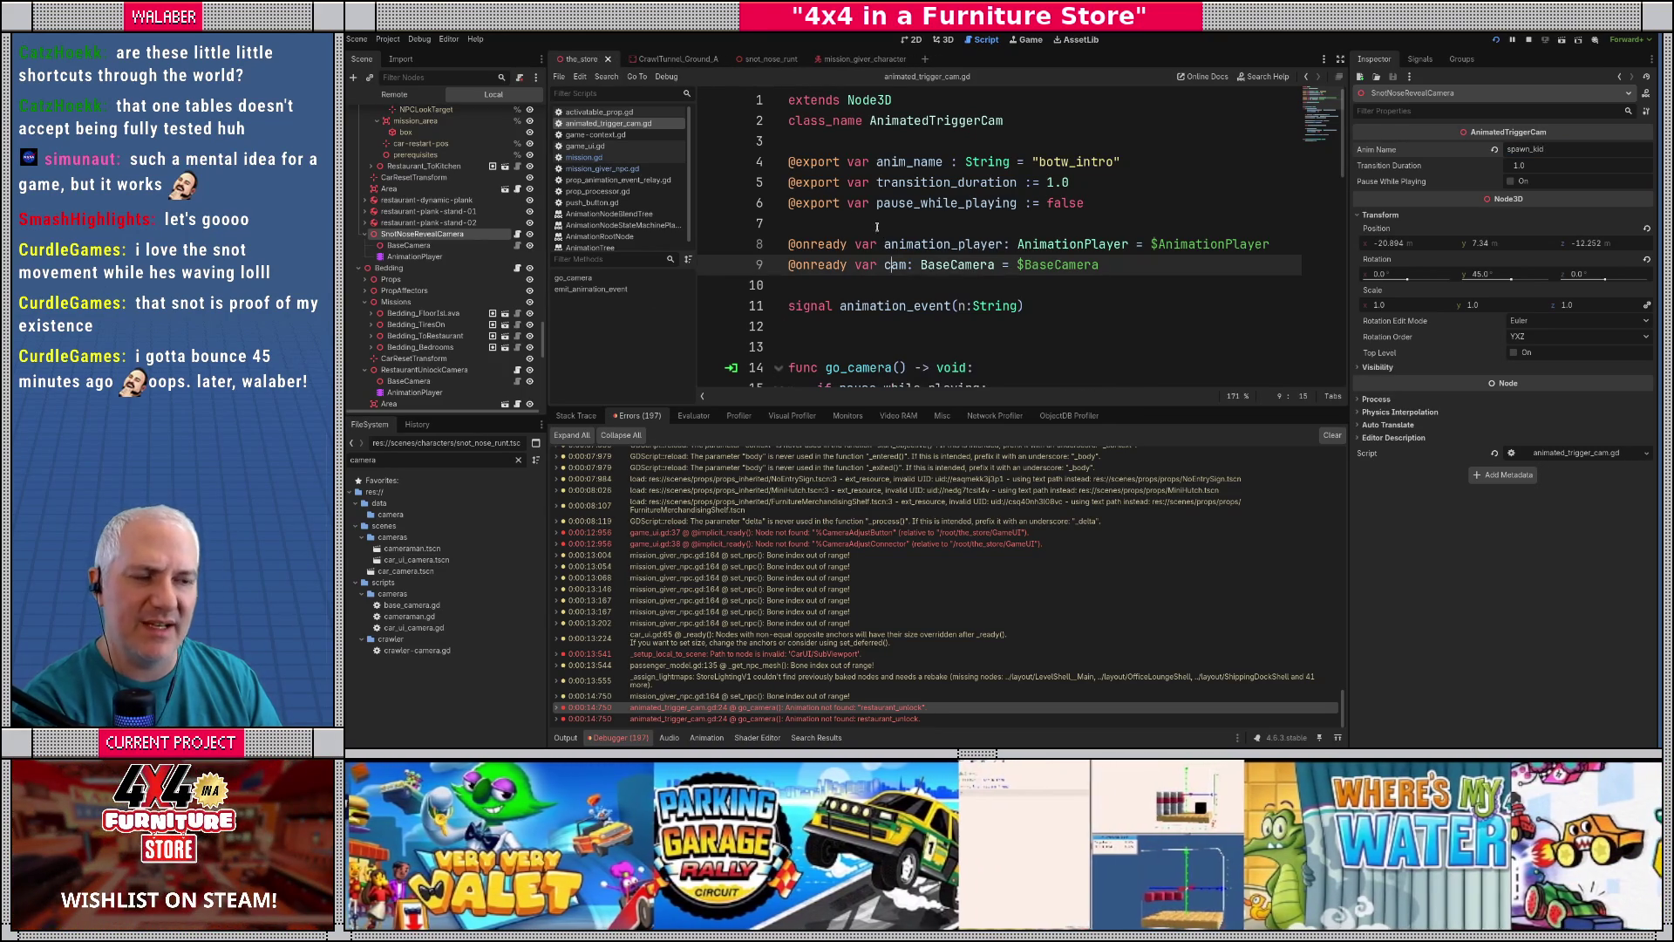
{"action": "left_click", "coordinate": [875, 223]}
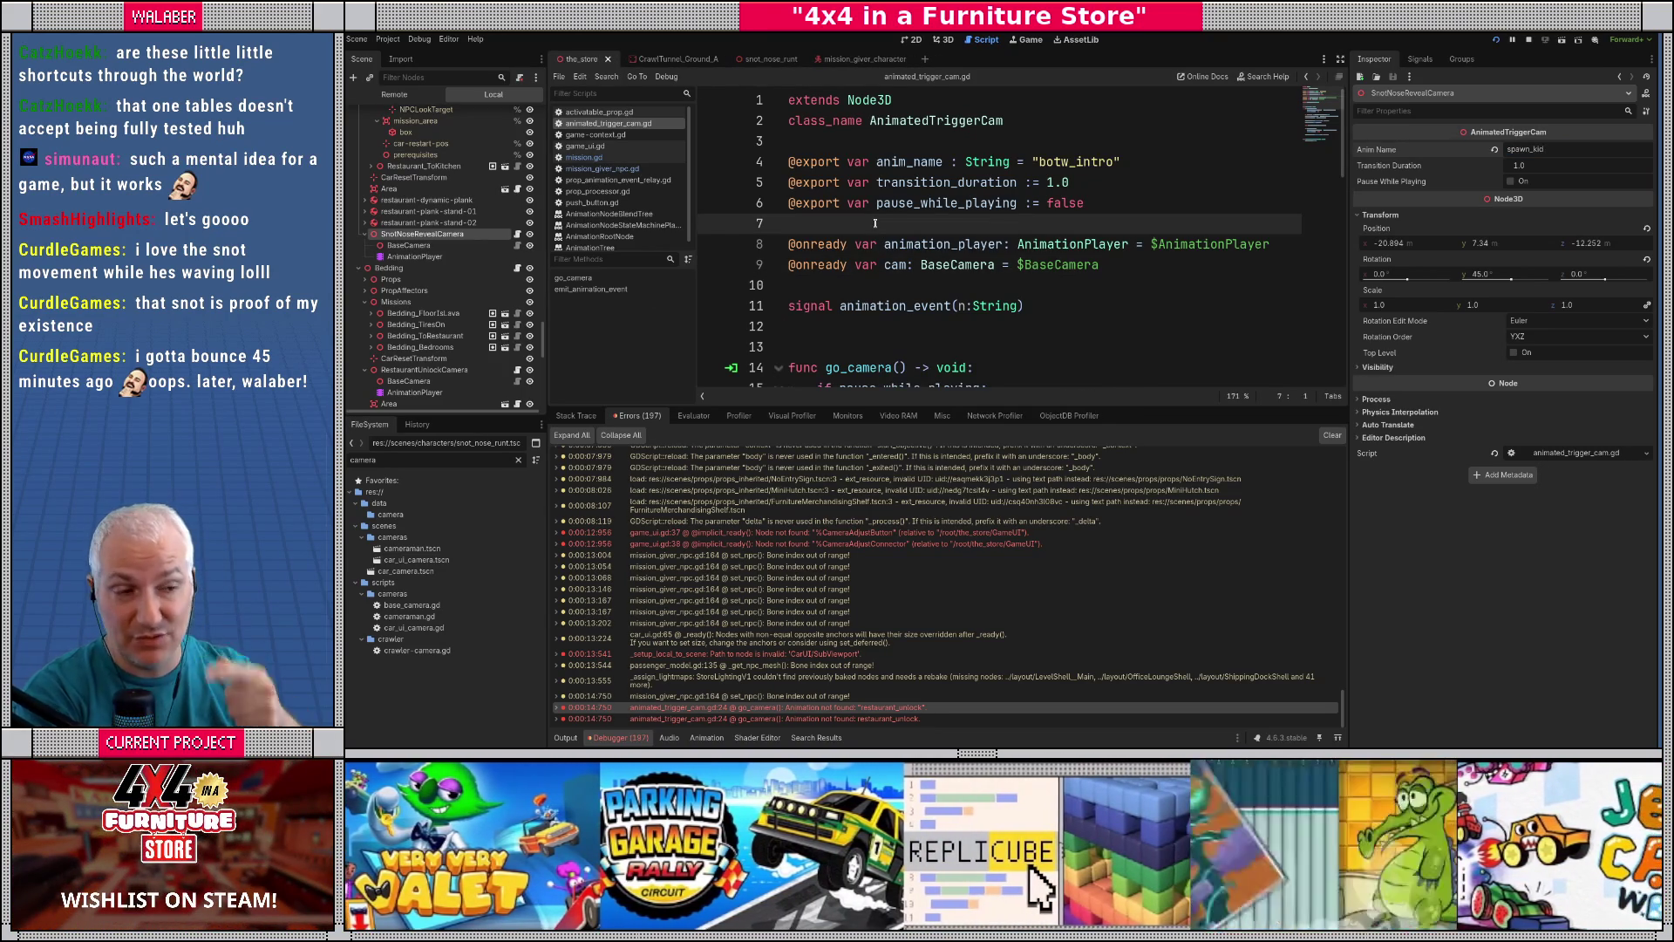
{"action": "key", "text": "alt+Tab"}
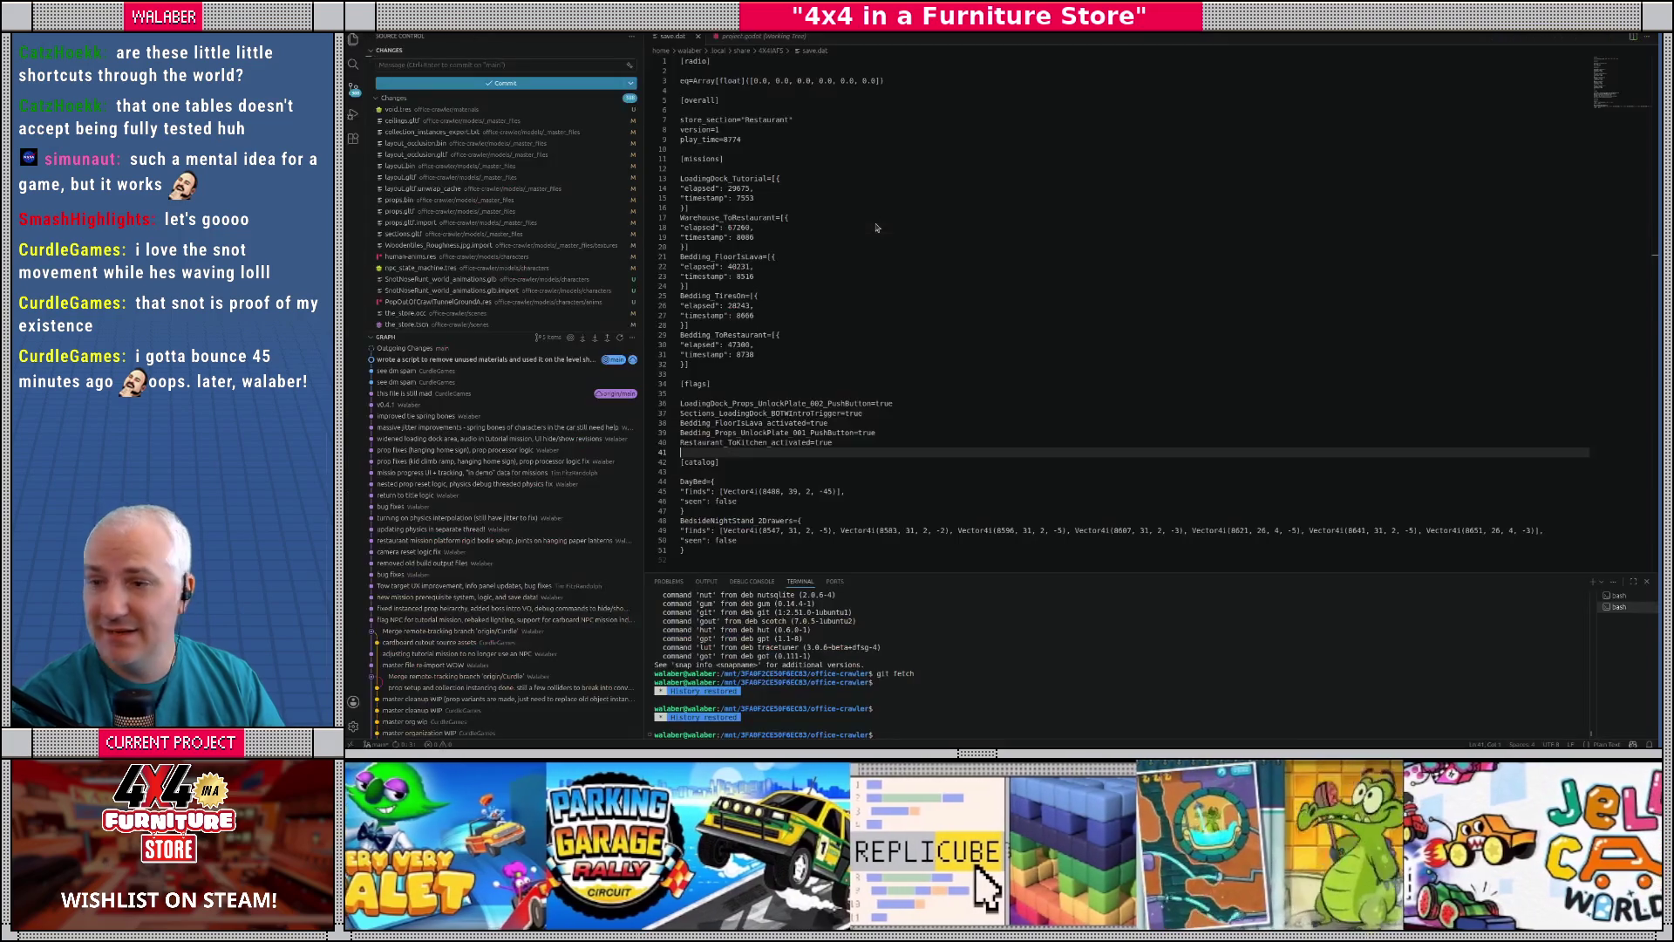
- In save.dat, change store_section from Restaurant to Bedding and delete the Restaurant_ToKitchen_activated flag
{"action": "left_click", "coordinate": [759, 102]}
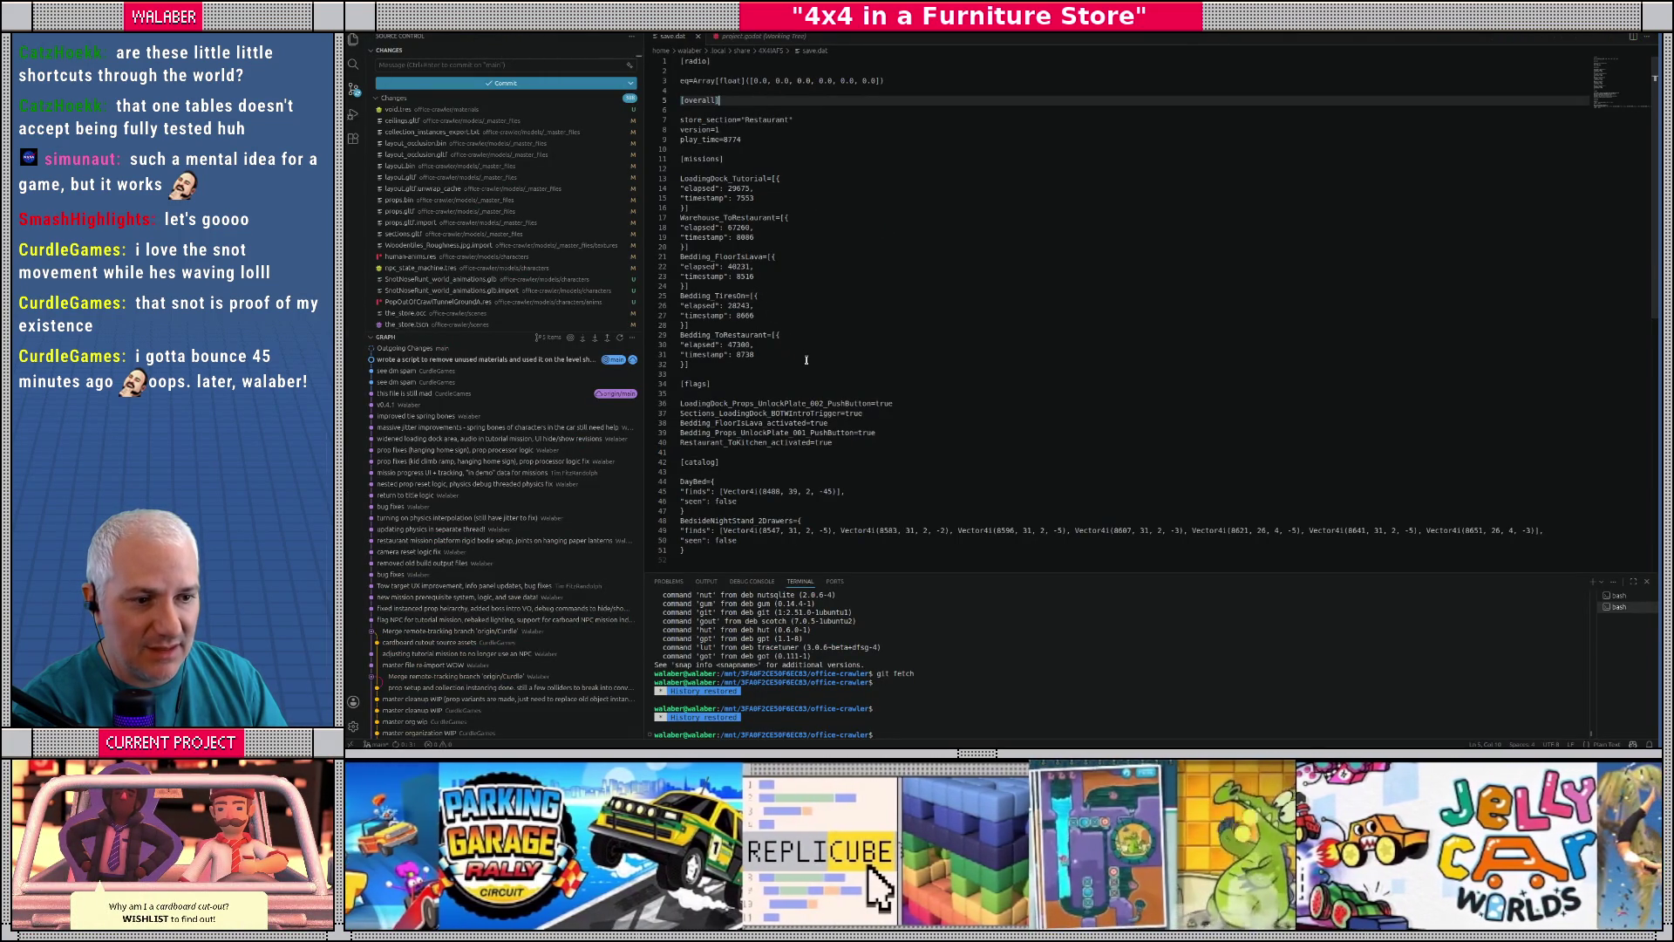
{"action": "double_click", "coordinate": [752, 121]}
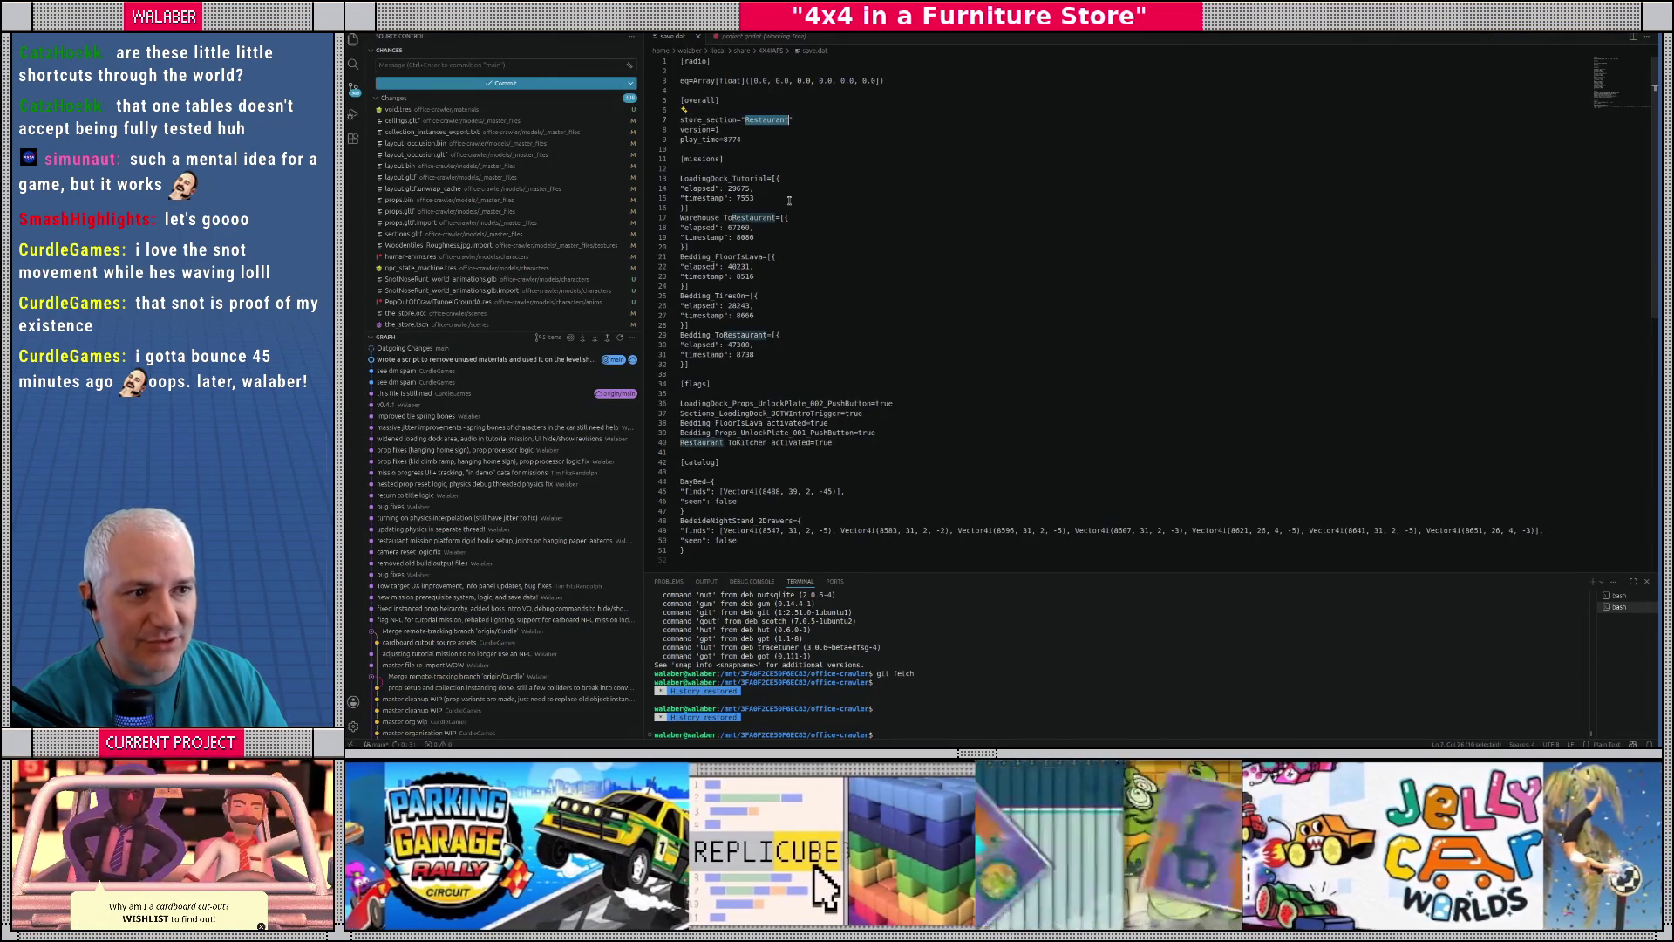
{"action": "type", "text": "Bedding"}
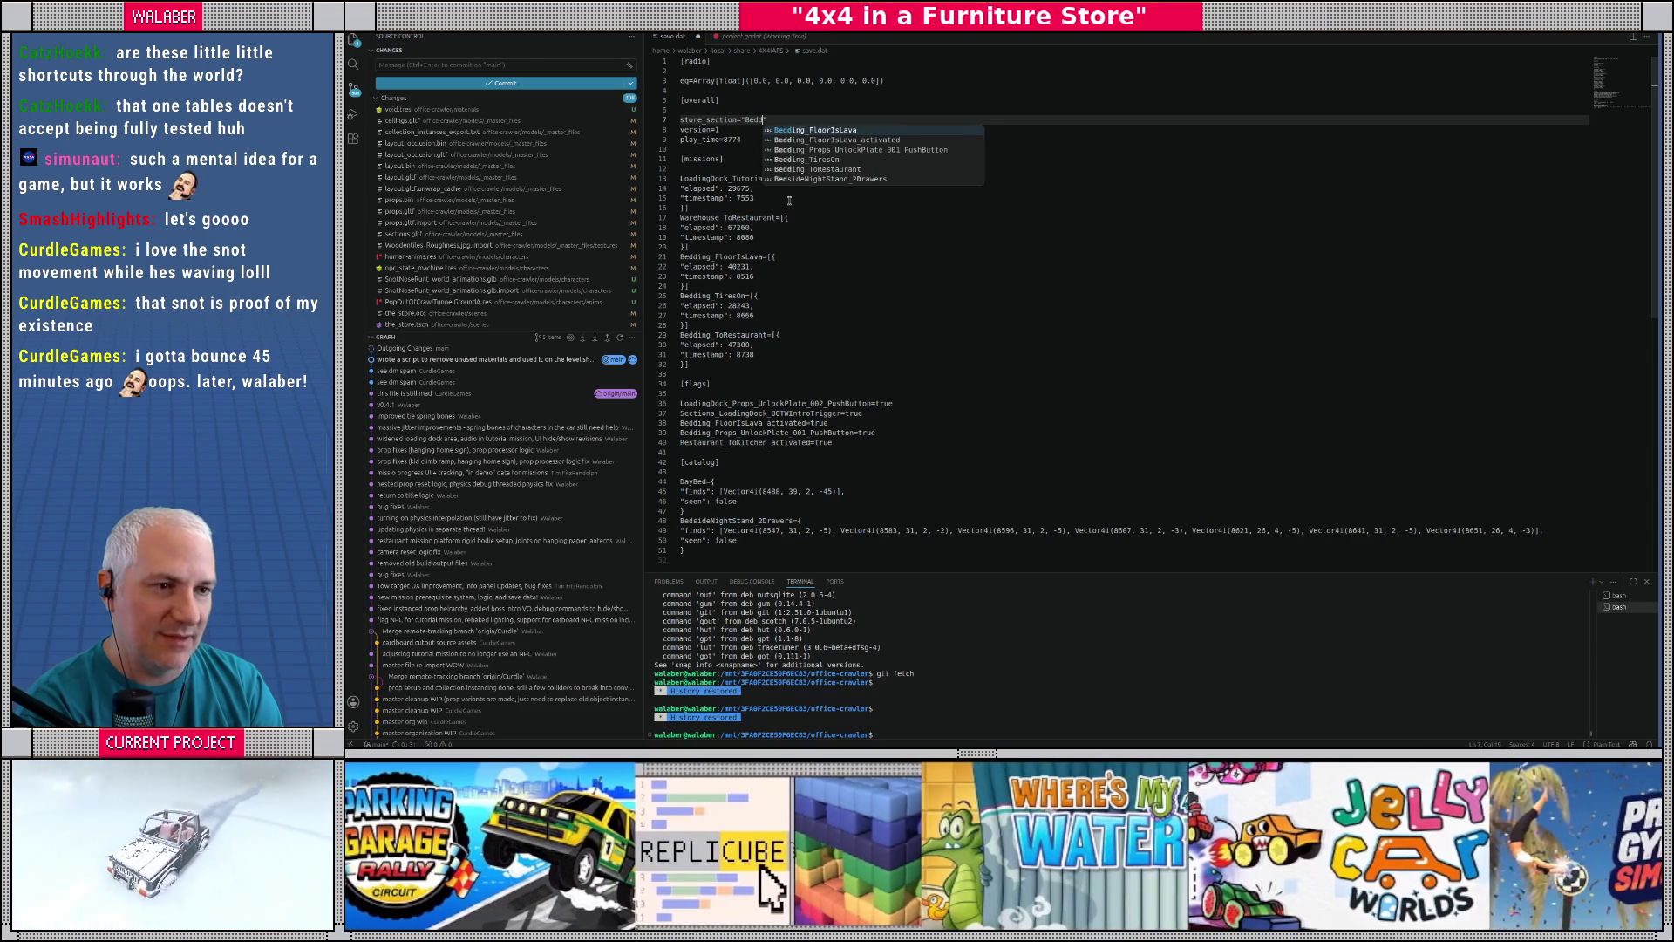
{"action": "left_click", "coordinate": [846, 449]}
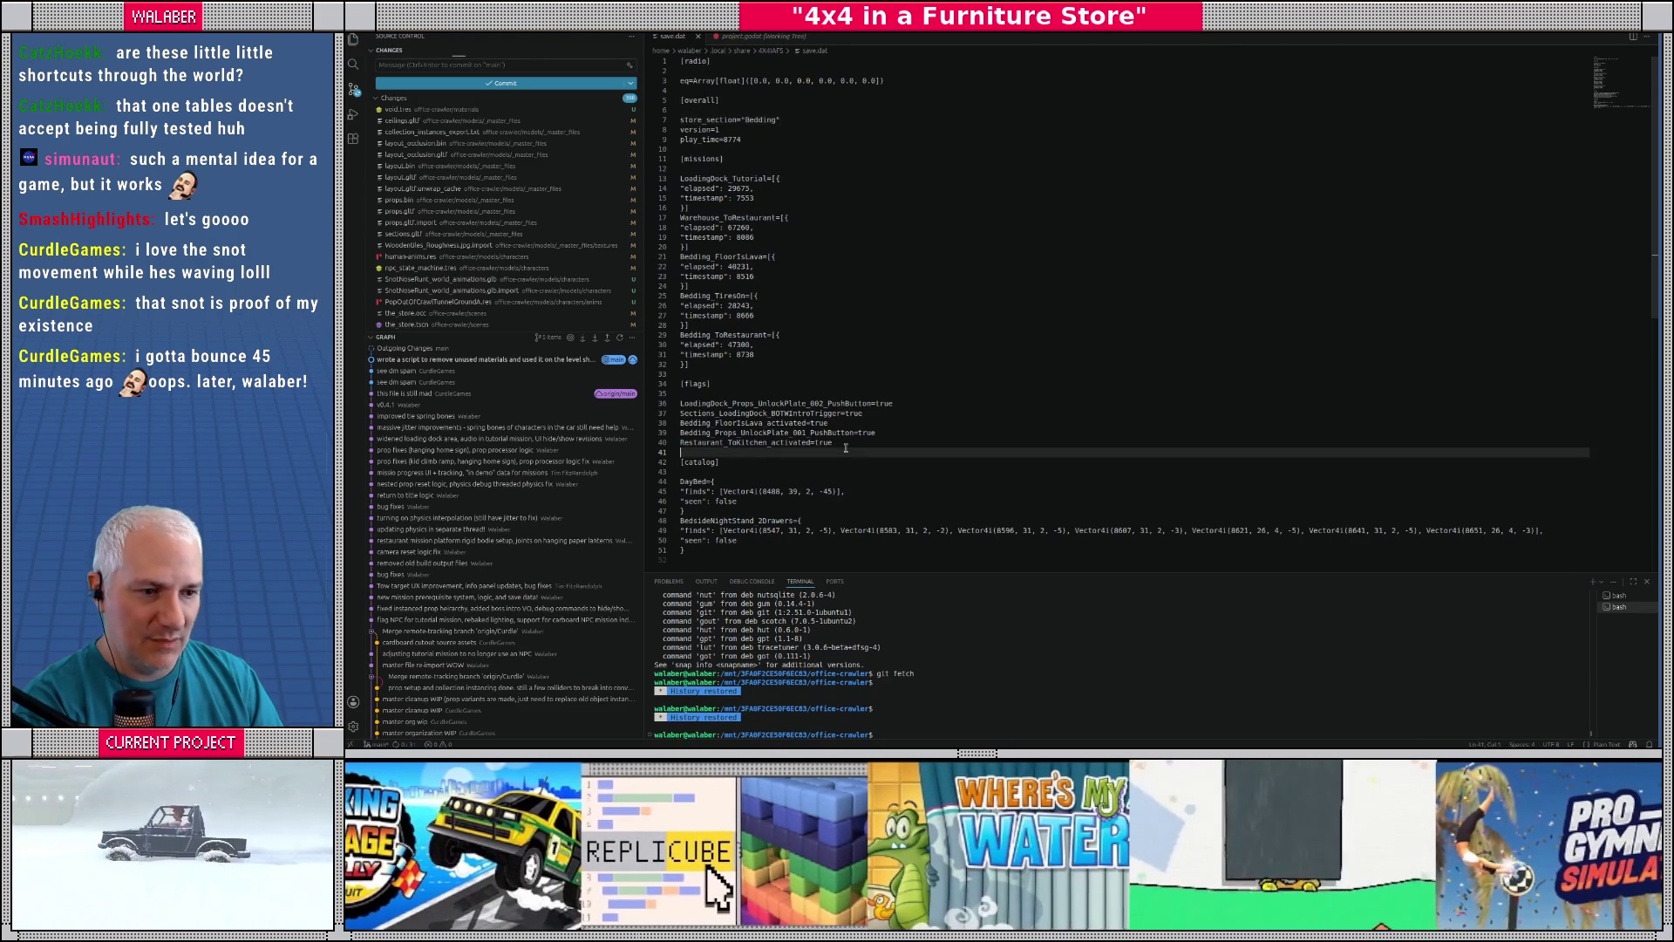
{"action": "key", "text": "shift+Up"}
{"action": "key", "text": "BackSpace"}
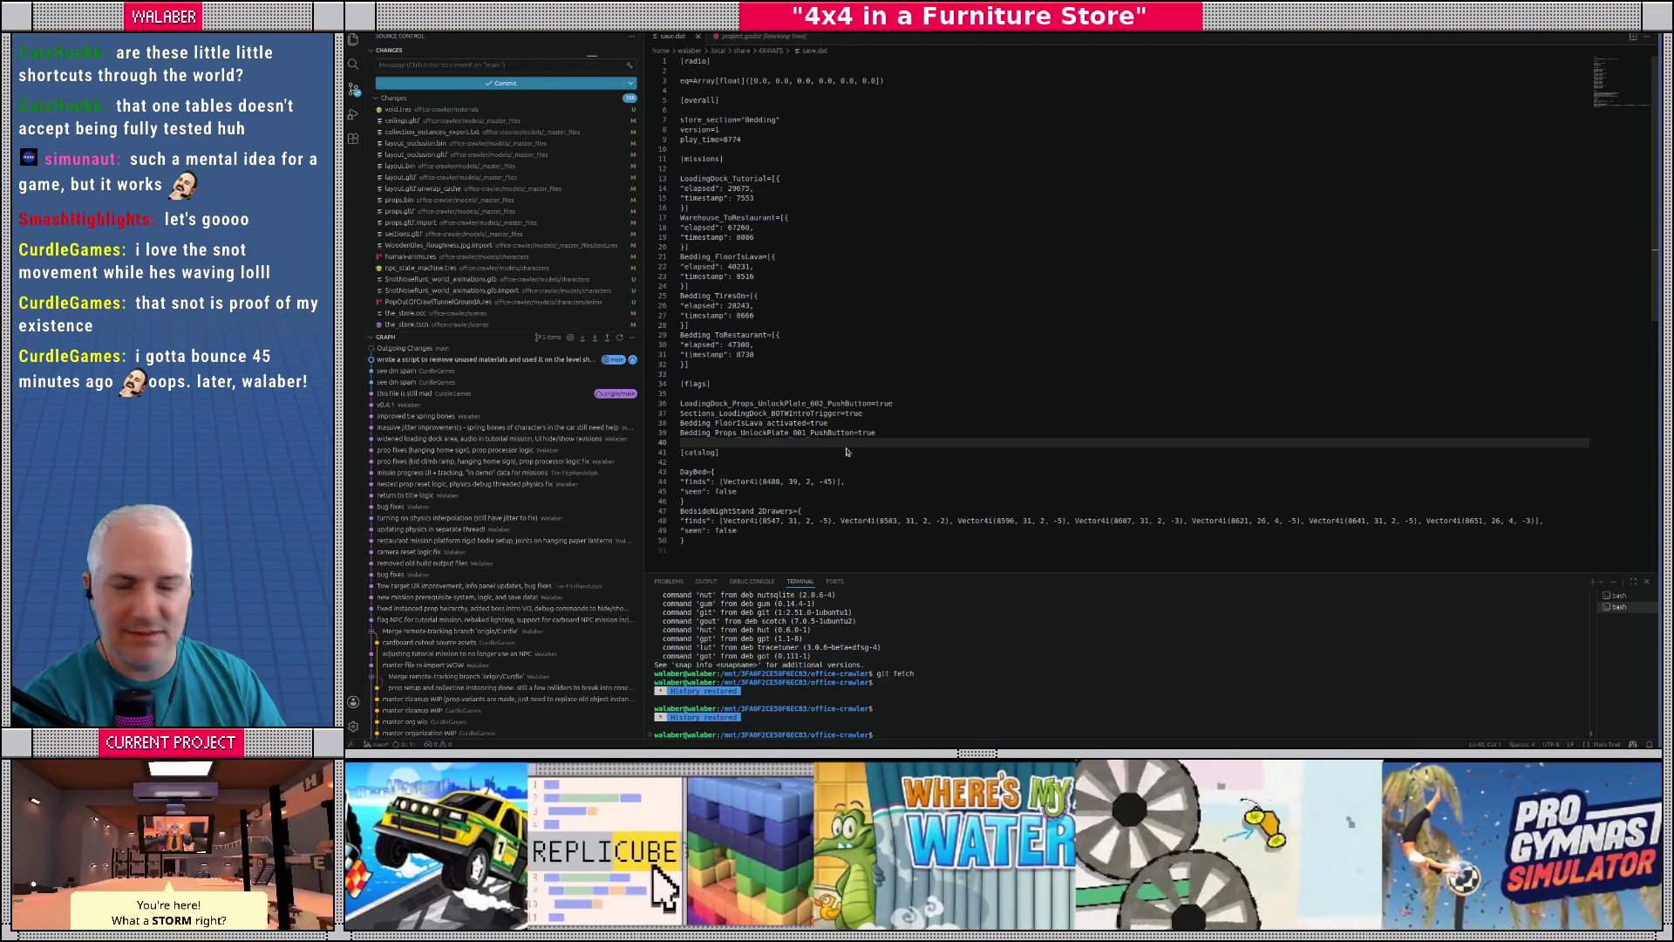
- Back in Godot, stop the running game and relaunch it with F5 to retest
{"action": "key", "text": "alt+Tab"}
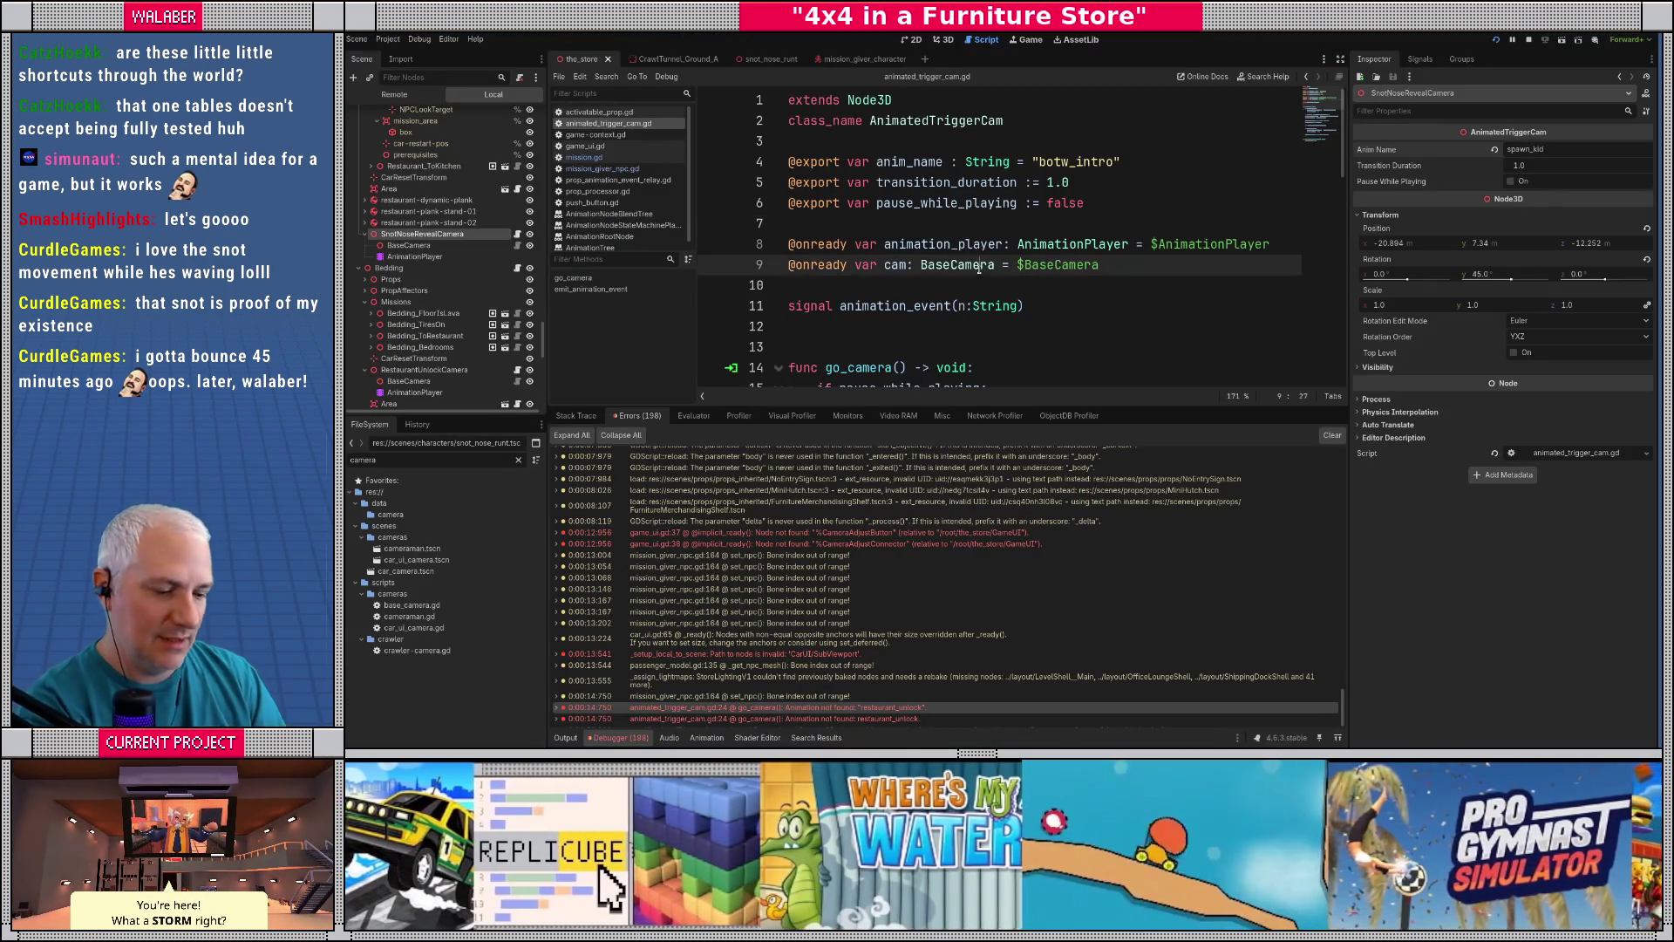
{"action": "key", "text": "F8"}
{"action": "key", "text": "F5"}
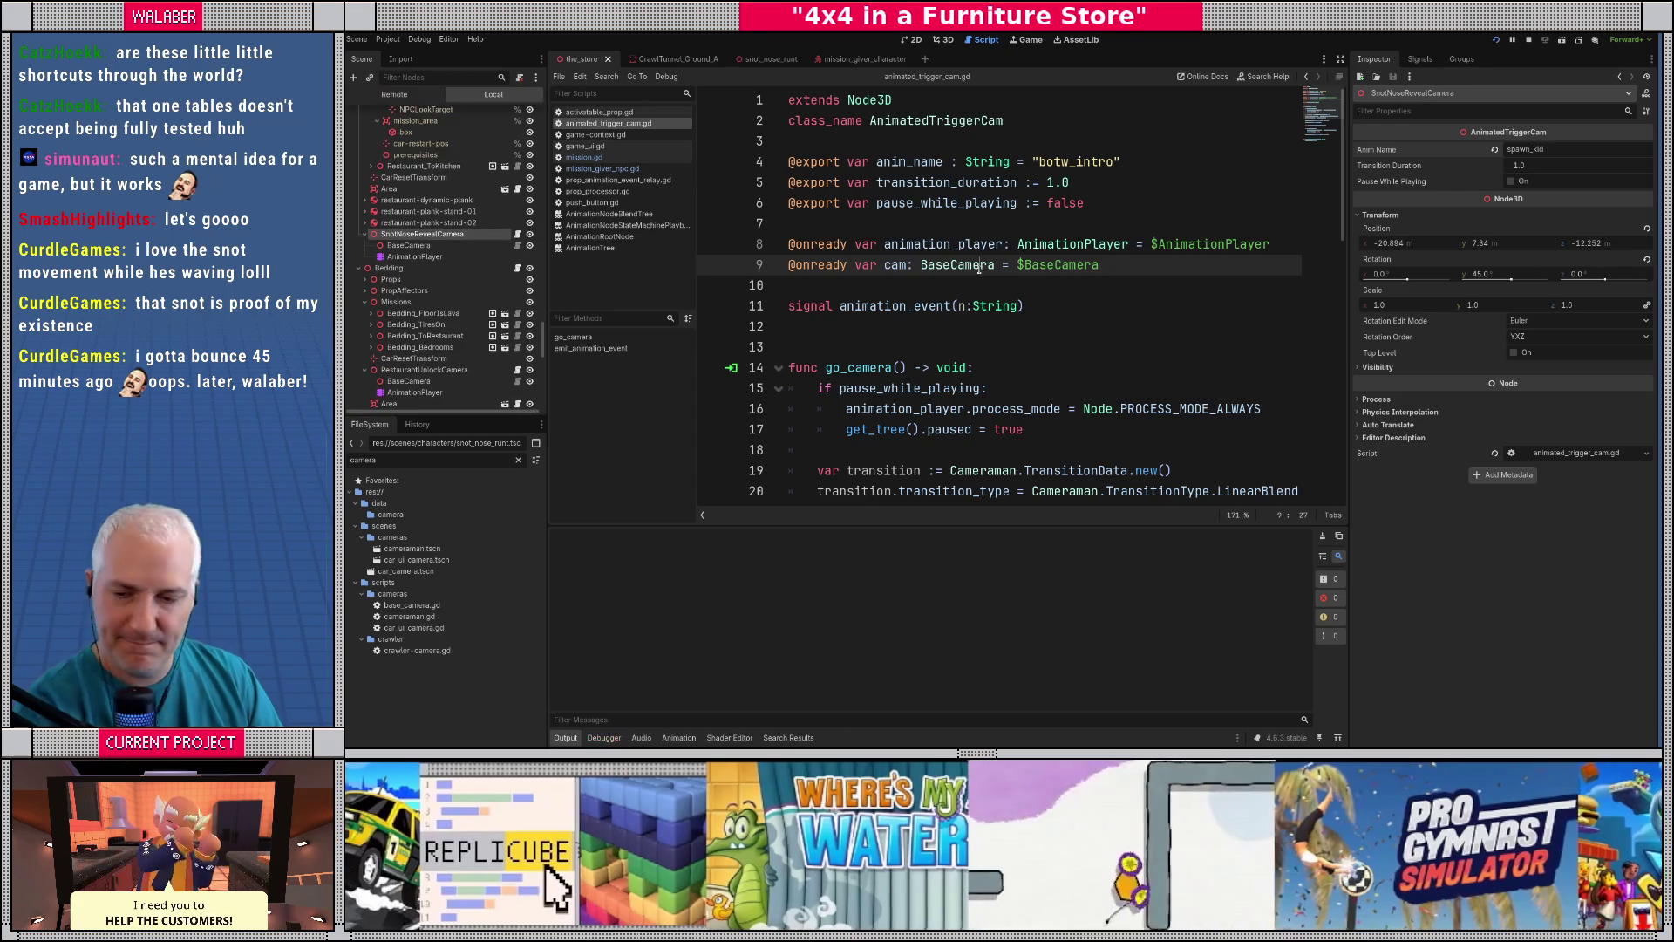
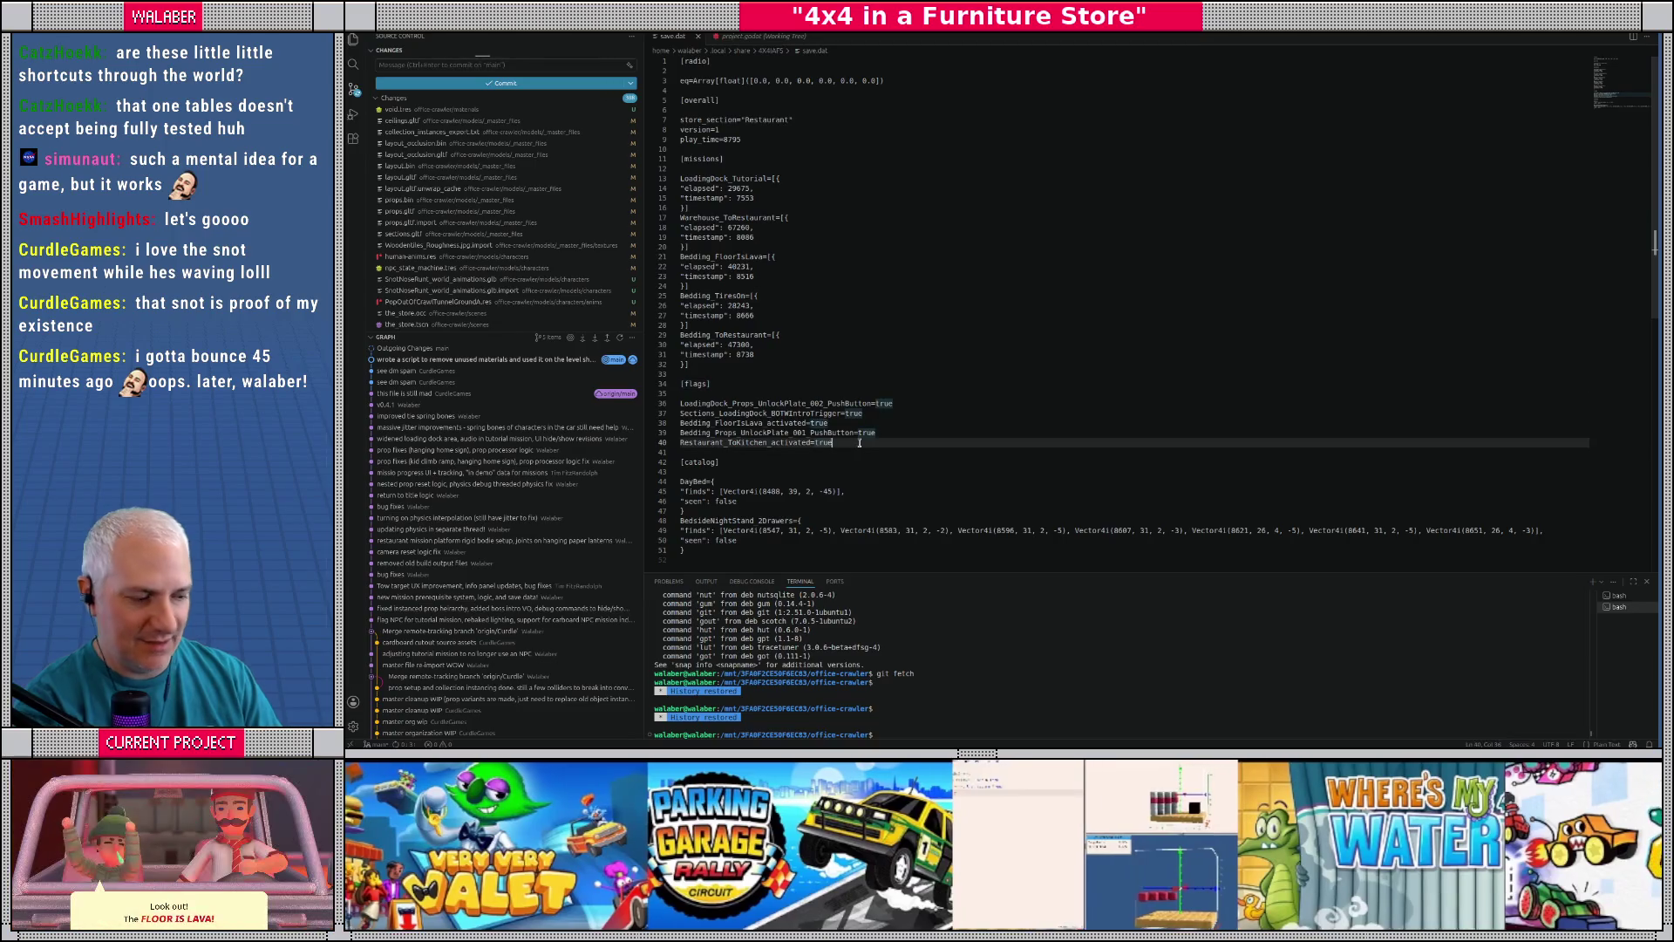
- Delete the Restaurant_ToKitchen flag line from save.dat and return to Godot's 3D store view
{"action": "left_click", "coordinate": [860, 443]}
{"action": "key", "text": "Delete"}
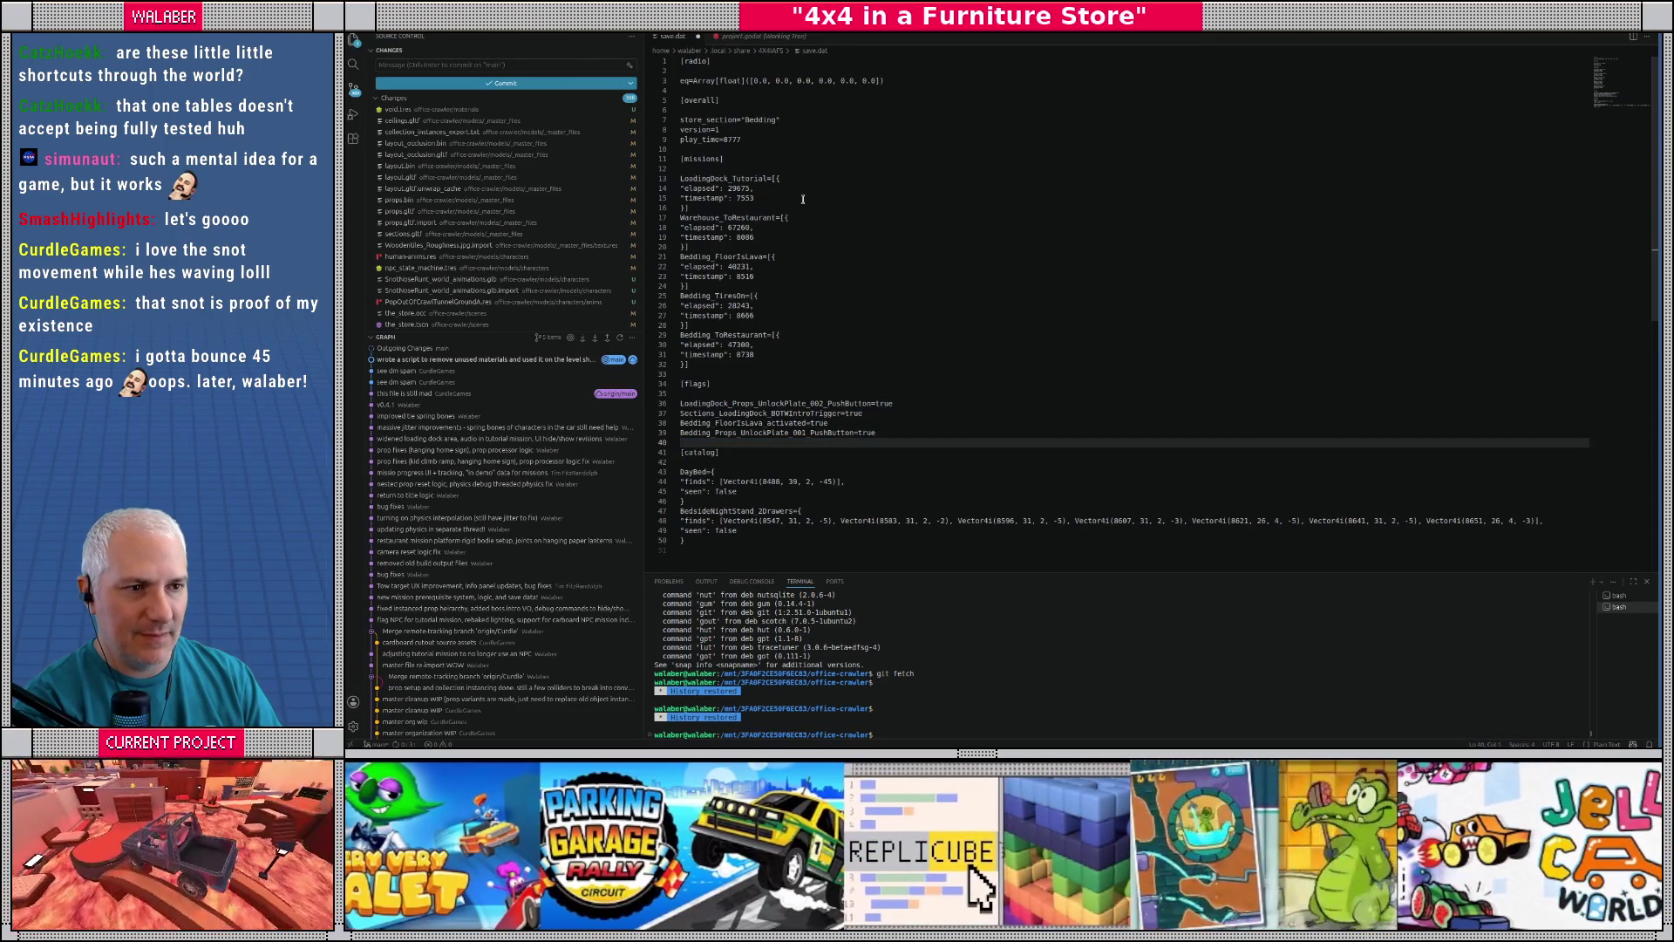
{"action": "left_click", "coordinate": [832, 174]}
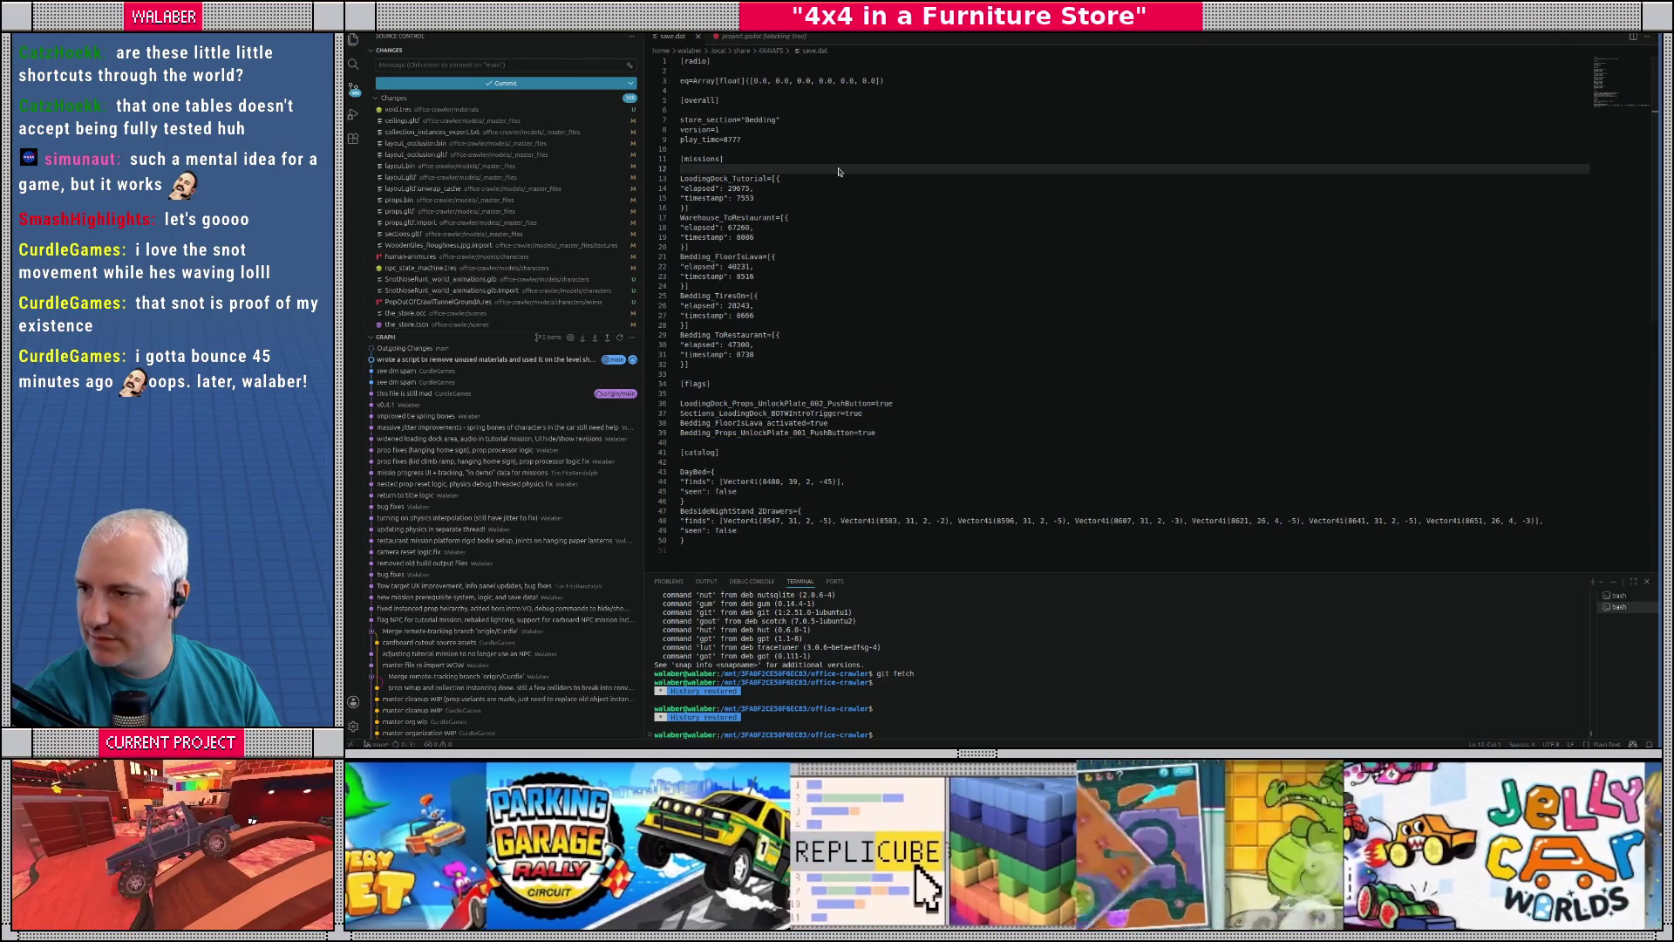
{"action": "key", "text": "alt+Tab"}
{"action": "left_click", "coordinate": [943, 40]}
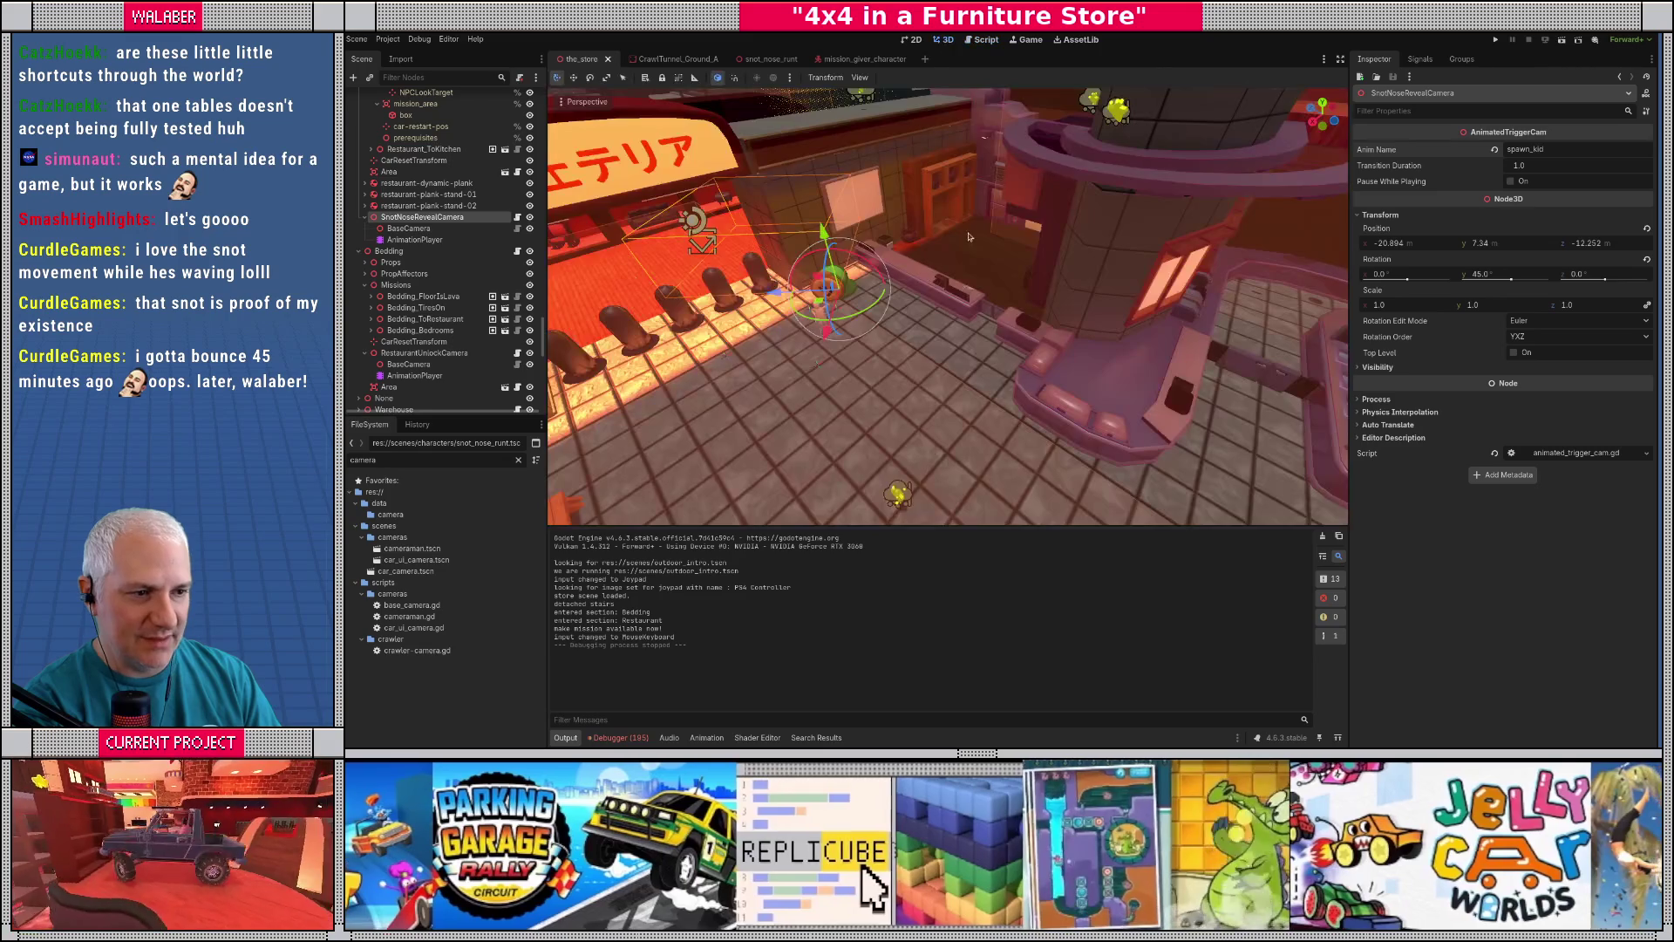
- Align the reveal's BaseCamera with a view looking at the cafeteria snail
{"action": "left_click", "coordinate": [408, 228]}
{"action": "left_click_drag", "start_coordinate": [897, 356], "coordinate": [932, 356]}
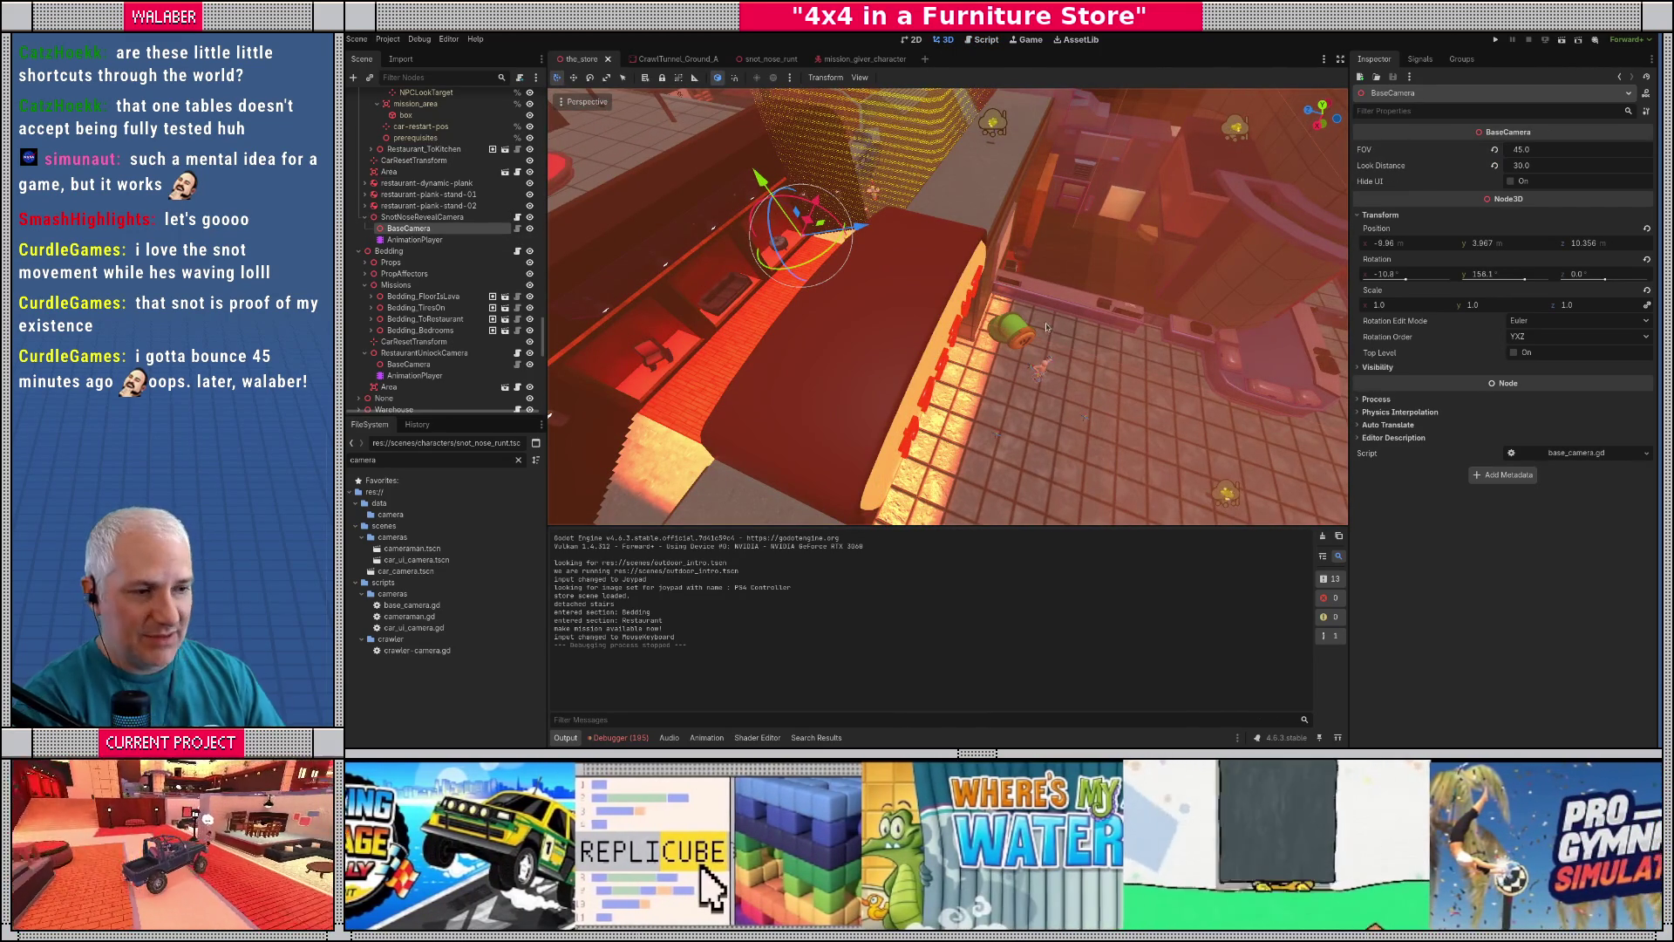
{"action": "mouse_move", "coordinate": [1088, 359]}
{"action": "left_mouse_down"}
{"action": "mouse_move", "coordinate": [1029, 331]}
{"action": "mouse_move", "coordinate": [976, 366]}
{"action": "mouse_move", "coordinate": [951, 296]}
{"action": "mouse_move", "coordinate": [733, 277]}
{"action": "left_mouse_up"}
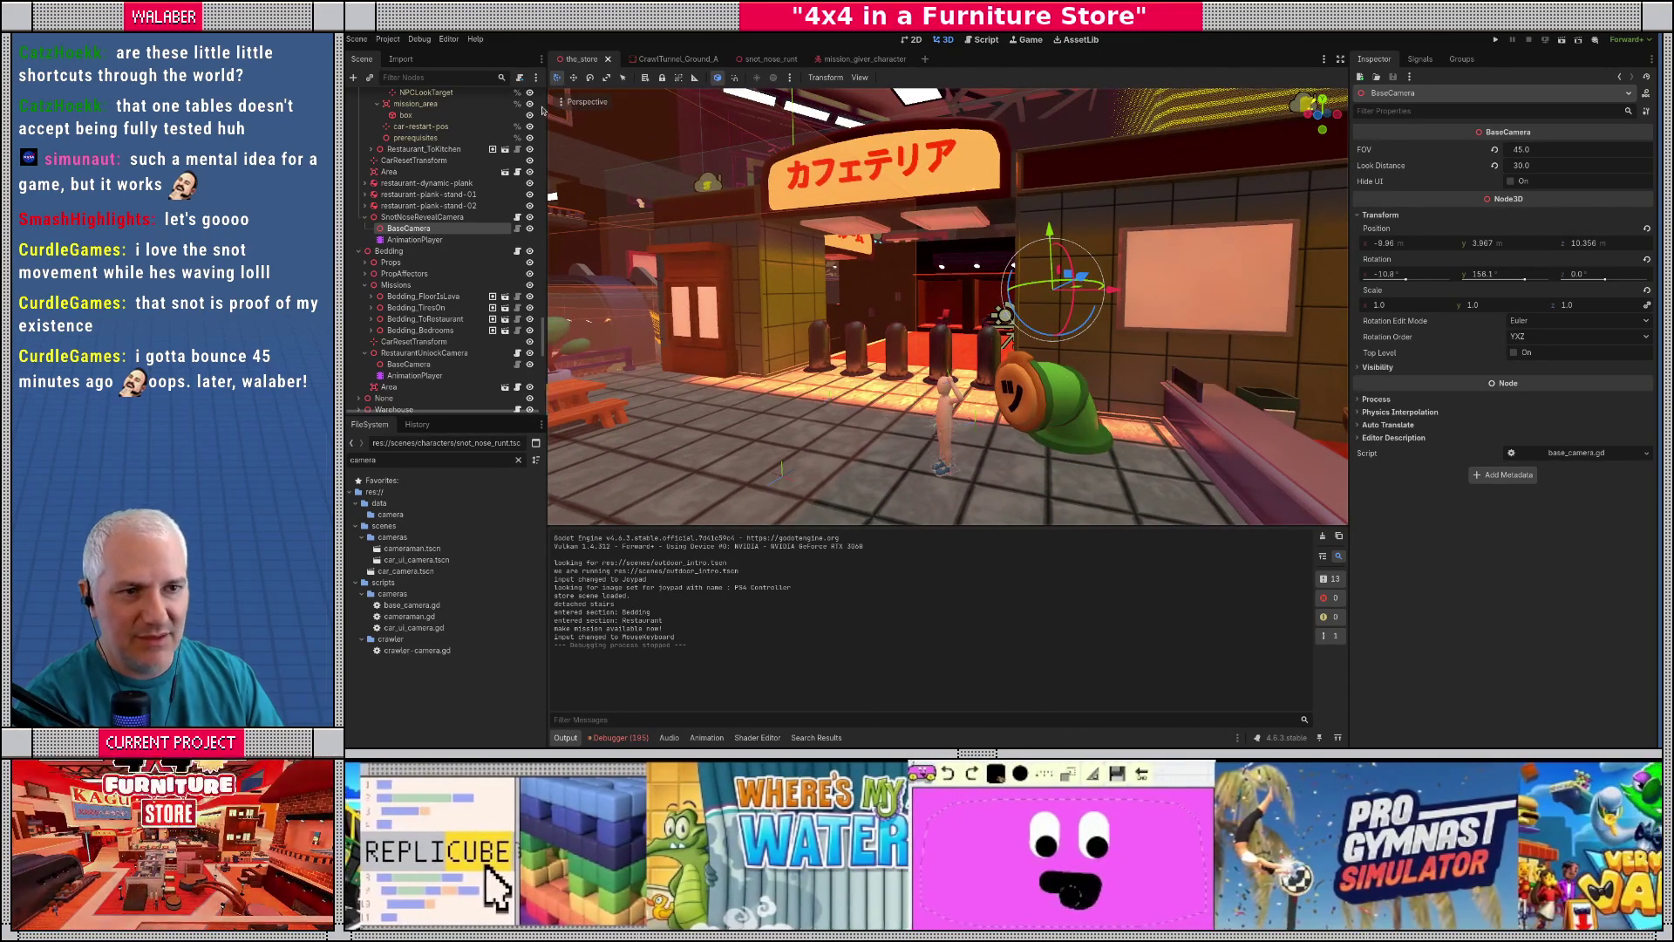
{"action": "left_click", "coordinate": [562, 102]}
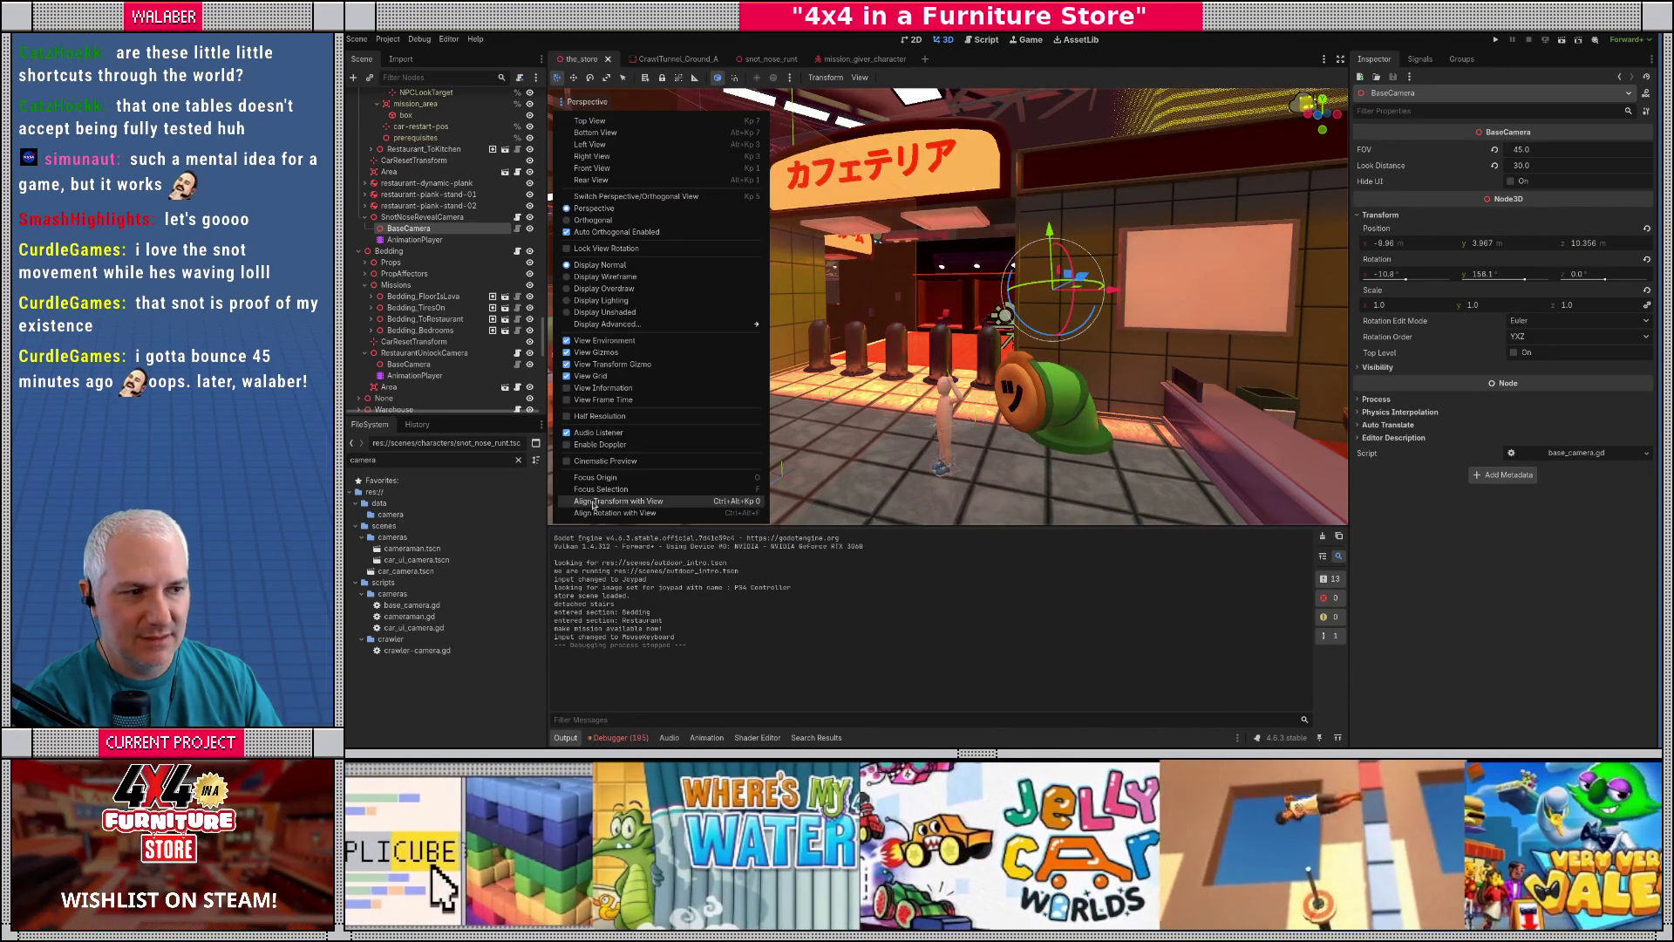
{"action": "left_click", "coordinate": [591, 504]}
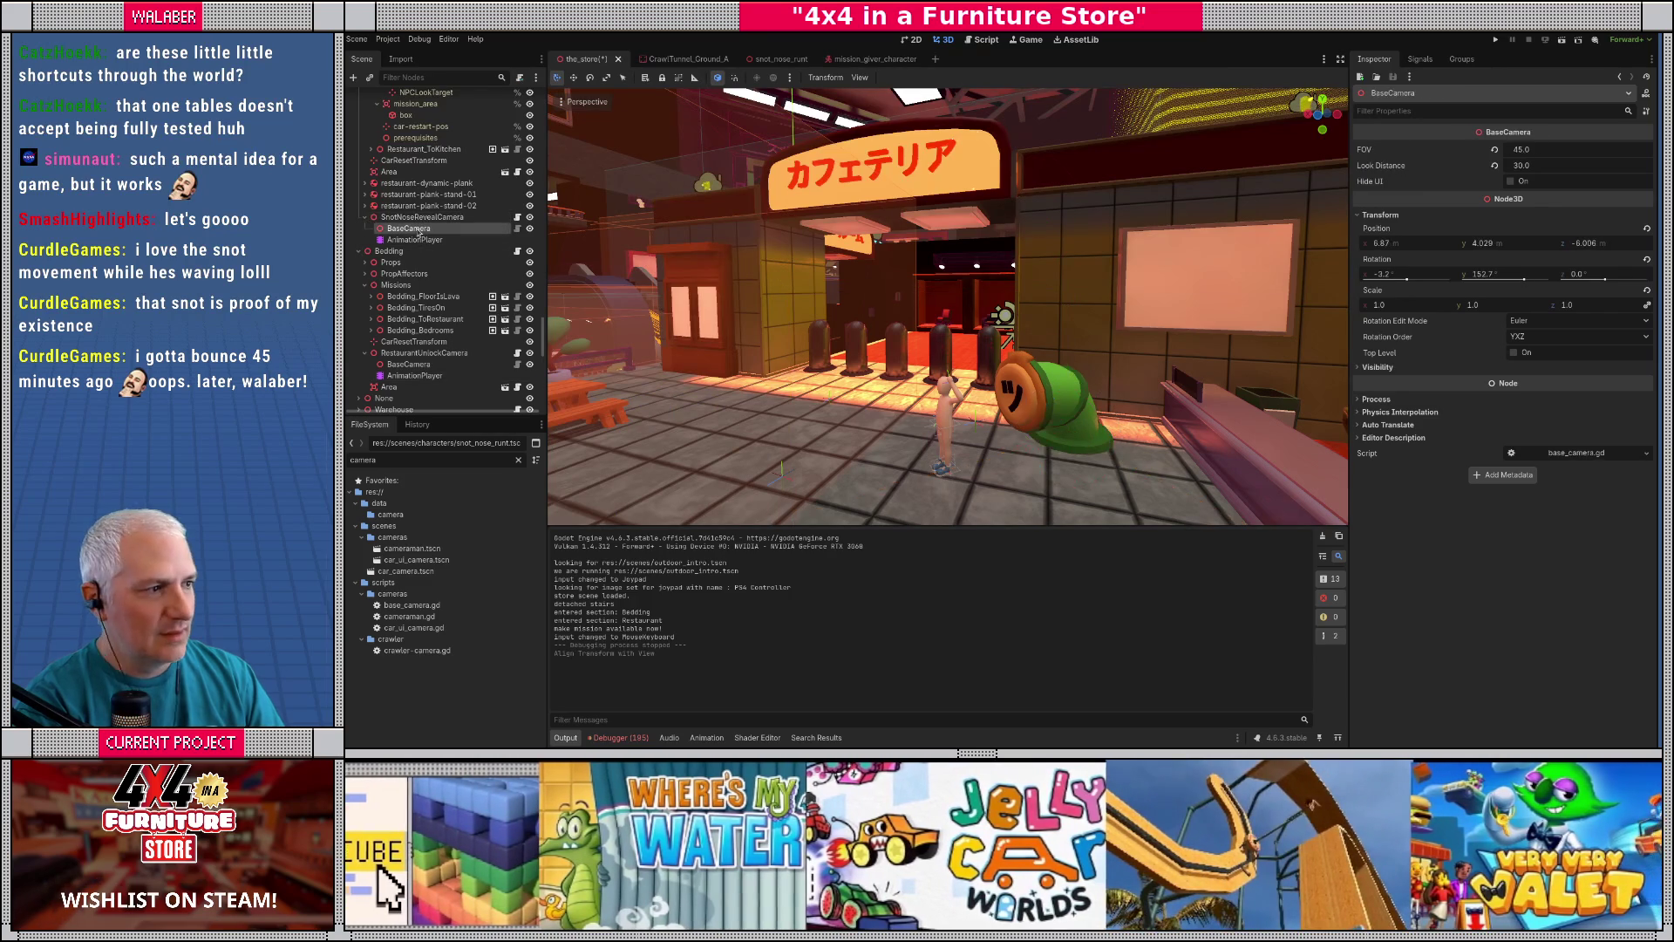
{"action": "left_click_drag", "start_coordinate": [865, 373], "coordinate": [986, 435]}
{"action": "scroll", "coordinate": [987, 435], "scroll_direction": "up", "scroll_amount": 5}
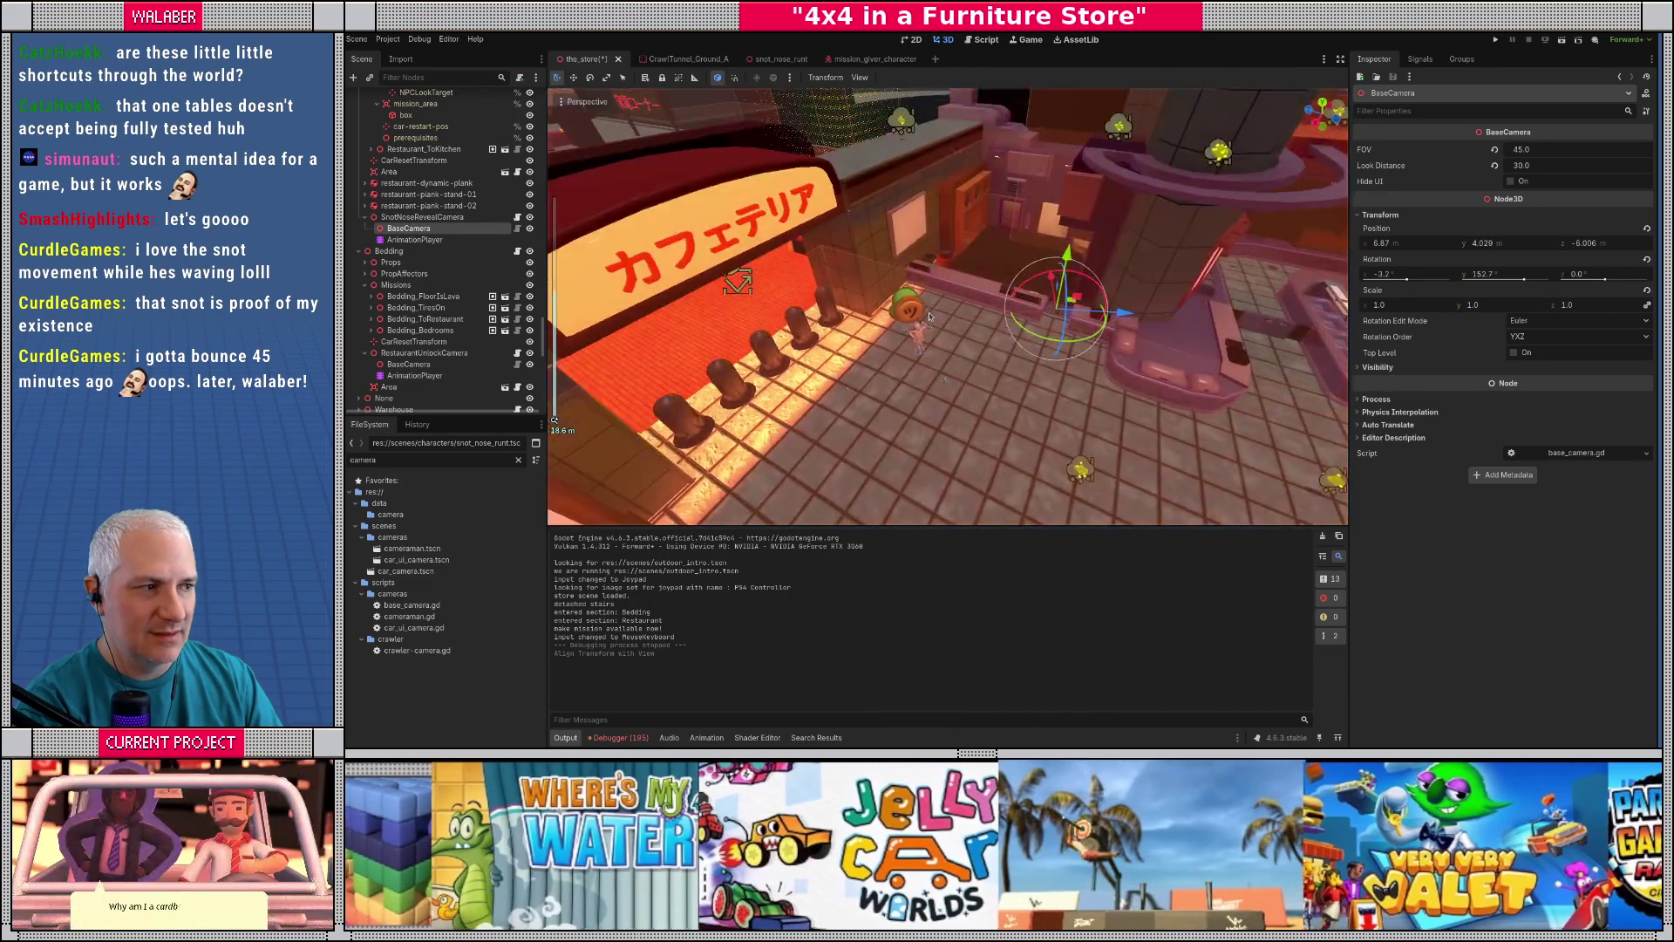
- Save the store scene, compare the SnotNoseRevealCamera and BaseCamera nodes, and run the game
{"action": "key", "text": "ctrl+s"}
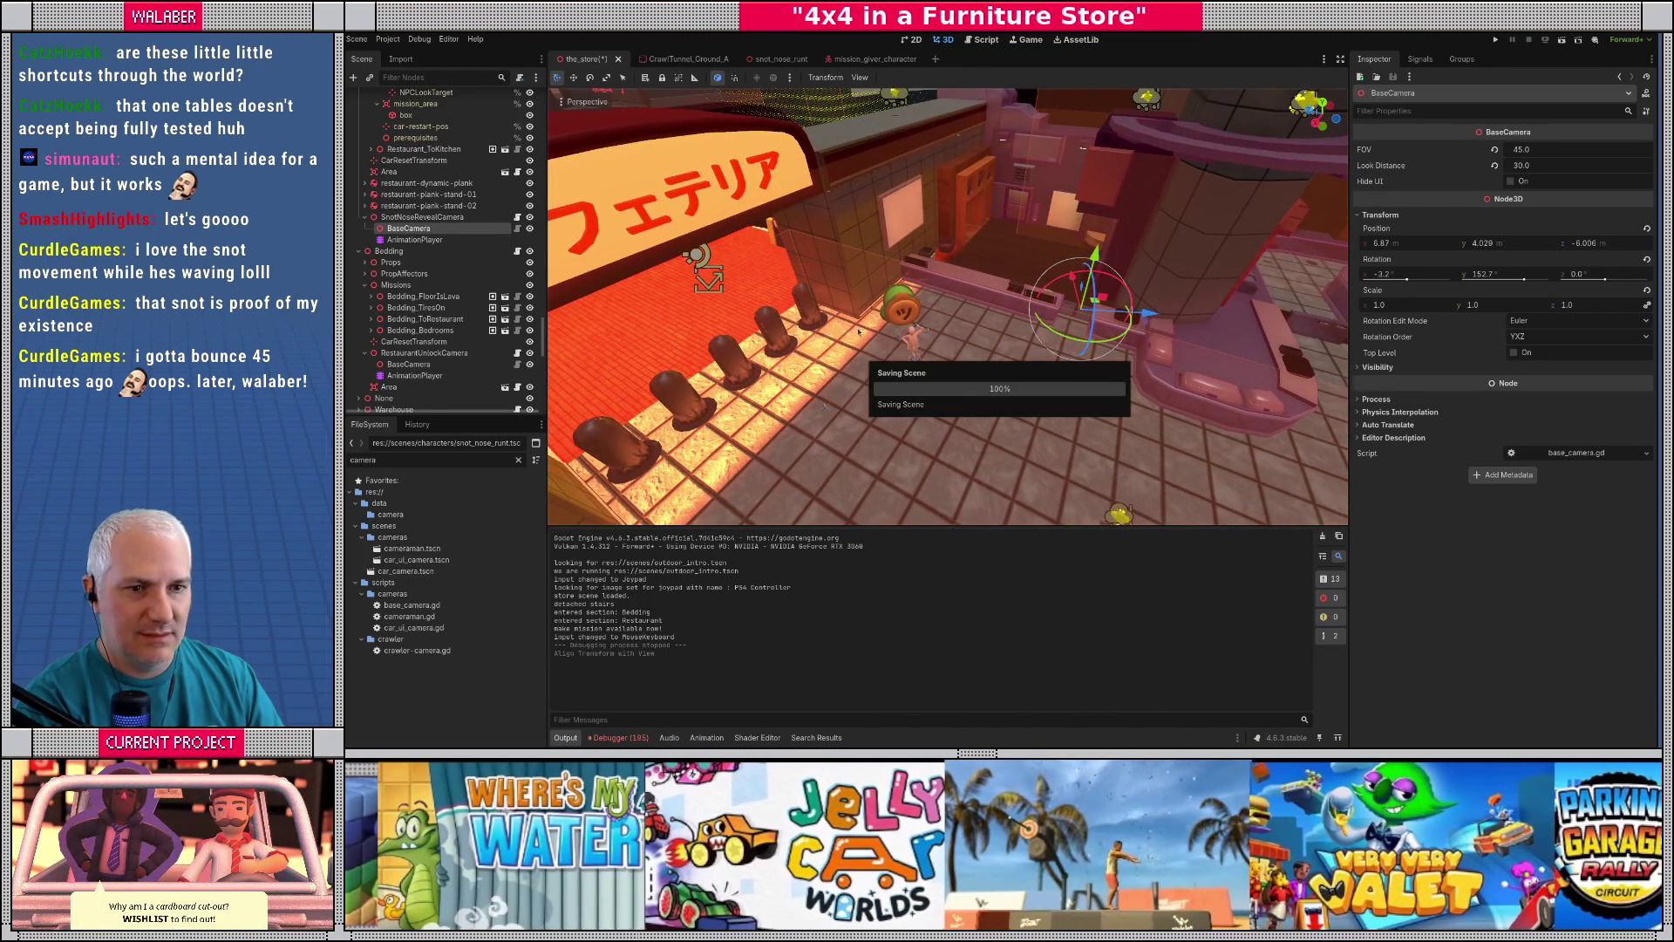
{"action": "left_click", "coordinate": [423, 217]}
{"action": "left_click", "coordinate": [427, 228]}
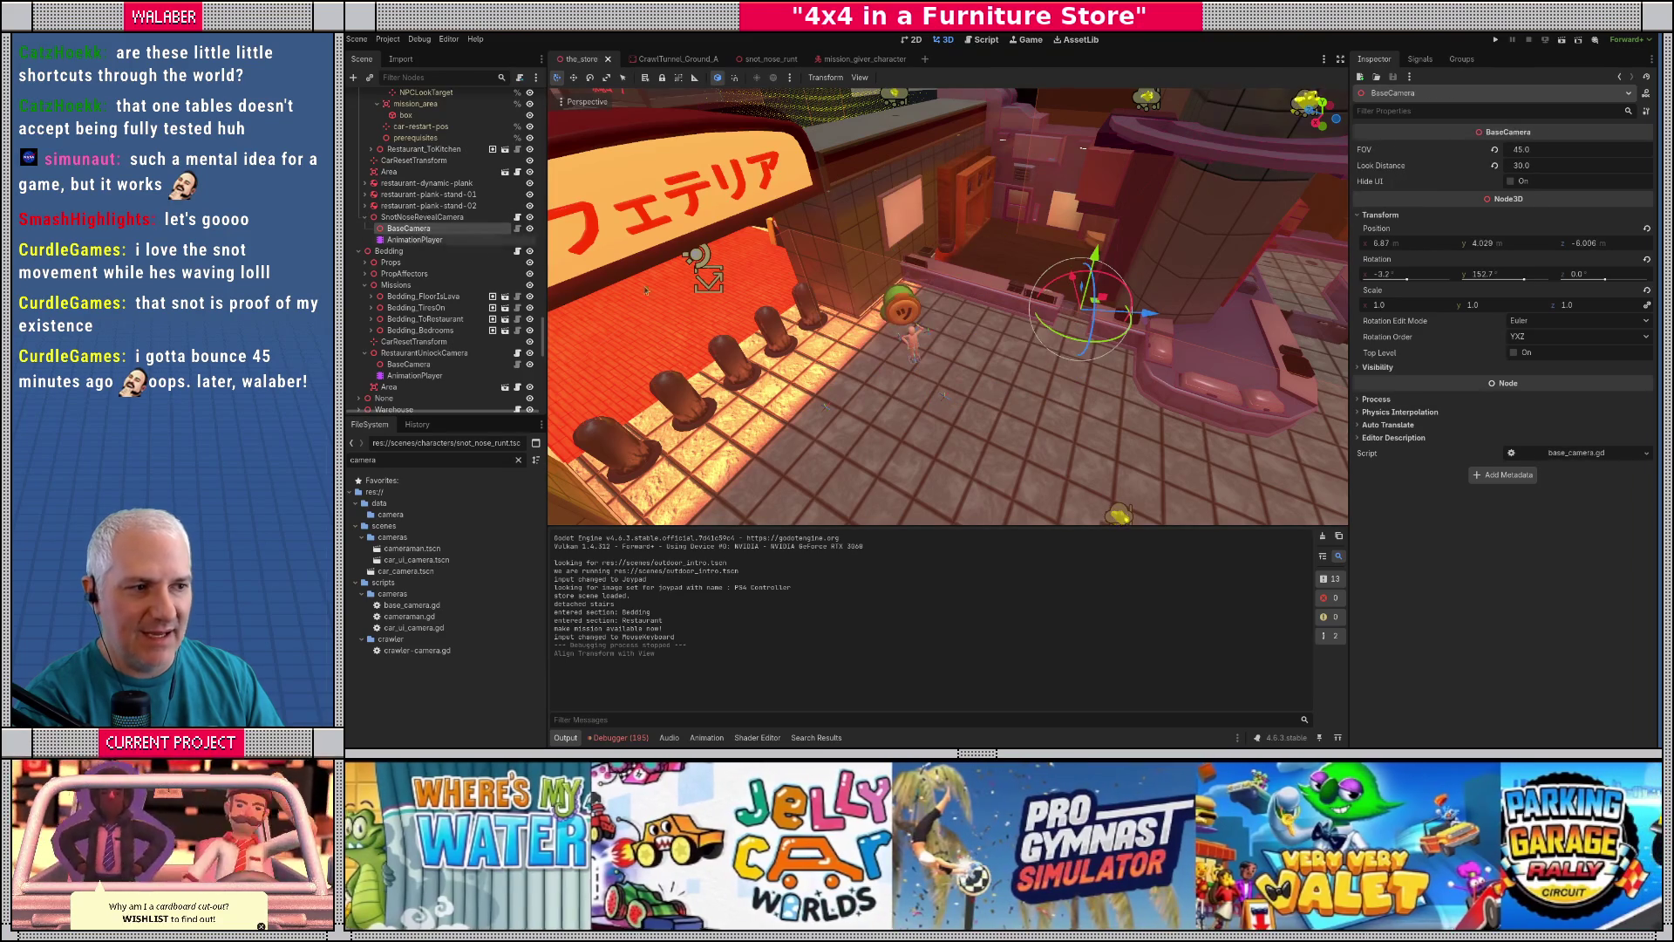
{"action": "left_click", "coordinate": [432, 217]}
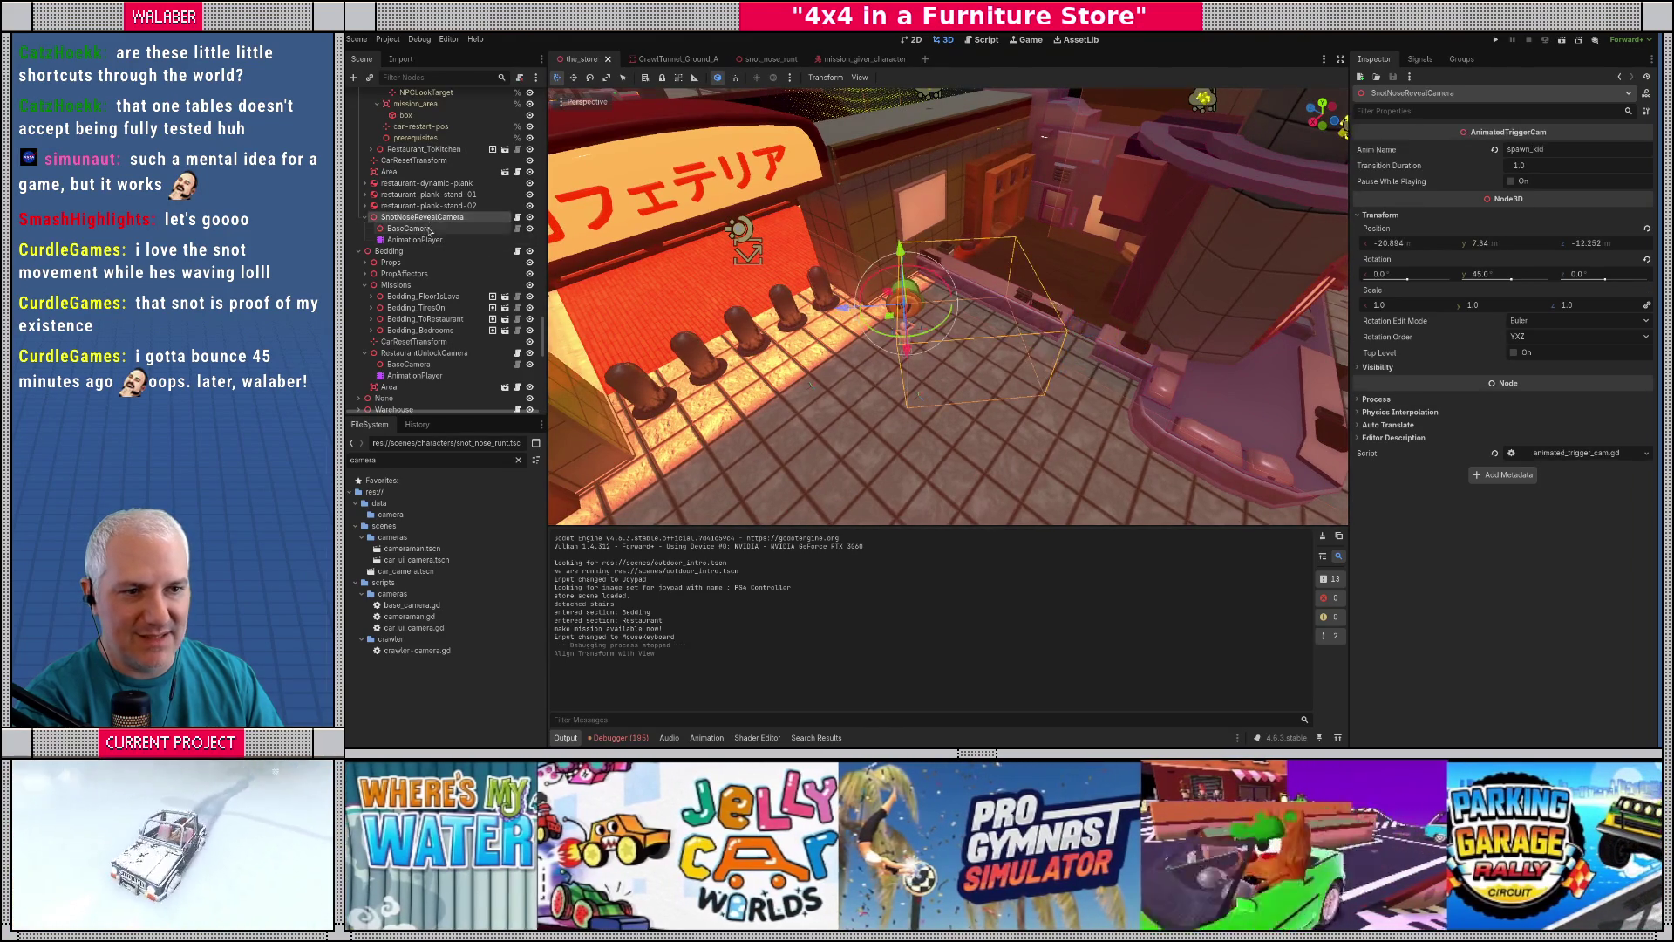
{"action": "left_click", "coordinate": [429, 228]}
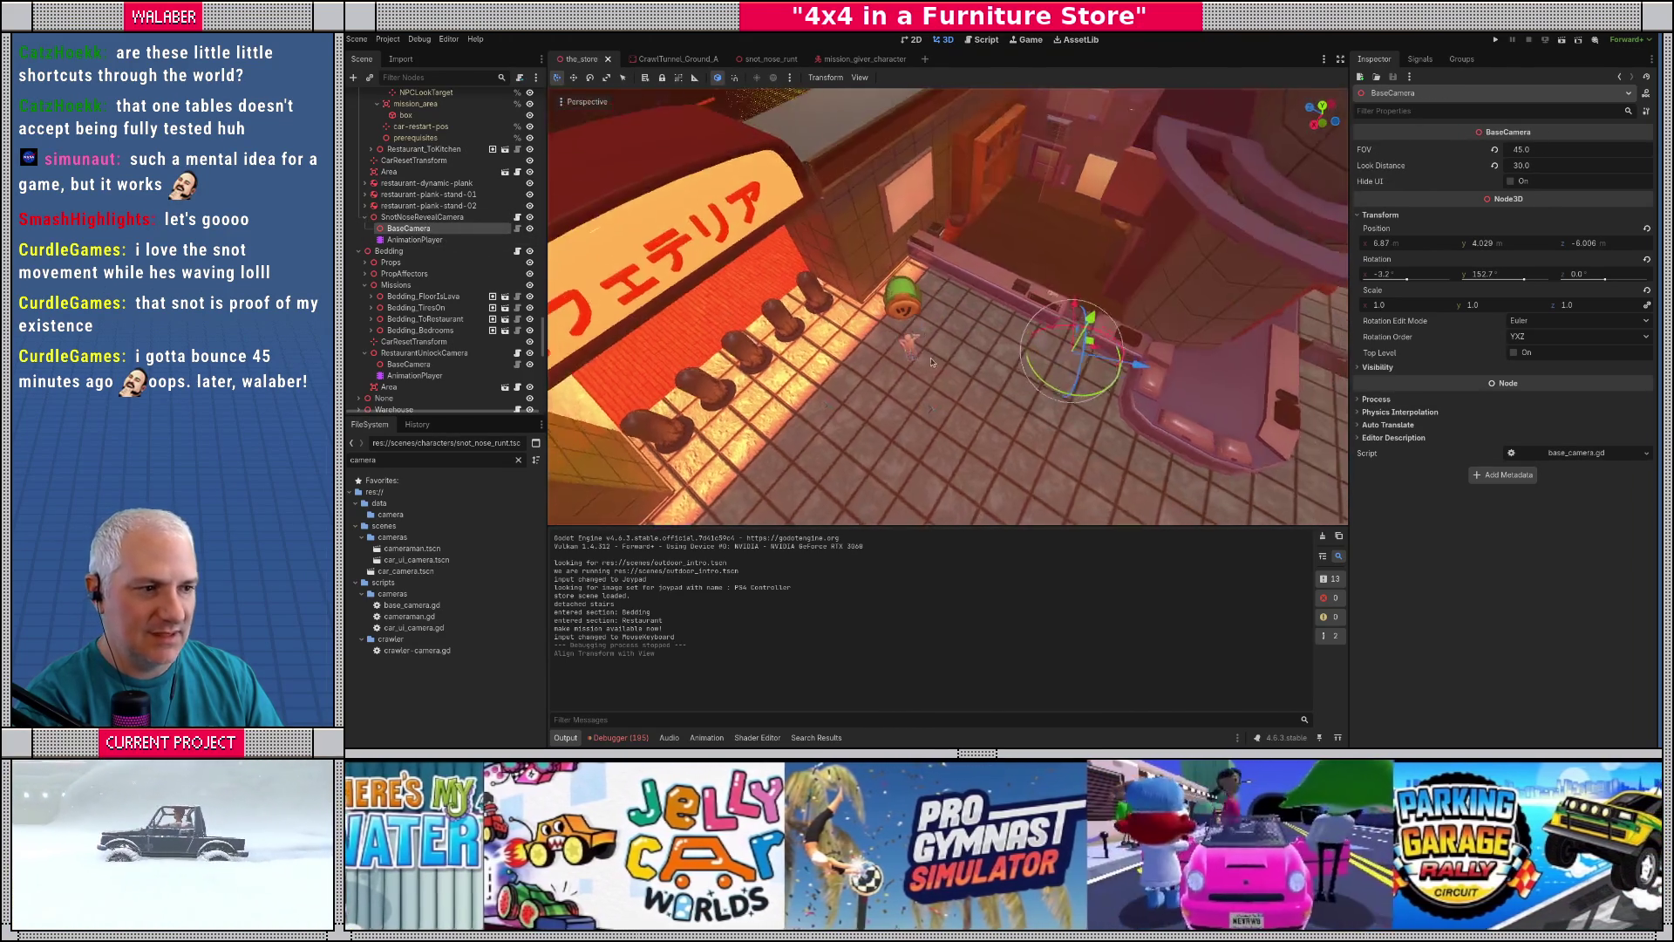
{"action": "left_click", "coordinate": [427, 218]}
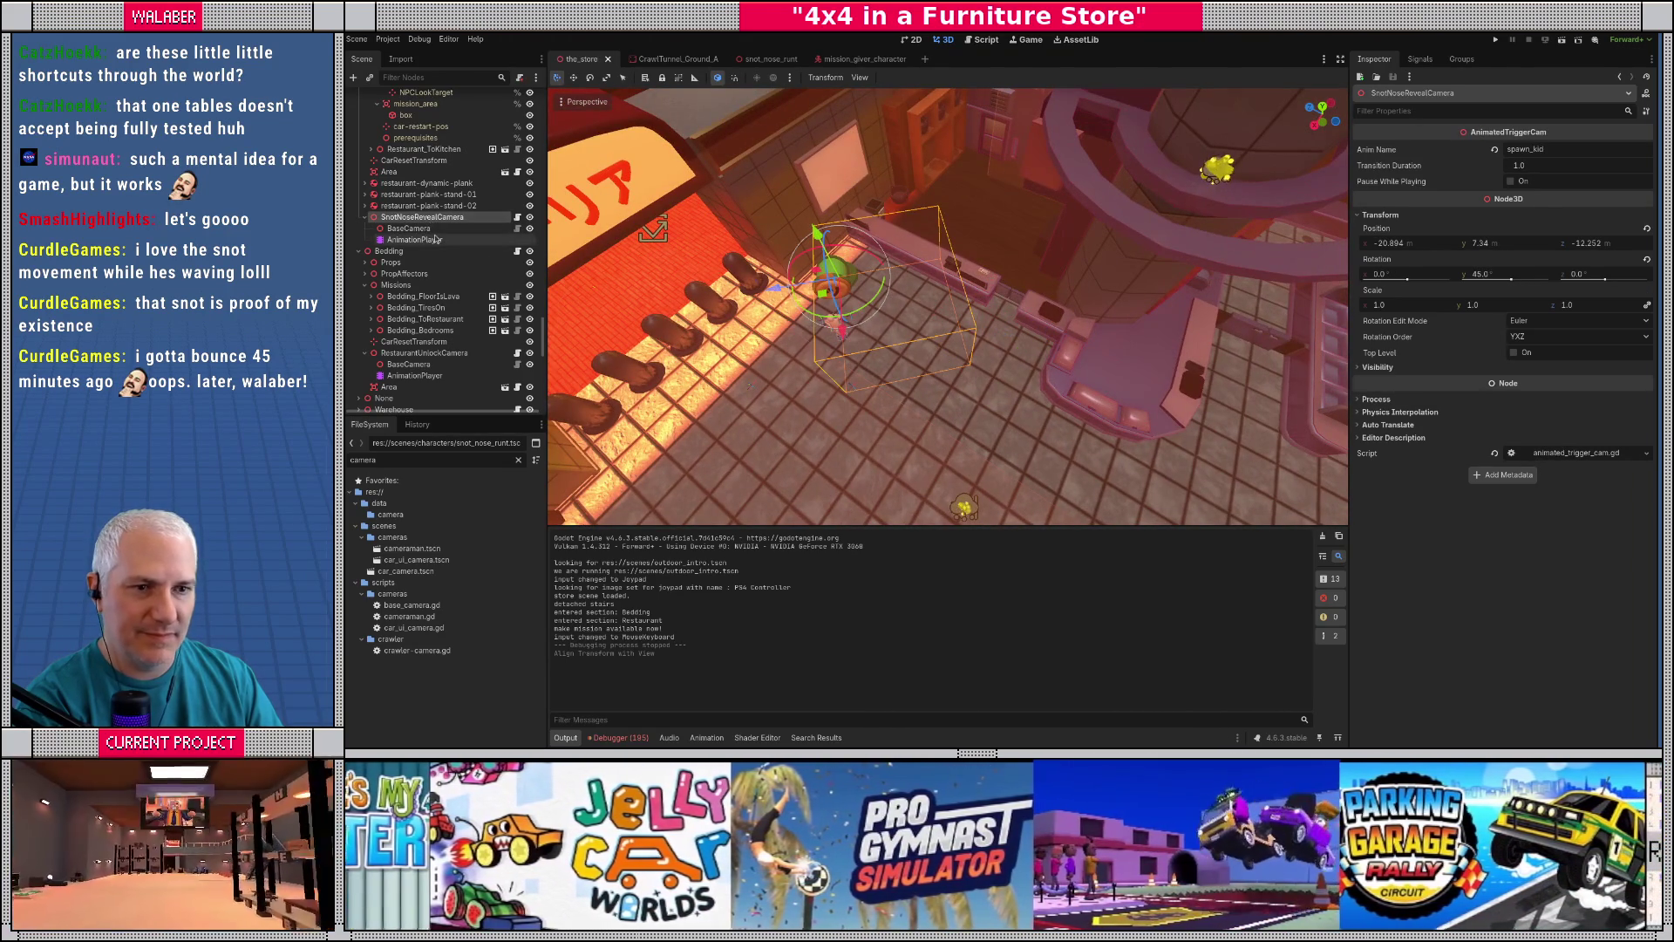
{"action": "left_click", "coordinate": [429, 229]}
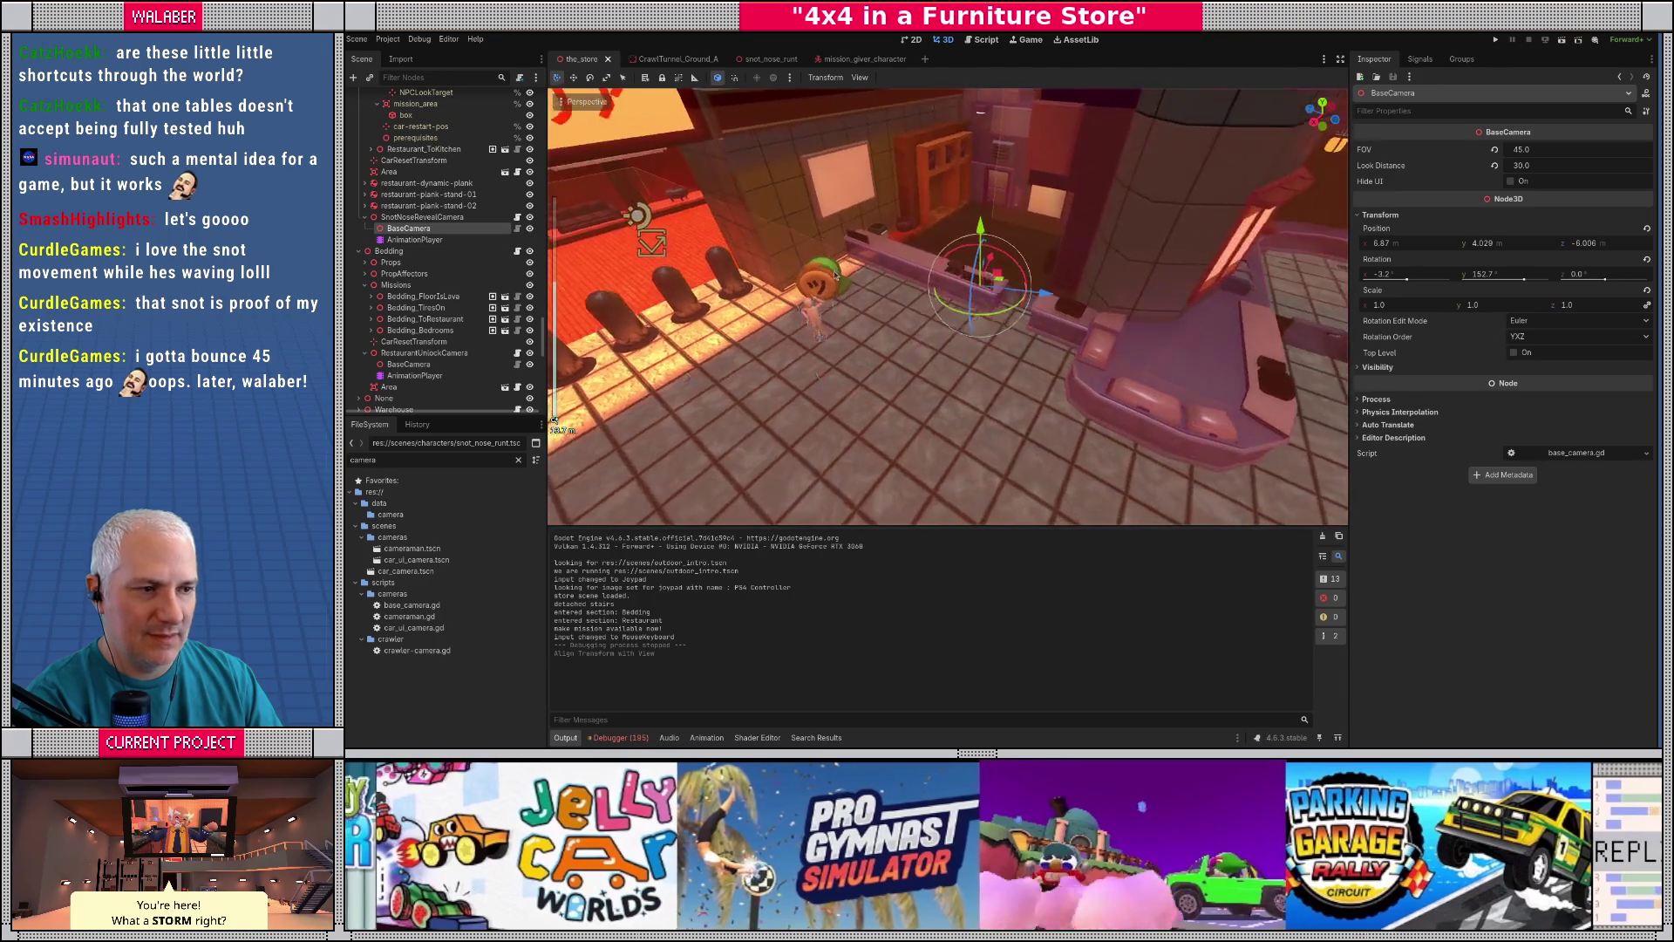
{"action": "left_click", "coordinate": [442, 219]}
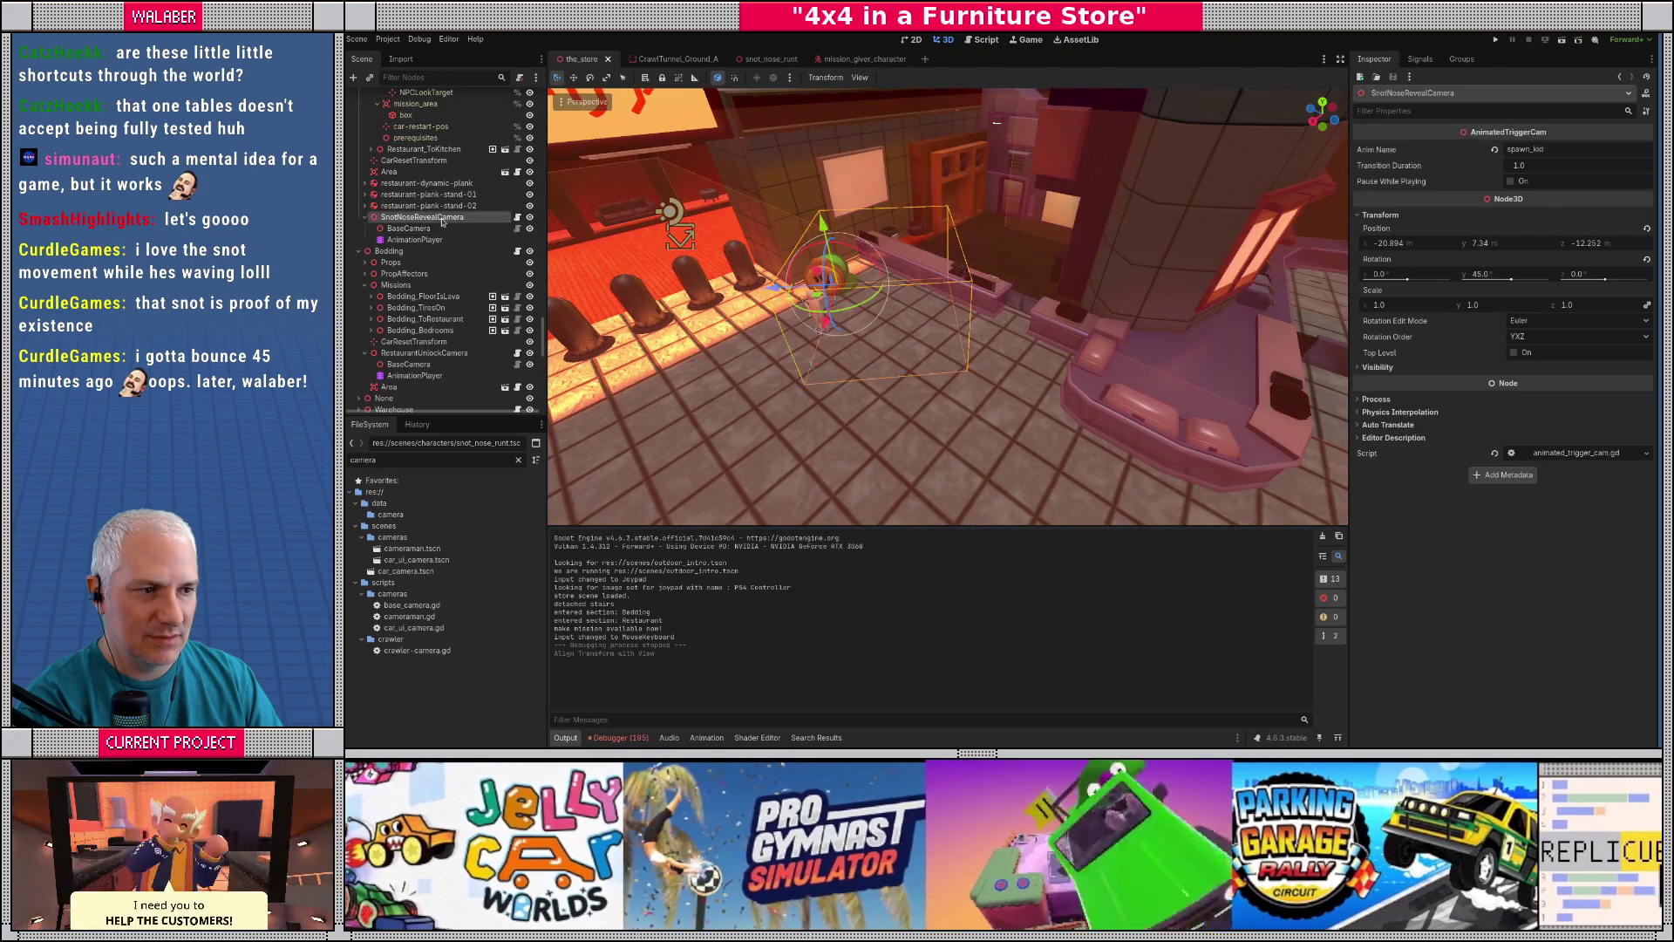
{"action": "left_click", "coordinate": [443, 230]}
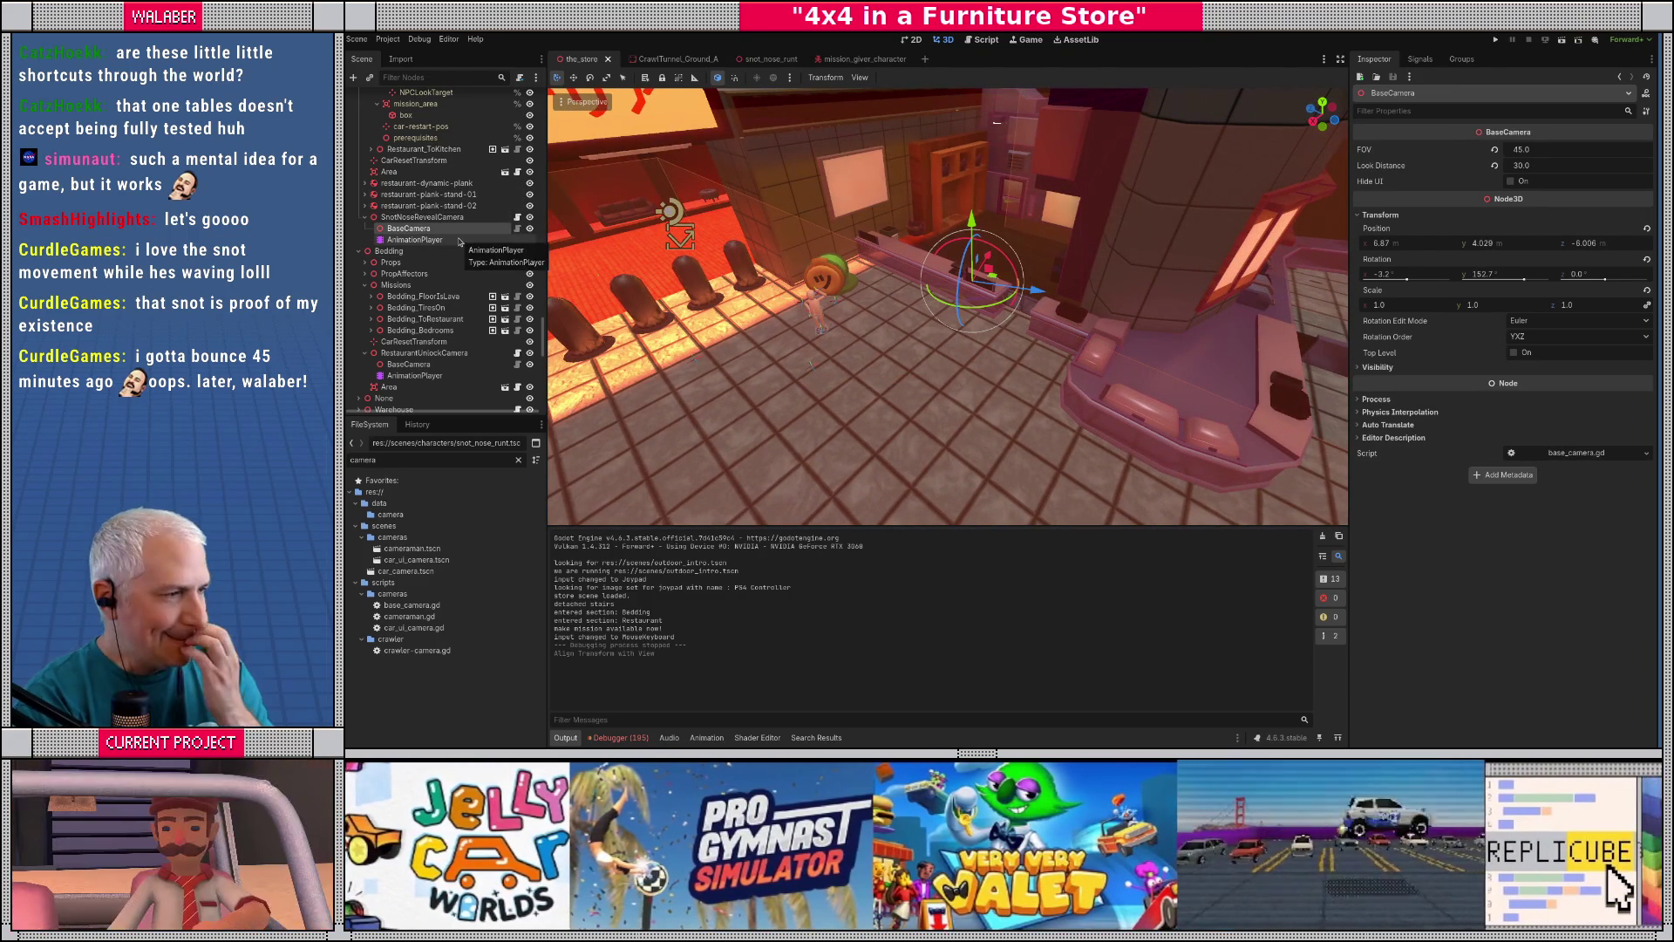
{"action": "key", "text": "F5"}
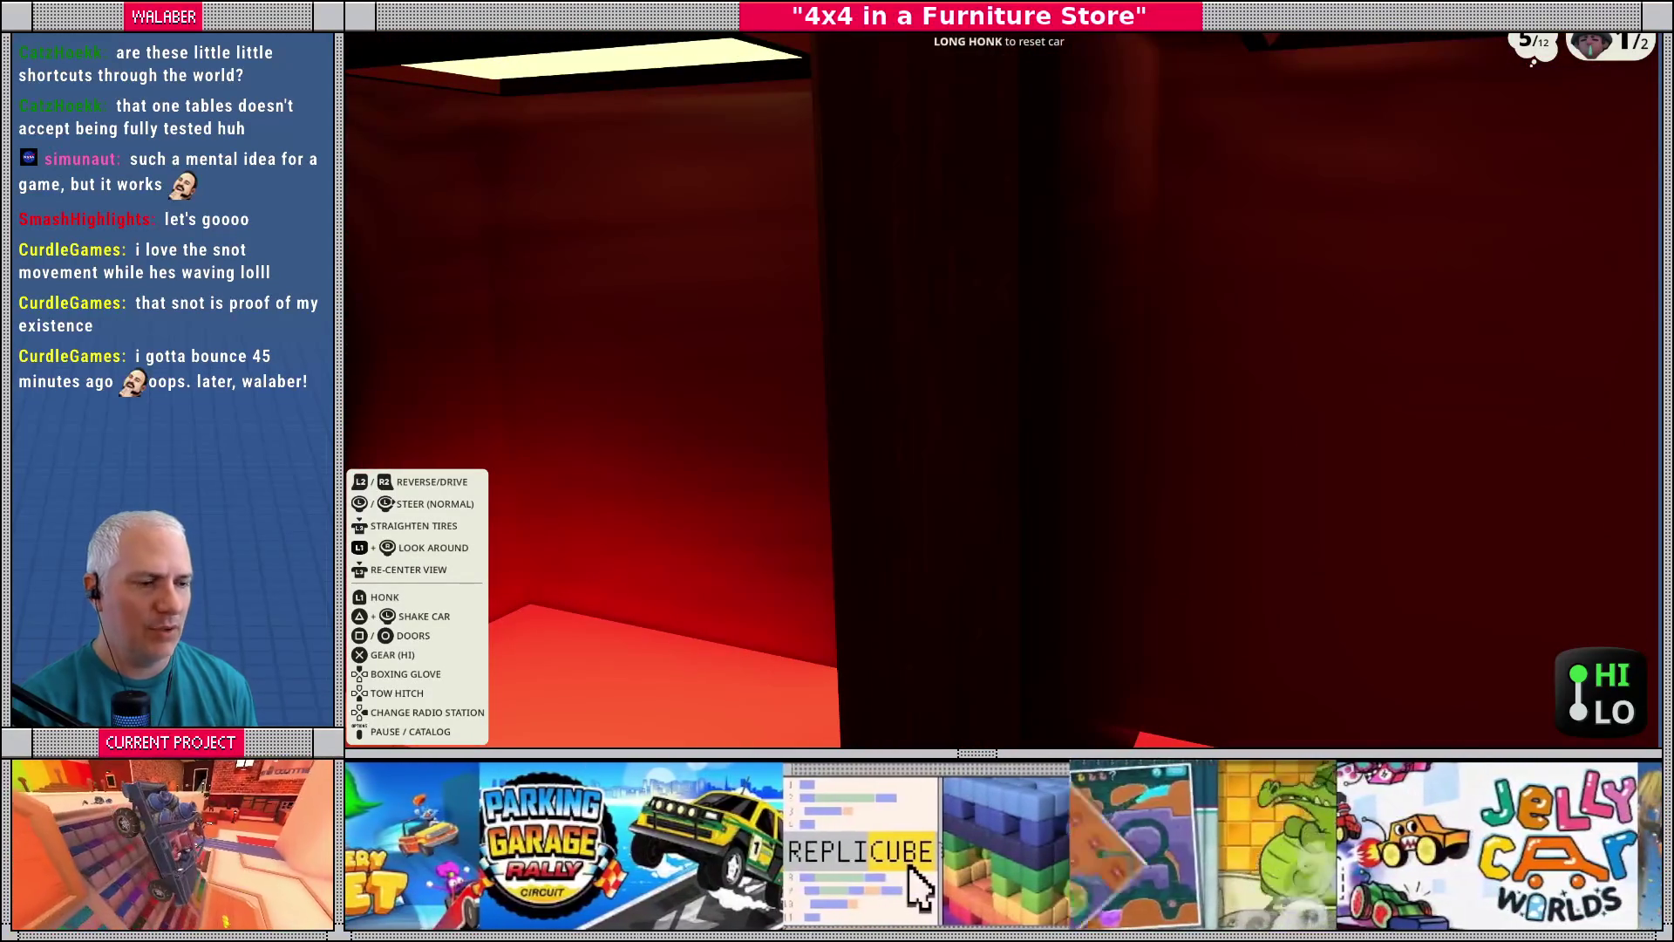
- Stop the running game after the playtest and return to the store scene editor
{"action": "key", "text": "F8"}
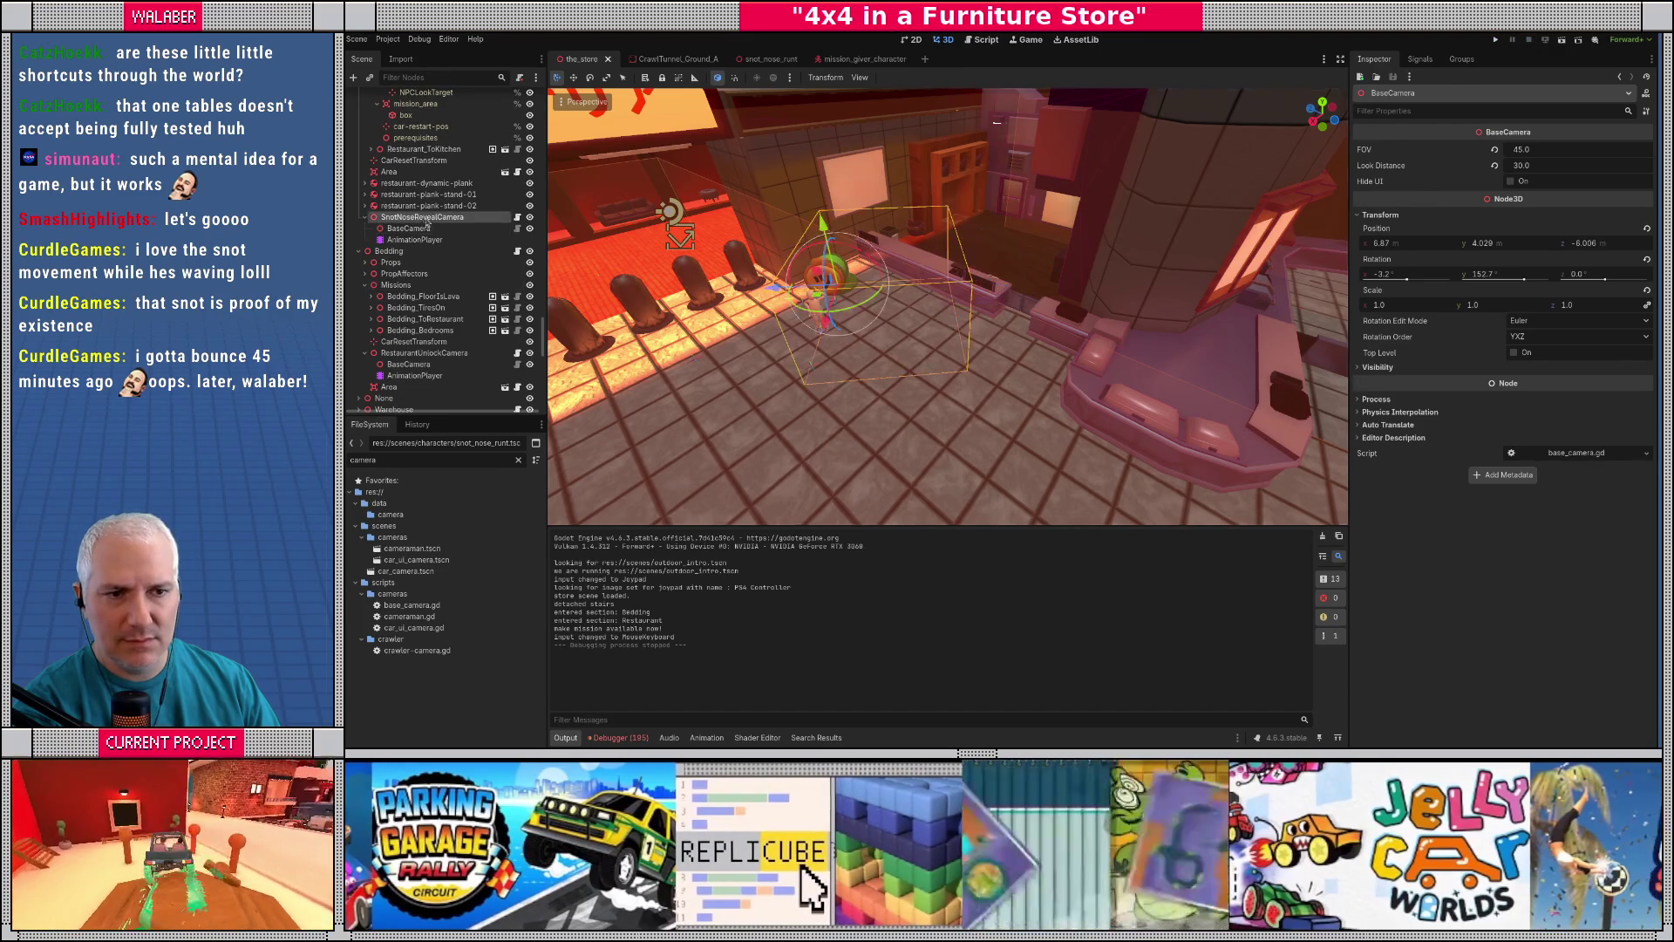
- Reload the saved store scene, returning BaseCamera to -9.96, 3.967, 10.356
{"action": "left_click_drag", "start_coordinate": [792, 312], "coordinate": [869, 317]}
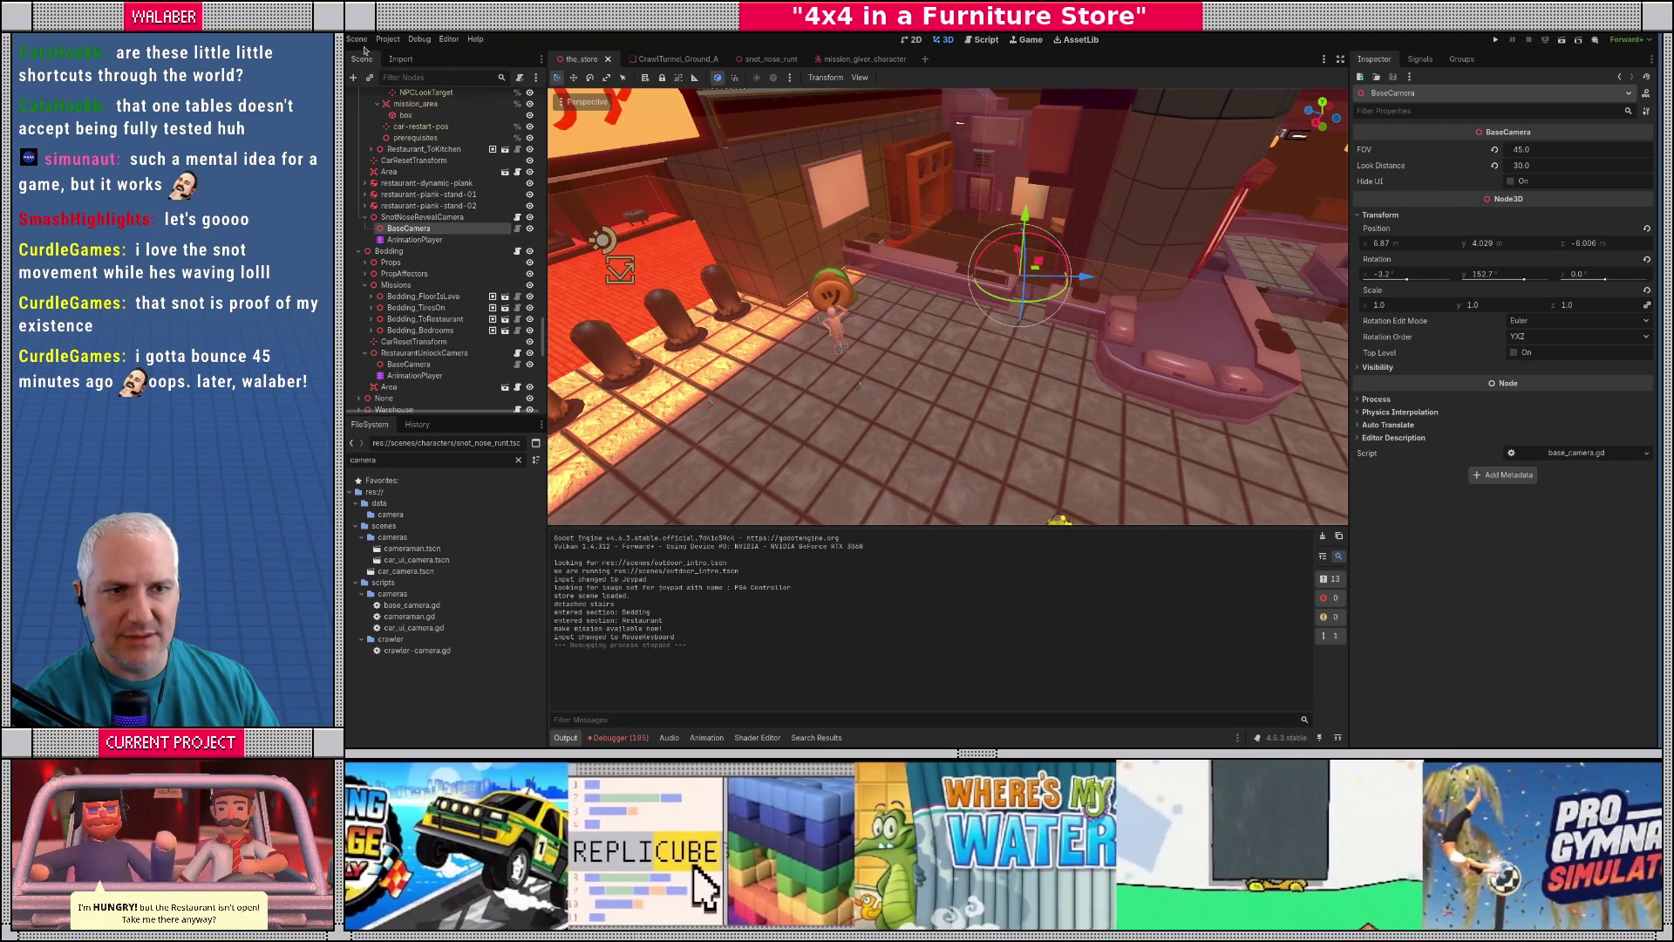
{"action": "left_click", "coordinate": [377, 42]}
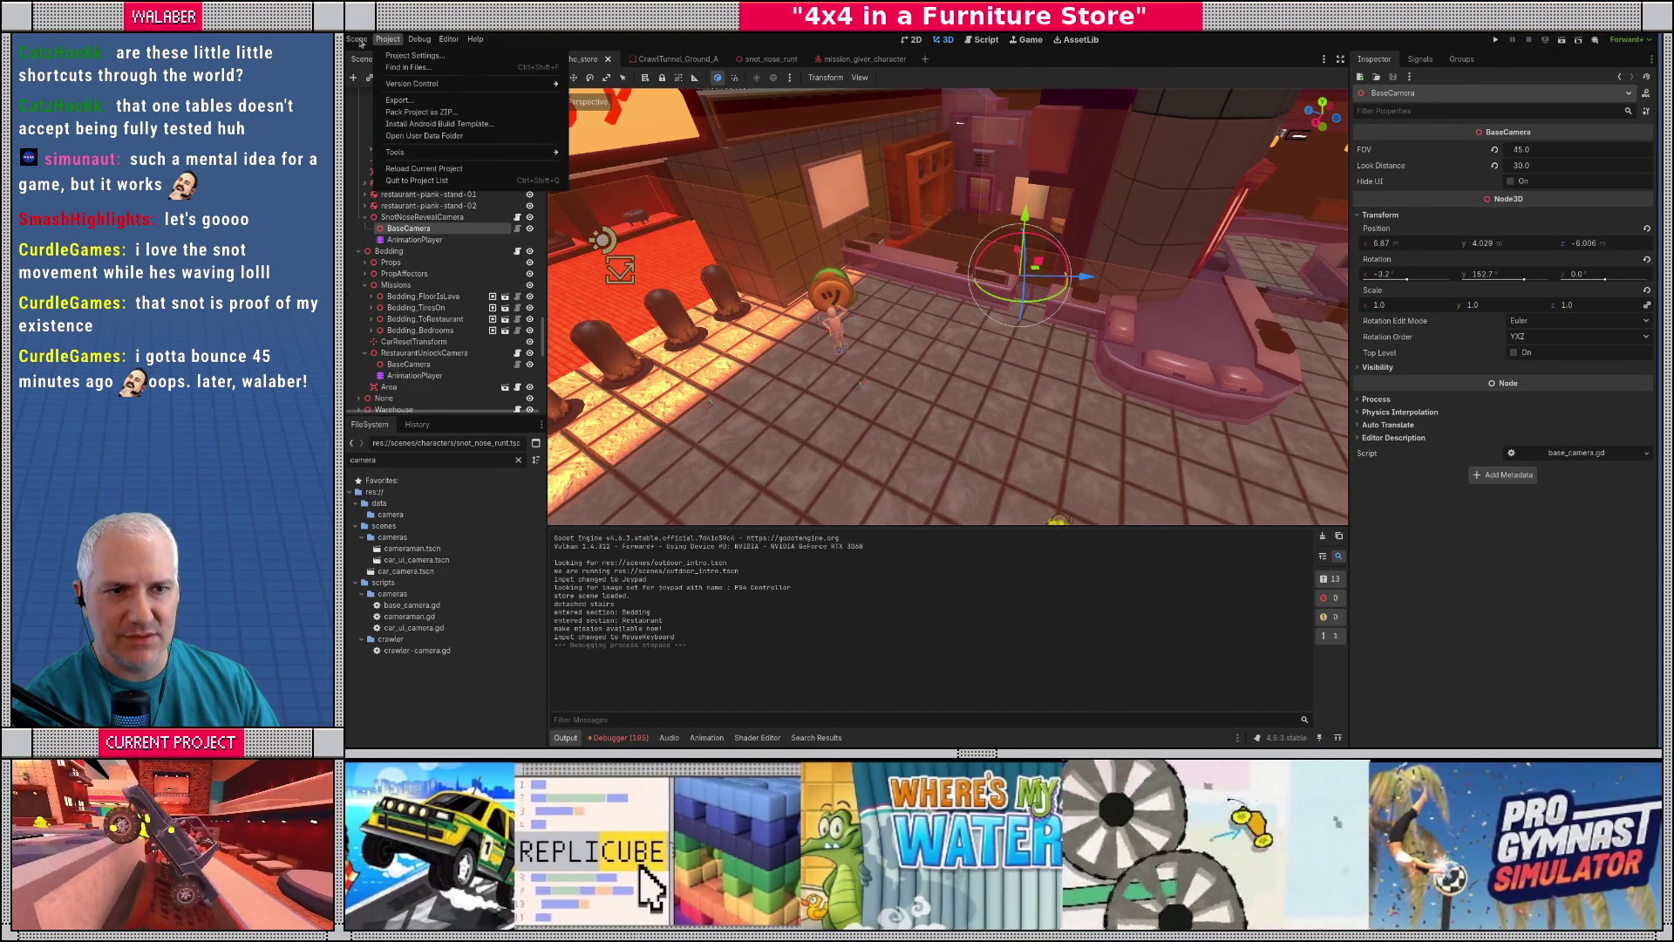
{"action": "mouse_move", "coordinate": [358, 40]}
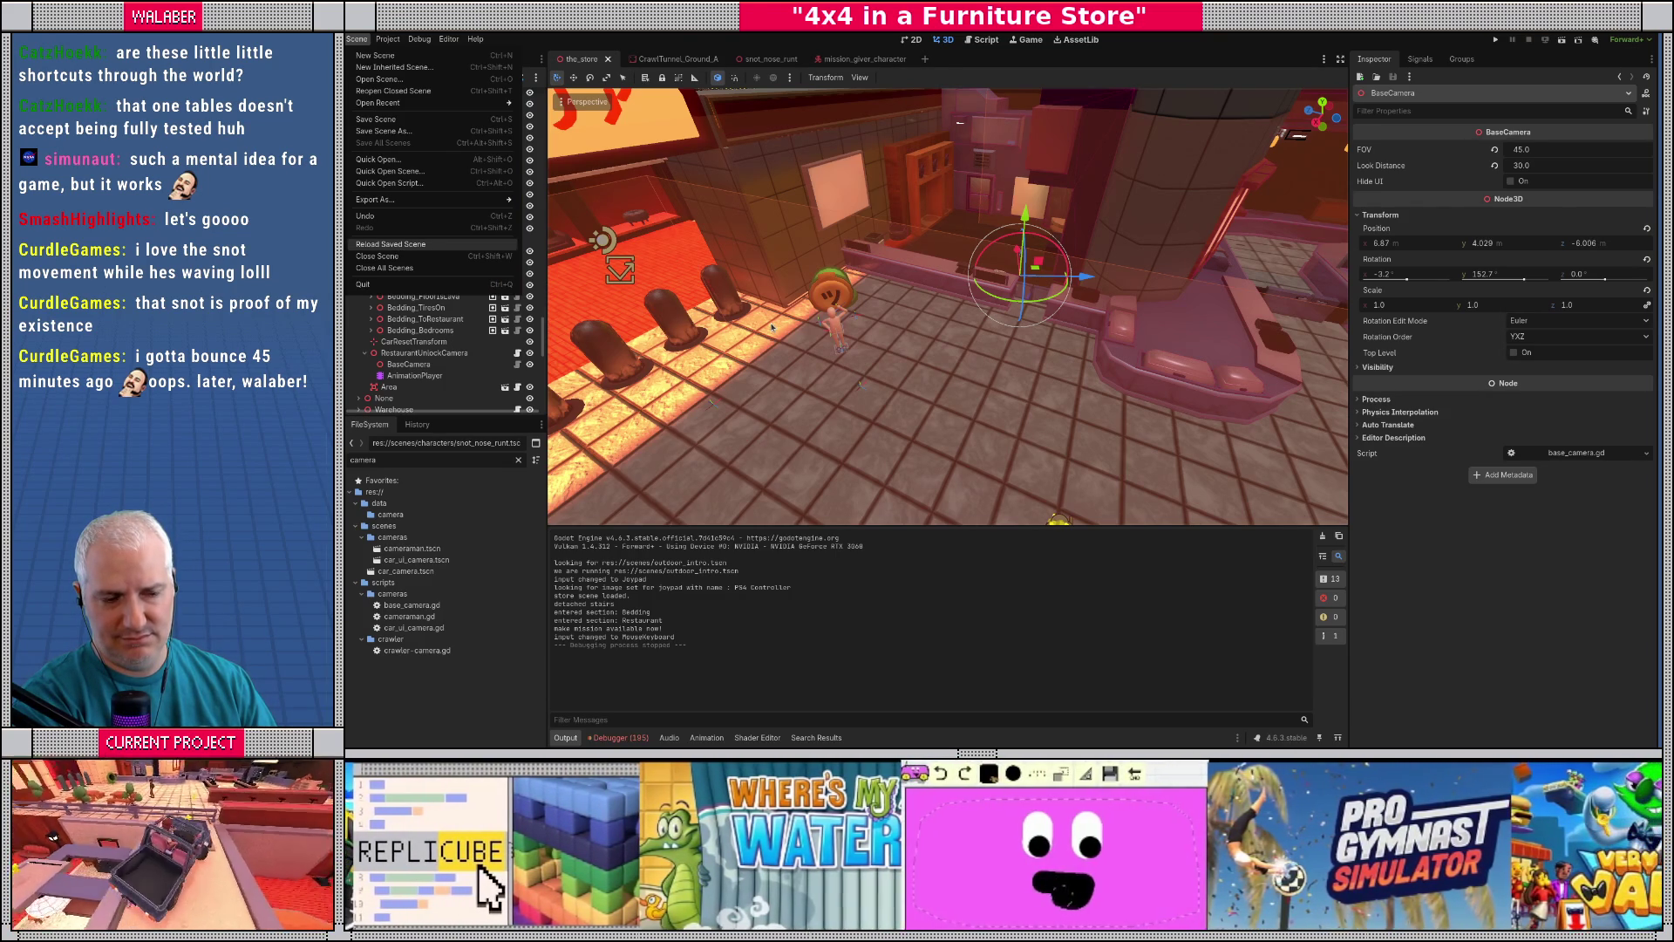
{"action": "left_click", "coordinate": [391, 244]}
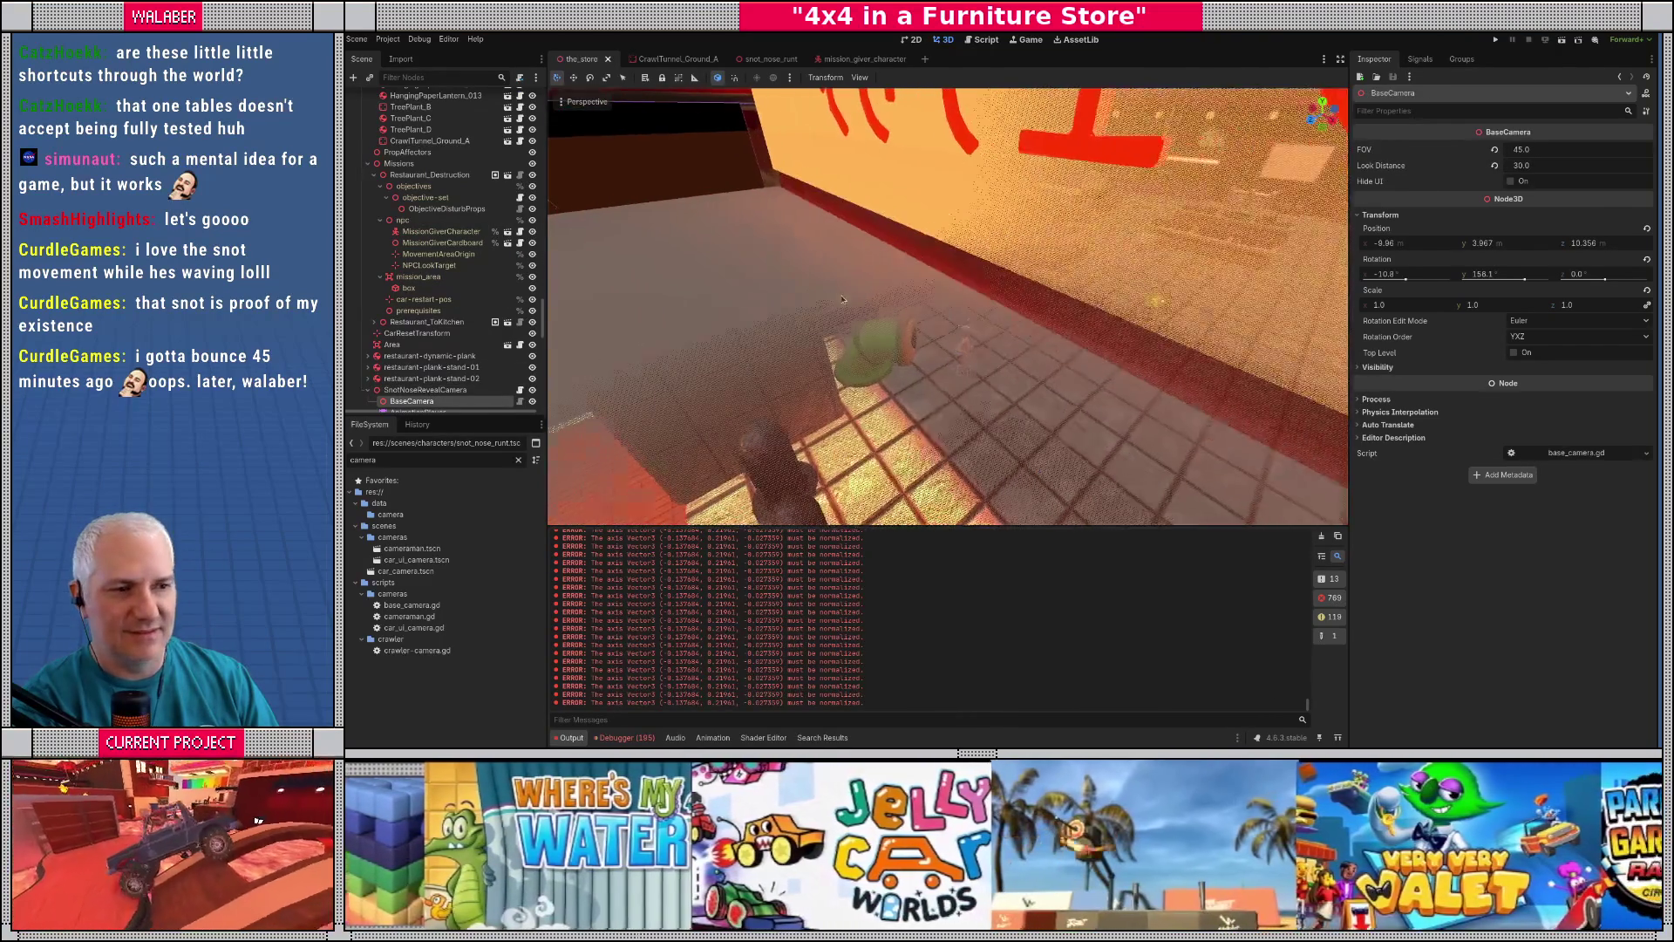
- Set the viewport to a top-down view of the store with the gizmo in local space
{"action": "scroll", "coordinate": [857, 293], "scroll_direction": "down", "scroll_amount": 5}
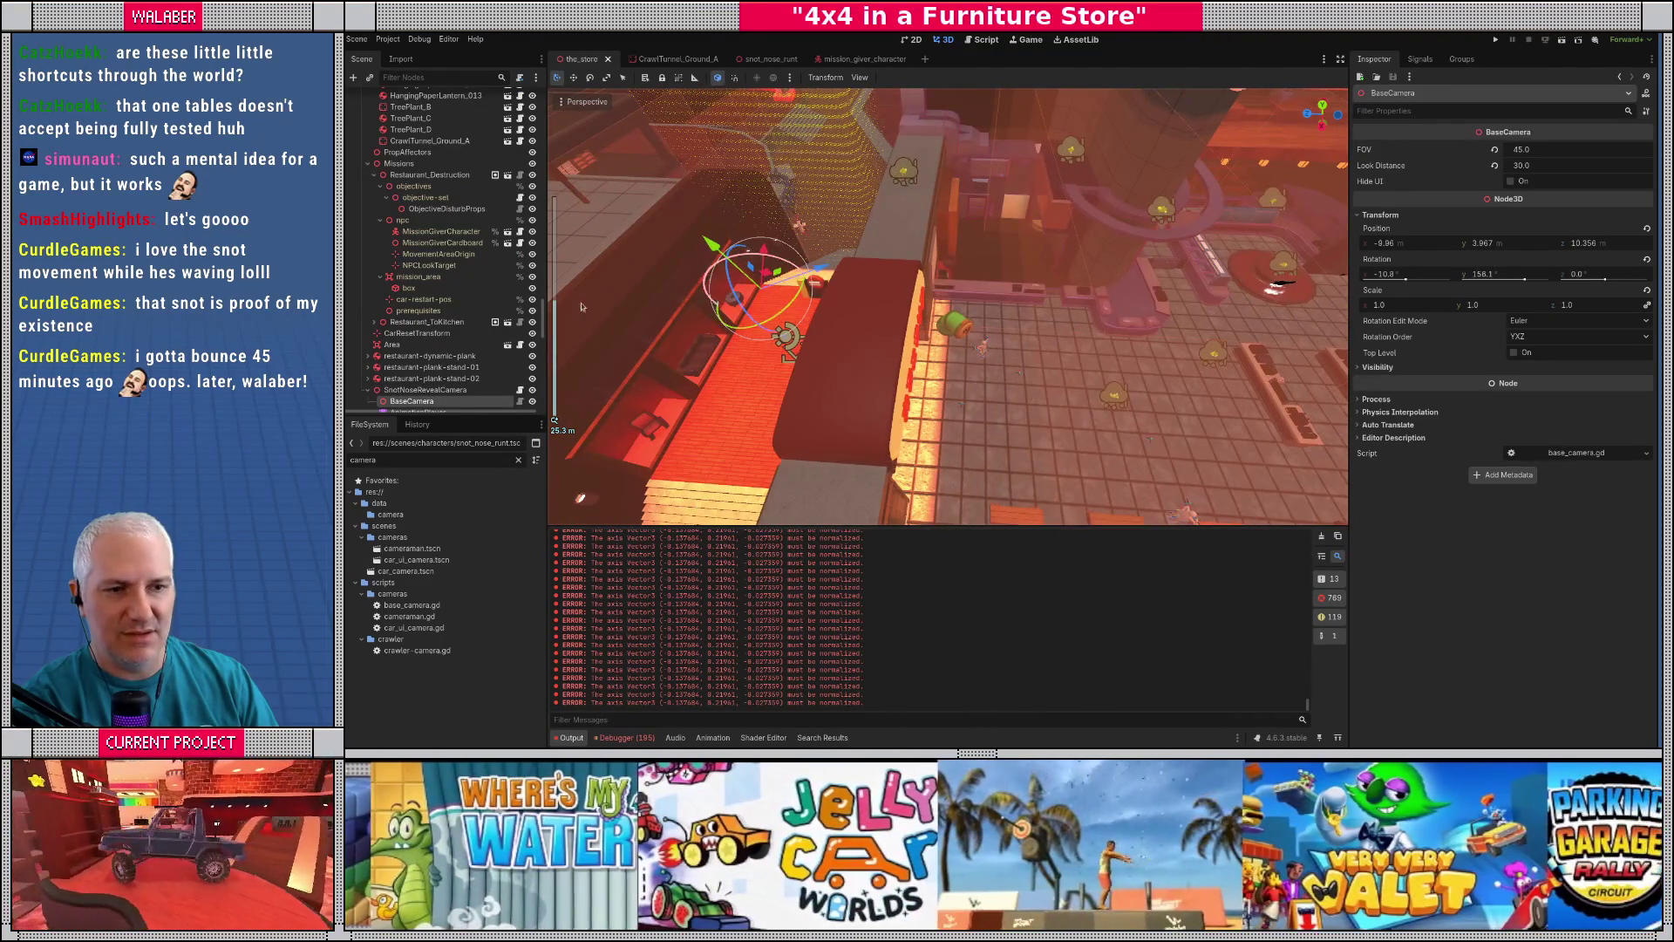
{"action": "scroll", "coordinate": [403, 387], "scroll_direction": "down", "scroll_amount": 2}
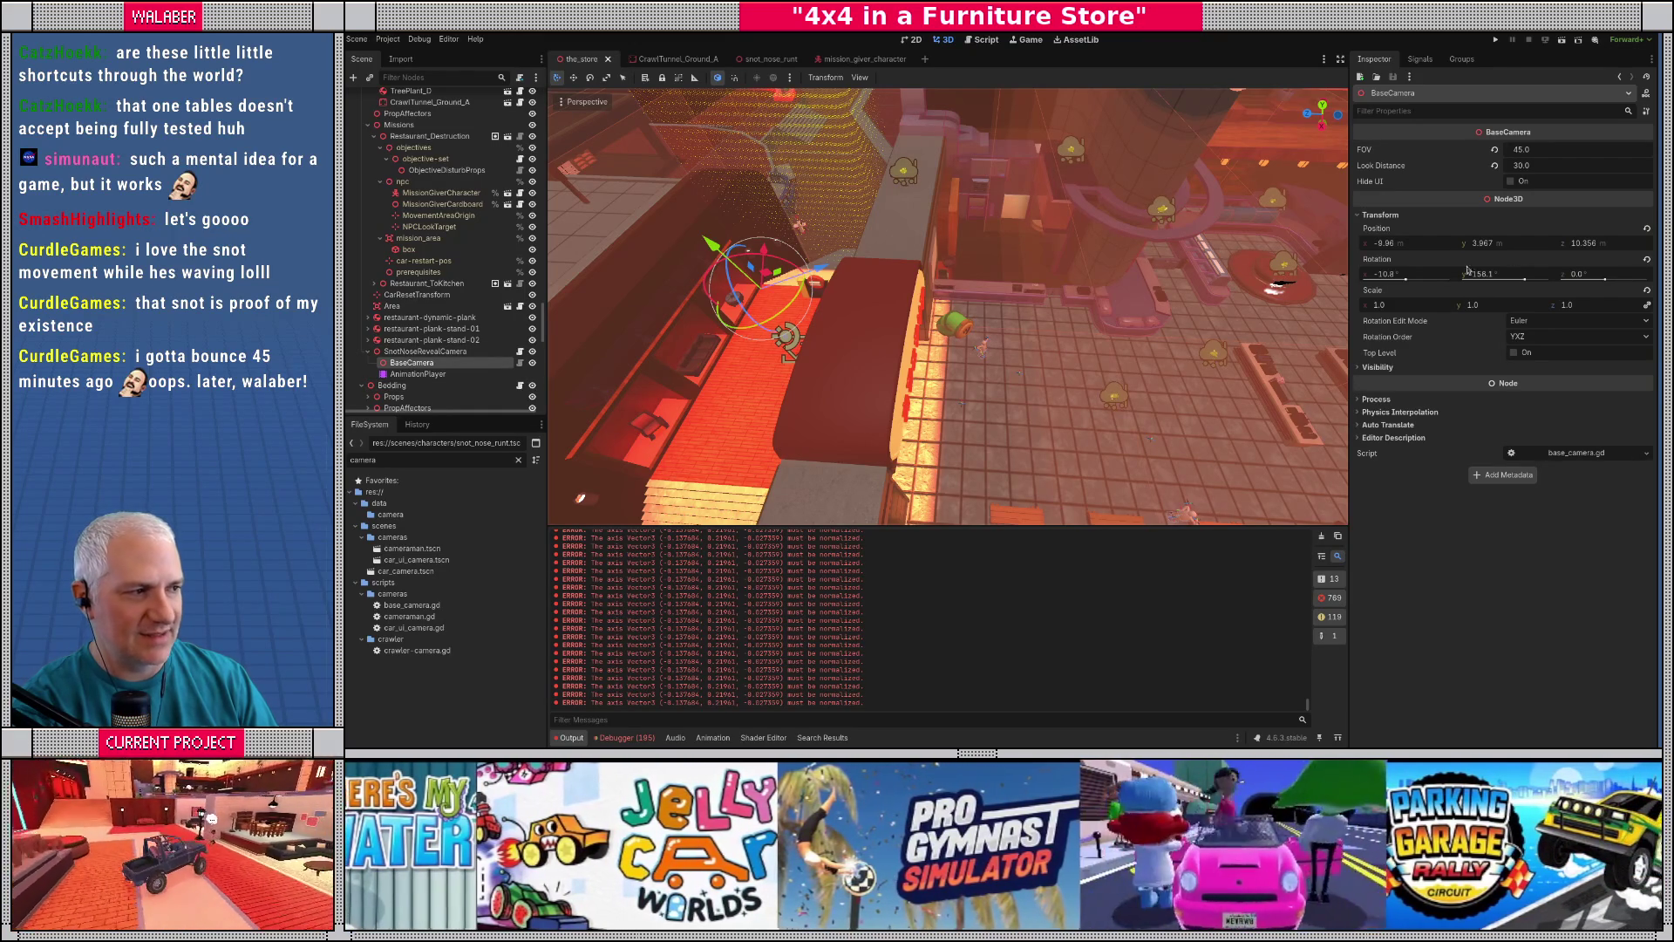
{"action": "scroll", "coordinate": [1076, 354], "scroll_direction": "up", "scroll_amount": 6}
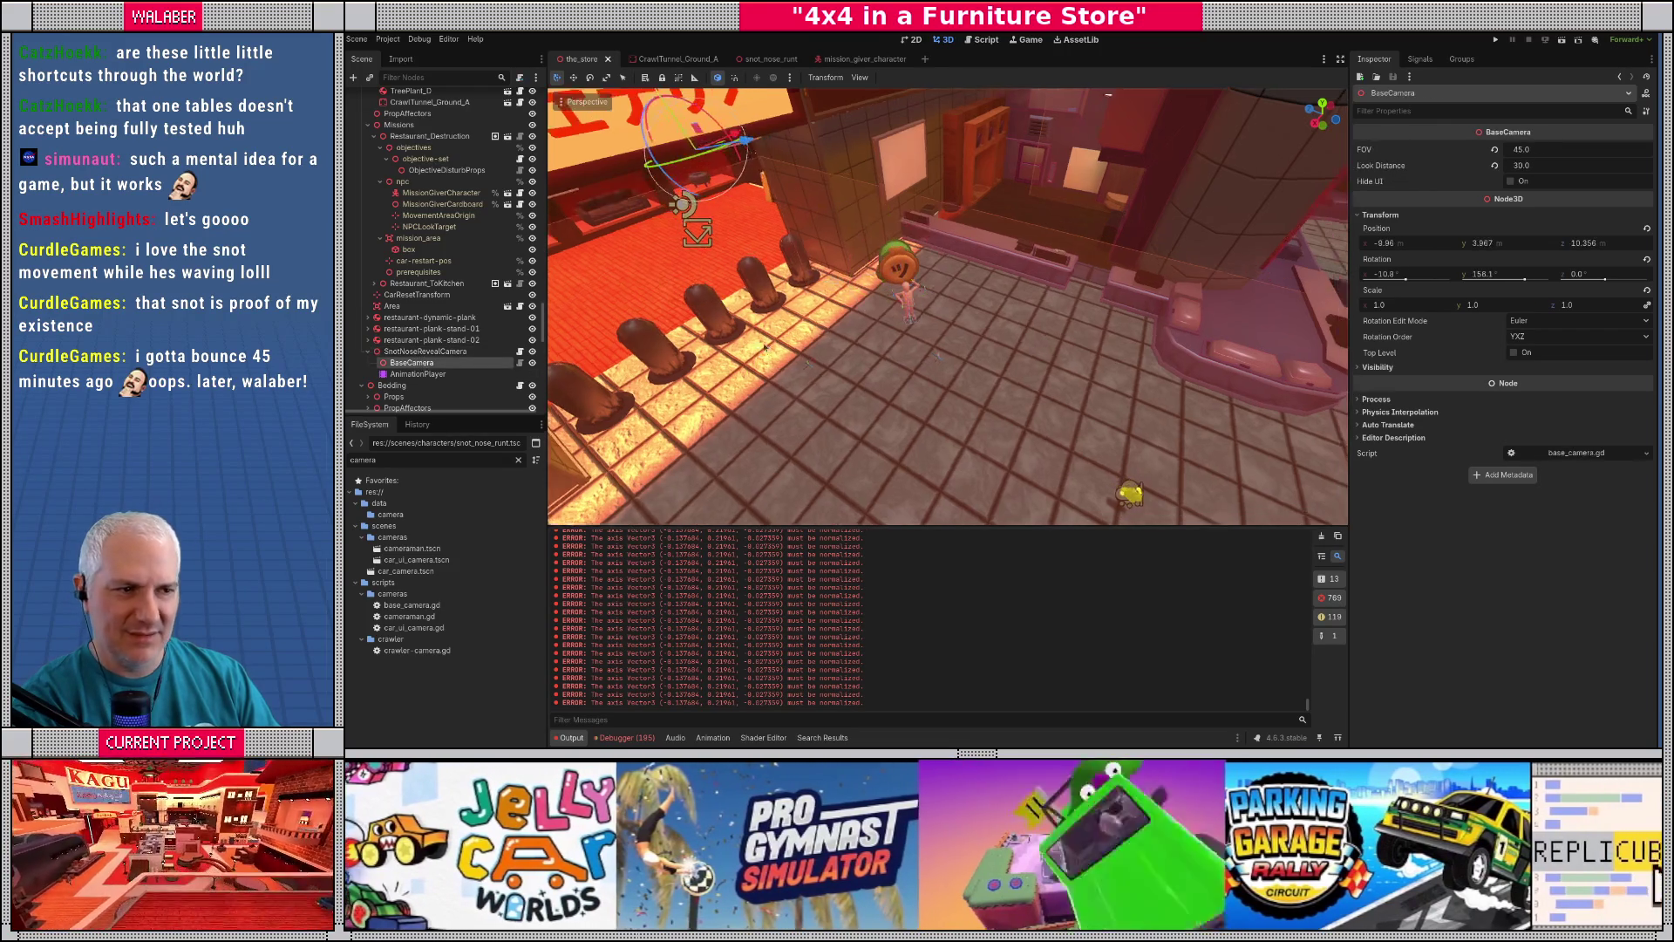
{"action": "key", "text": "KP_7"}
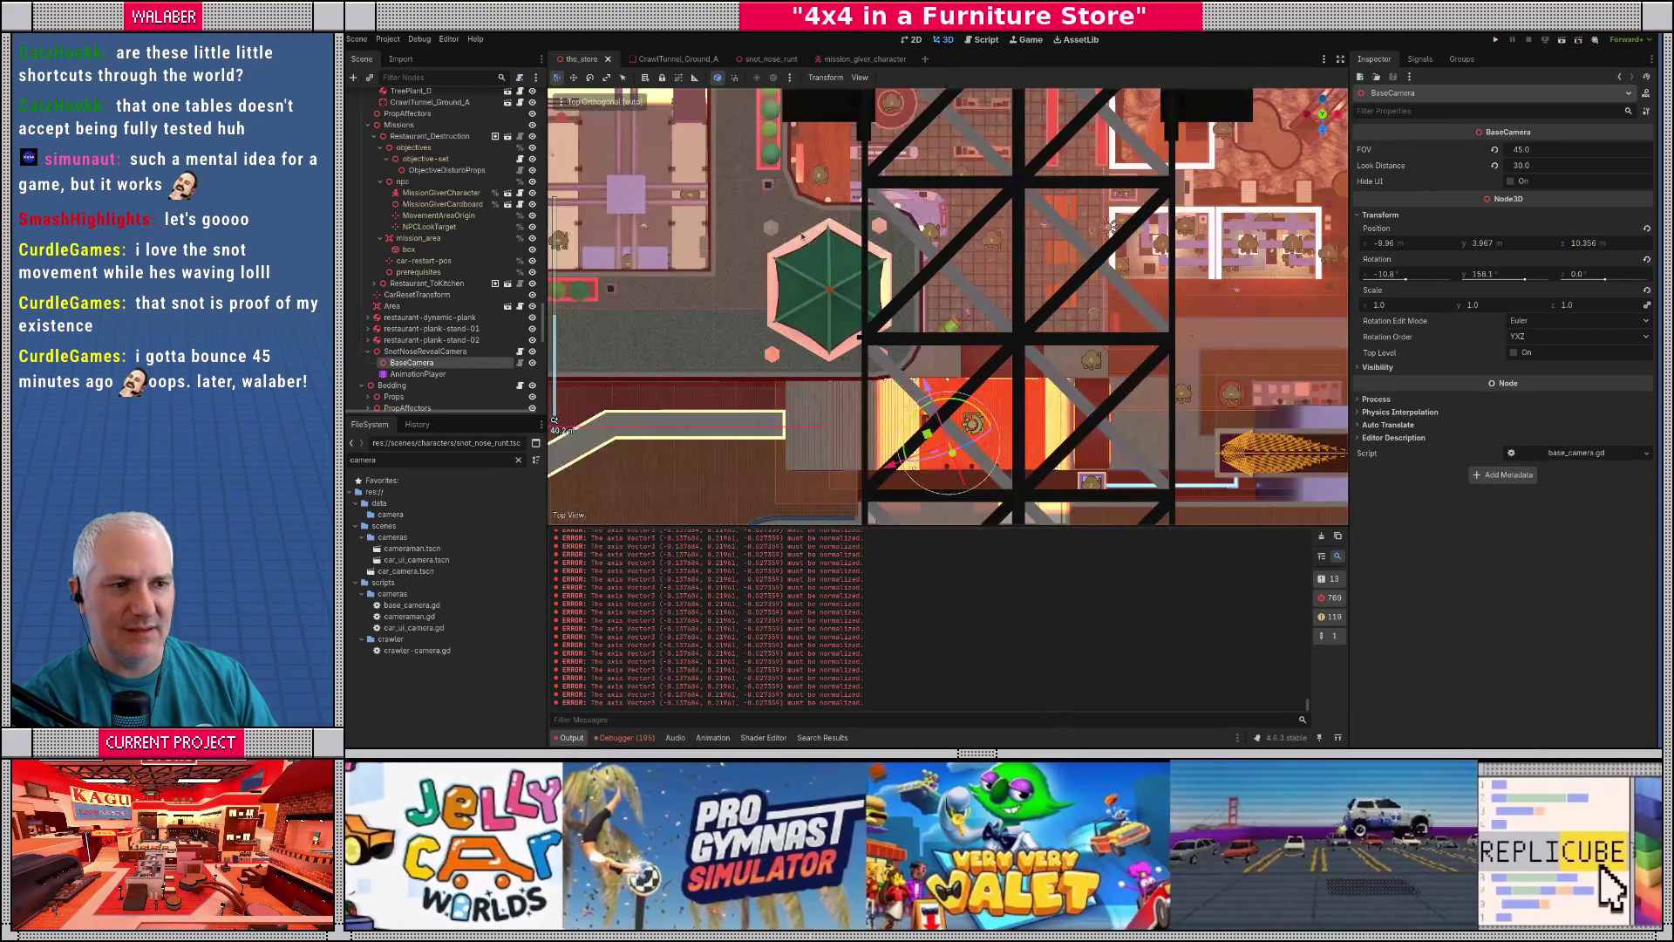
{"action": "scroll", "coordinate": [804, 244], "scroll_direction": "up", "scroll_amount": 4}
{"action": "left_click_drag", "start_coordinate": [959, 316], "coordinate": [838, 230]}
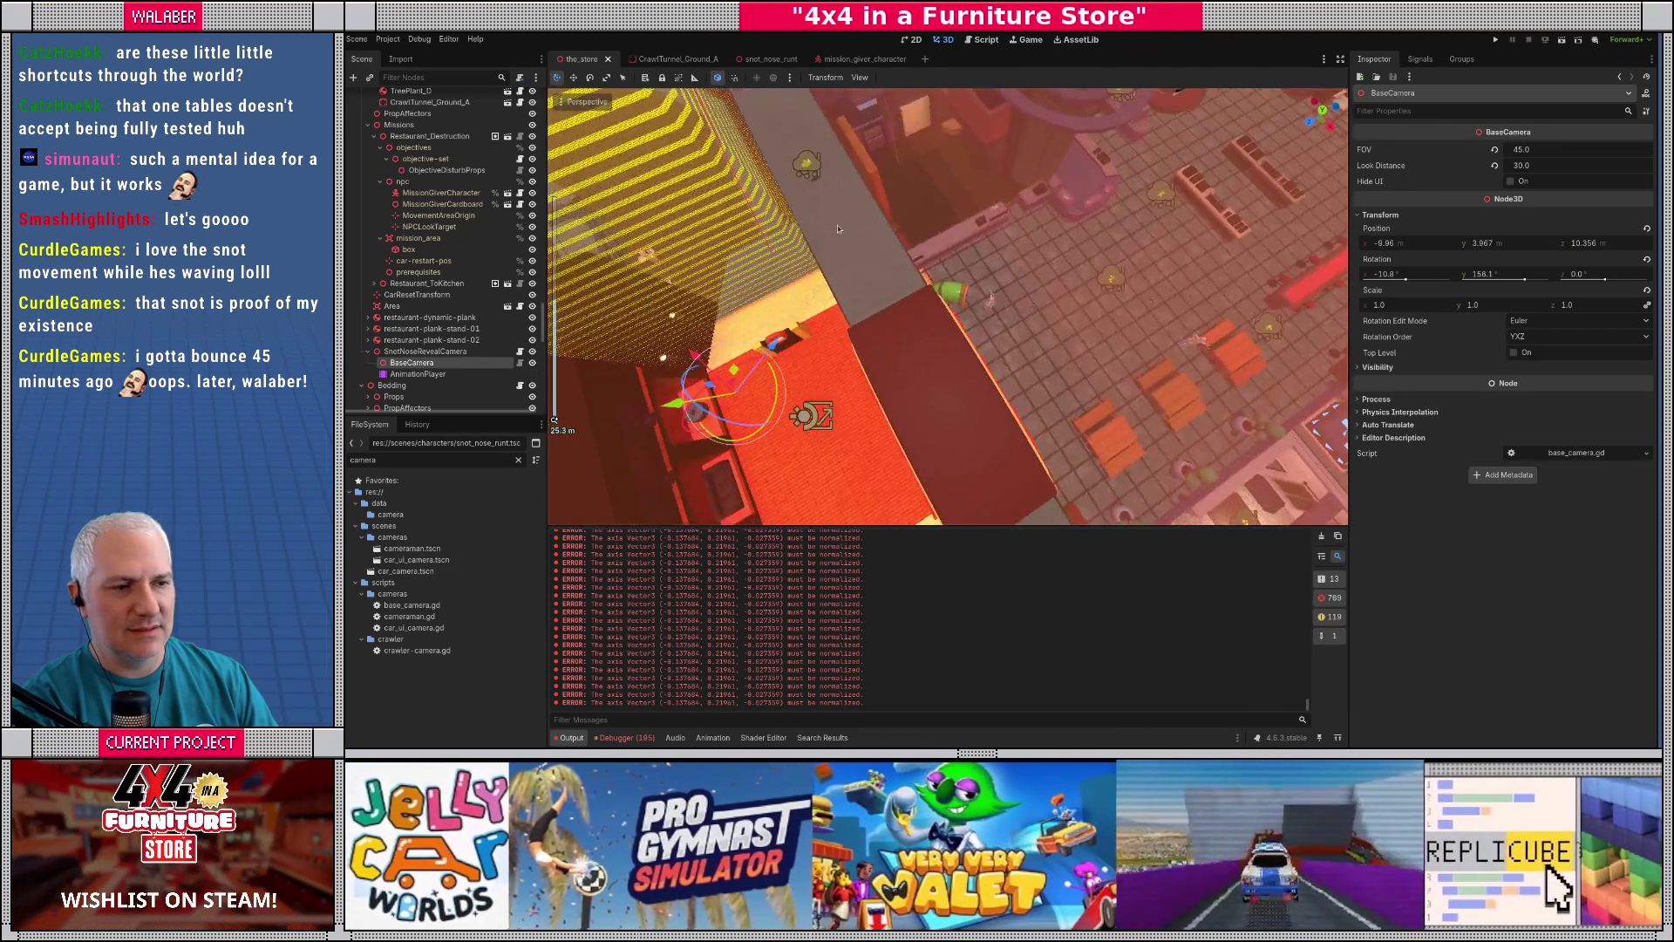
{"action": "left_click_drag", "start_coordinate": [923, 276], "coordinate": [867, 253]}
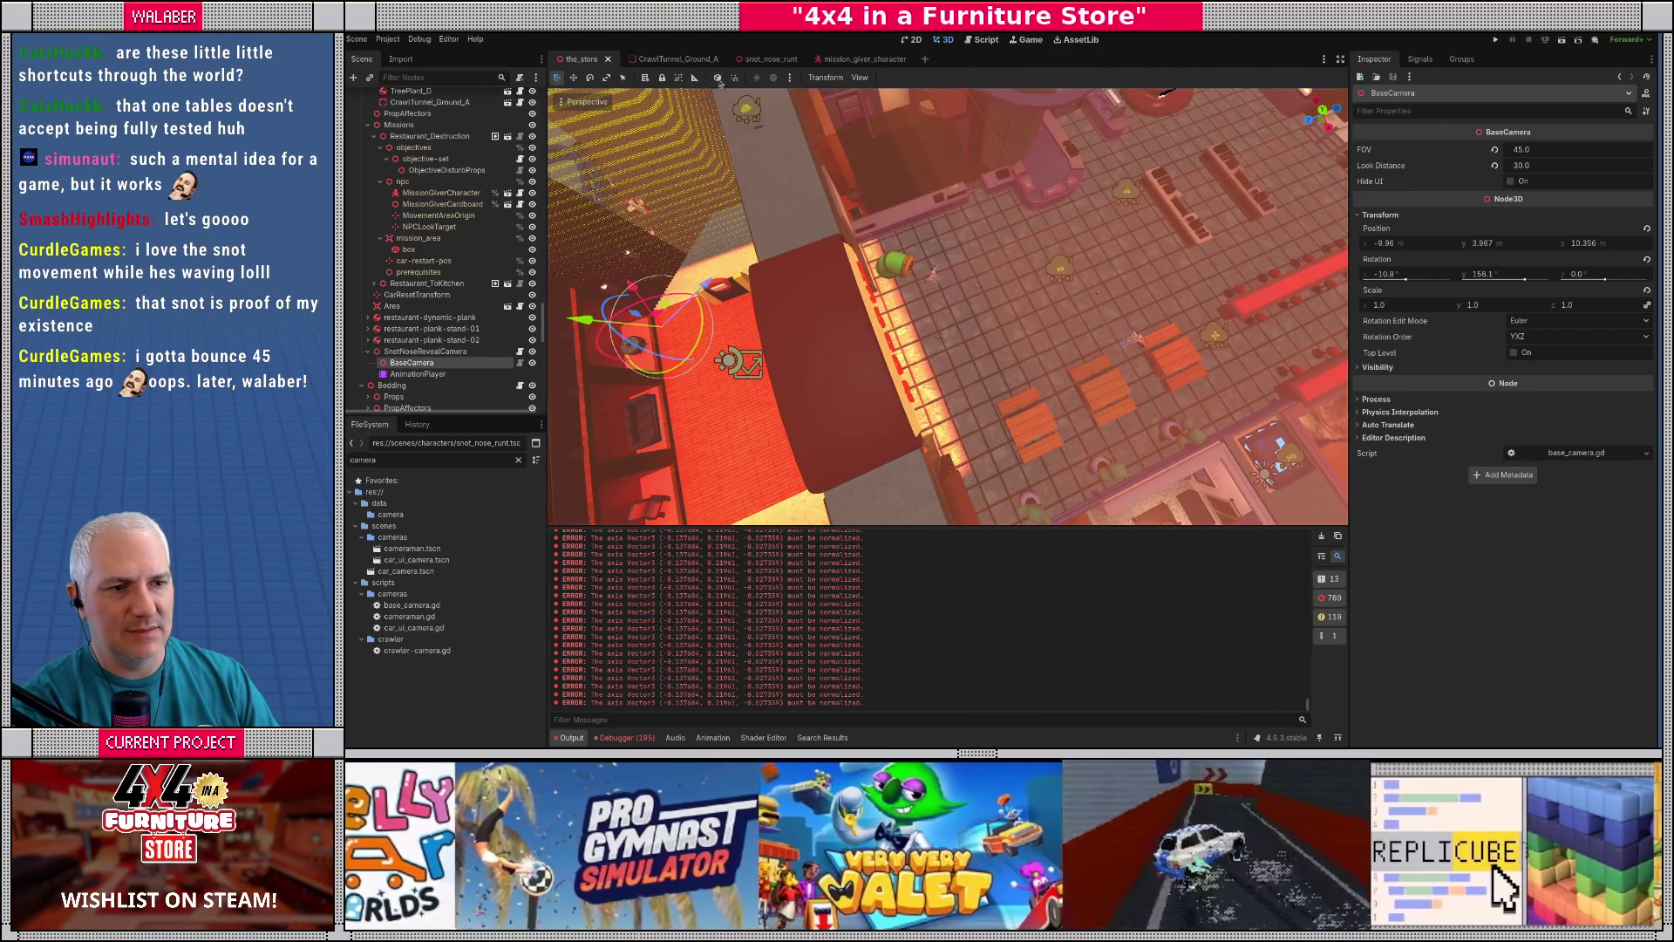
{"action": "key", "text": "t"}
{"action": "key", "text": "KP_7"}
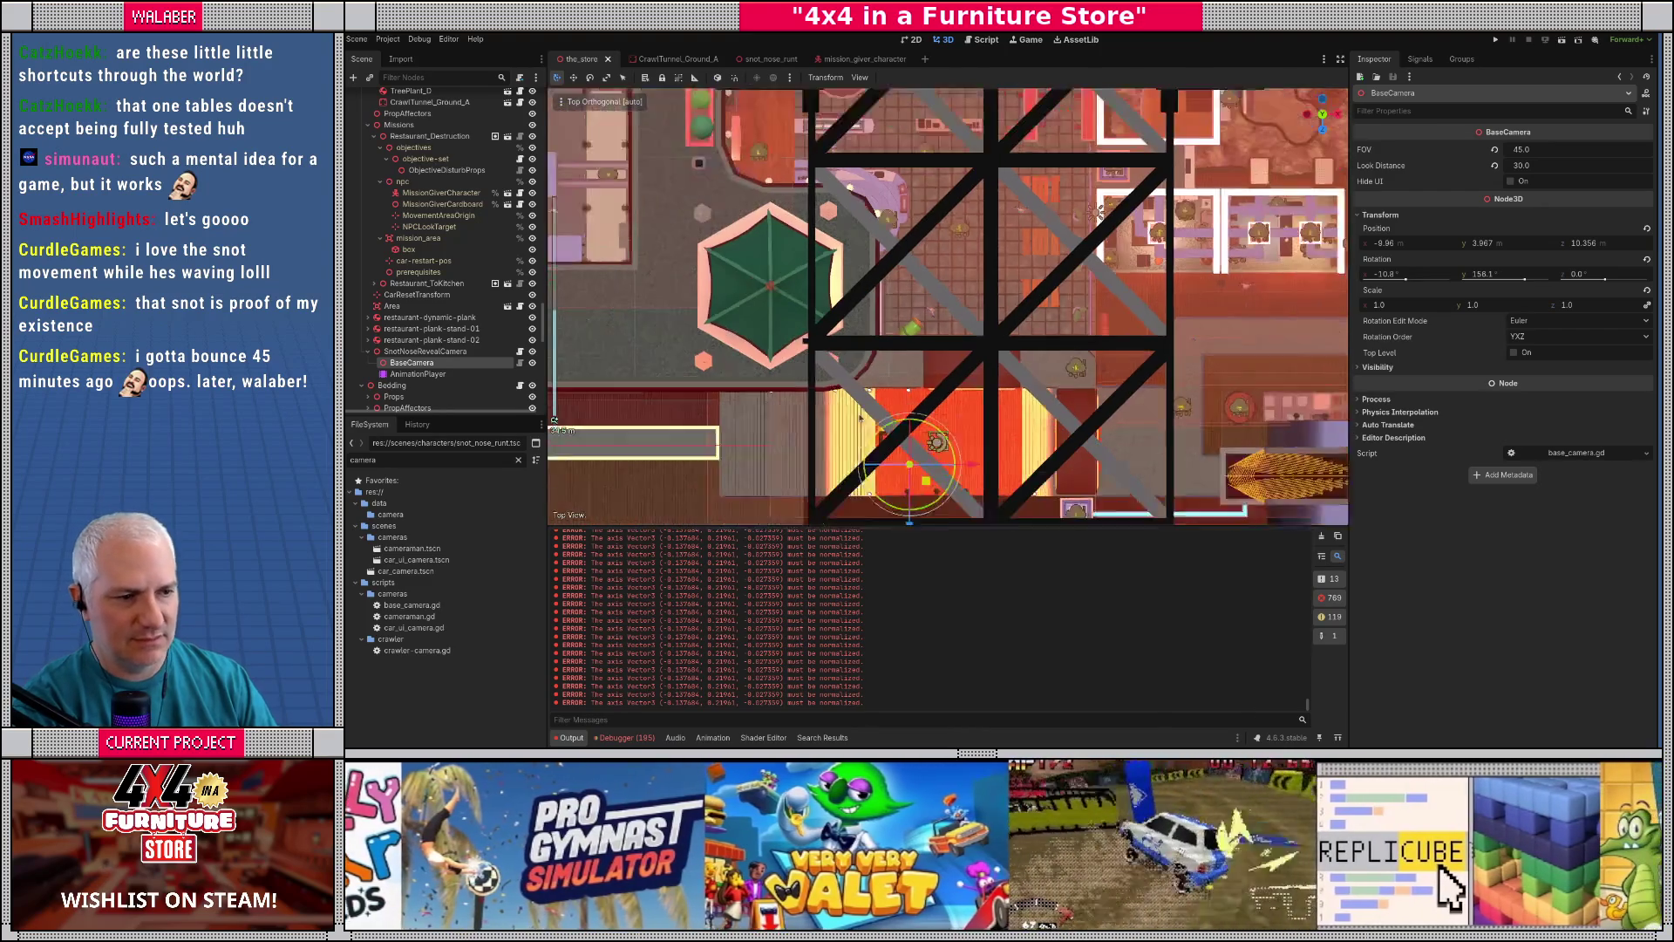
- Zero BaseCamera's rotation and drag it to 6.353, 3.967, -5.957 over the store floor
{"action": "left_click", "coordinate": [1418, 278]}
{"action": "type", "text": "0"}
{"action": "key", "text": "Tab"}
{"action": "type", "text": "0"}
{"action": "key", "text": "Tab"}
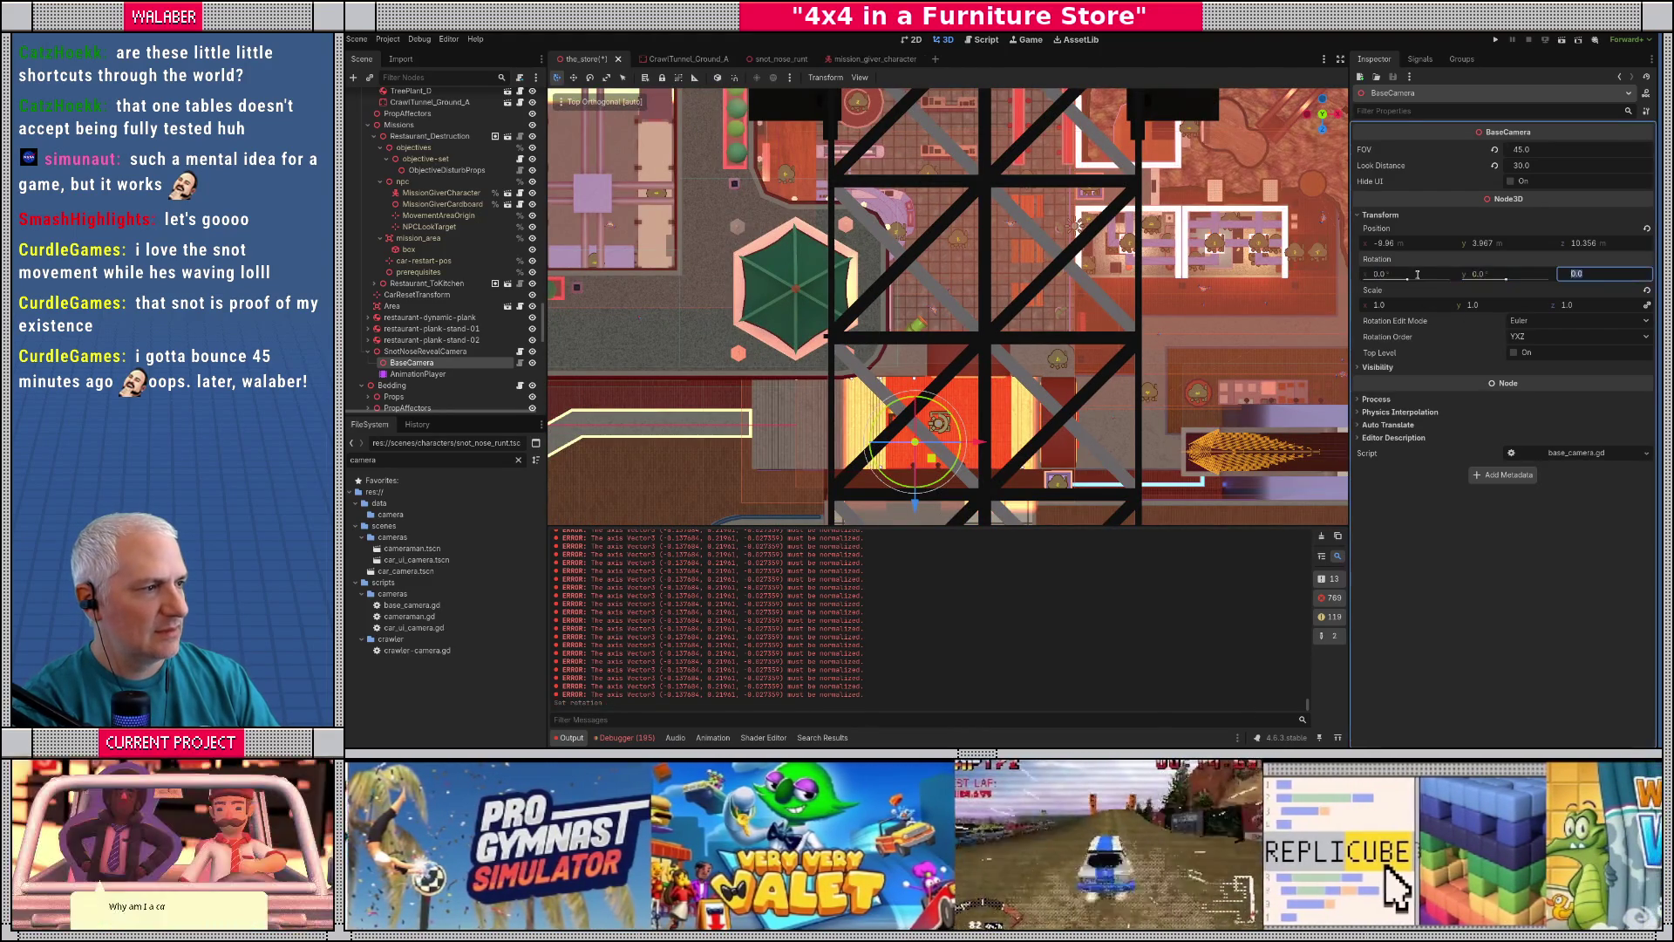
{"action": "left_click_drag", "start_coordinate": [931, 457], "coordinate": [931, 262]}
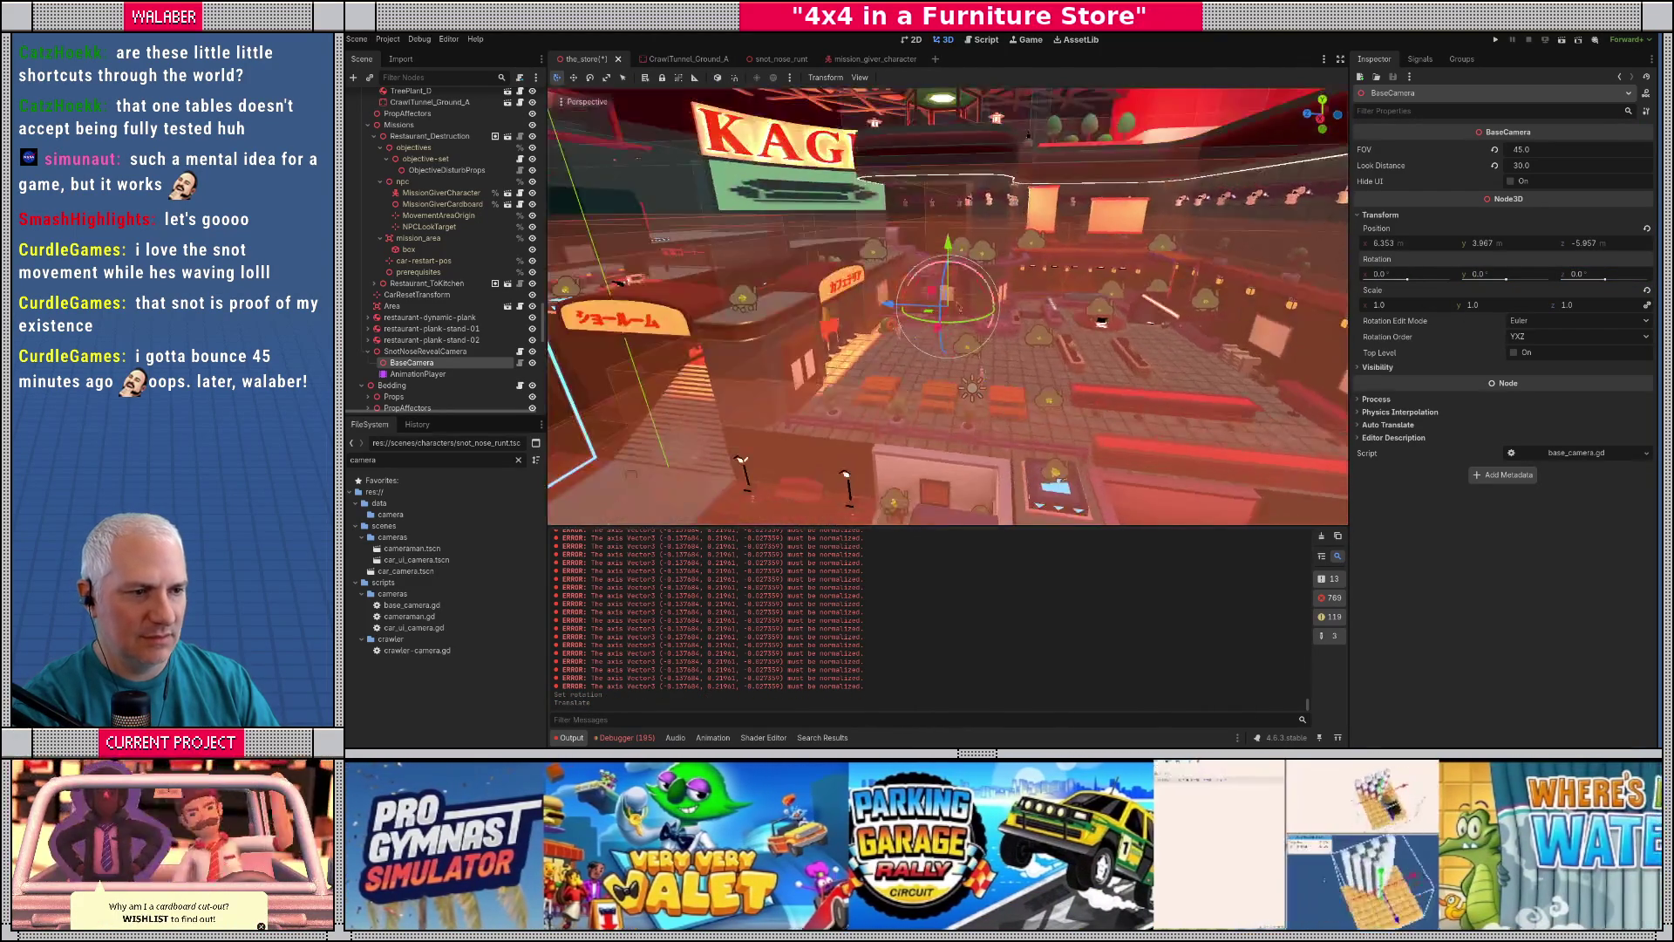
- Compare with RestaurantUnlockCamera's camera, then add a child node under SnotNoseRevealCamera's BaseCamera
{"action": "mouse_move", "coordinate": [975, 319]}
{"action": "left_mouse_down"}
{"action": "mouse_move", "coordinate": [941, 343]}
{"action": "mouse_move", "coordinate": [853, 313]}
{"action": "left_mouse_up"}
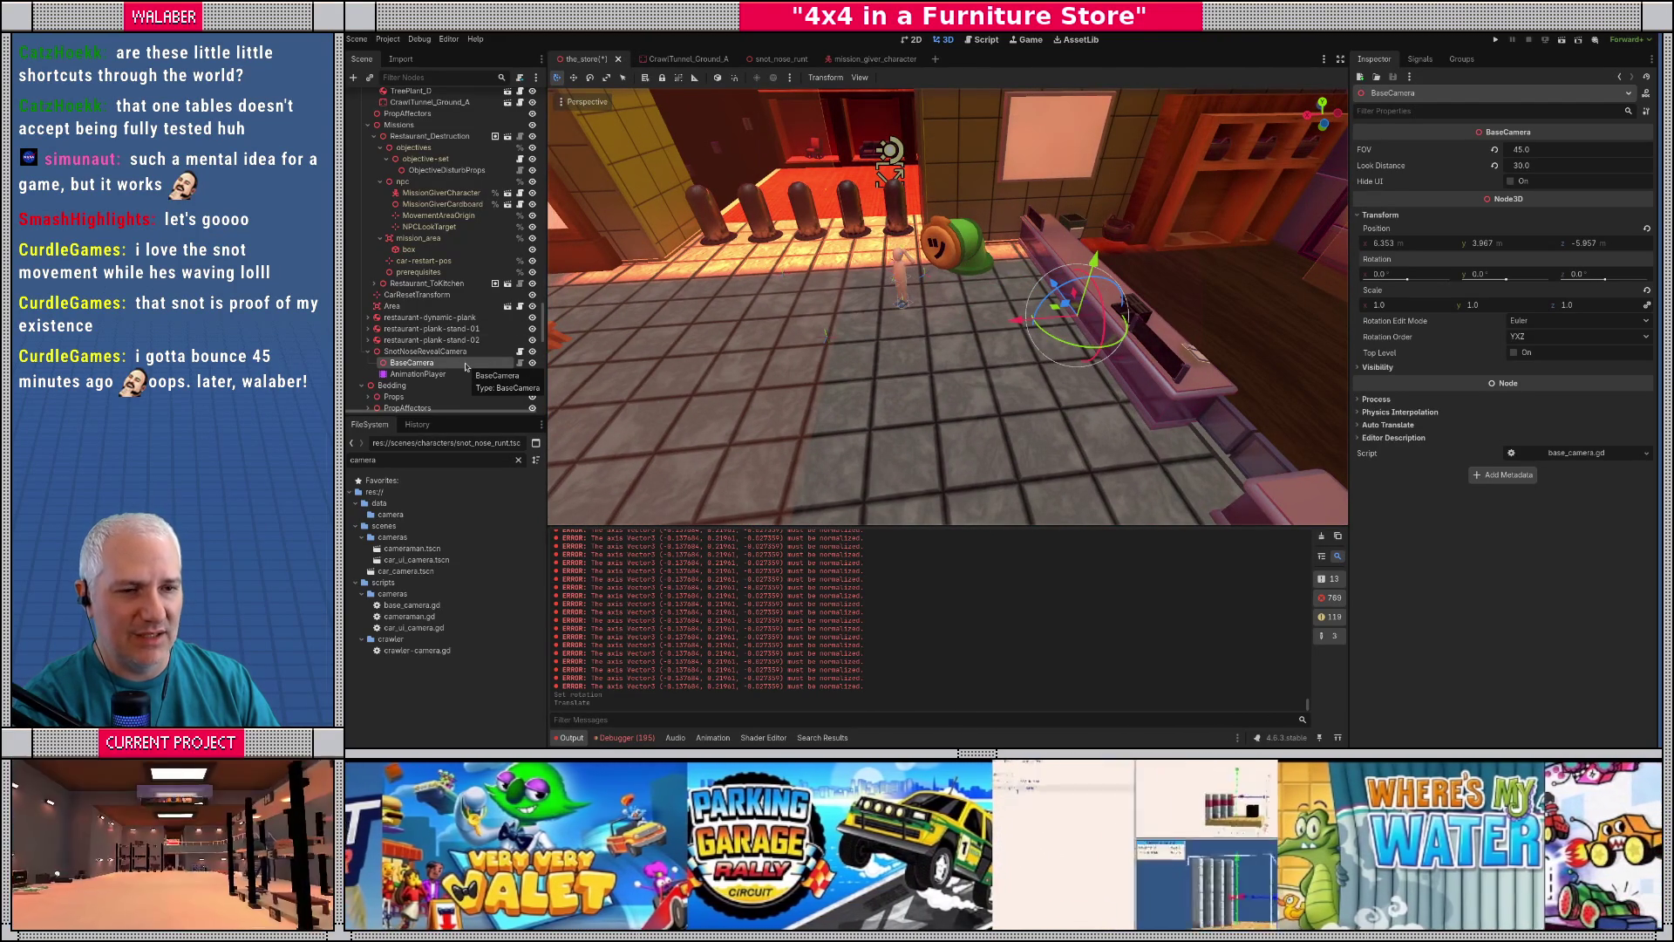
{"action": "left_click_drag", "start_coordinate": [960, 288], "coordinate": [928, 259]}
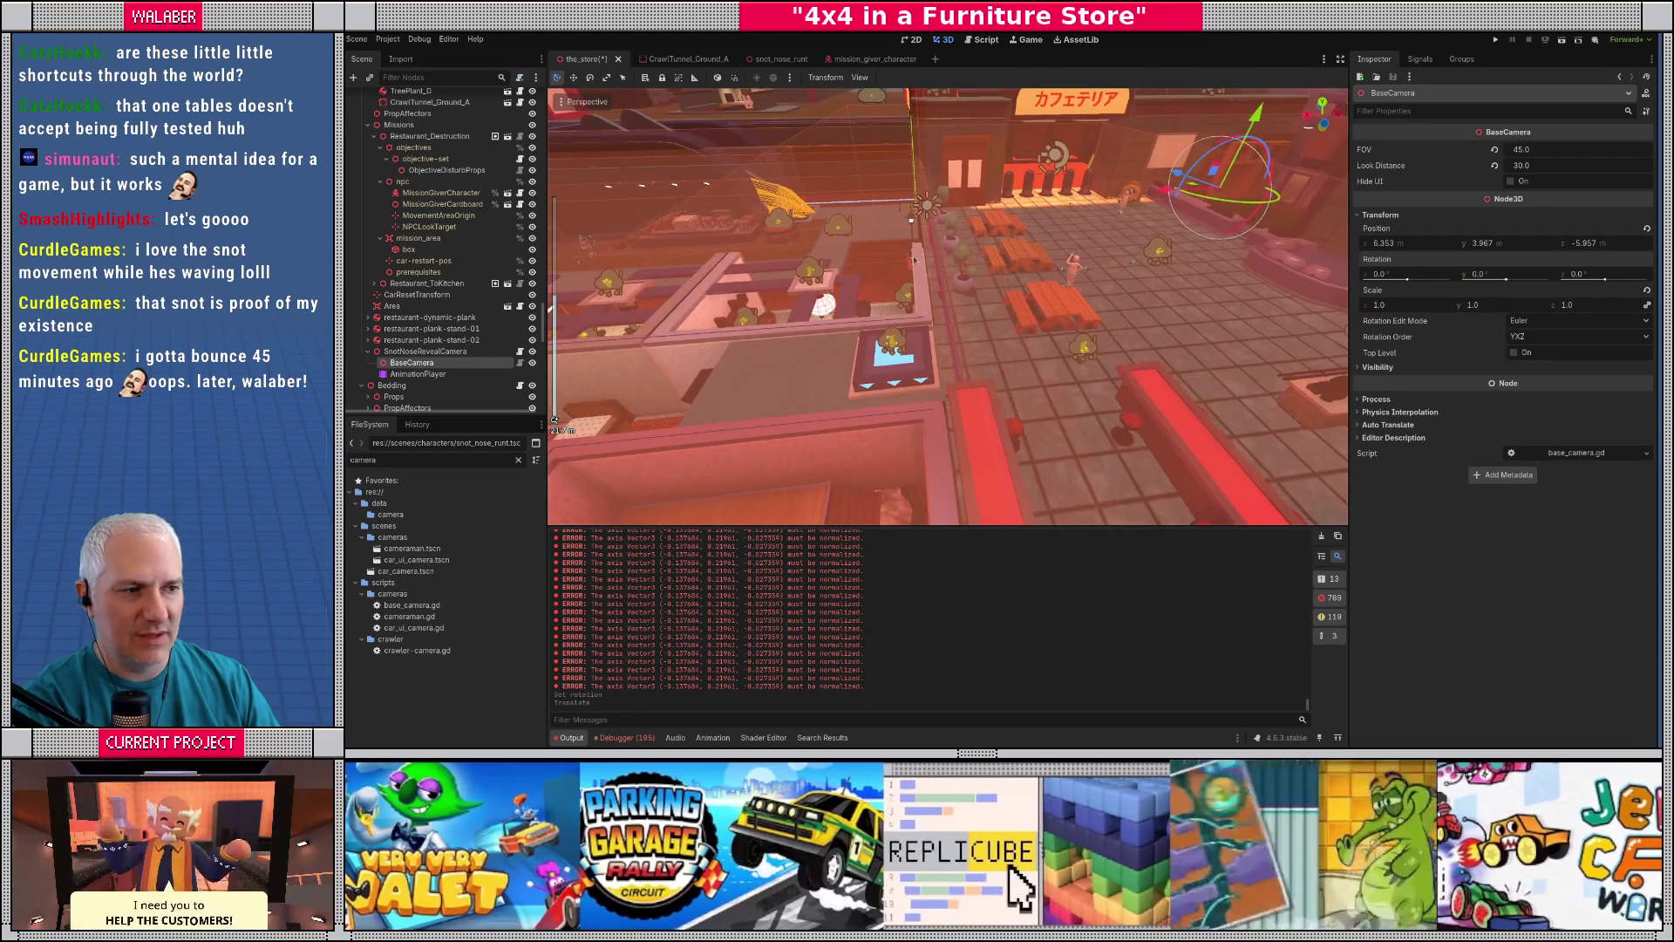
{"action": "scroll", "coordinate": [383, 381], "scroll_direction": "down", "scroll_amount": 5}
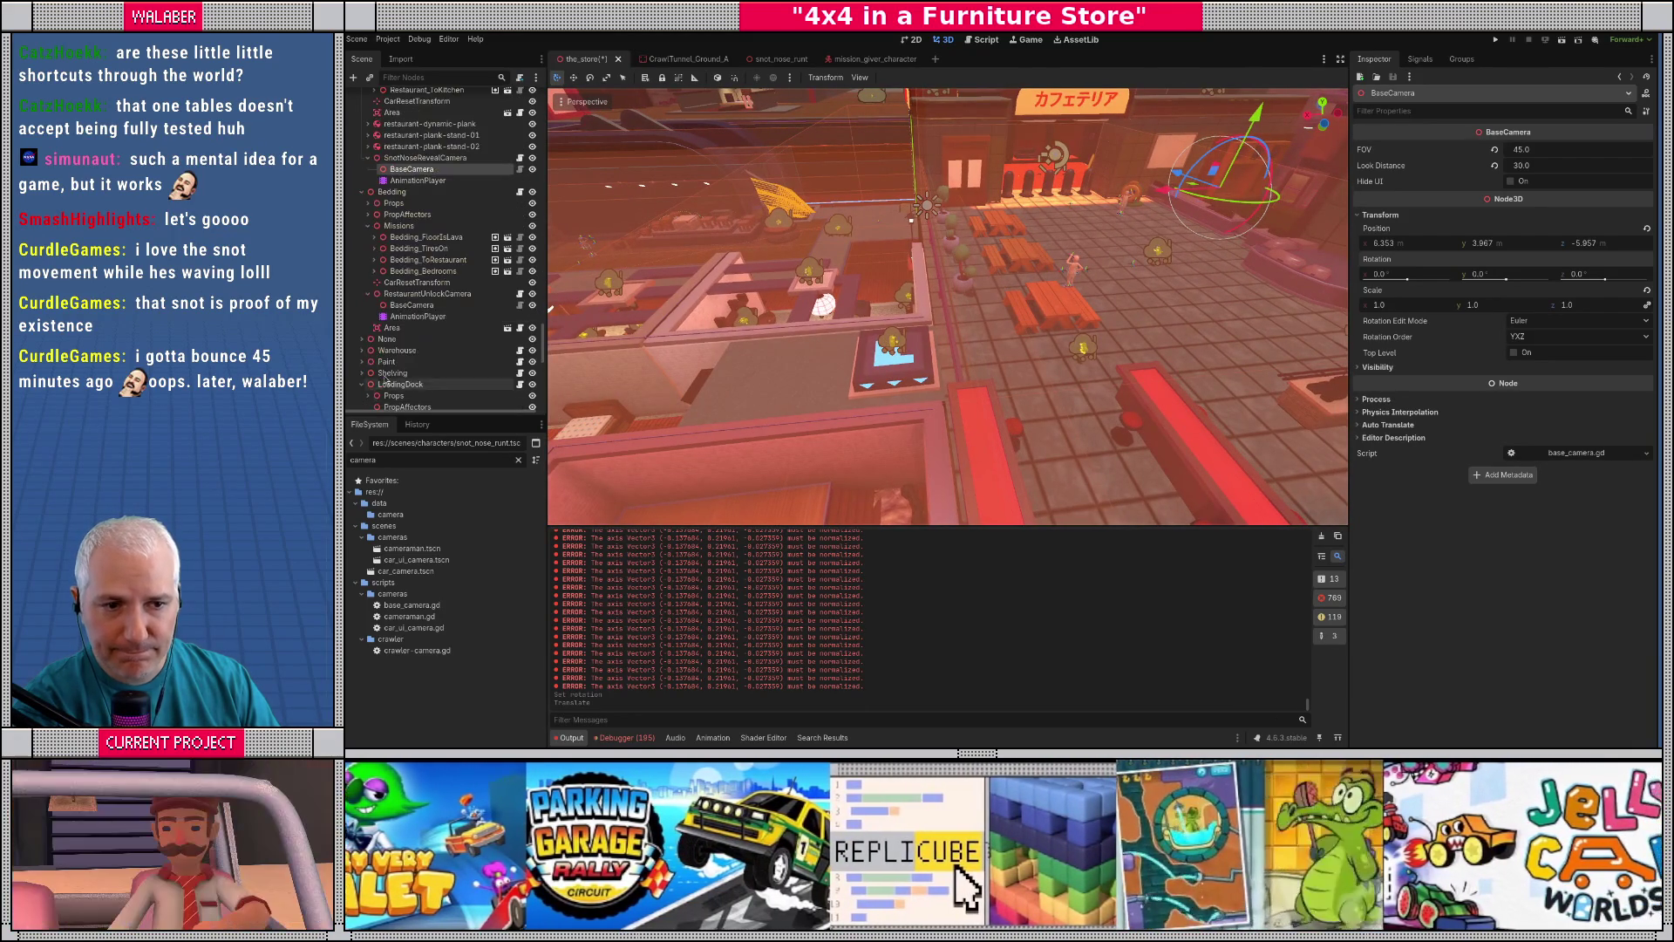
{"action": "left_click", "coordinate": [397, 305]}
{"action": "left_click_drag", "start_coordinate": [919, 284], "coordinate": [810, 212]}
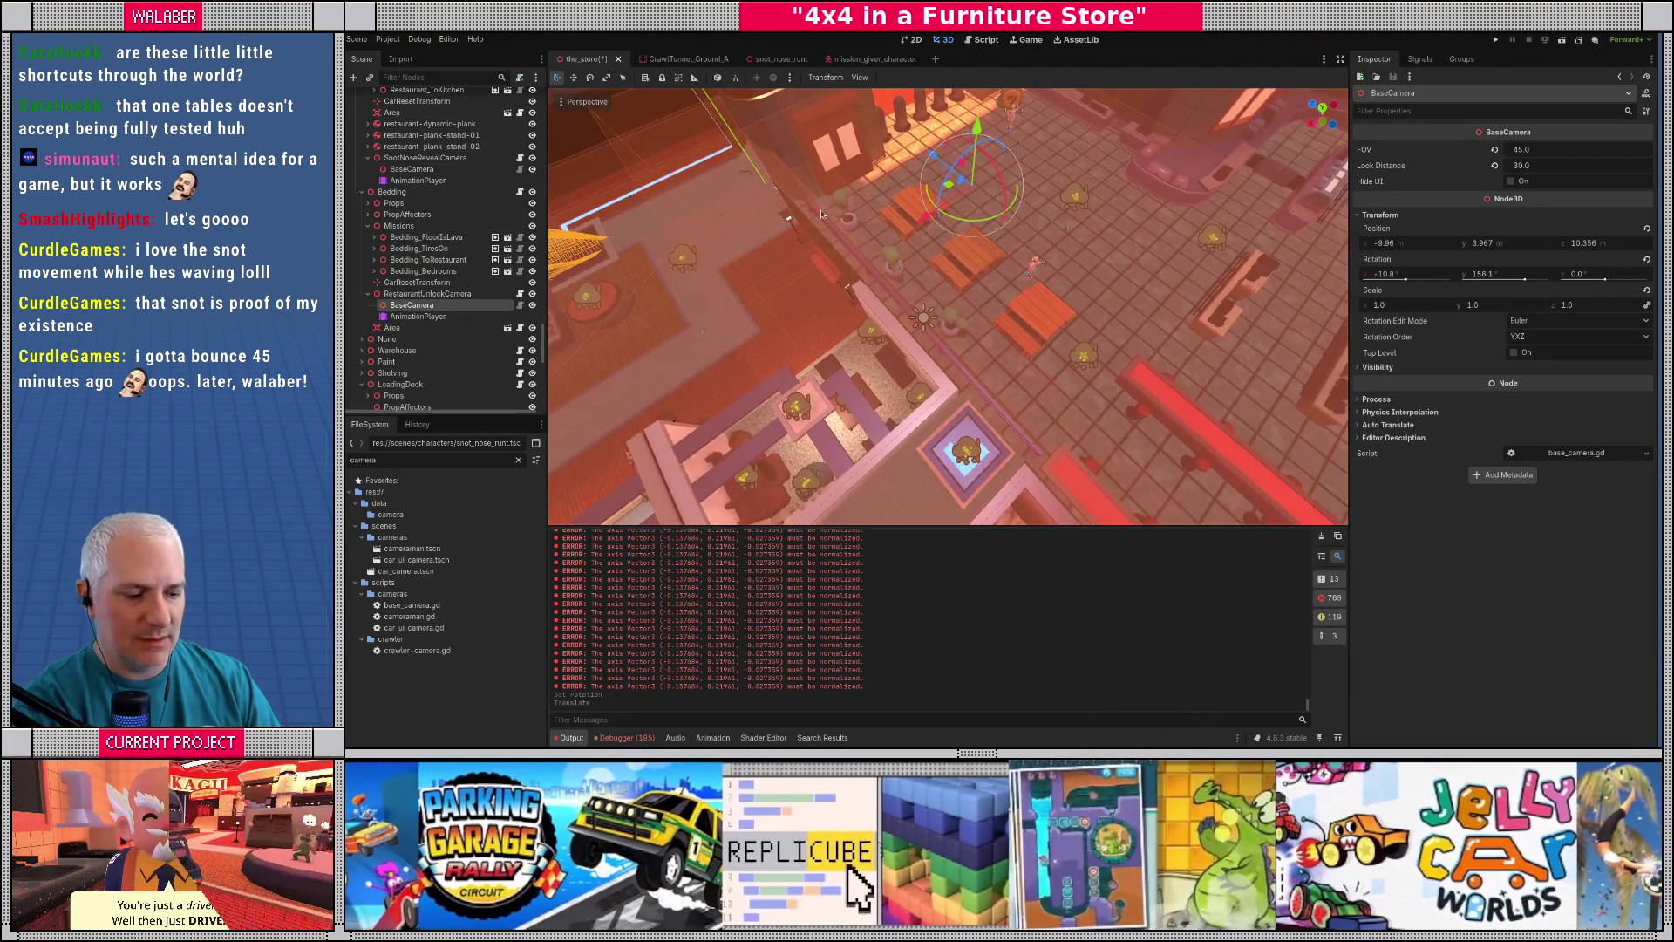
{"action": "scroll", "coordinate": [1020, 244], "scroll_direction": "up", "scroll_amount": 4}
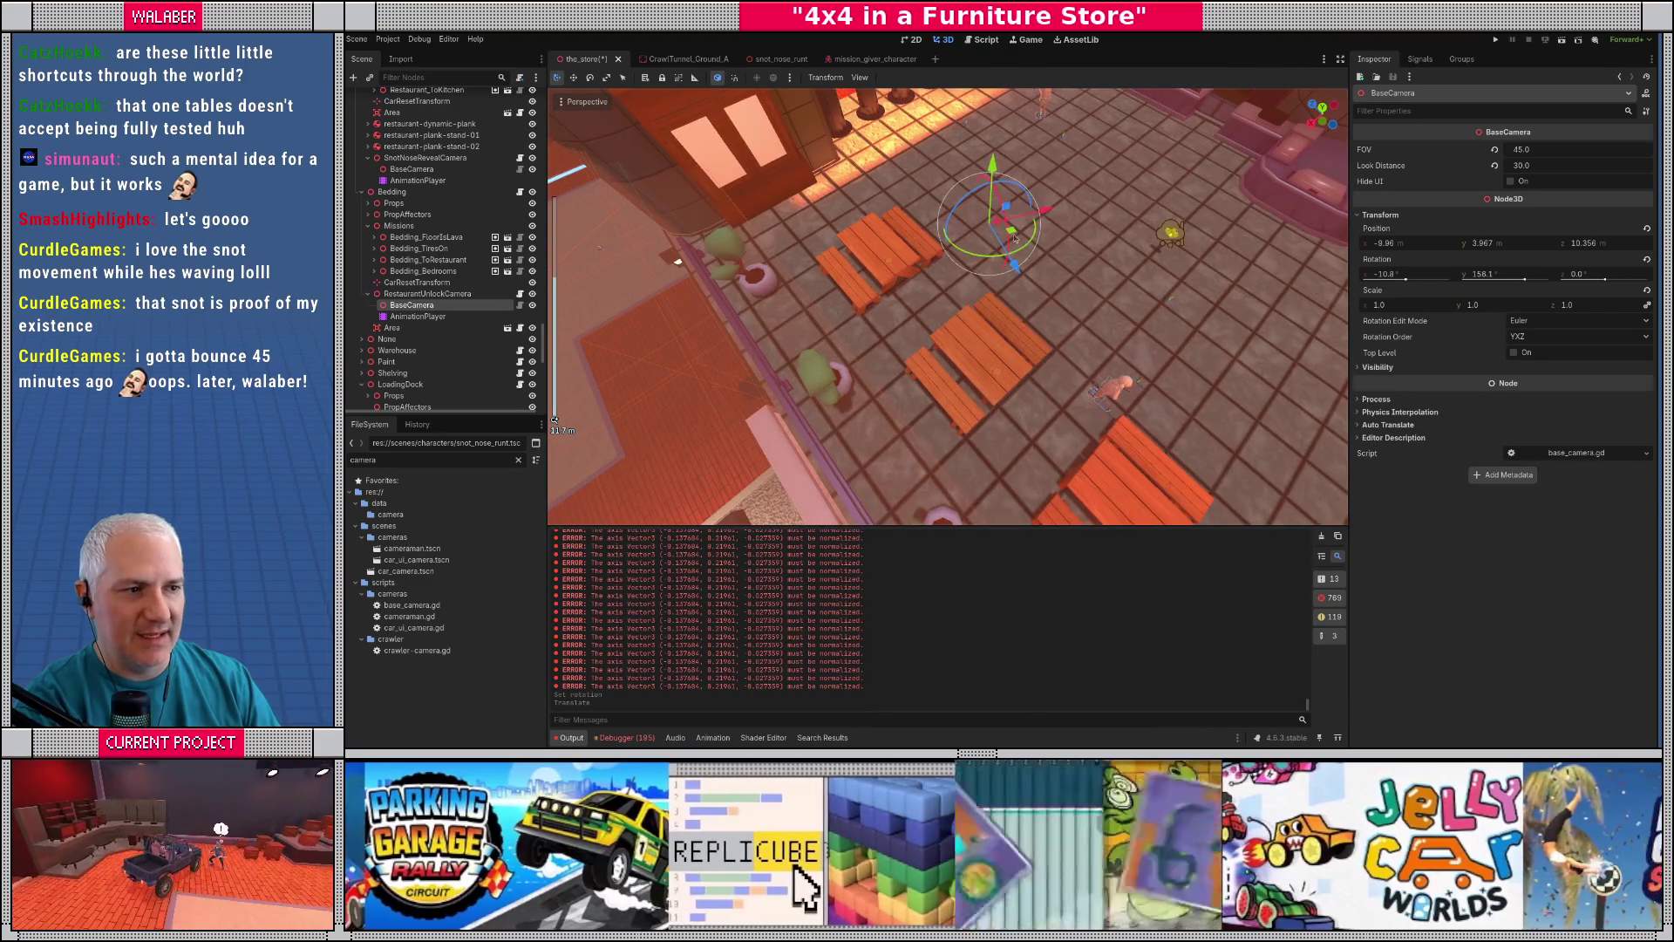
{"action": "left_click_drag", "start_coordinate": [918, 173], "coordinate": [937, 239]}
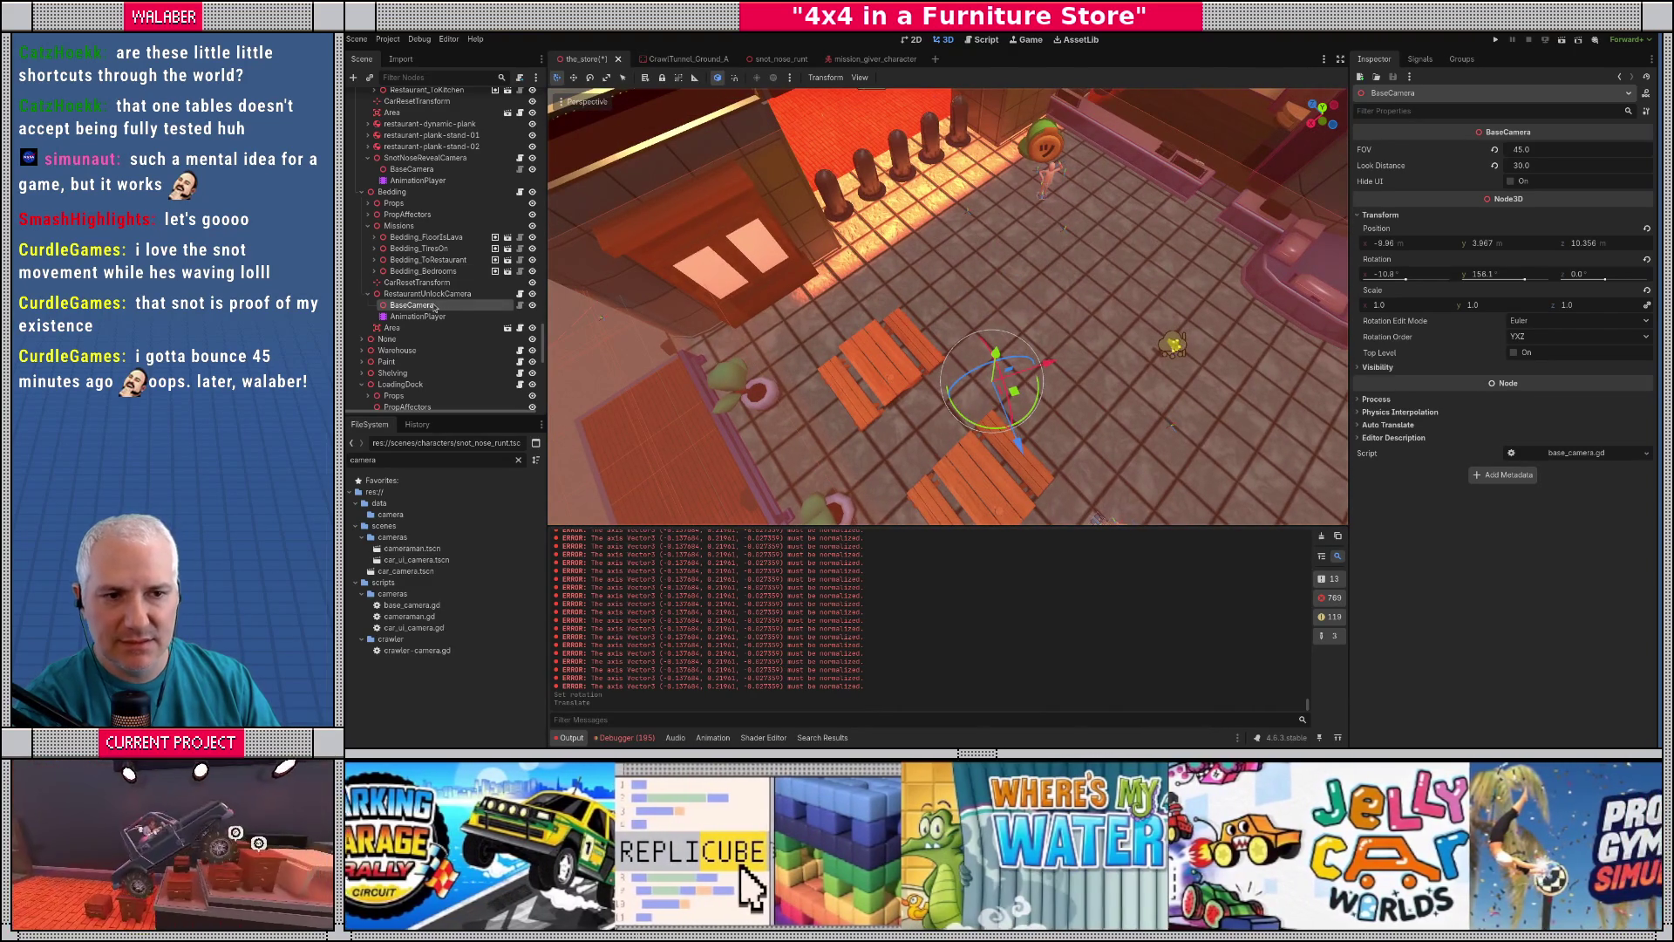
{"action": "left_click", "coordinate": [410, 168]}
{"action": "left_click_drag", "start_coordinate": [979, 258], "coordinate": [922, 275]}
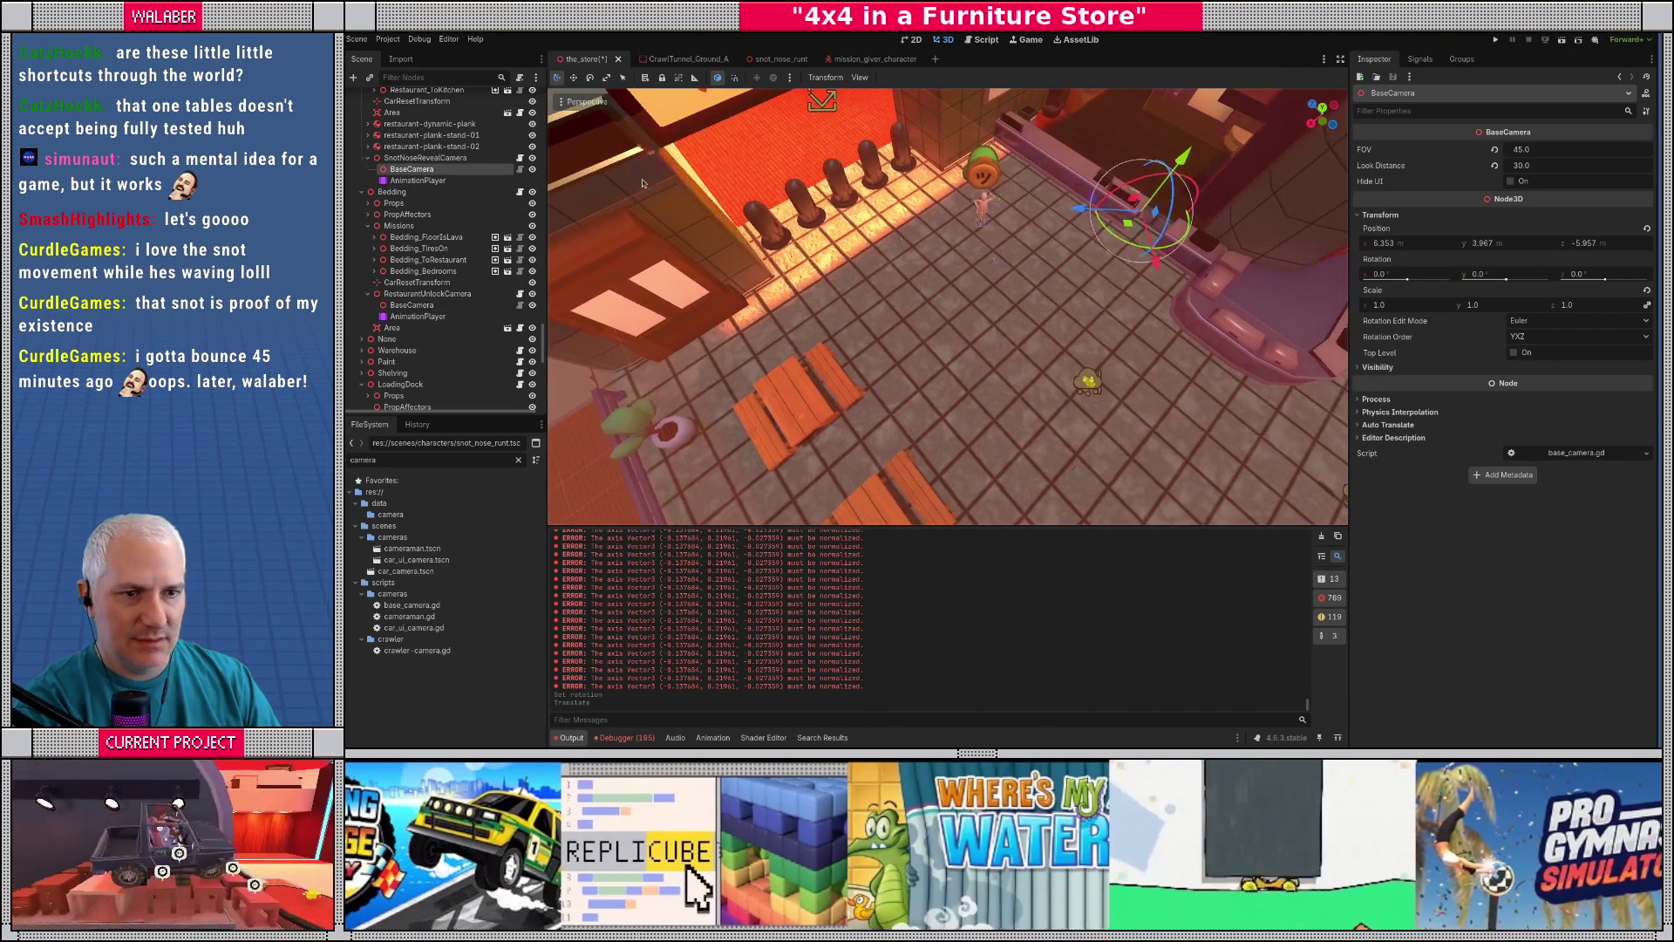
{"action": "right_click", "coordinate": [413, 171]}
{"action": "left_click", "coordinate": [453, 200]}
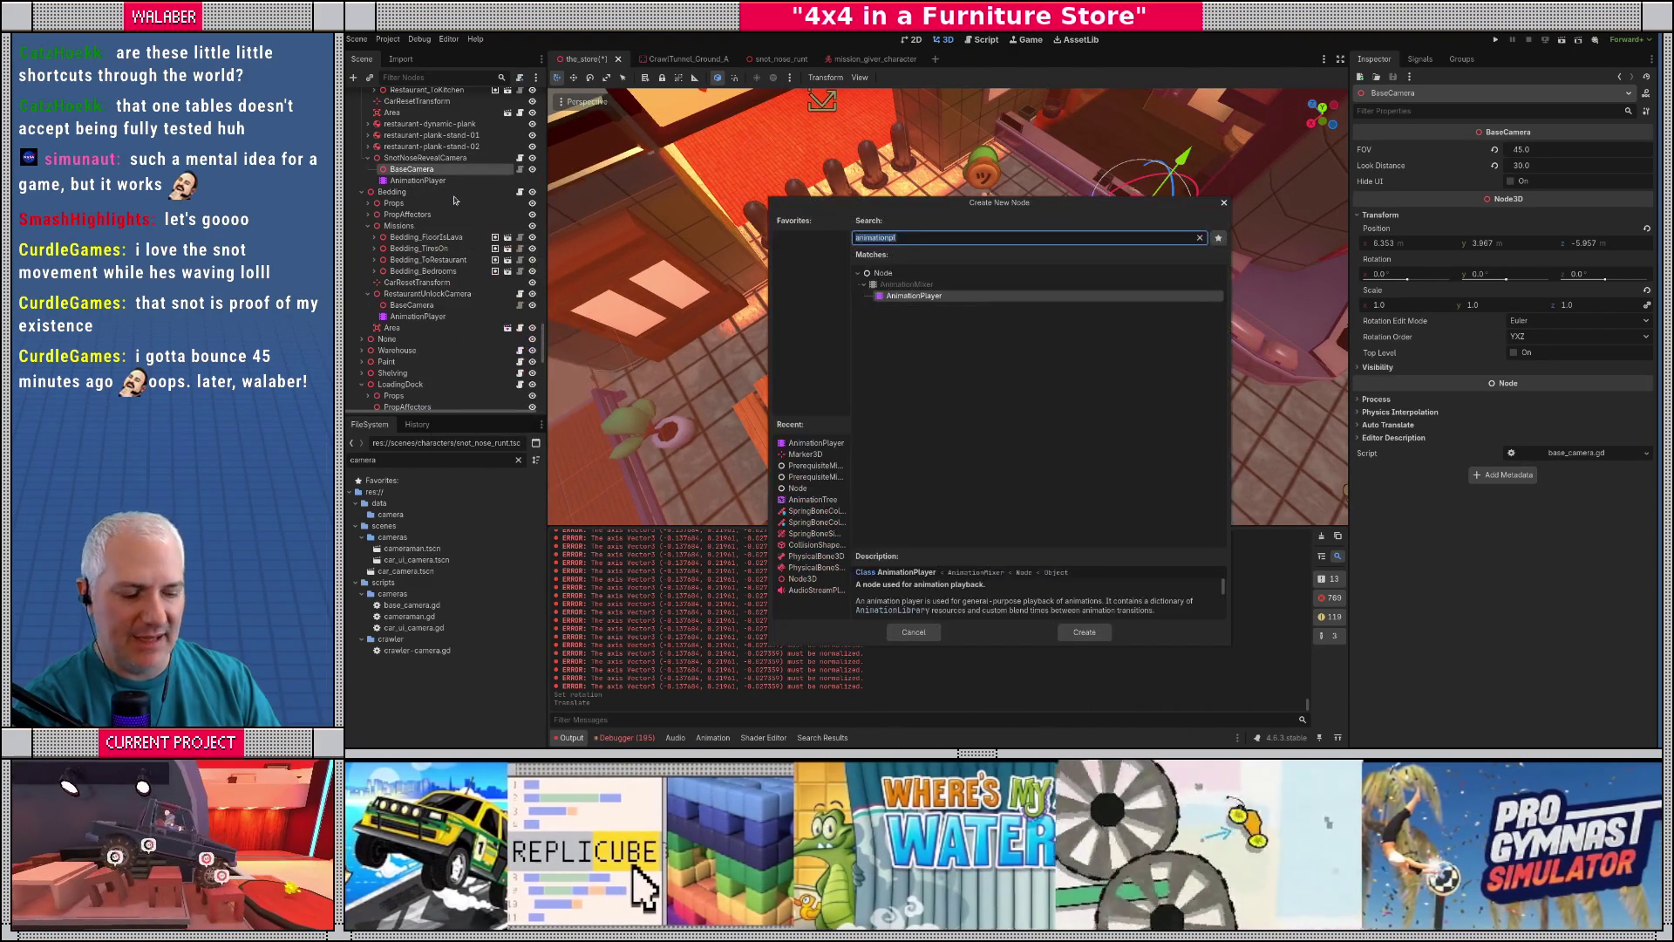
- Add a temporary Camera3D preview and adjust BaseCamera's rotation and position through it
{"action": "type", "text": "camera3d"}
{"action": "key", "text": "Return"}
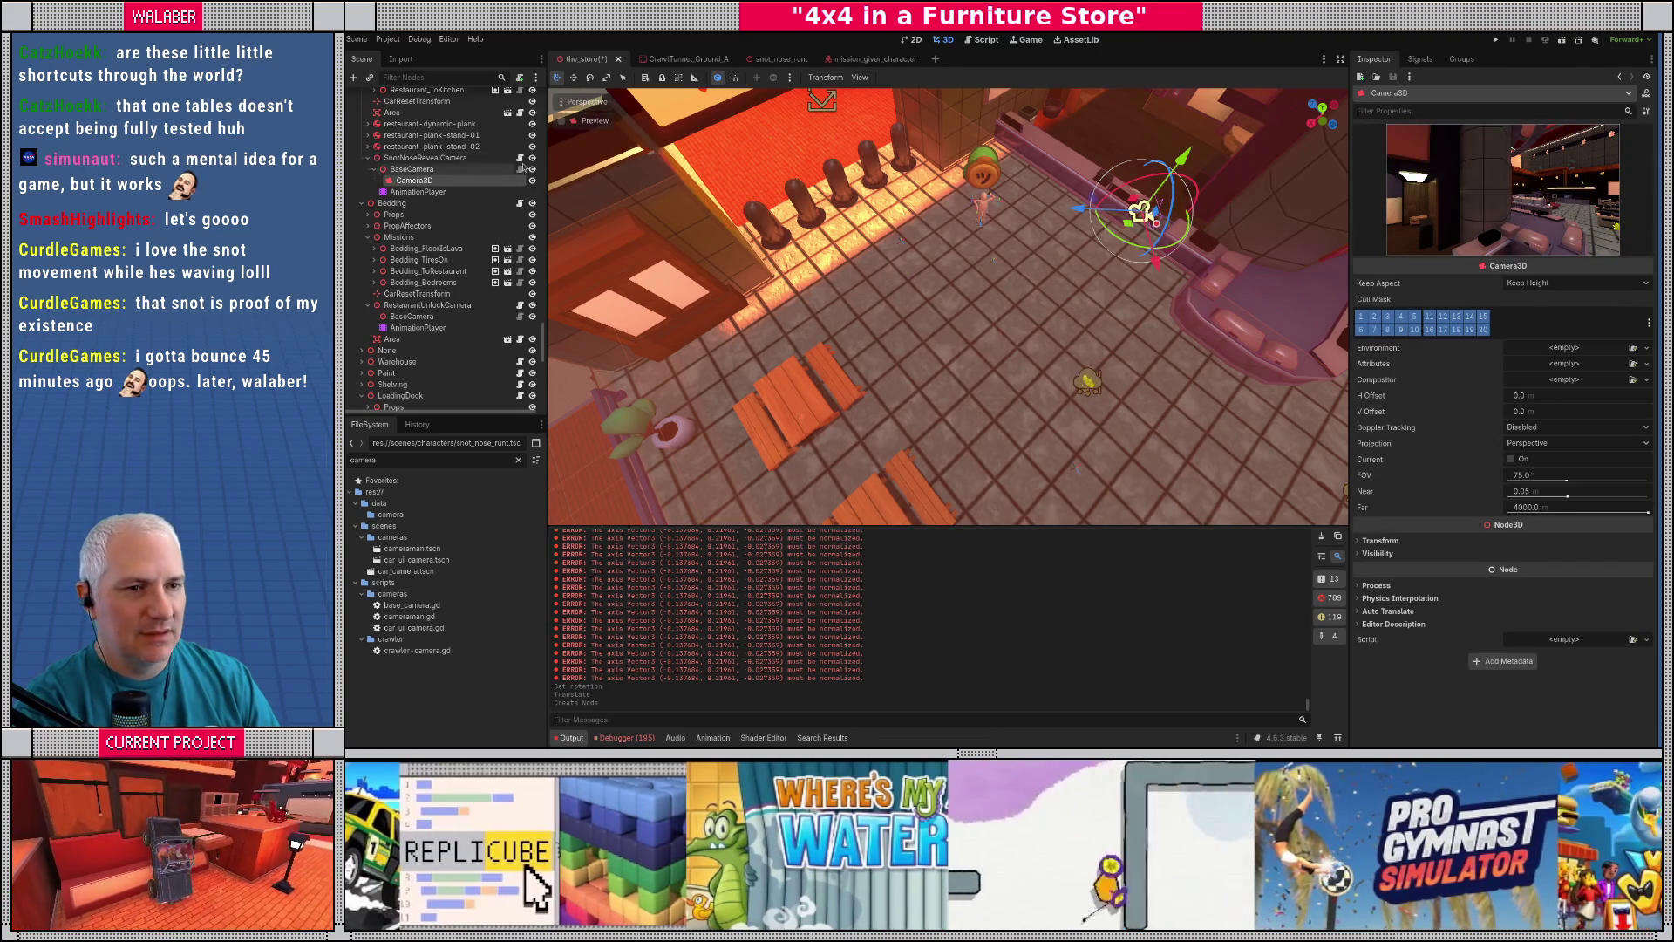
{"action": "left_click", "coordinate": [562, 121]}
{"action": "left_click", "coordinate": [412, 169]}
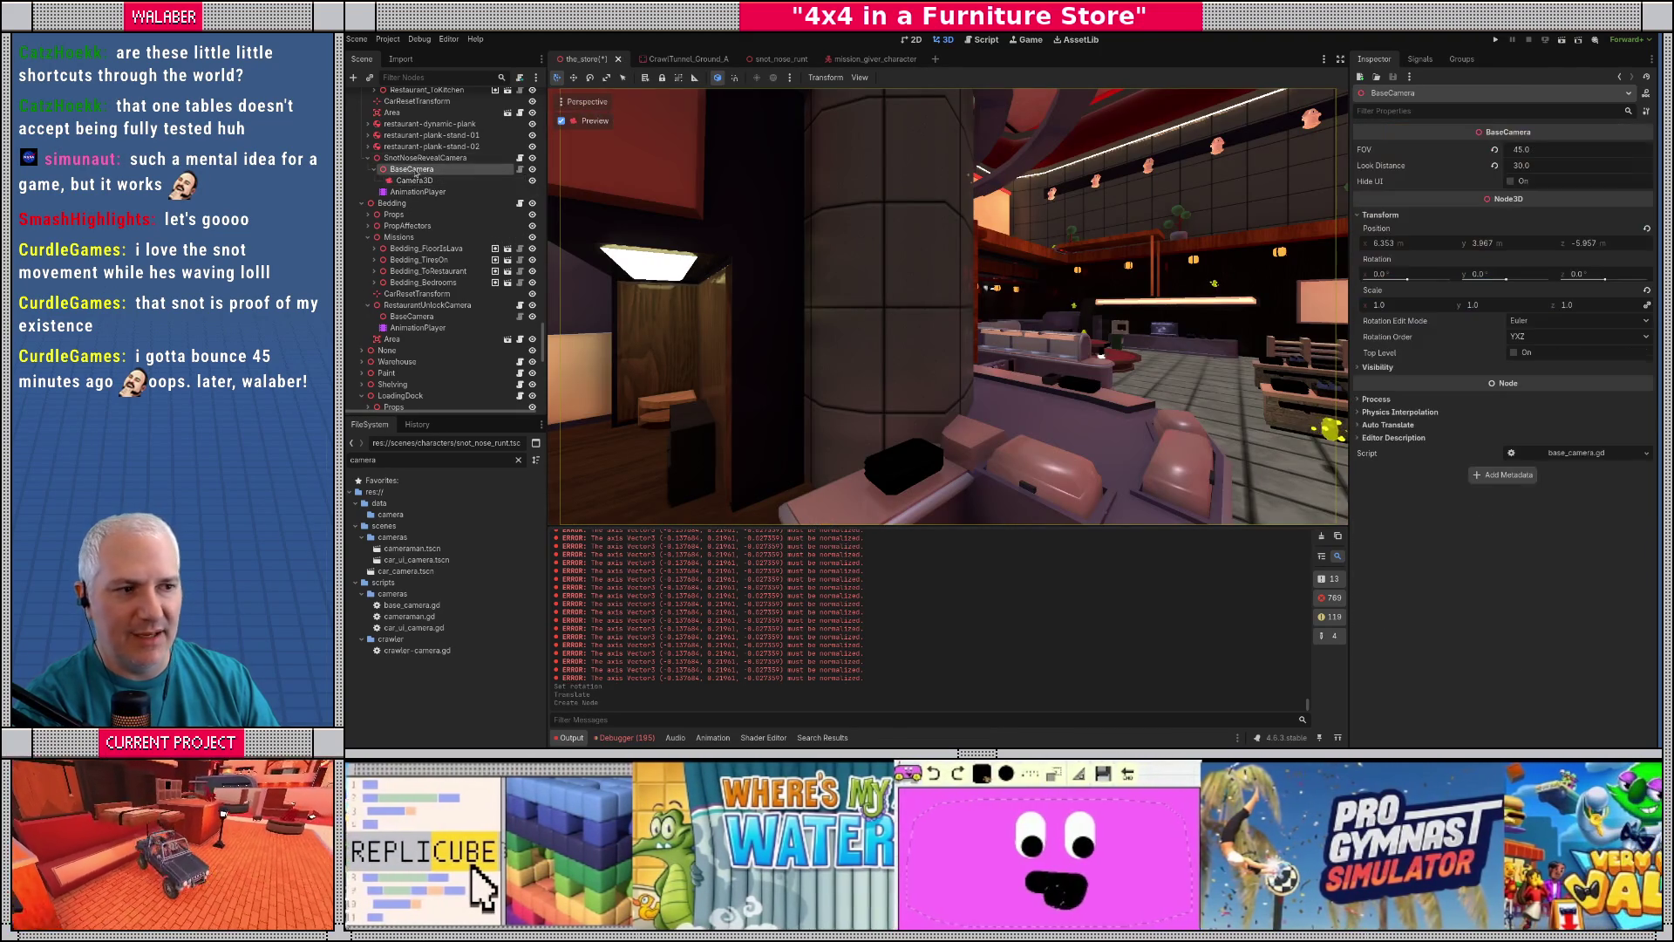
{"action": "left_click_drag", "start_coordinate": [1500, 274], "coordinate": [1371, 274]}
{"action": "left_click_drag", "start_coordinate": [1517, 244], "coordinate": [1481, 244]}
{"action": "mouse_move", "coordinate": [1395, 273]}
{"action": "left_mouse_down"}
{"action": "mouse_move", "coordinate": [1421, 274]}
{"action": "mouse_move", "coordinate": [1391, 274]}
{"action": "left_mouse_up"}
{"action": "left_click_drag", "start_coordinate": [1628, 243], "coordinate": [1627, 243]}
{"action": "left_click_drag", "start_coordinate": [1396, 243], "coordinate": [1357, 243]}
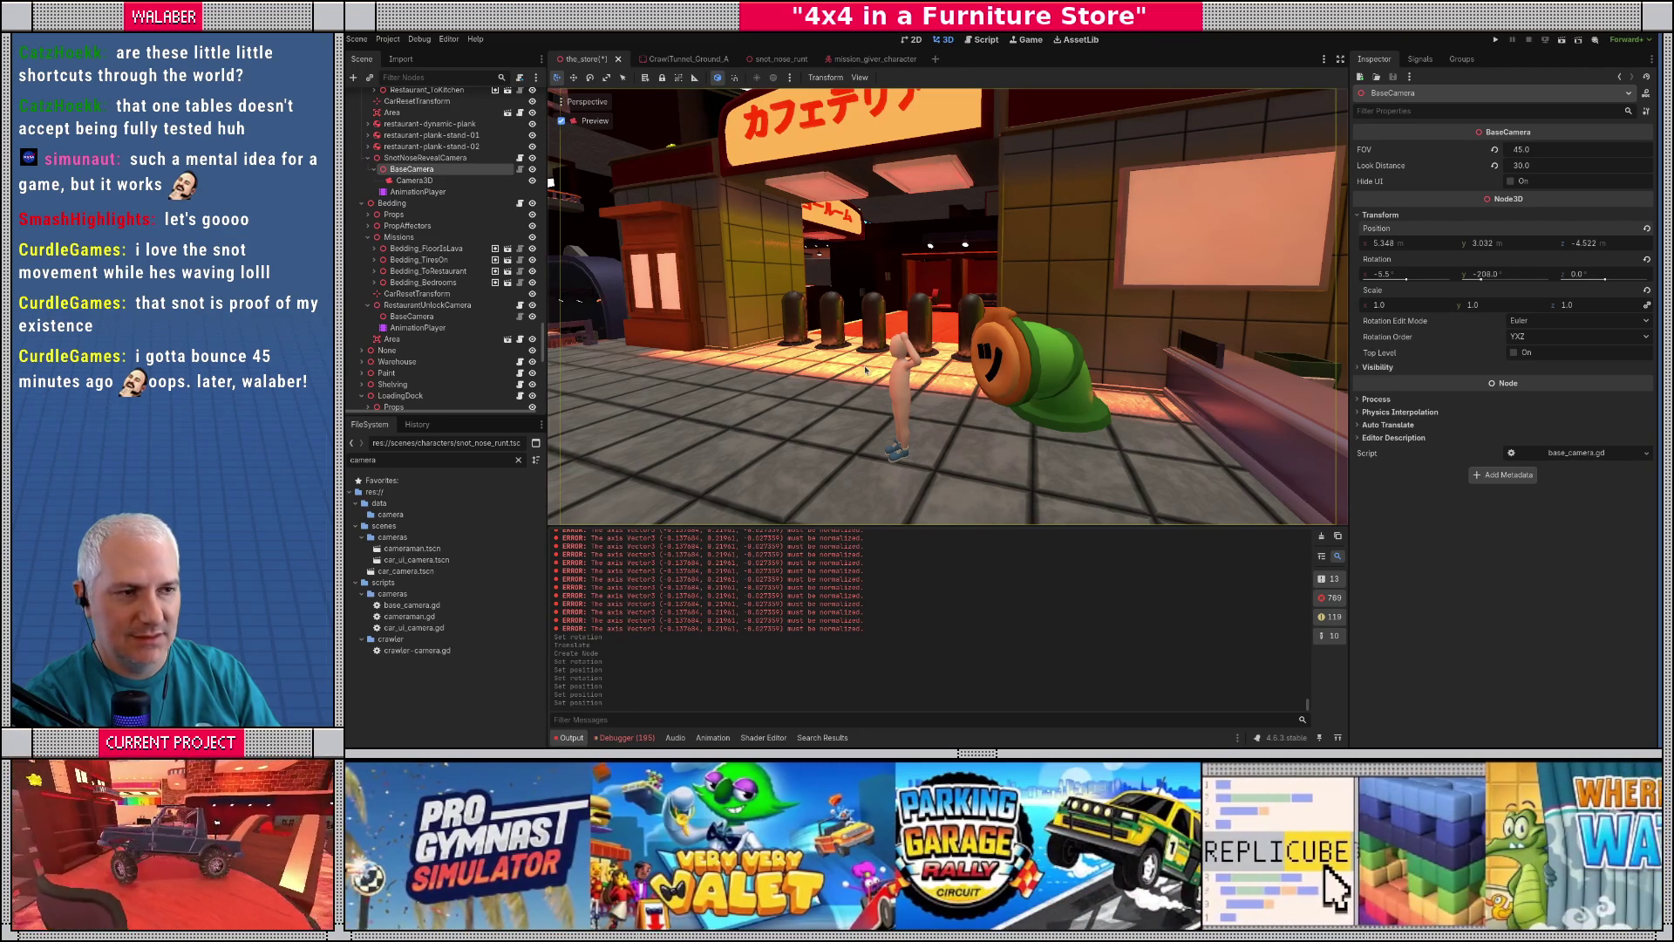
- Delete the temporary Camera3D and align BaseCamera with the view at 5.511, 2.232, -5.08
{"action": "left_click", "coordinate": [562, 122]}
{"action": "left_click", "coordinate": [418, 191]}
{"action": "left_click", "coordinate": [414, 180]}
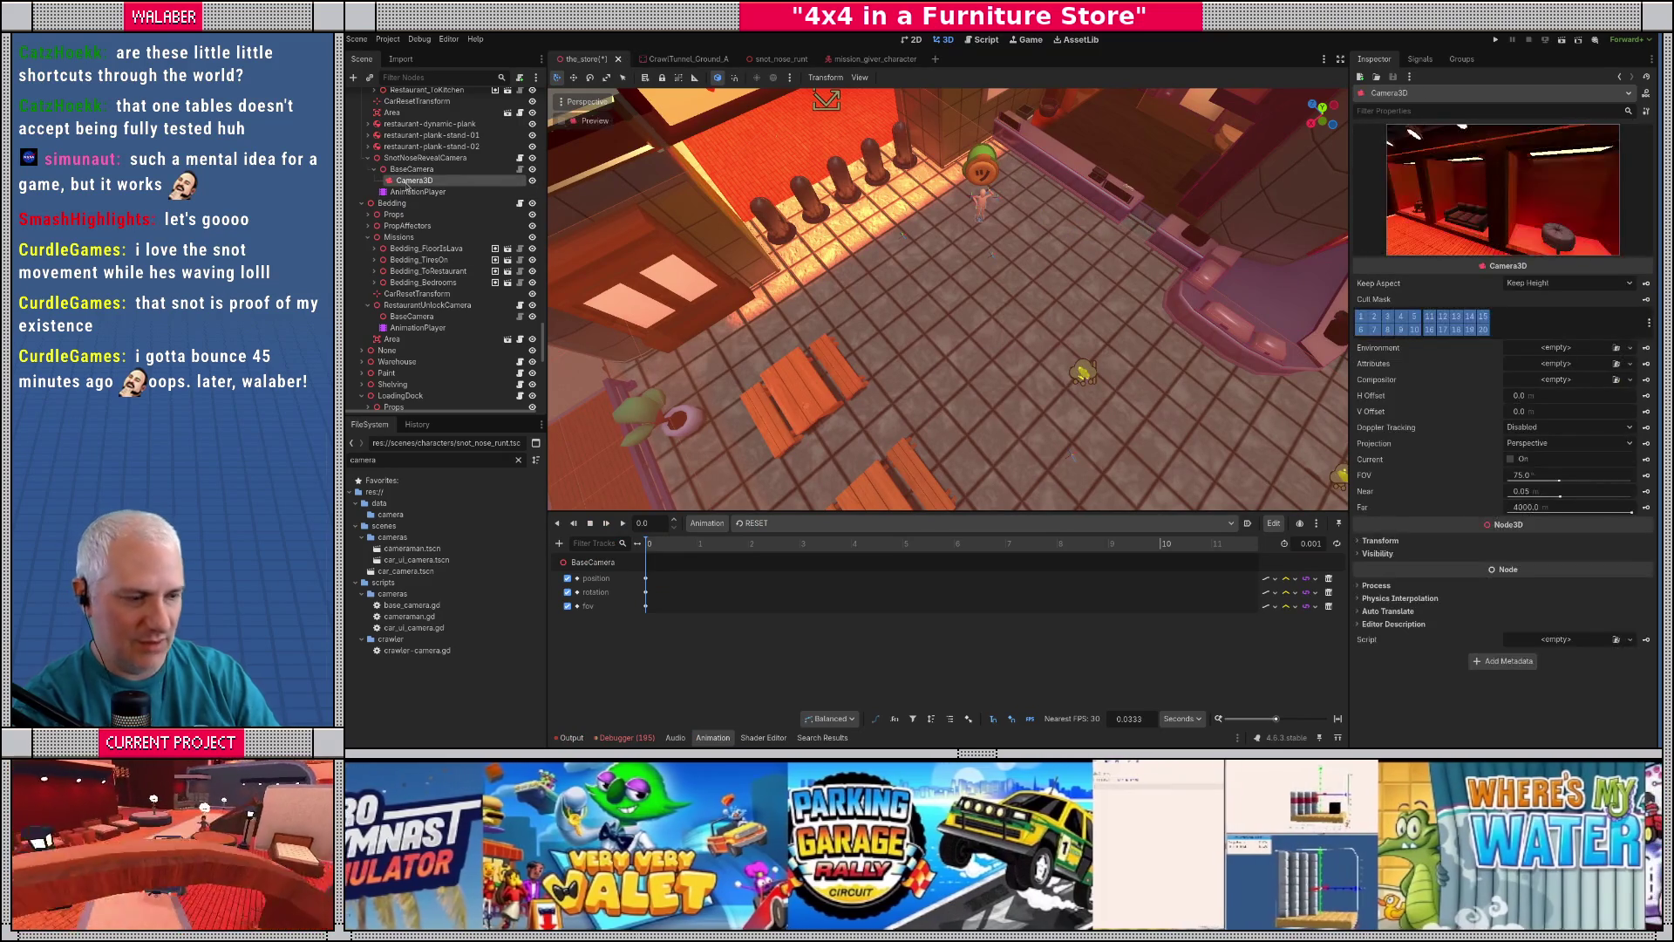
{"action": "key", "text": "Delete"}
{"action": "key", "text": "Return"}
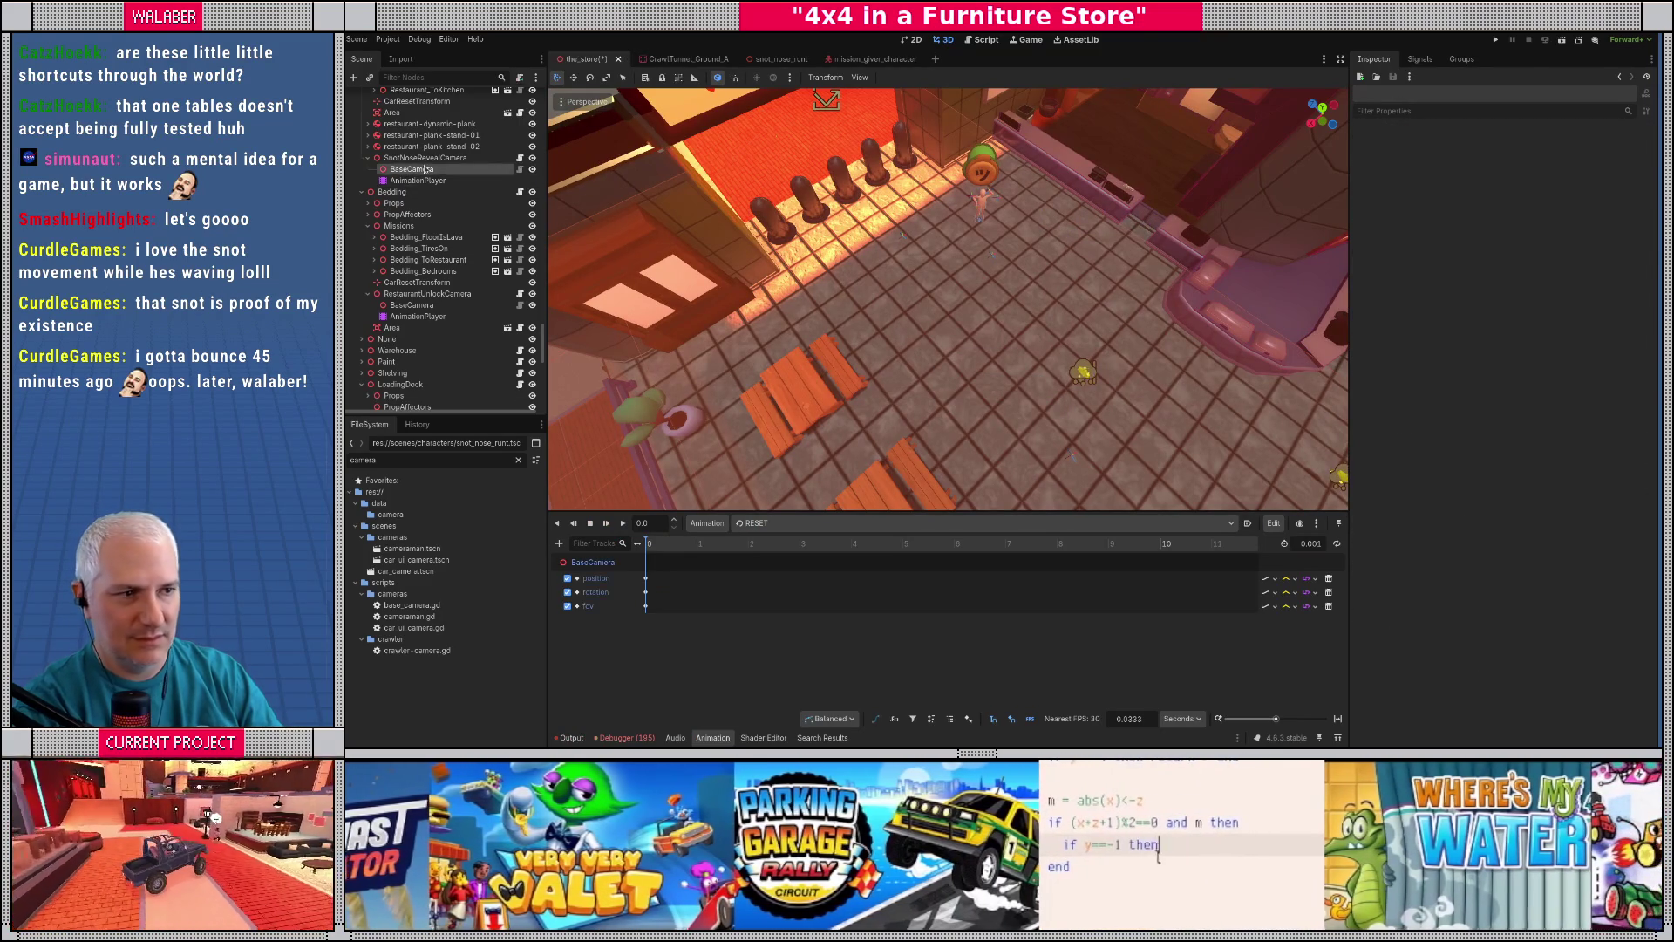
{"action": "left_click", "coordinate": [425, 168]}
{"action": "key", "text": "f"}
{"action": "scroll", "coordinate": [857, 308], "scroll_direction": "up", "scroll_amount": 4}
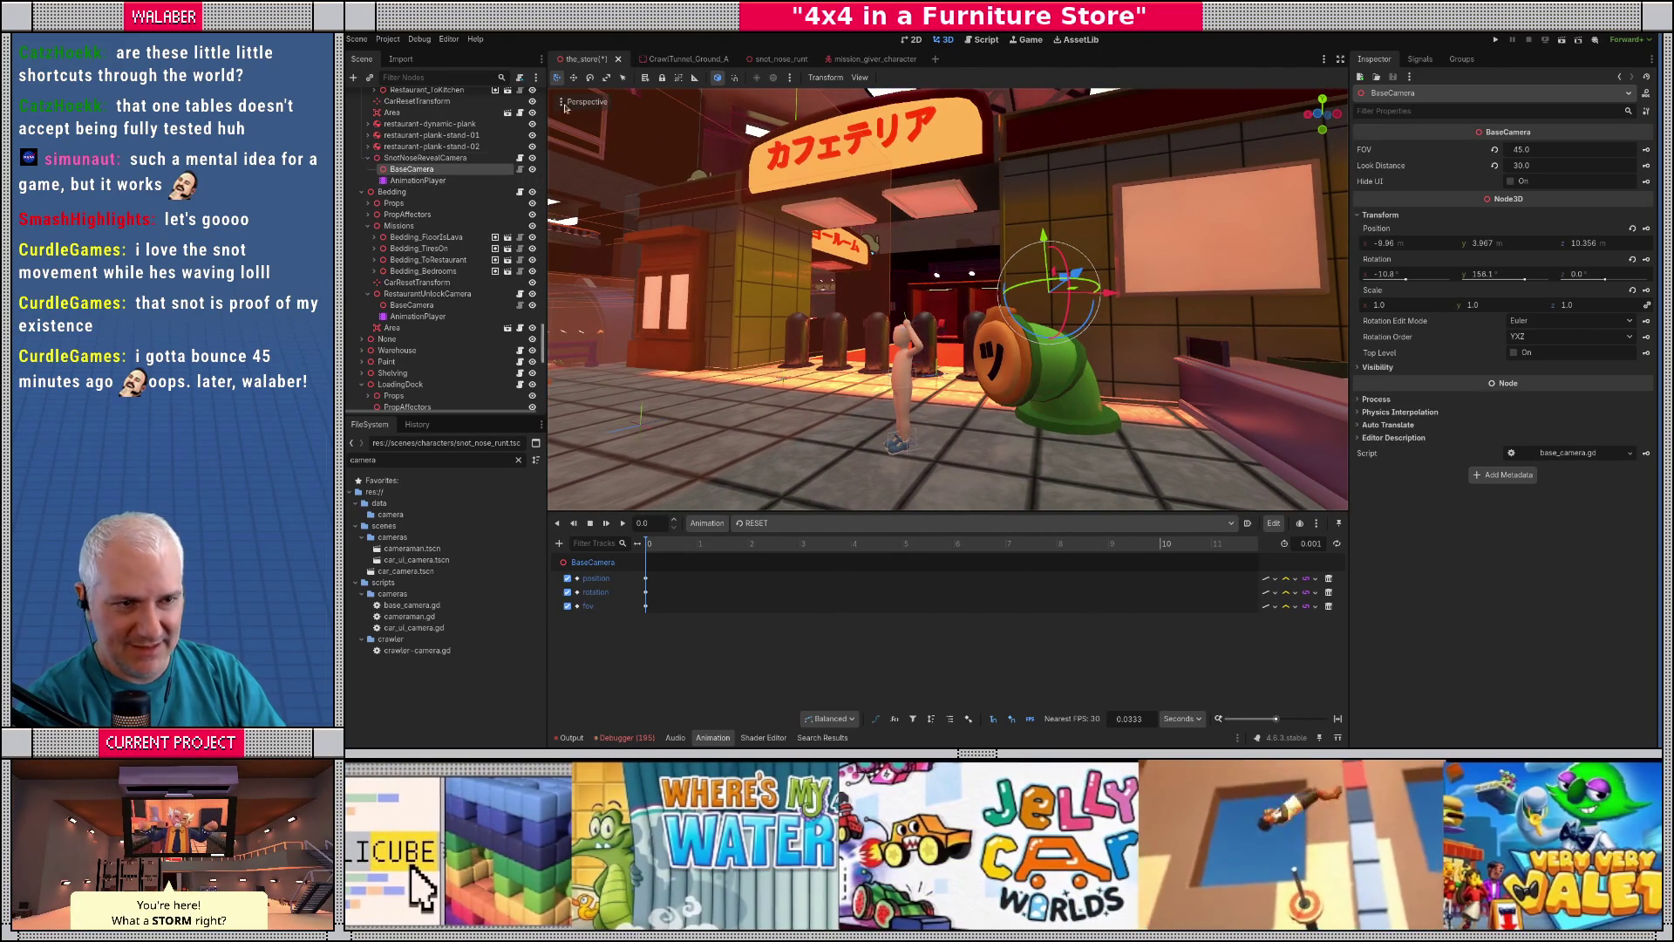
{"action": "left_click", "coordinate": [584, 102]}
{"action": "left_click", "coordinate": [618, 501]}
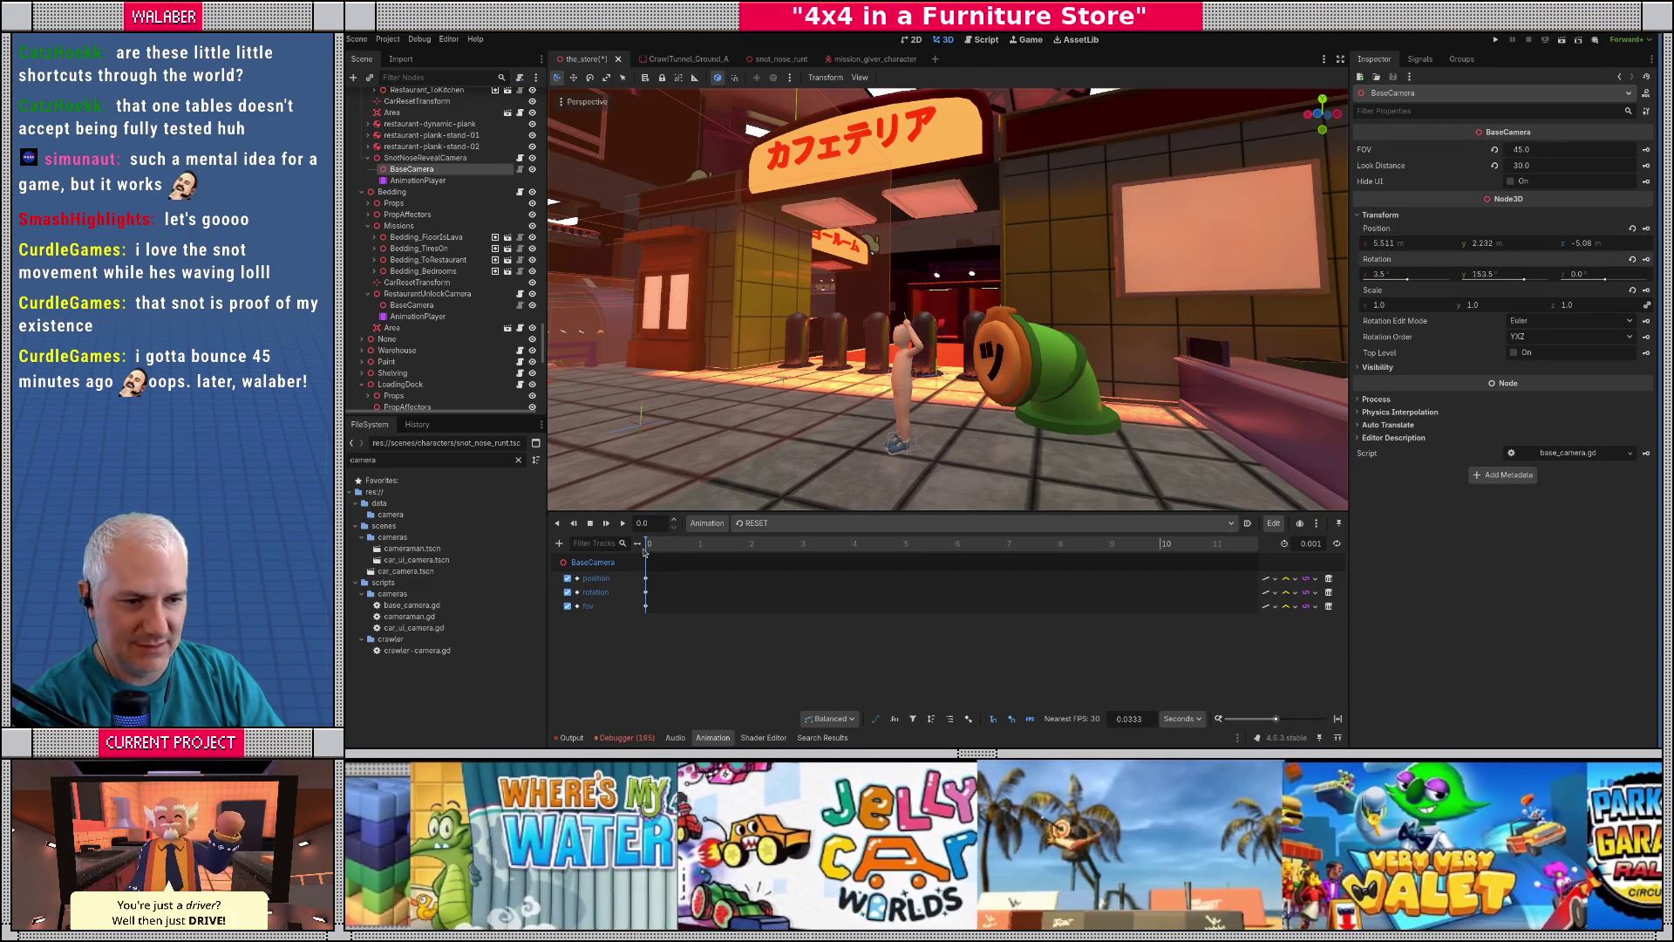
- Check the spawn_kid animation, then select BaseCamera's RESET position and rotation keys
{"action": "left_click", "coordinate": [425, 158]}
{"action": "key", "text": "f"}
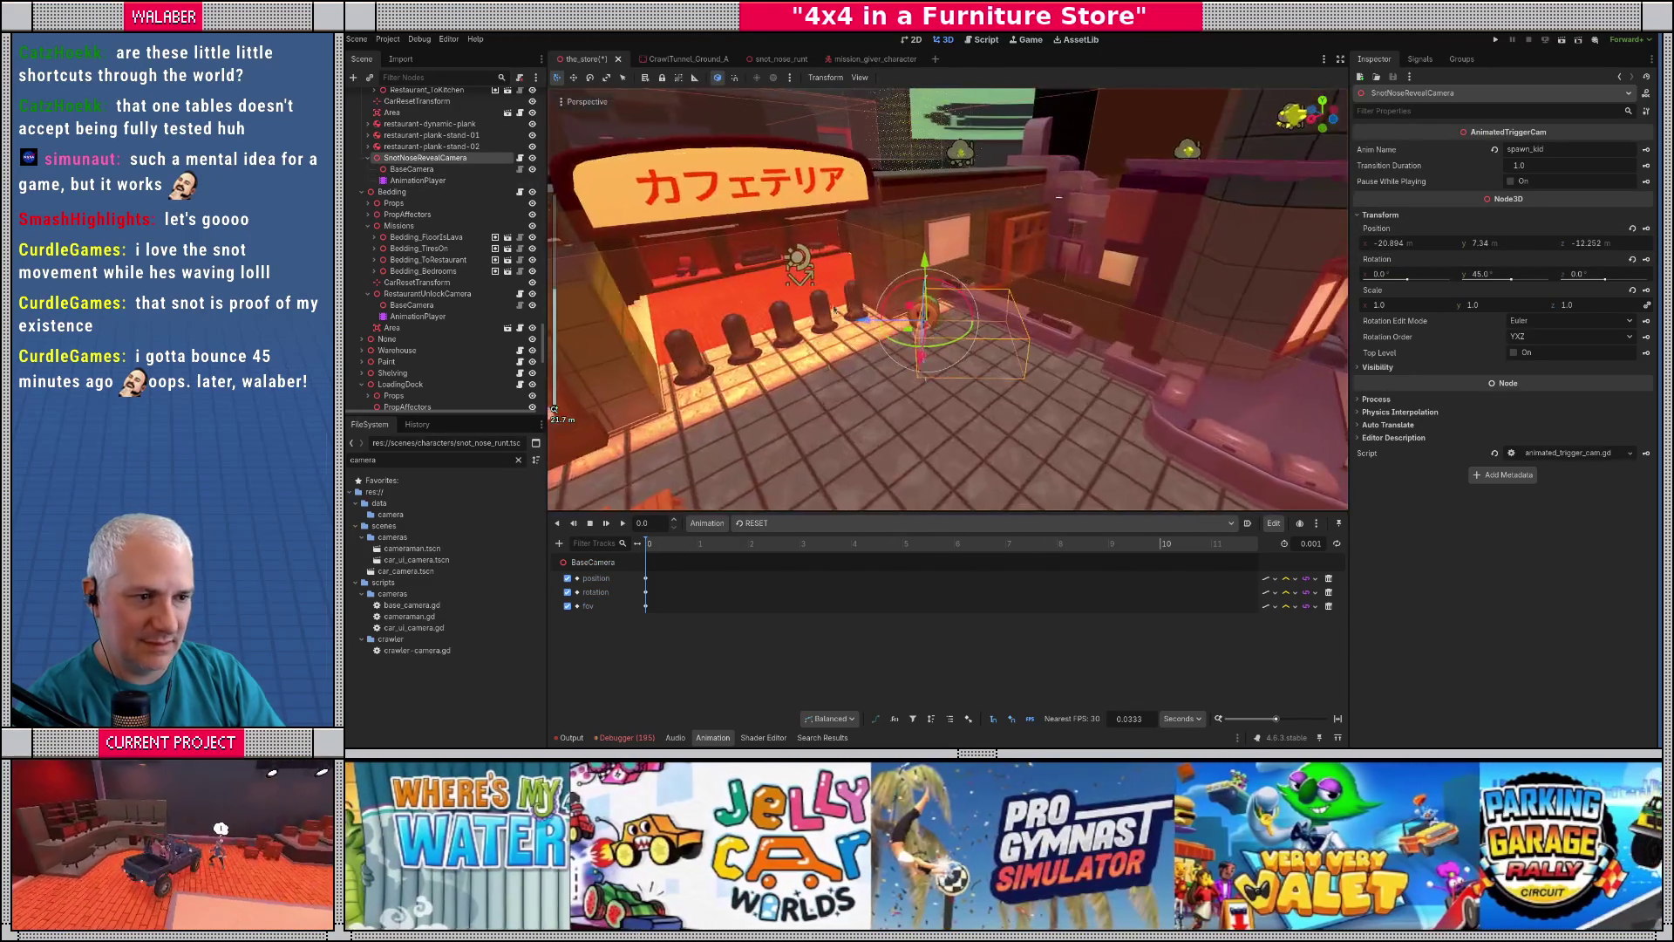
{"action": "left_click", "coordinate": [594, 562]}
{"action": "left_click", "coordinate": [647, 579]}
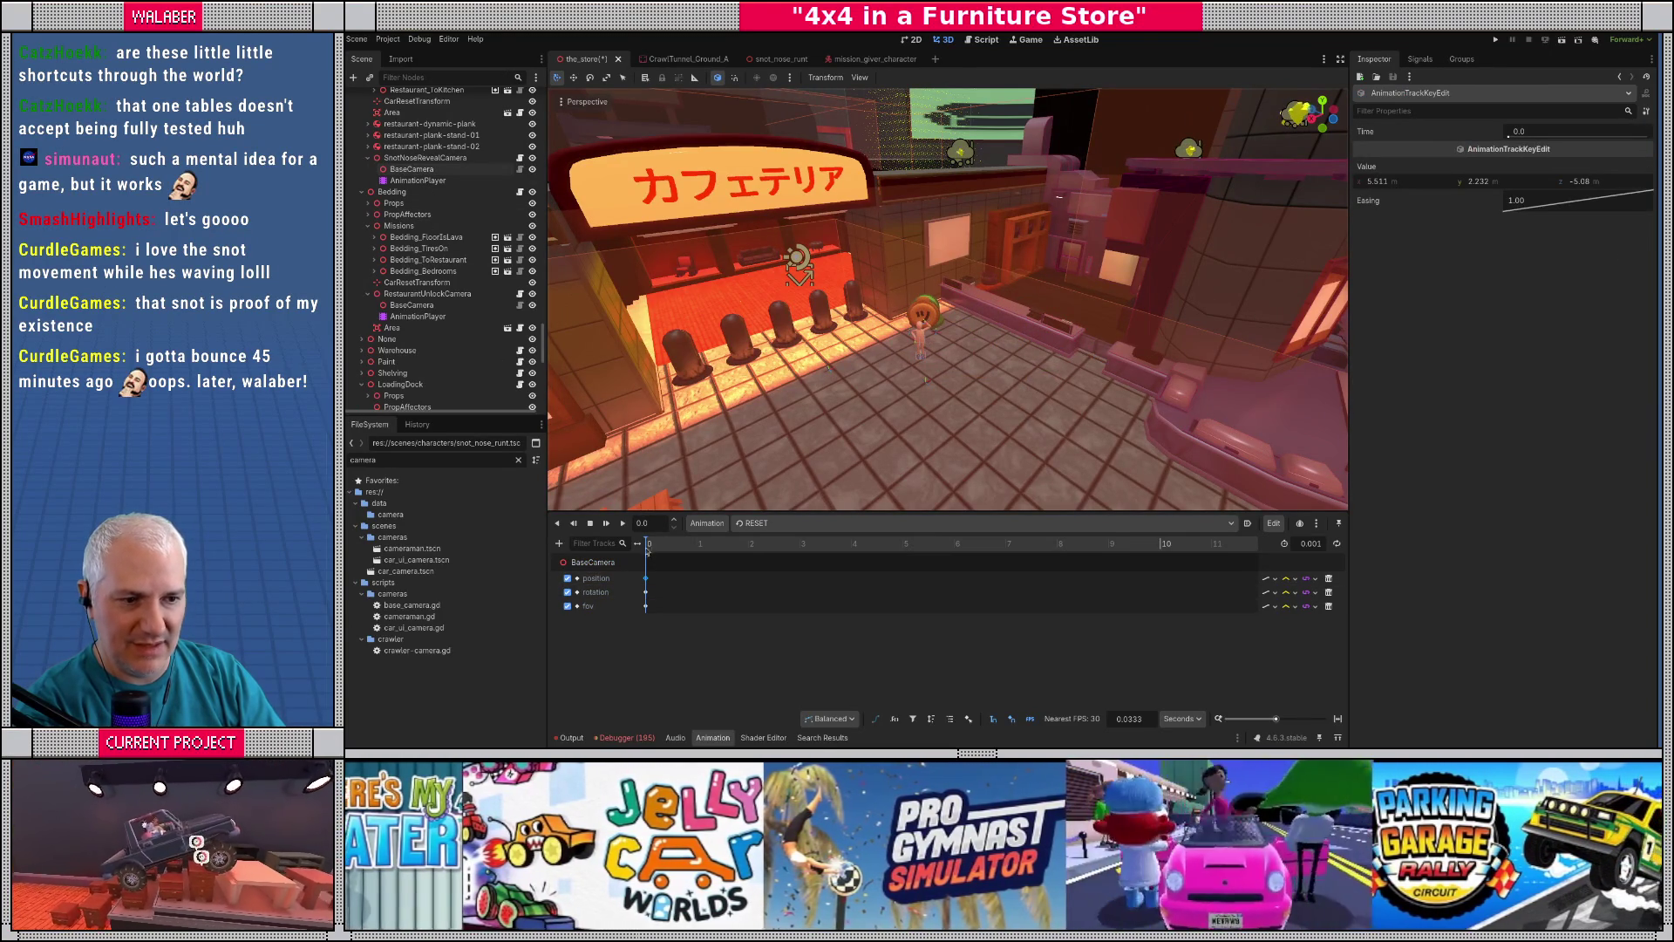
{"action": "left_click", "coordinate": [424, 171]}
{"action": "left_click", "coordinate": [754, 523]}
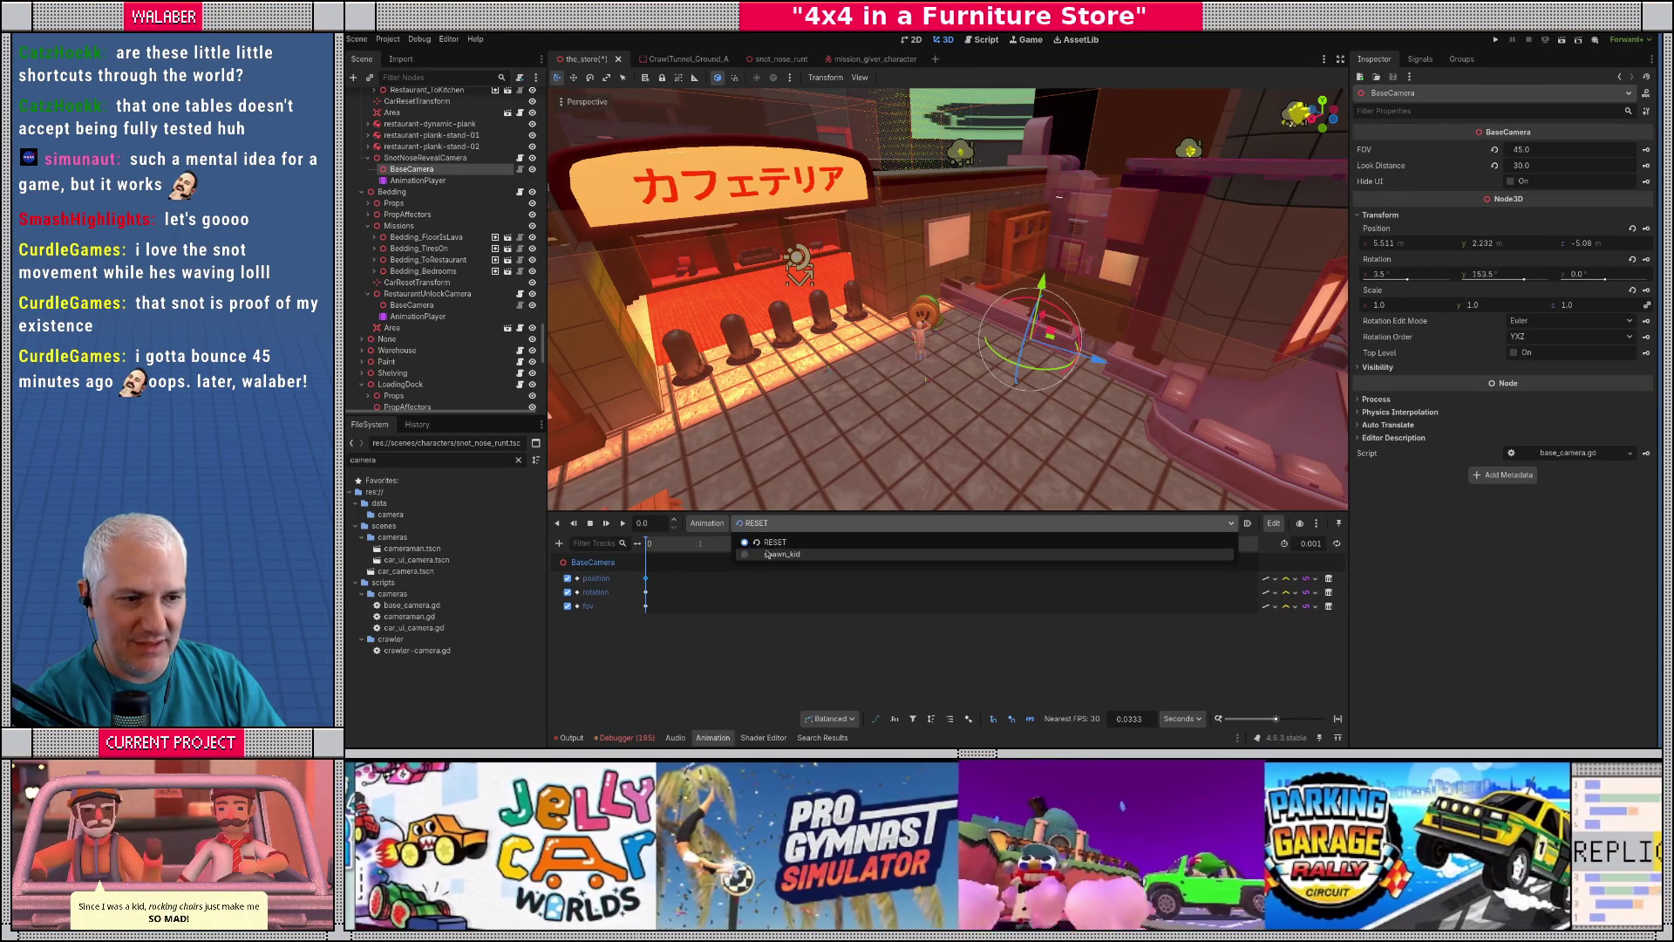
{"action": "left_click", "coordinate": [770, 558]}
{"action": "left_click", "coordinate": [754, 523]}
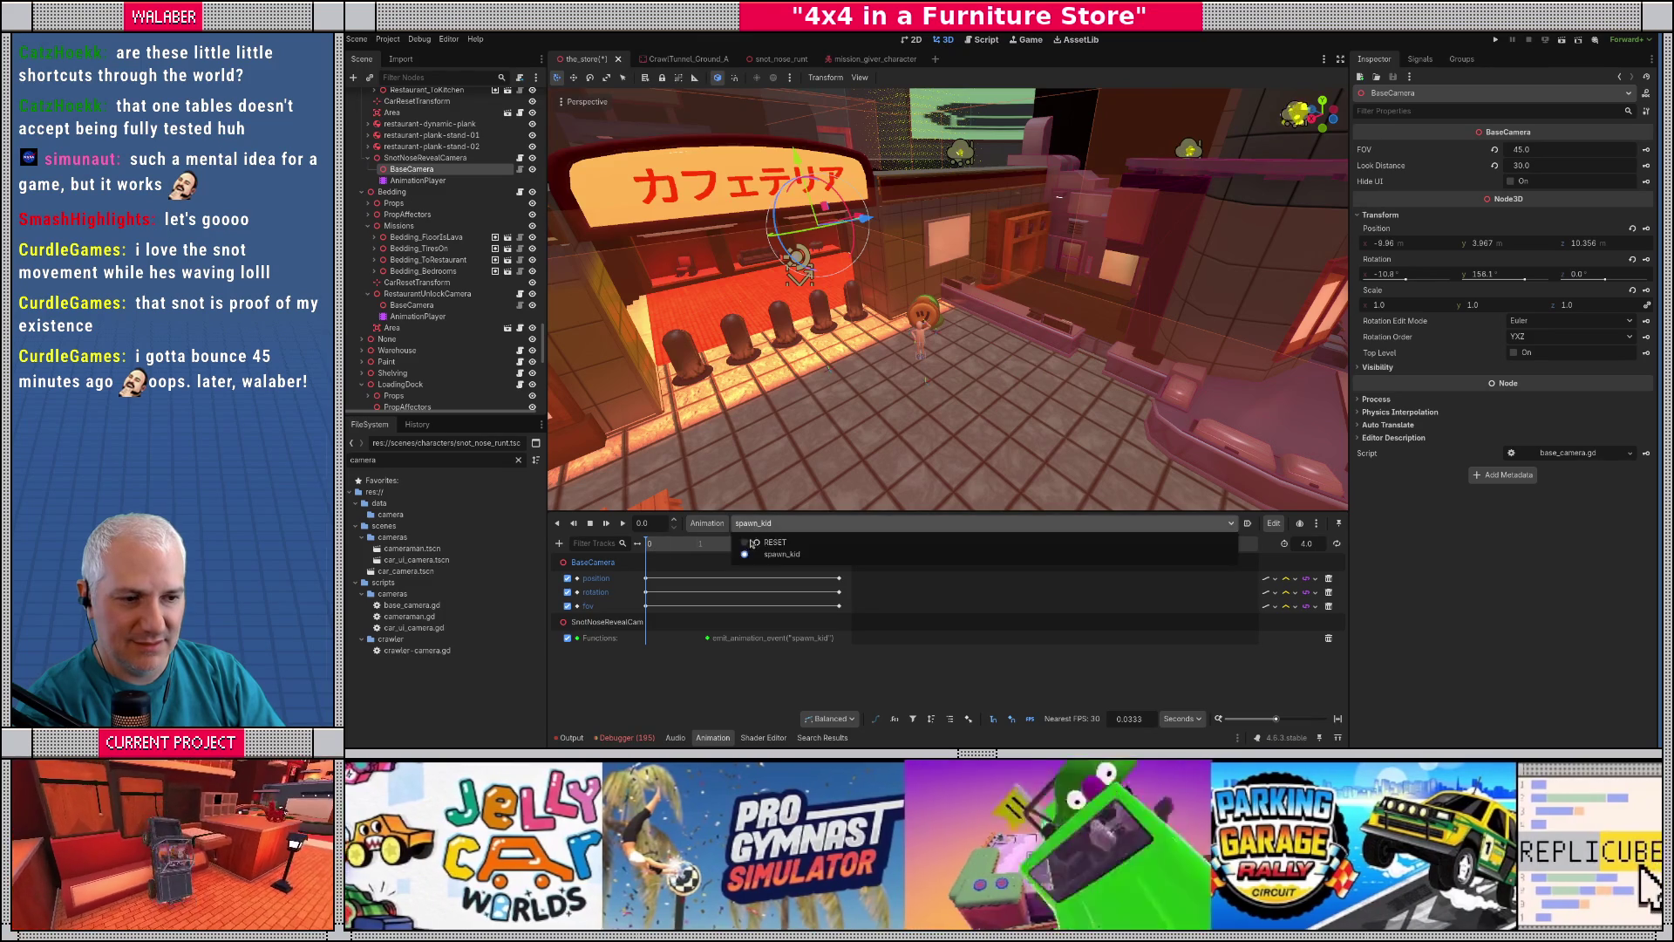
{"action": "left_click", "coordinate": [759, 542]}
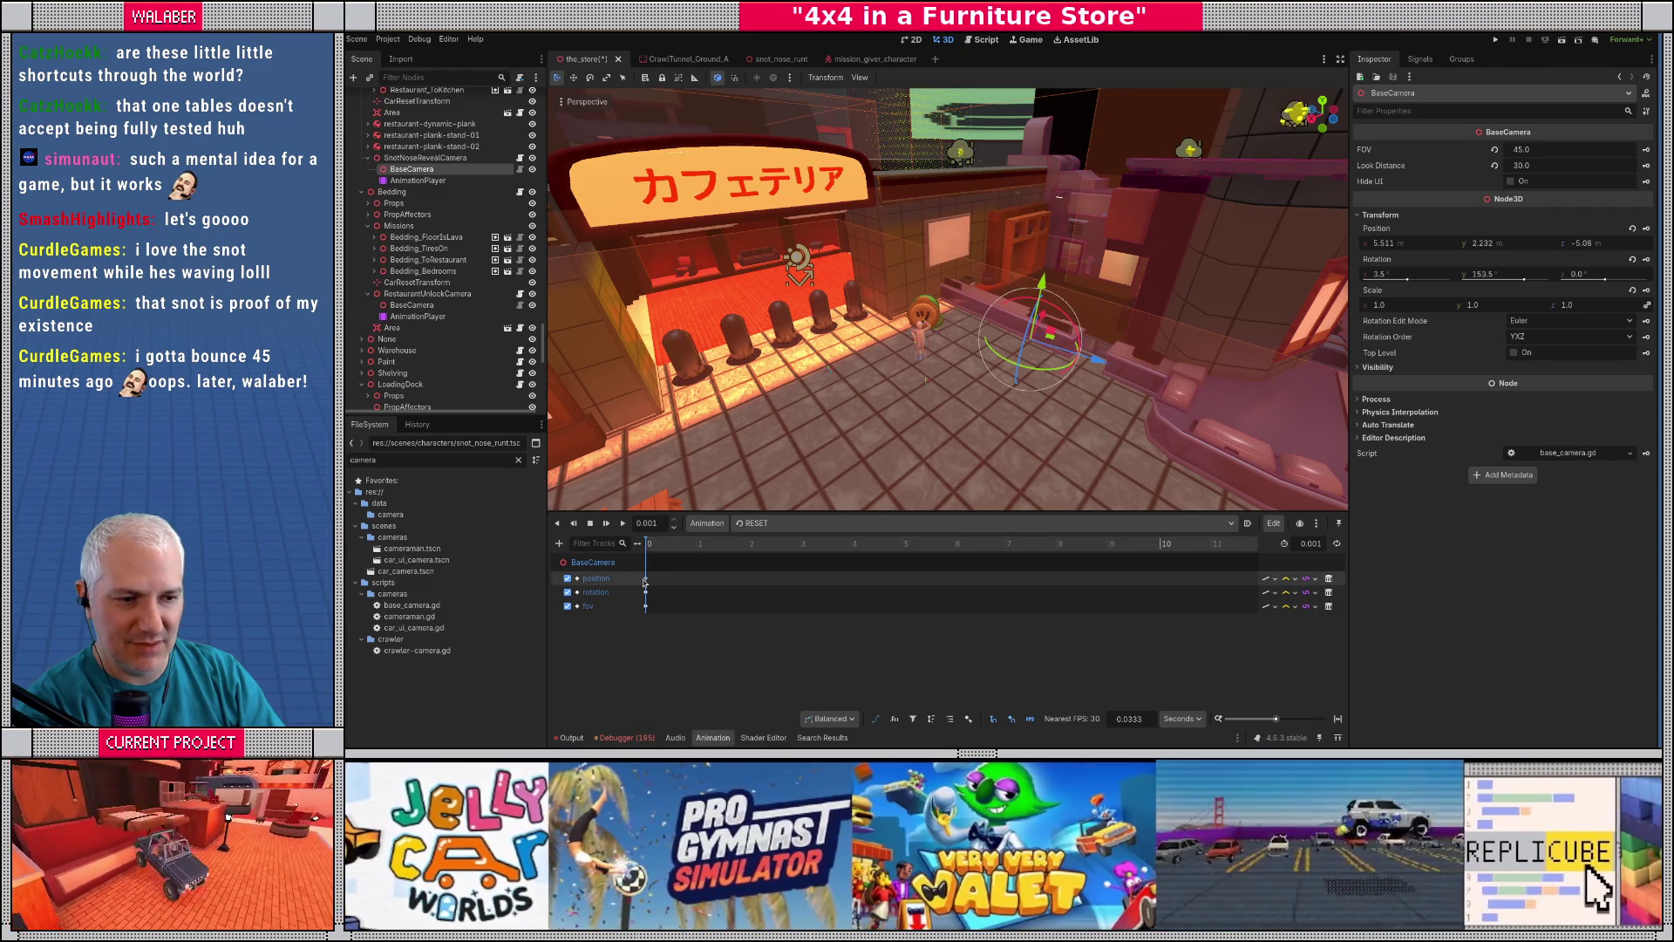
{"action": "left_click", "coordinate": [646, 578]}
{"action": "left_click", "coordinate": [646, 593], "text": "shift"}
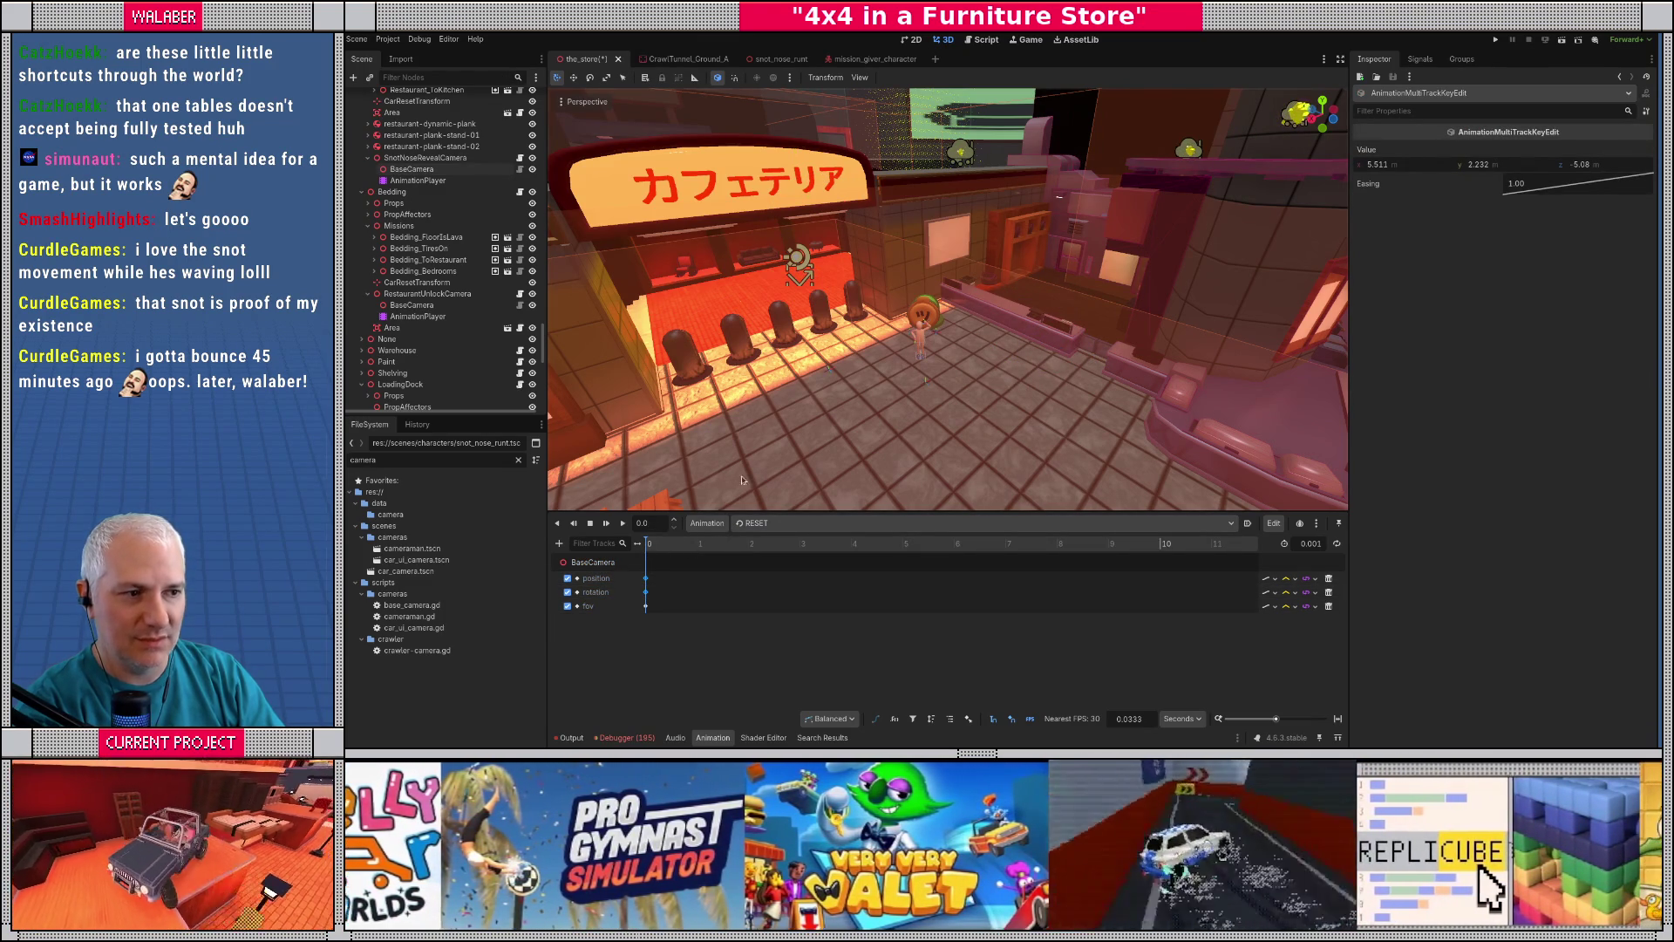
- Key BaseCamera's position and rotation in spawn_kid at 0 and 3.77 s, then save the scene
{"action": "left_click", "coordinate": [750, 628]}
{"action": "left_click", "coordinate": [763, 525]}
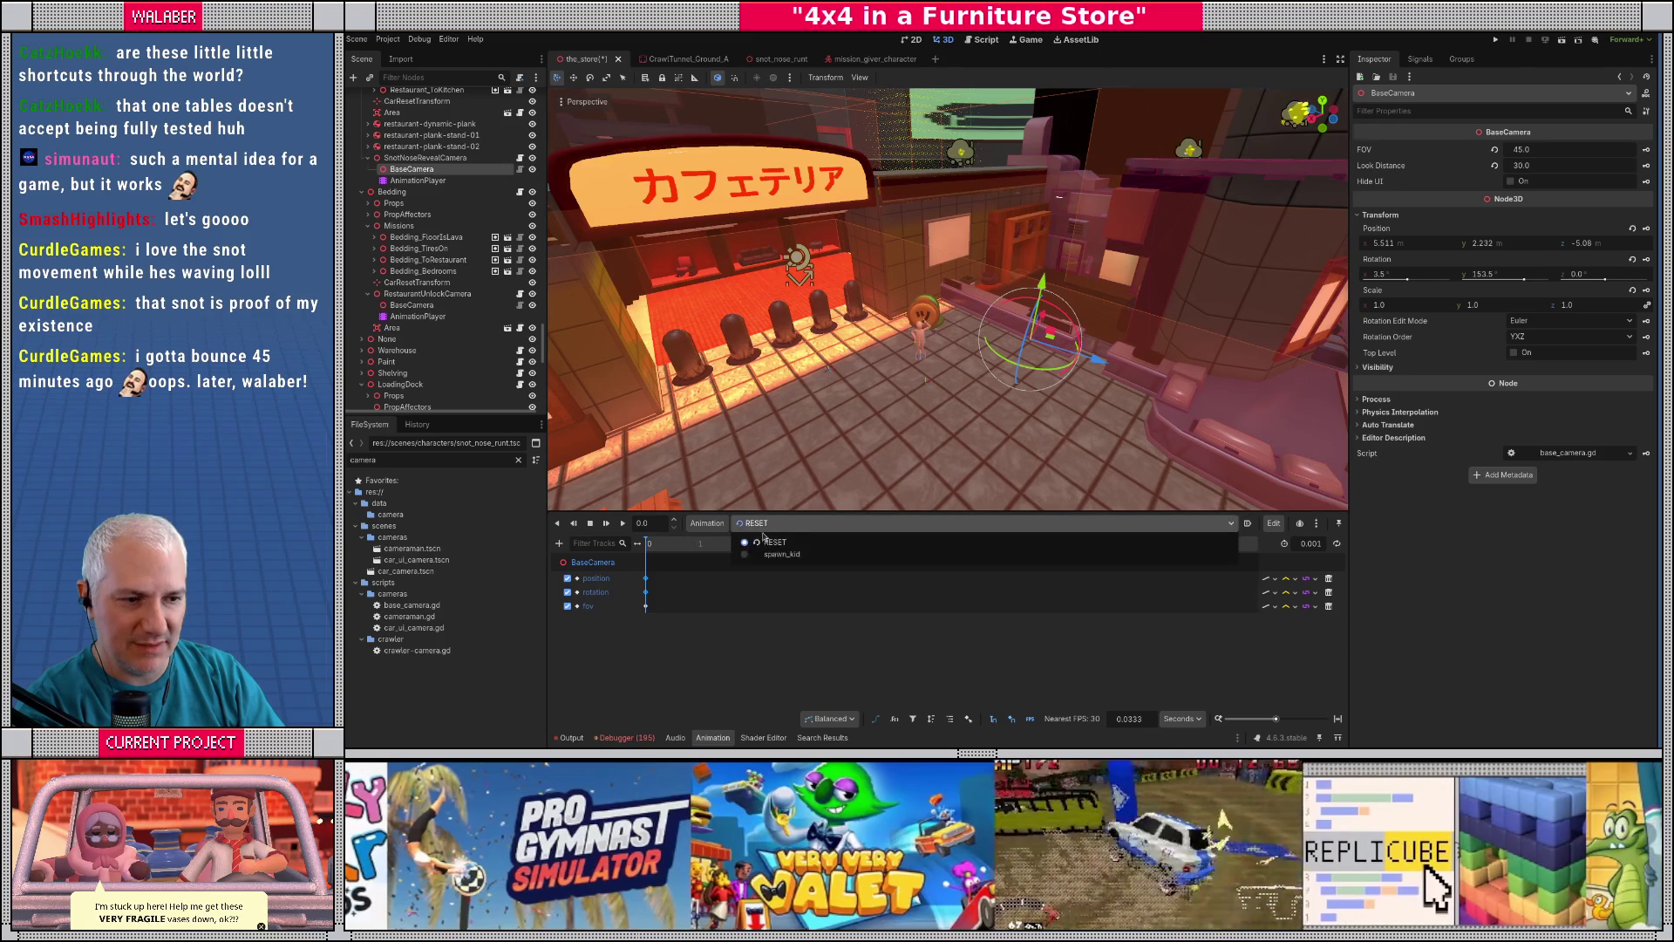
{"action": "left_click", "coordinate": [772, 555]}
{"action": "left_click", "coordinate": [665, 548]}
{"action": "key", "text": "k"}
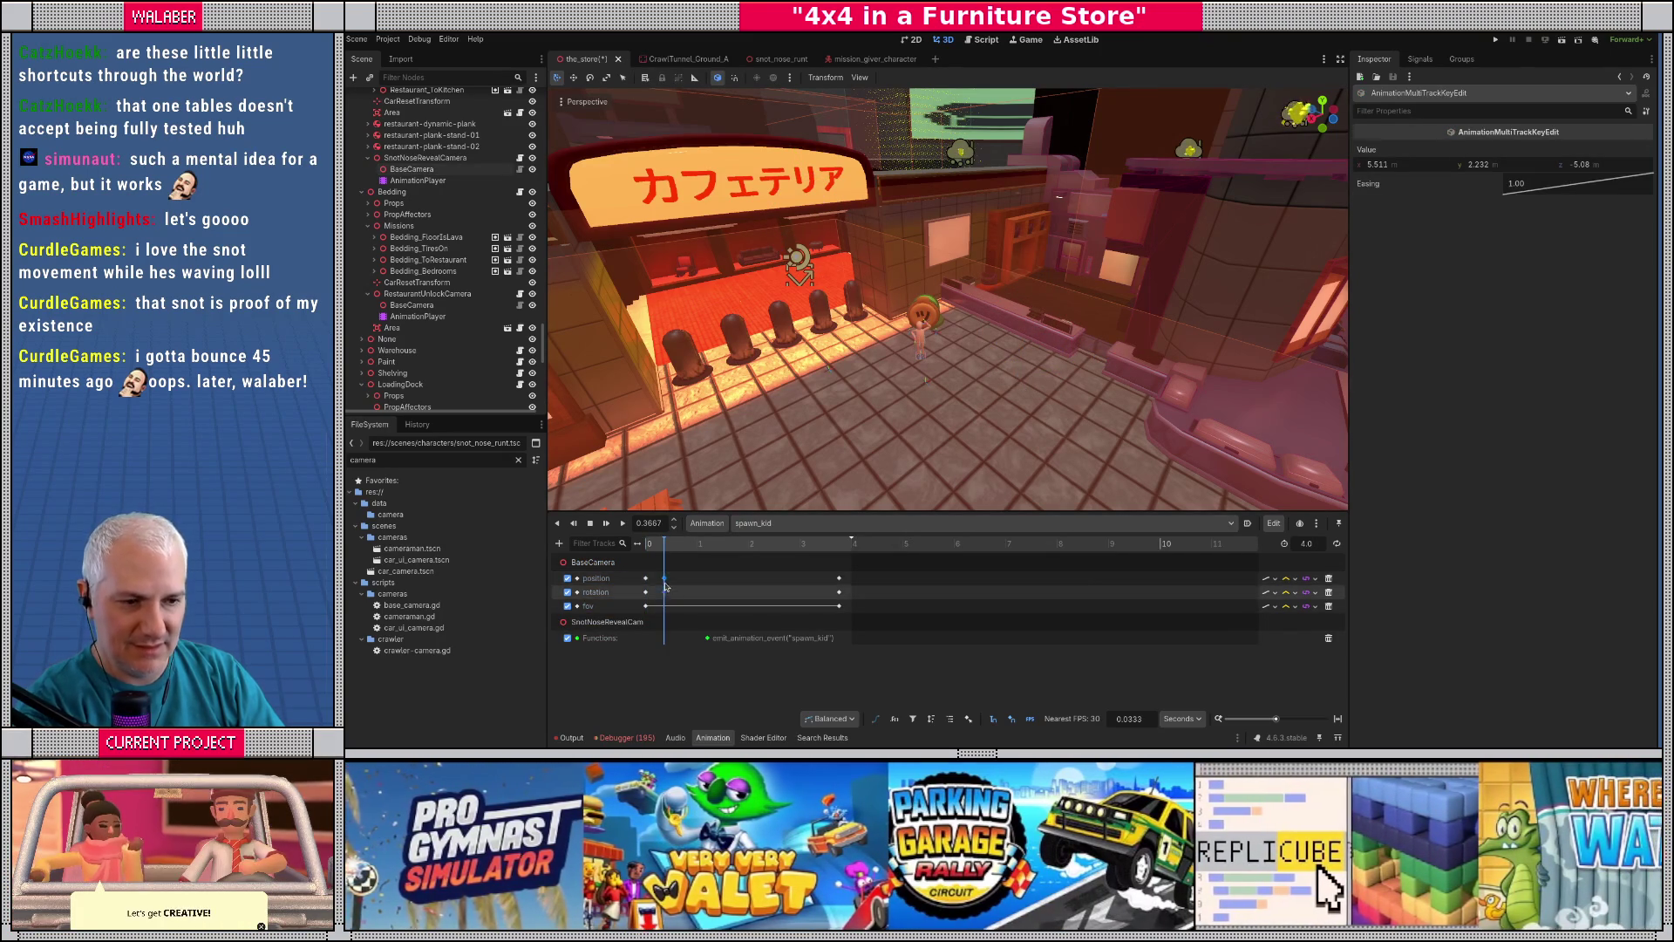
{"action": "left_click_drag", "start_coordinate": [665, 587], "coordinate": [647, 588]}
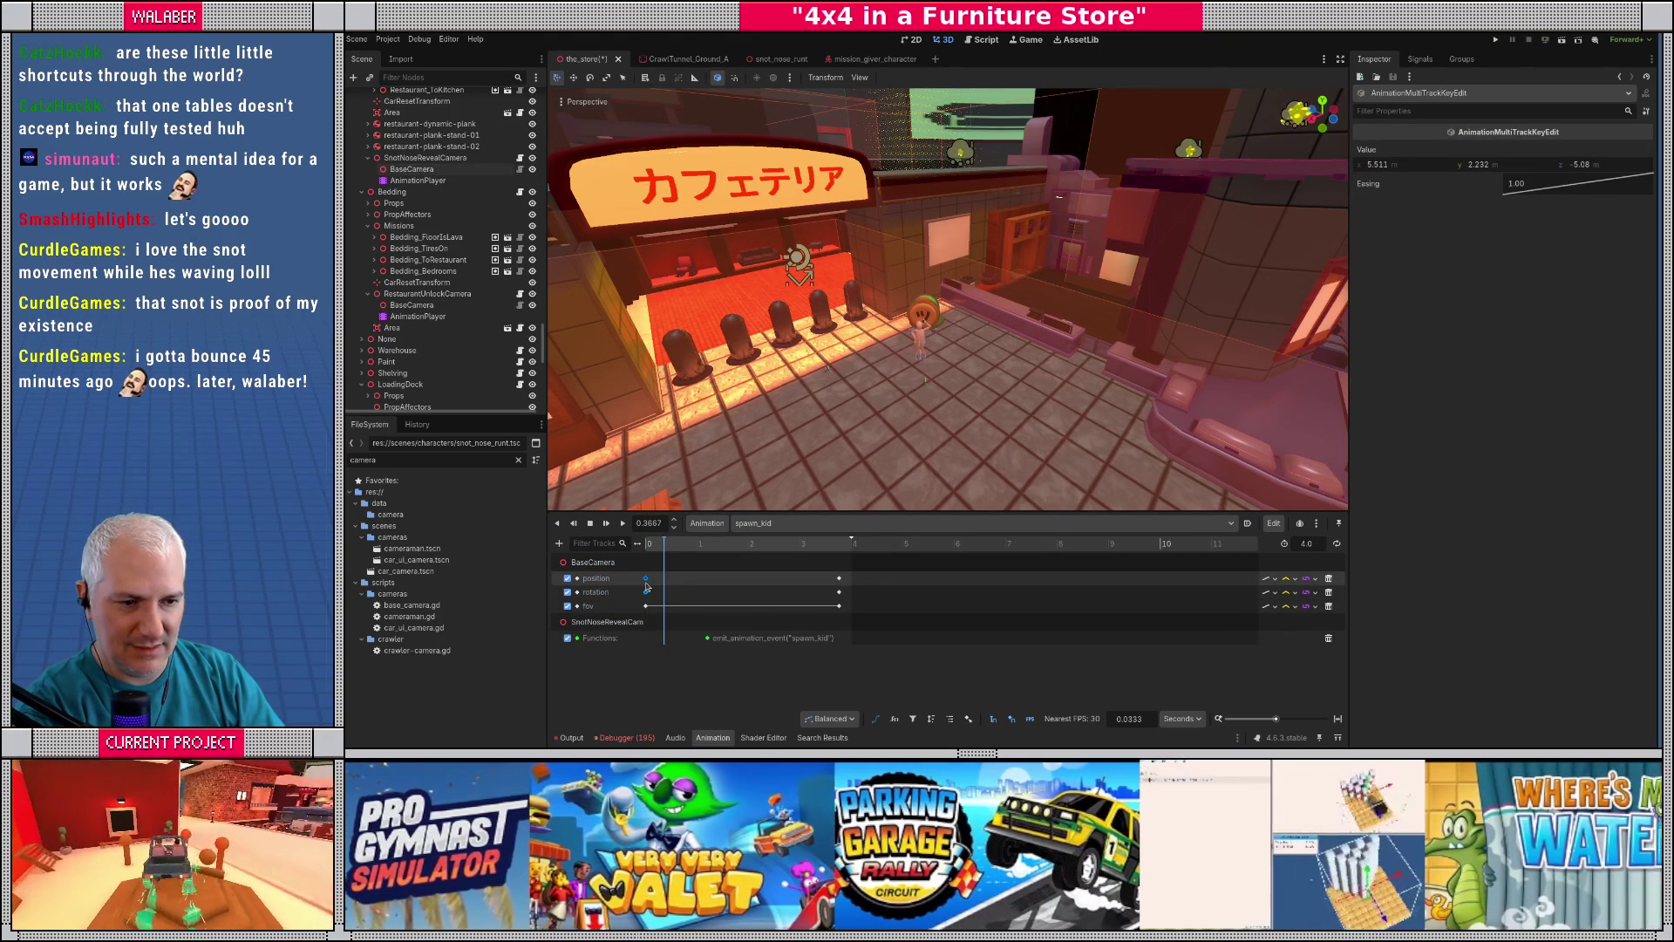
{"action": "left_click_drag", "start_coordinate": [834, 544], "coordinate": [843, 545]}
{"action": "key", "text": "k"}
{"action": "key", "text": "a"}
{"action": "left_click", "coordinate": [410, 169]}
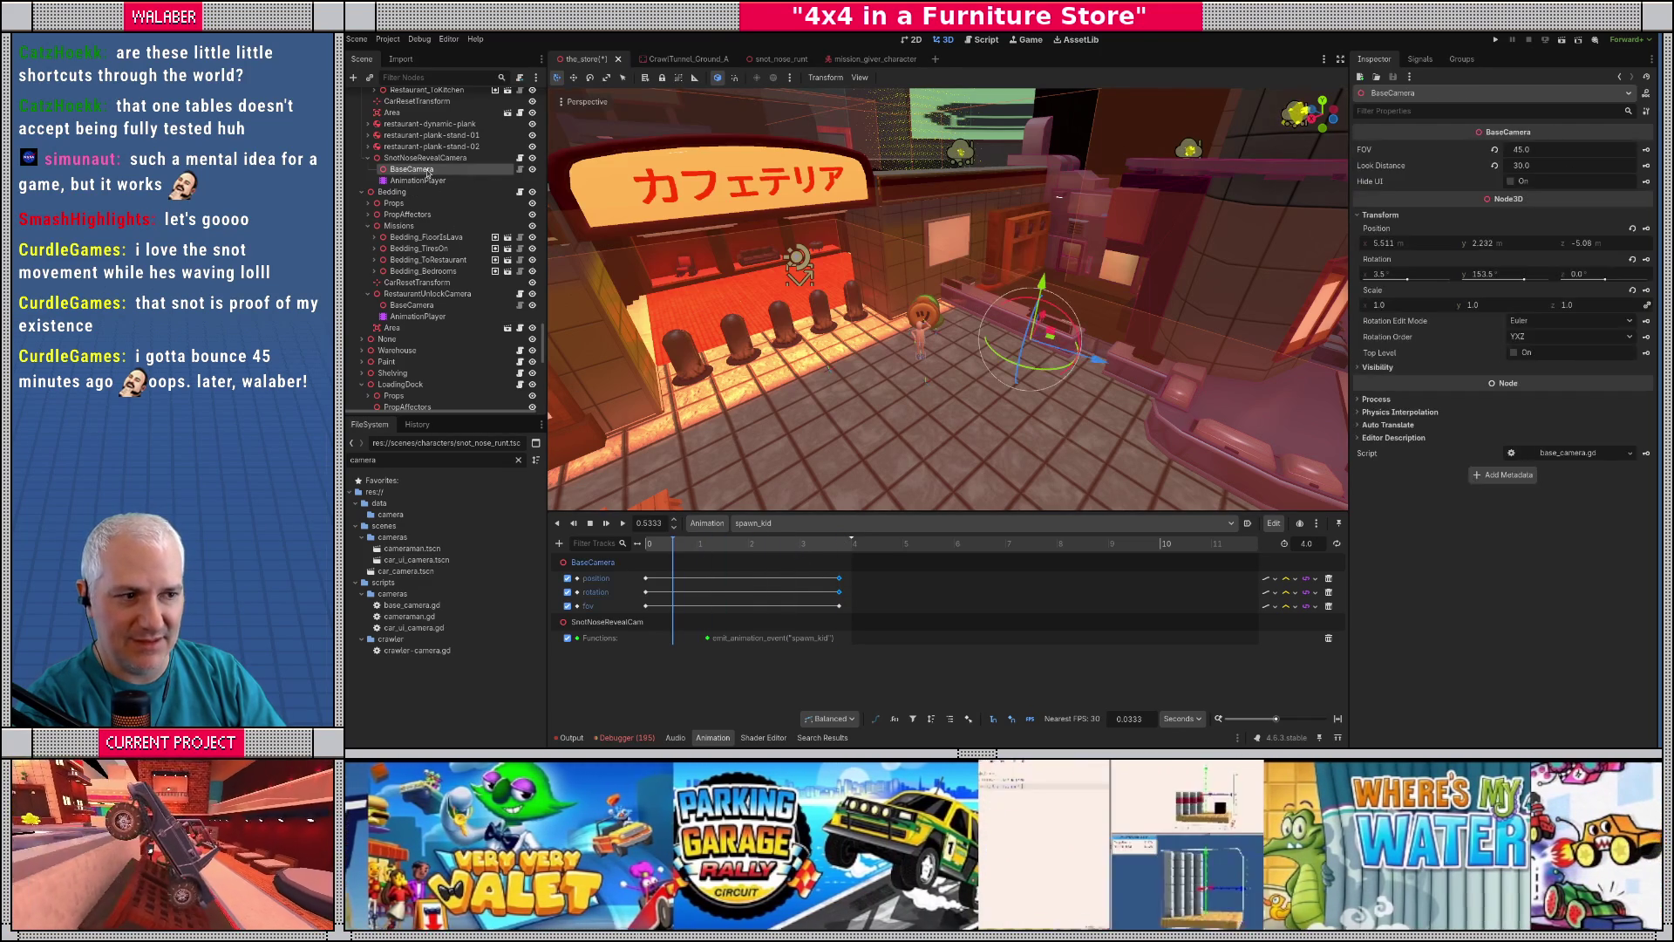
{"action": "key", "text": "ctrl+s"}
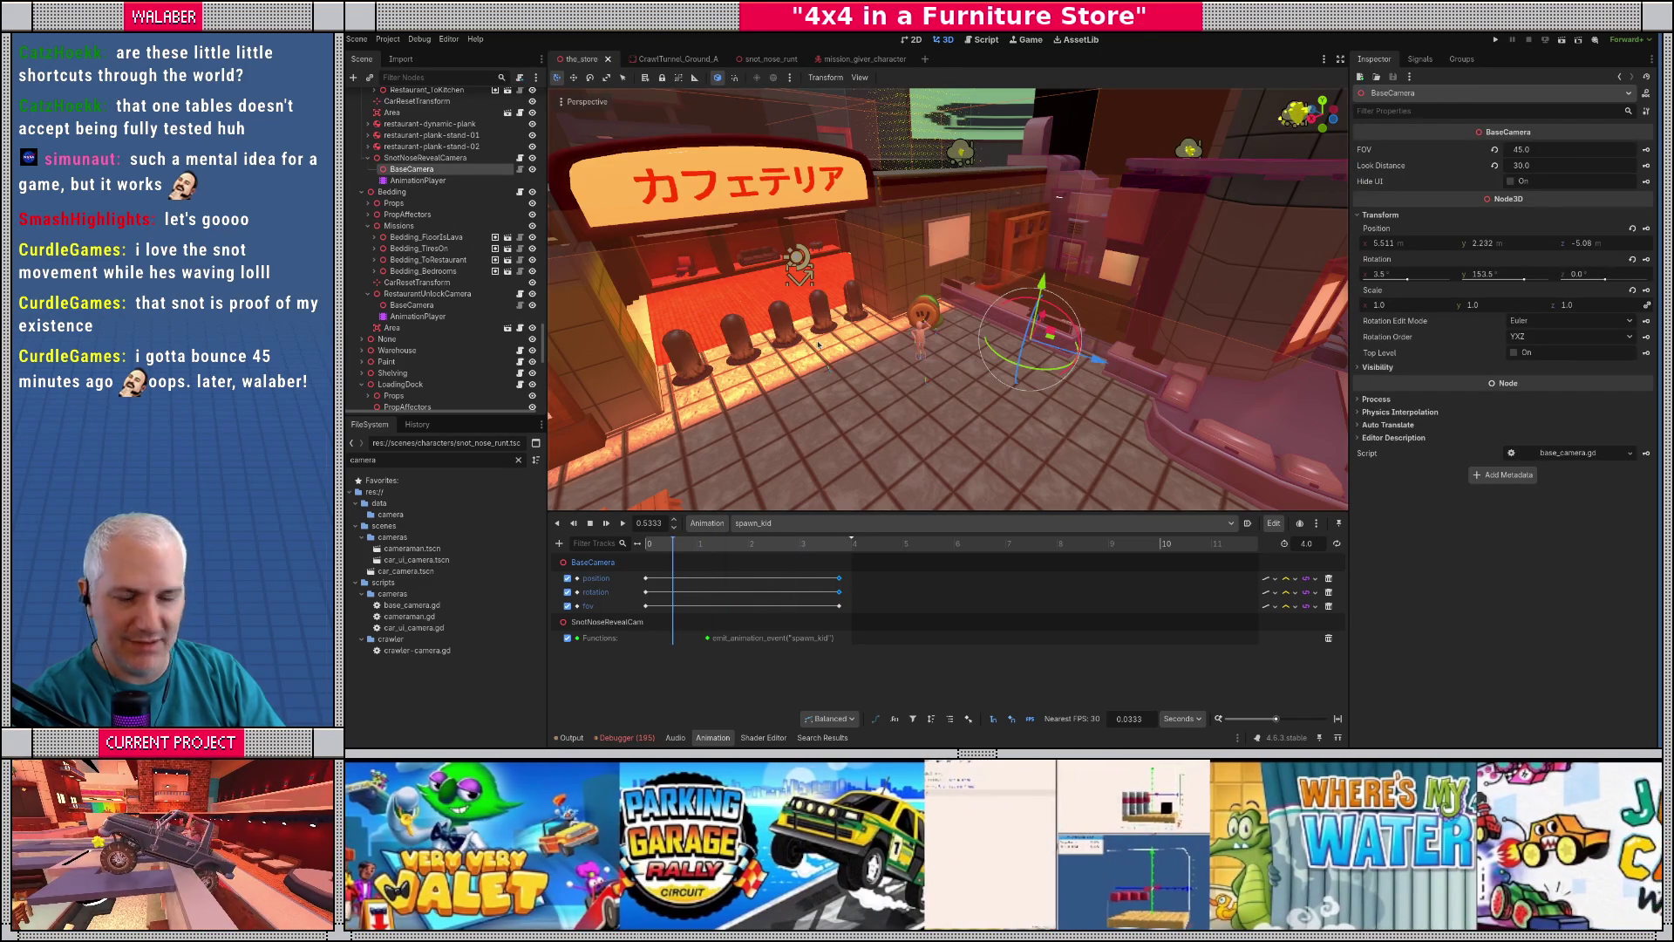
{"action": "key", "text": "alt+Tab"}
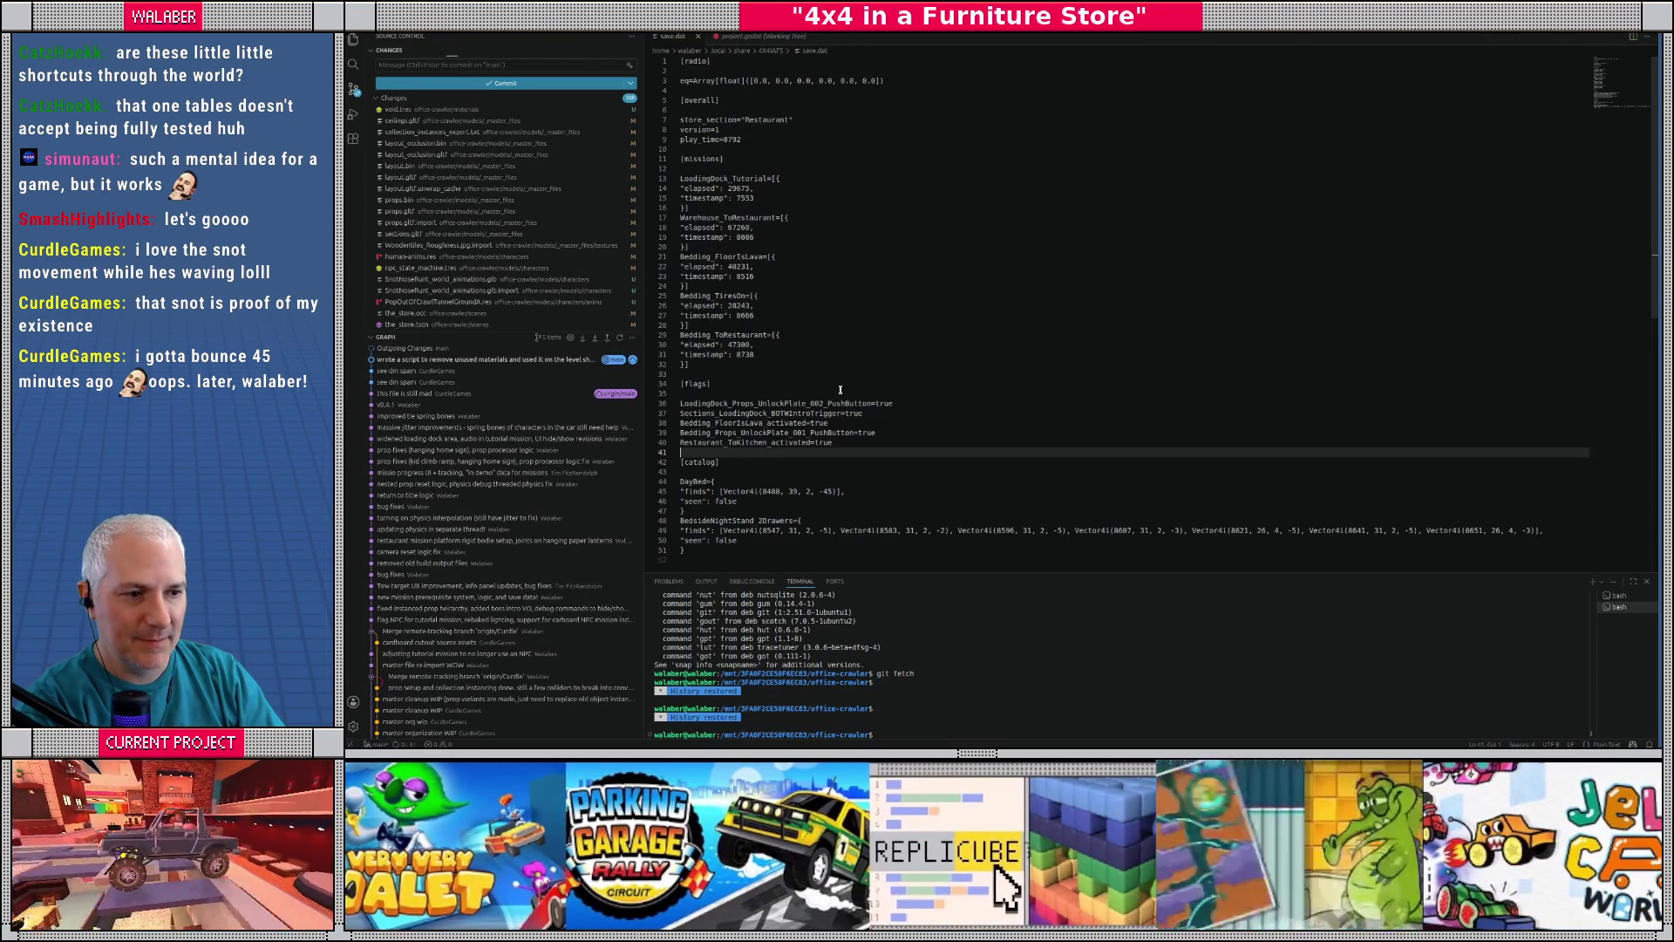
- Remove the Restaurant_ToKitchen_activated flag, set store_section to Bedding, and run the game from Godot
{"action": "key", "text": "shift+Up"}
{"action": "key", "text": "BackSpace"}
{"action": "double_click", "coordinate": [764, 122]}
{"action": "type", "text": "Bedding"}
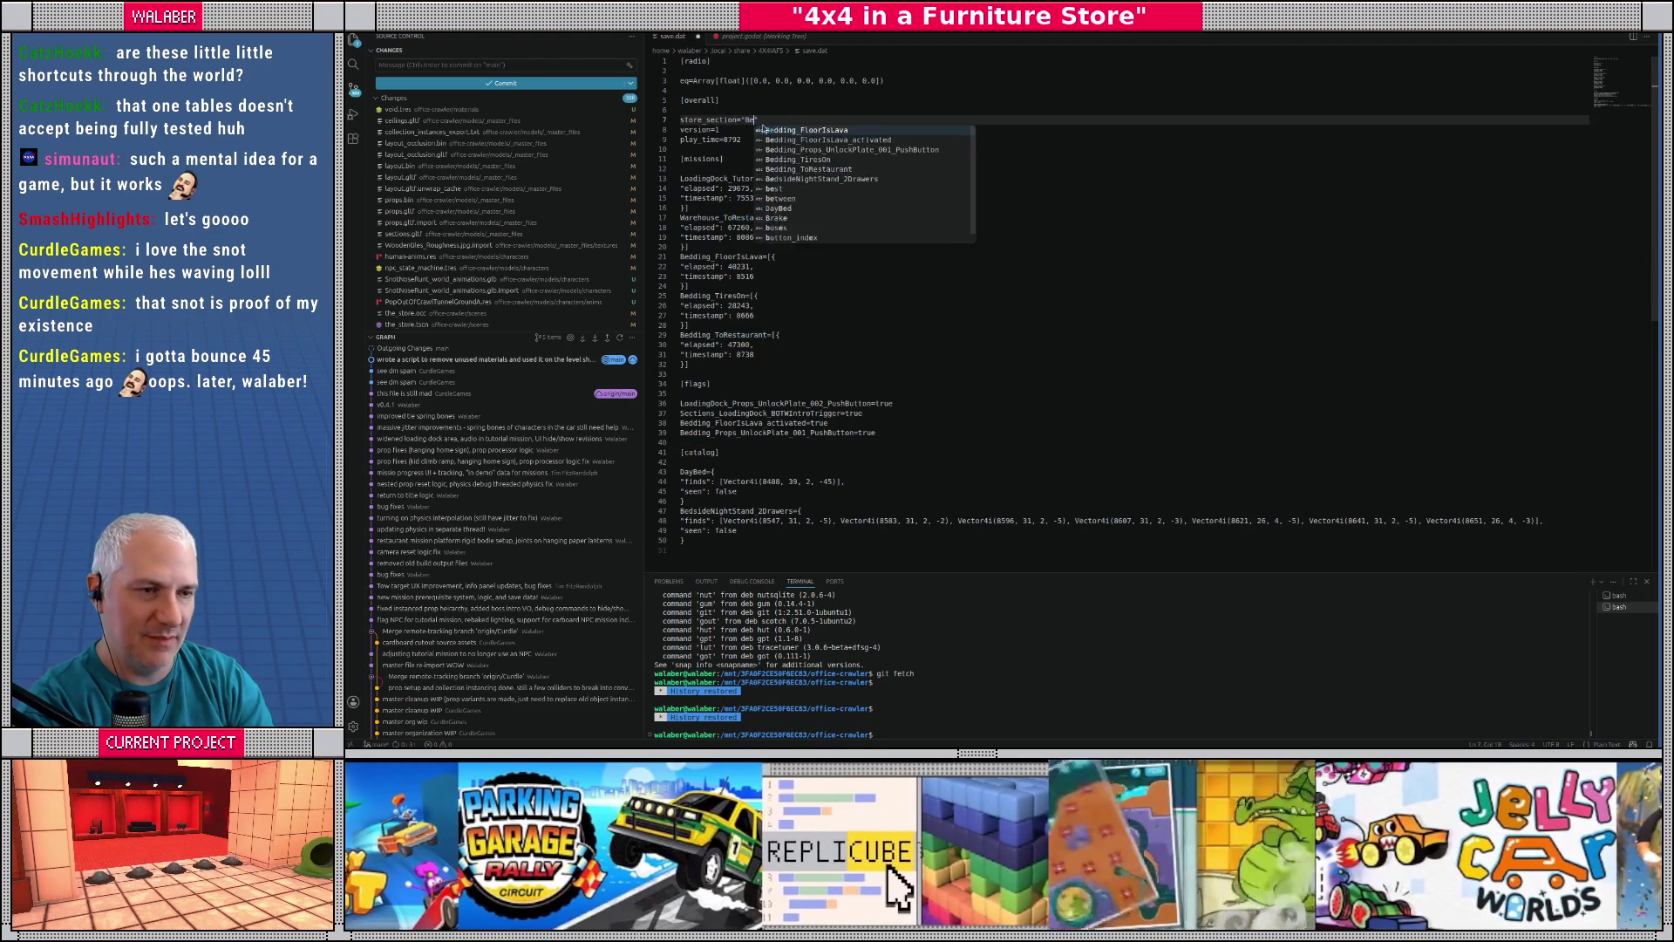
{"action": "key", "text": "Escape"}
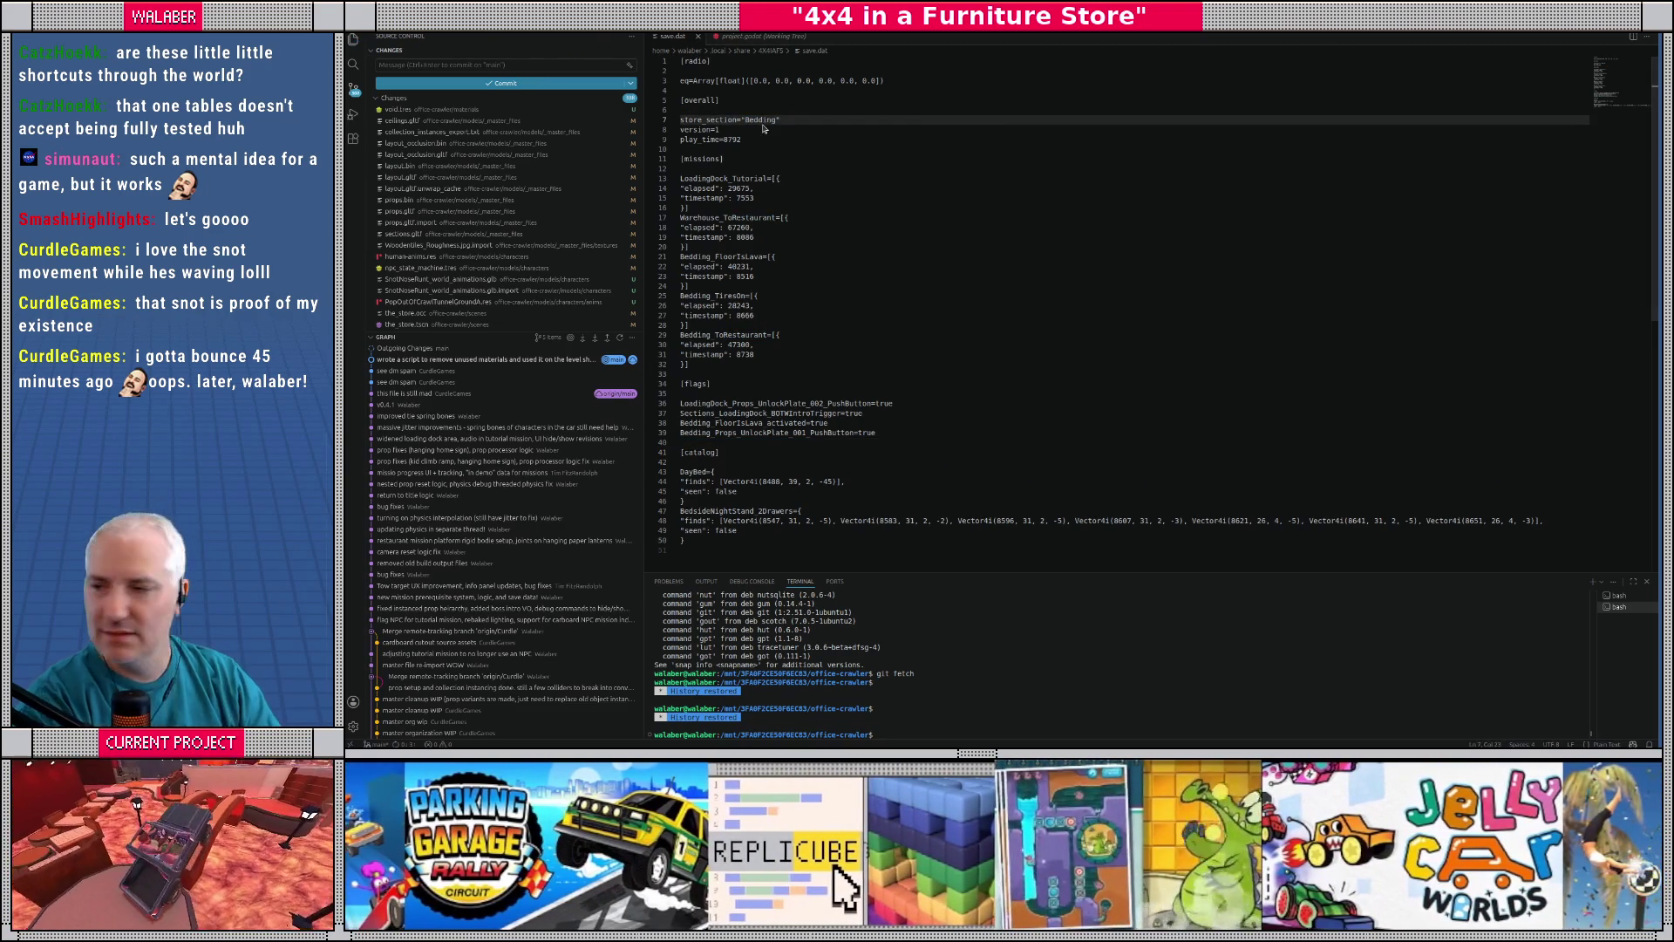
{"action": "key", "text": "alt+Tab"}
{"action": "key", "text": "F5"}
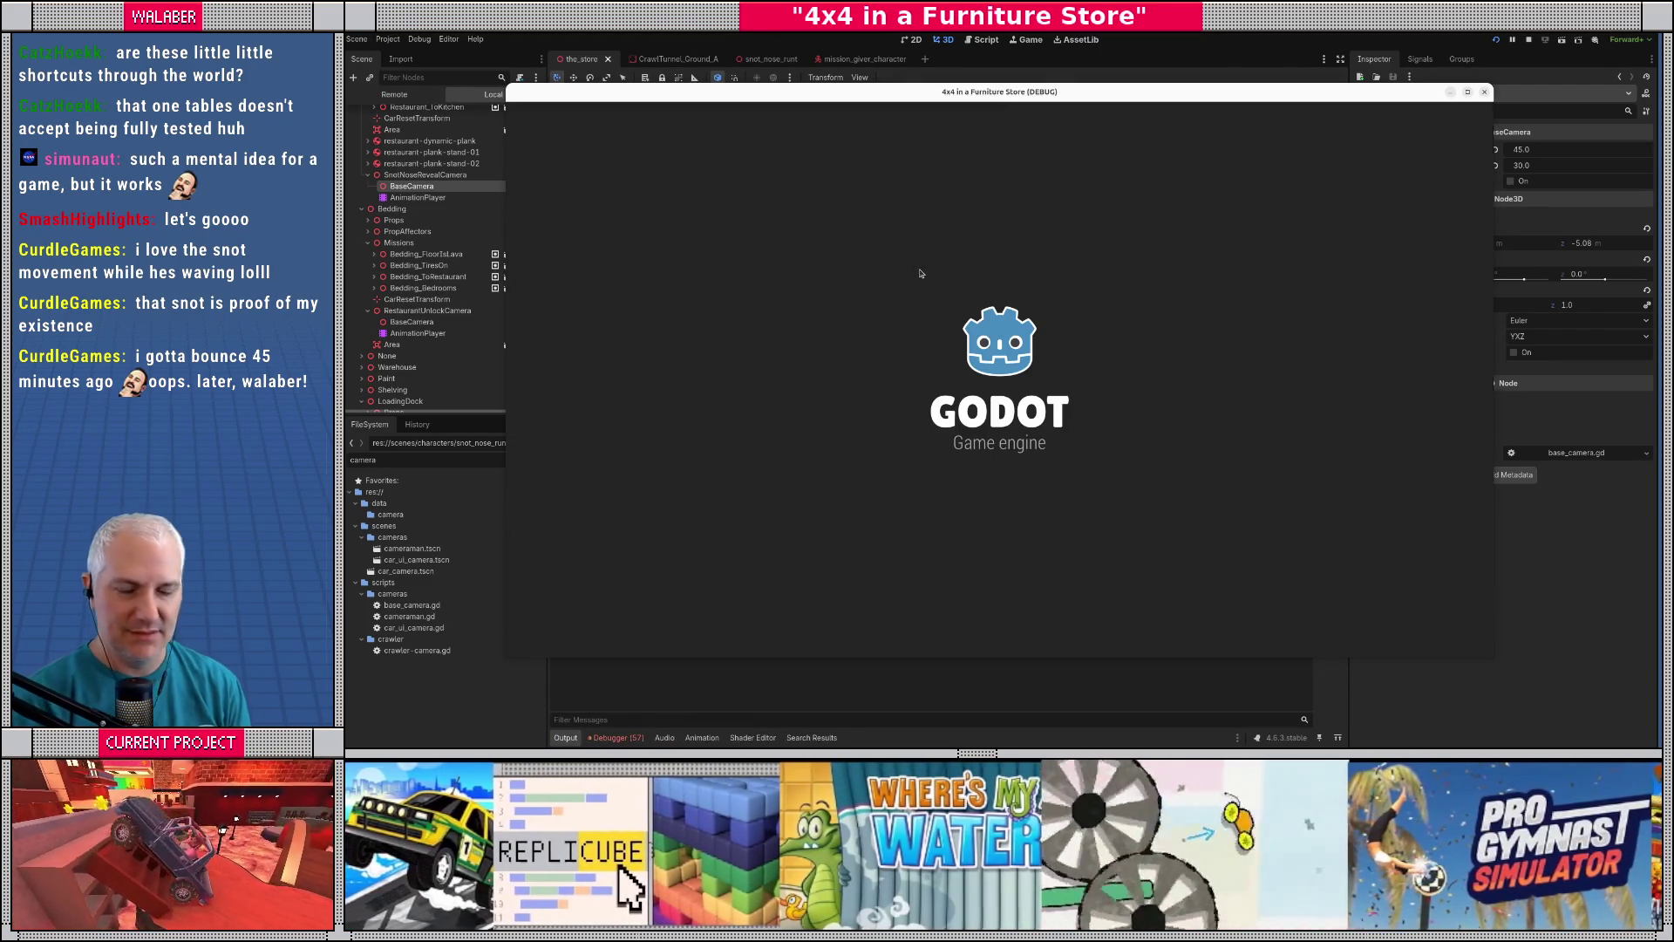
- Continue the saved game, watch the snail's mission reveal, then stop the game
{"action": "key", "text": "Return"}
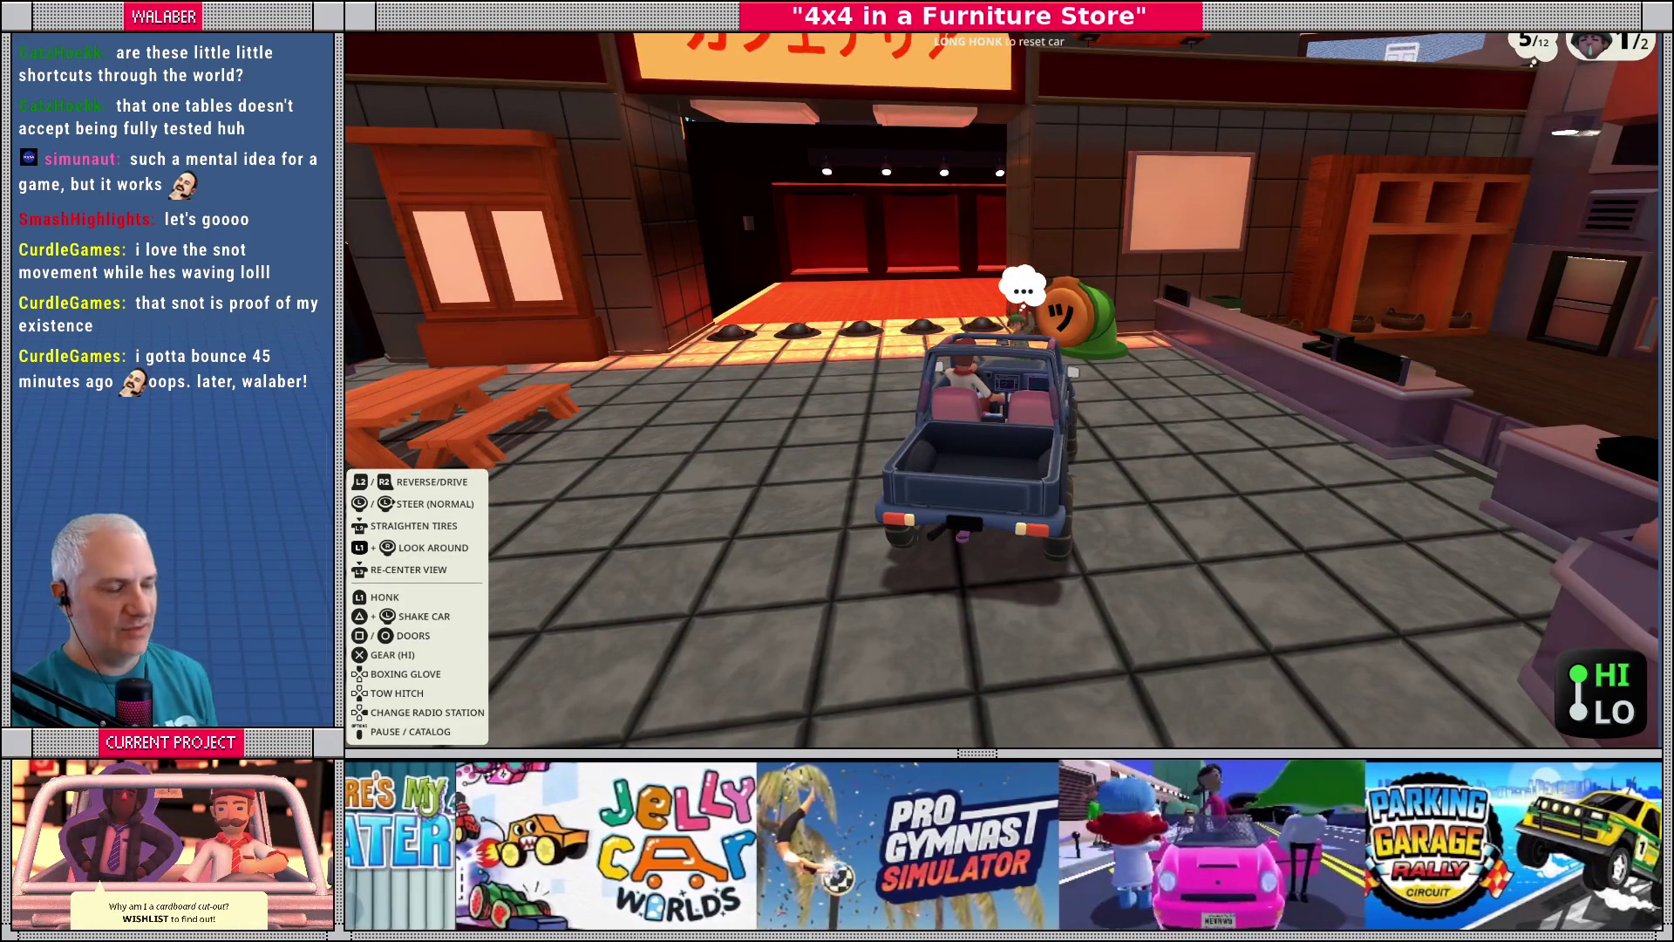
{"action": "key", "text": "F8"}
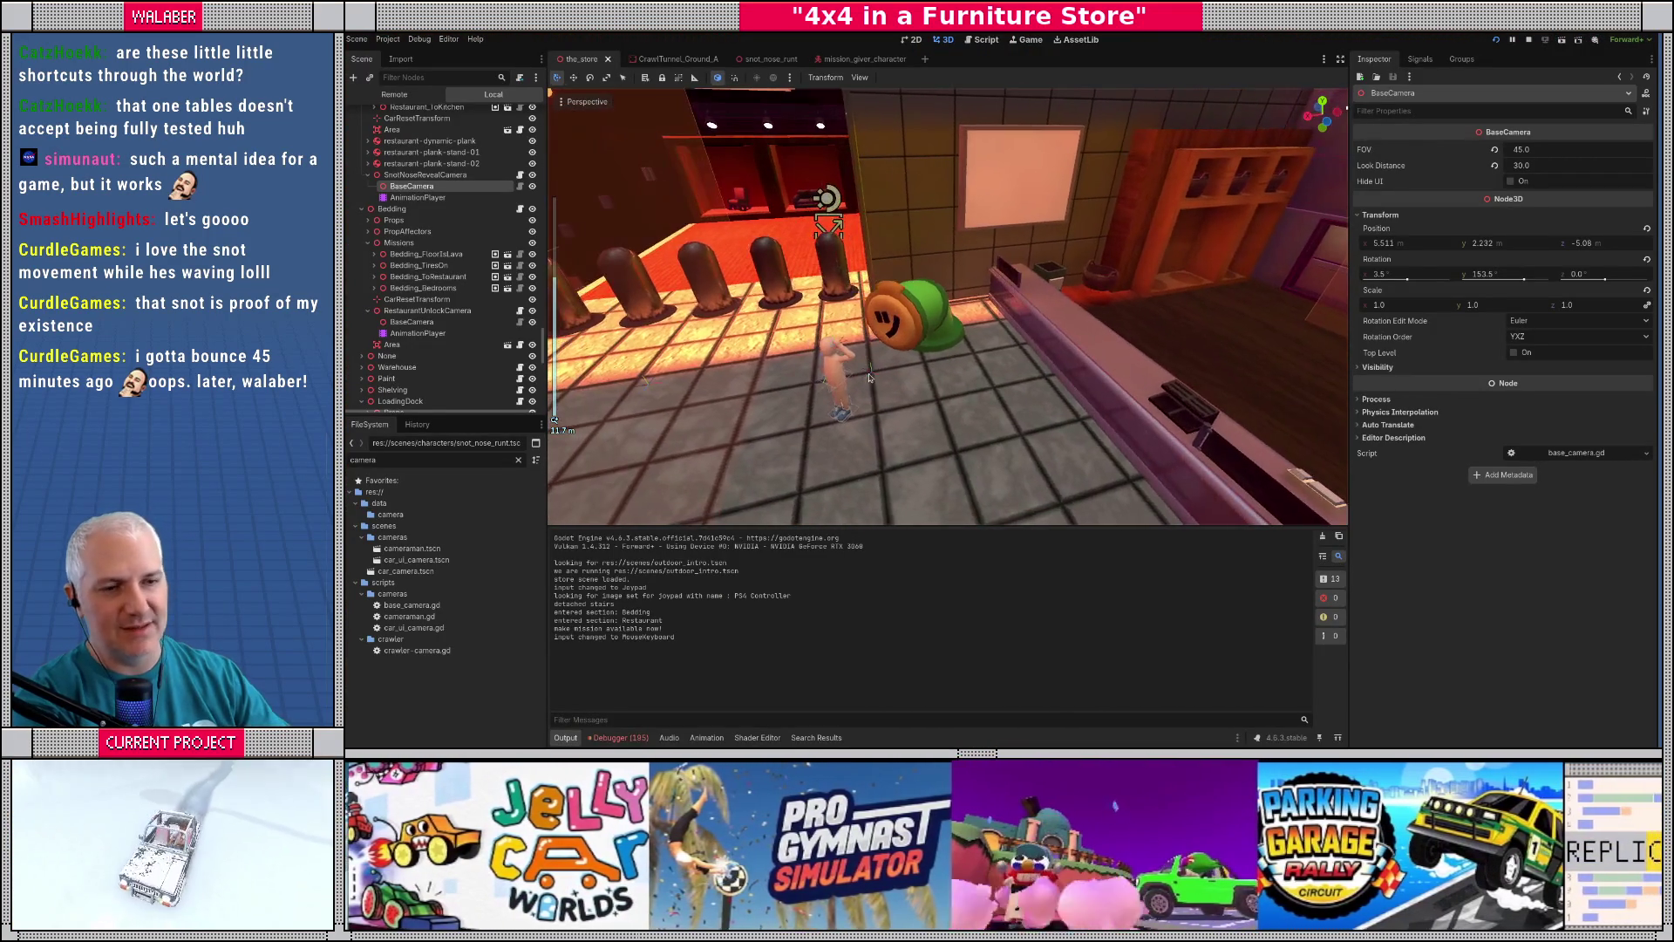
- Search mission.gd for 'refresh_np' in the full-window script editor to find the refresh_npc call
{"action": "left_click", "coordinate": [978, 41]}
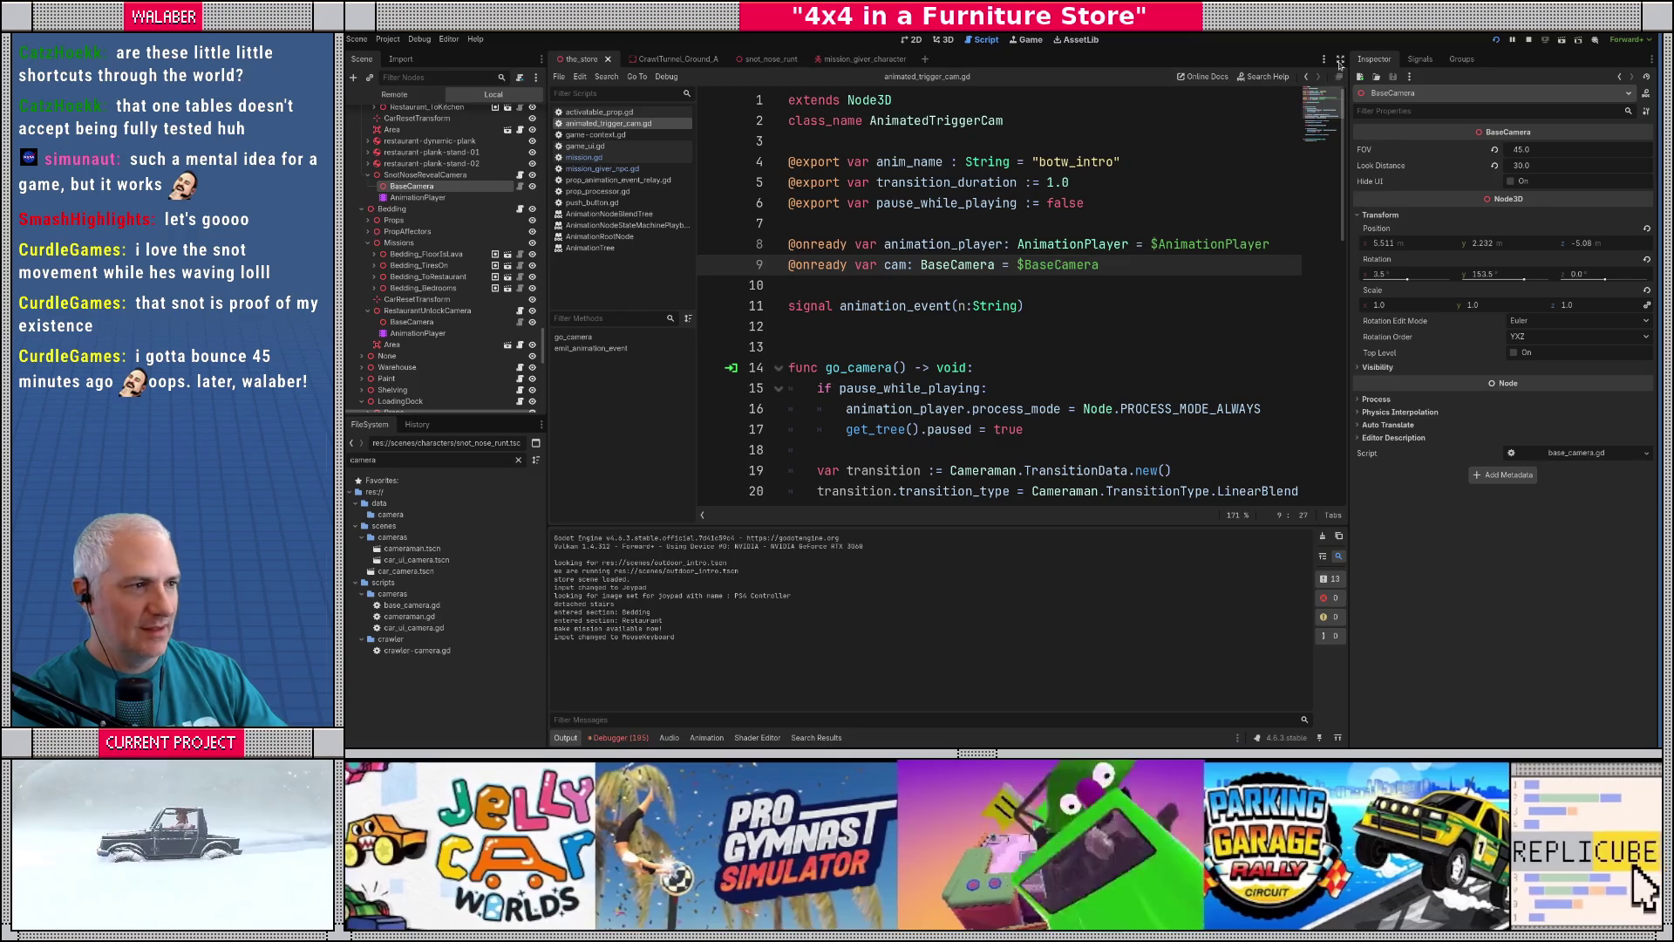
{"action": "left_click", "coordinate": [1340, 58]}
{"action": "left_click", "coordinate": [825, 248]}
{"action": "key", "text": "ctrl+f"}
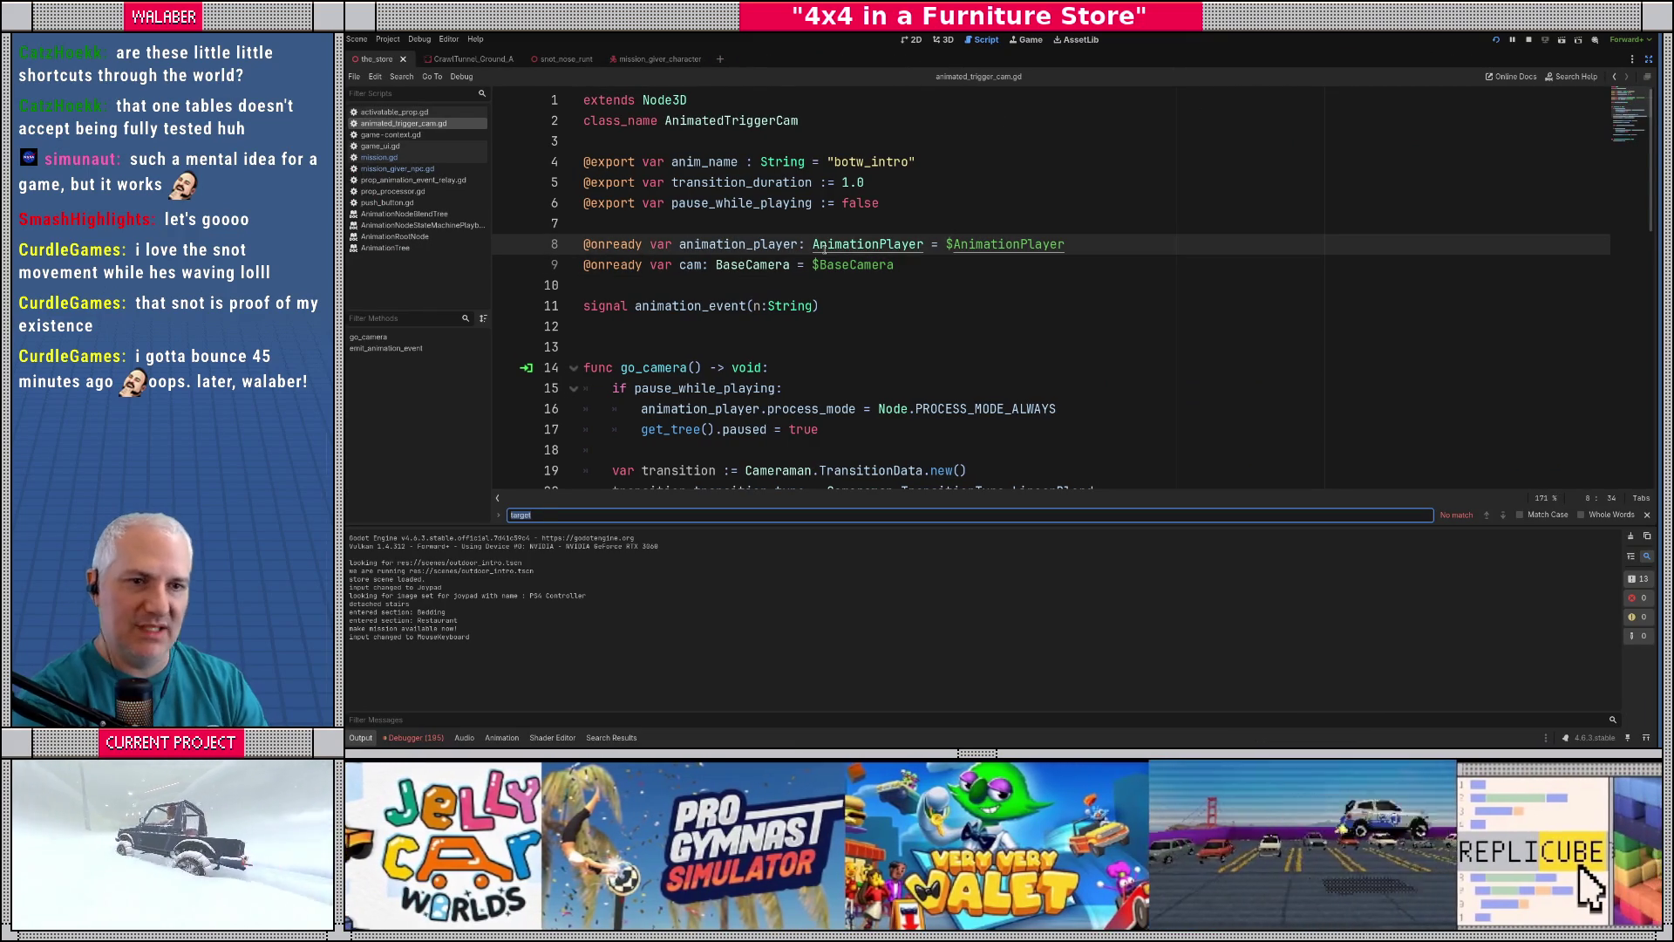
{"action": "left_click", "coordinate": [379, 157]}
{"action": "left_click", "coordinate": [776, 344]}
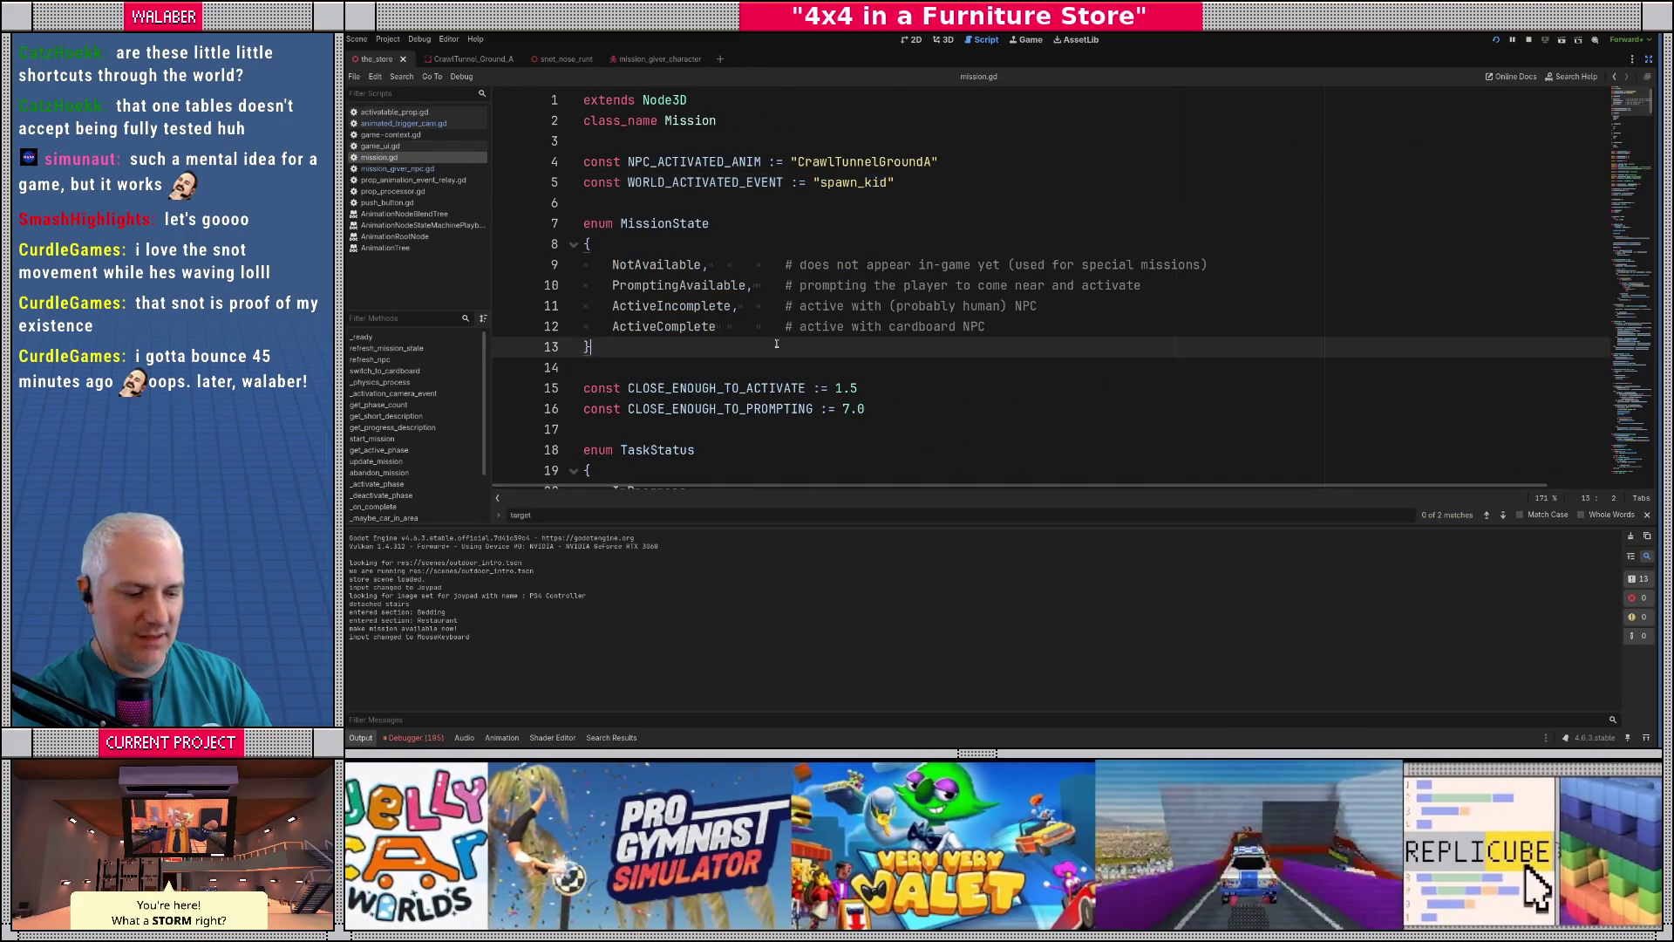
{"action": "key", "text": "ctrl+f"}
{"action": "type", "text": "refresh_np"}
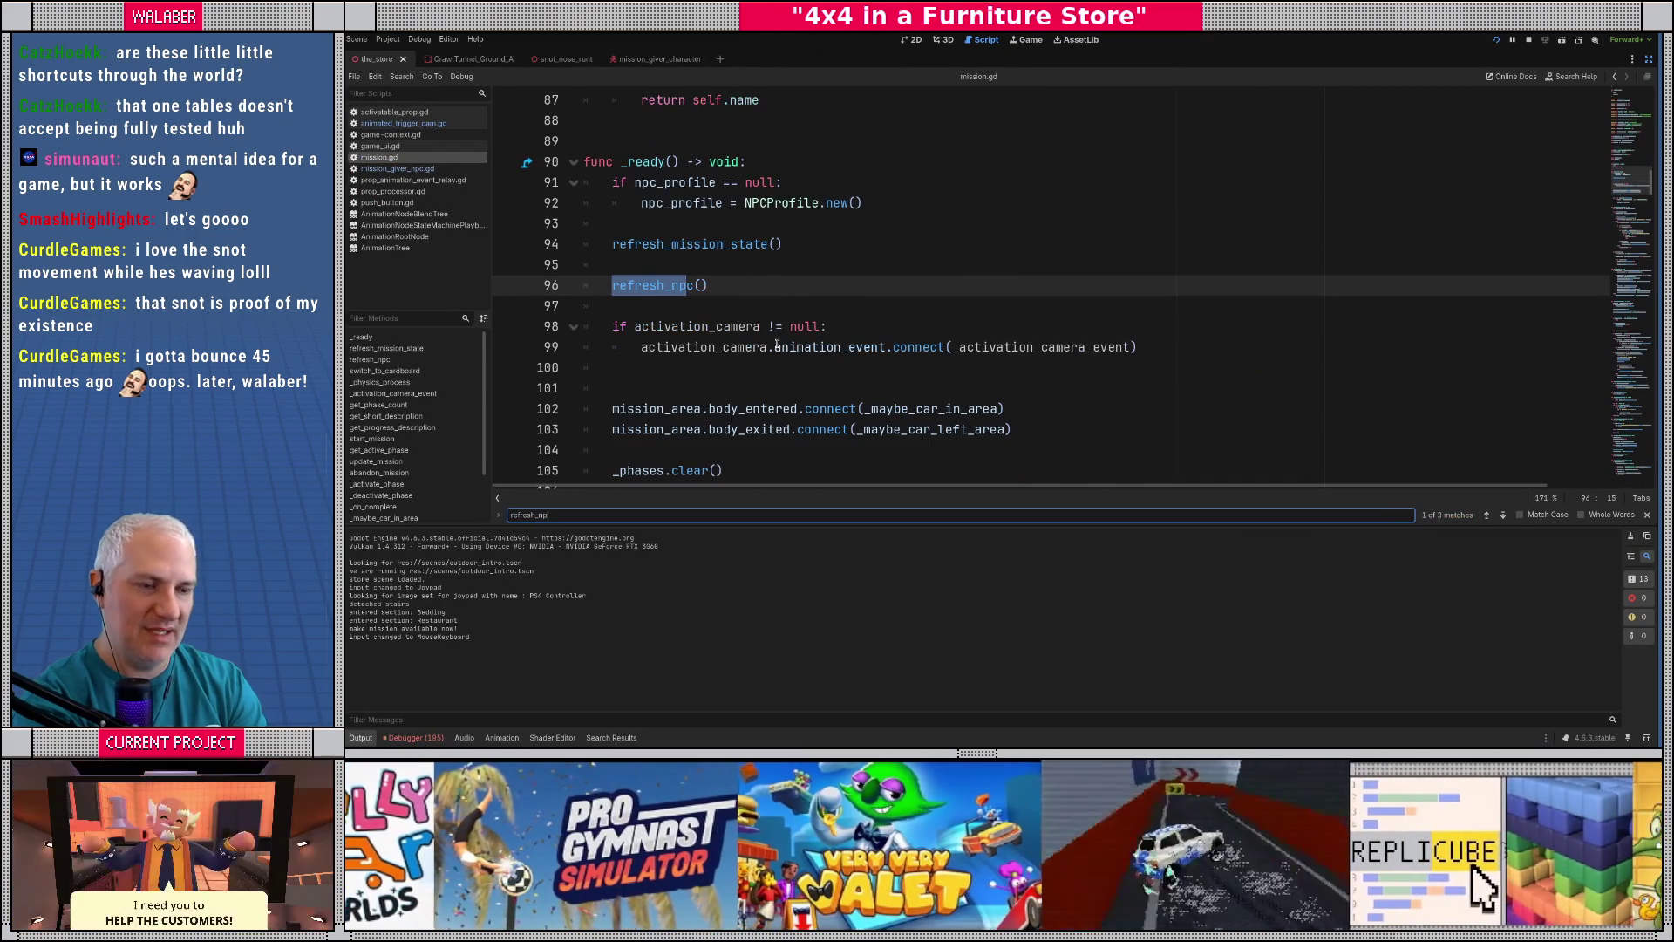
{"action": "key", "text": "Return"}
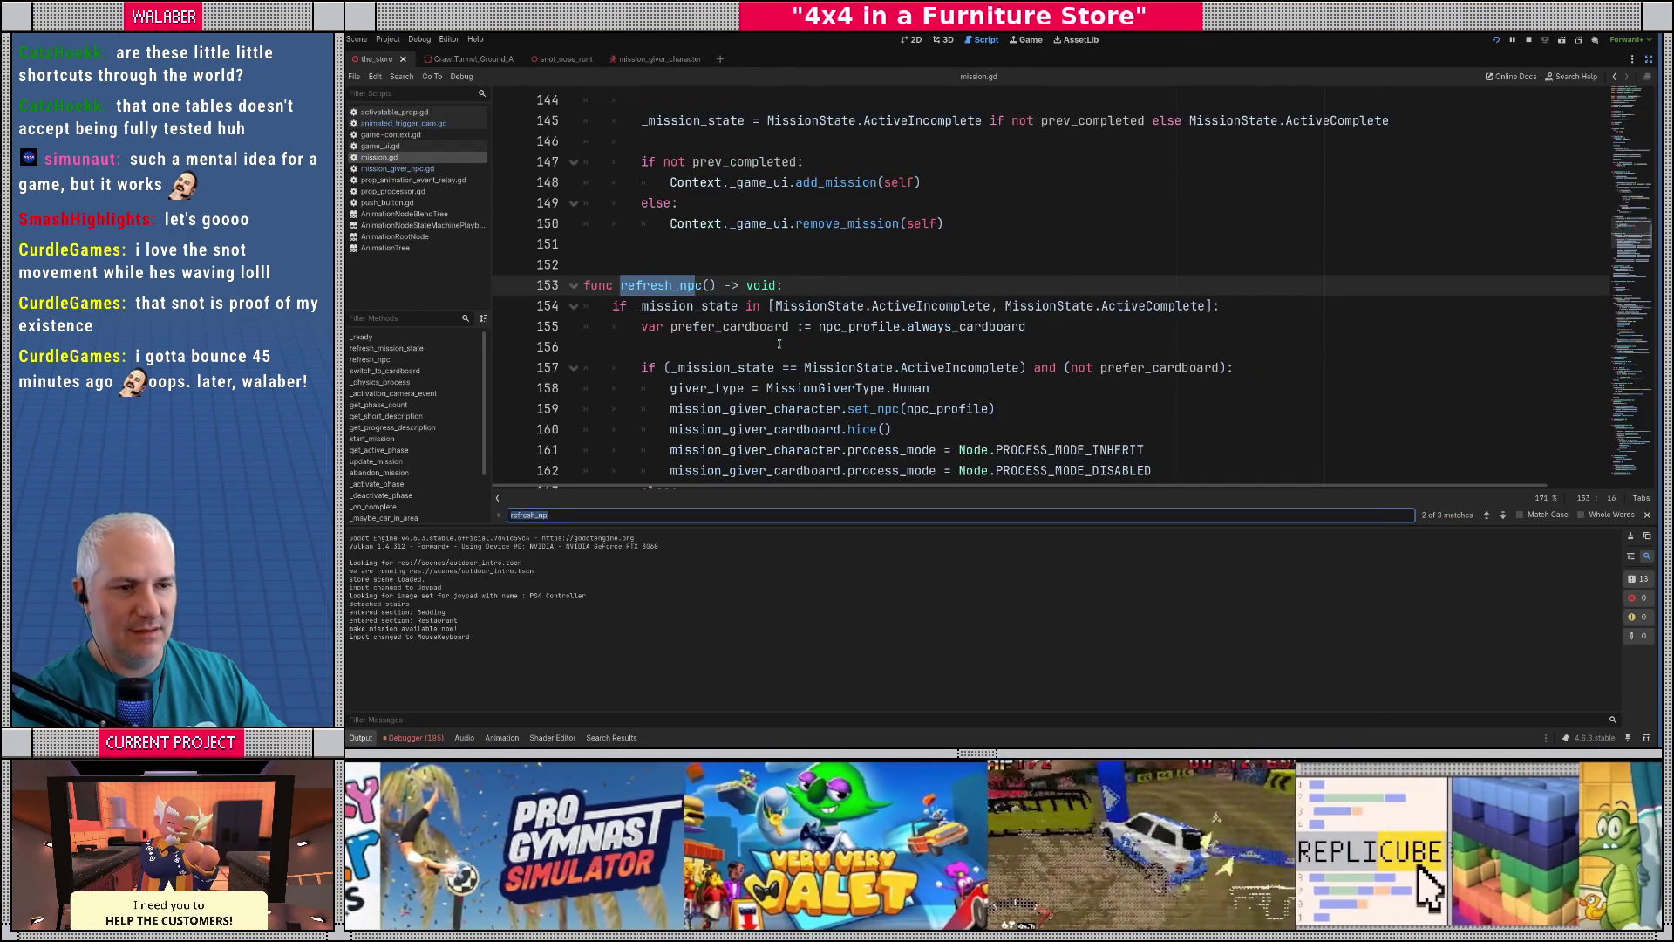
{"action": "key", "text": "Return"}
- Move the refresh_npc() call from line 213 into the WORLD_ACTIVATED_EVENT check
{"action": "left_click", "coordinate": [709, 285]}
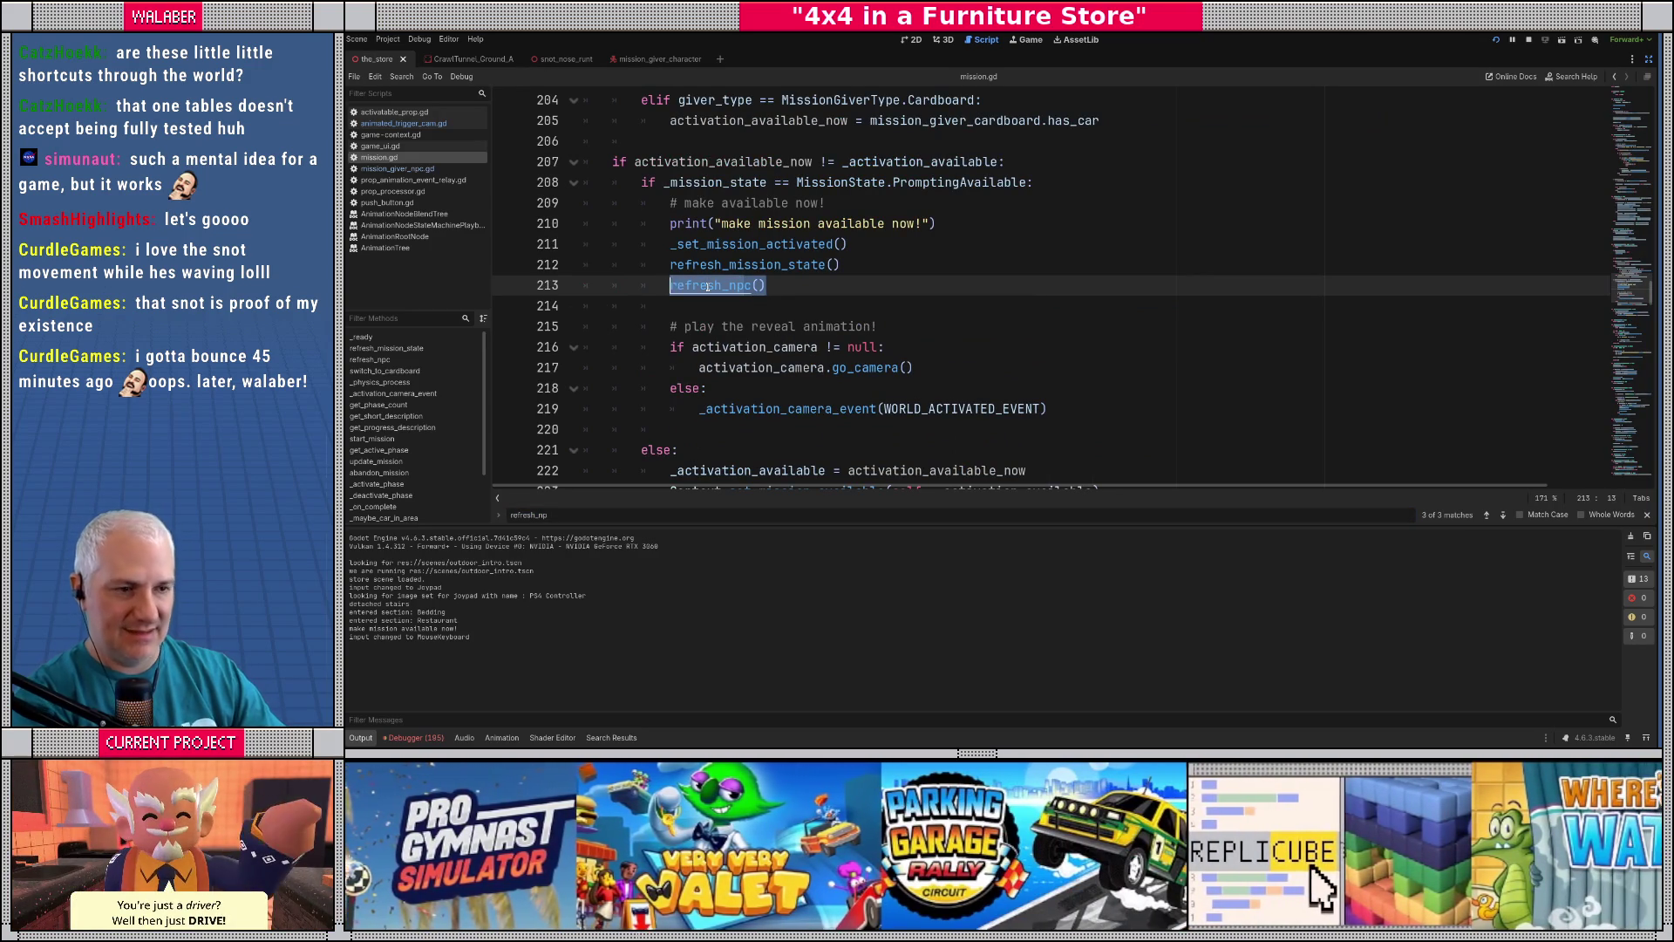
{"action": "key", "text": "BackSpace"}
{"action": "scroll", "coordinate": [713, 293], "scroll_direction": "down", "scroll_amount": 5}
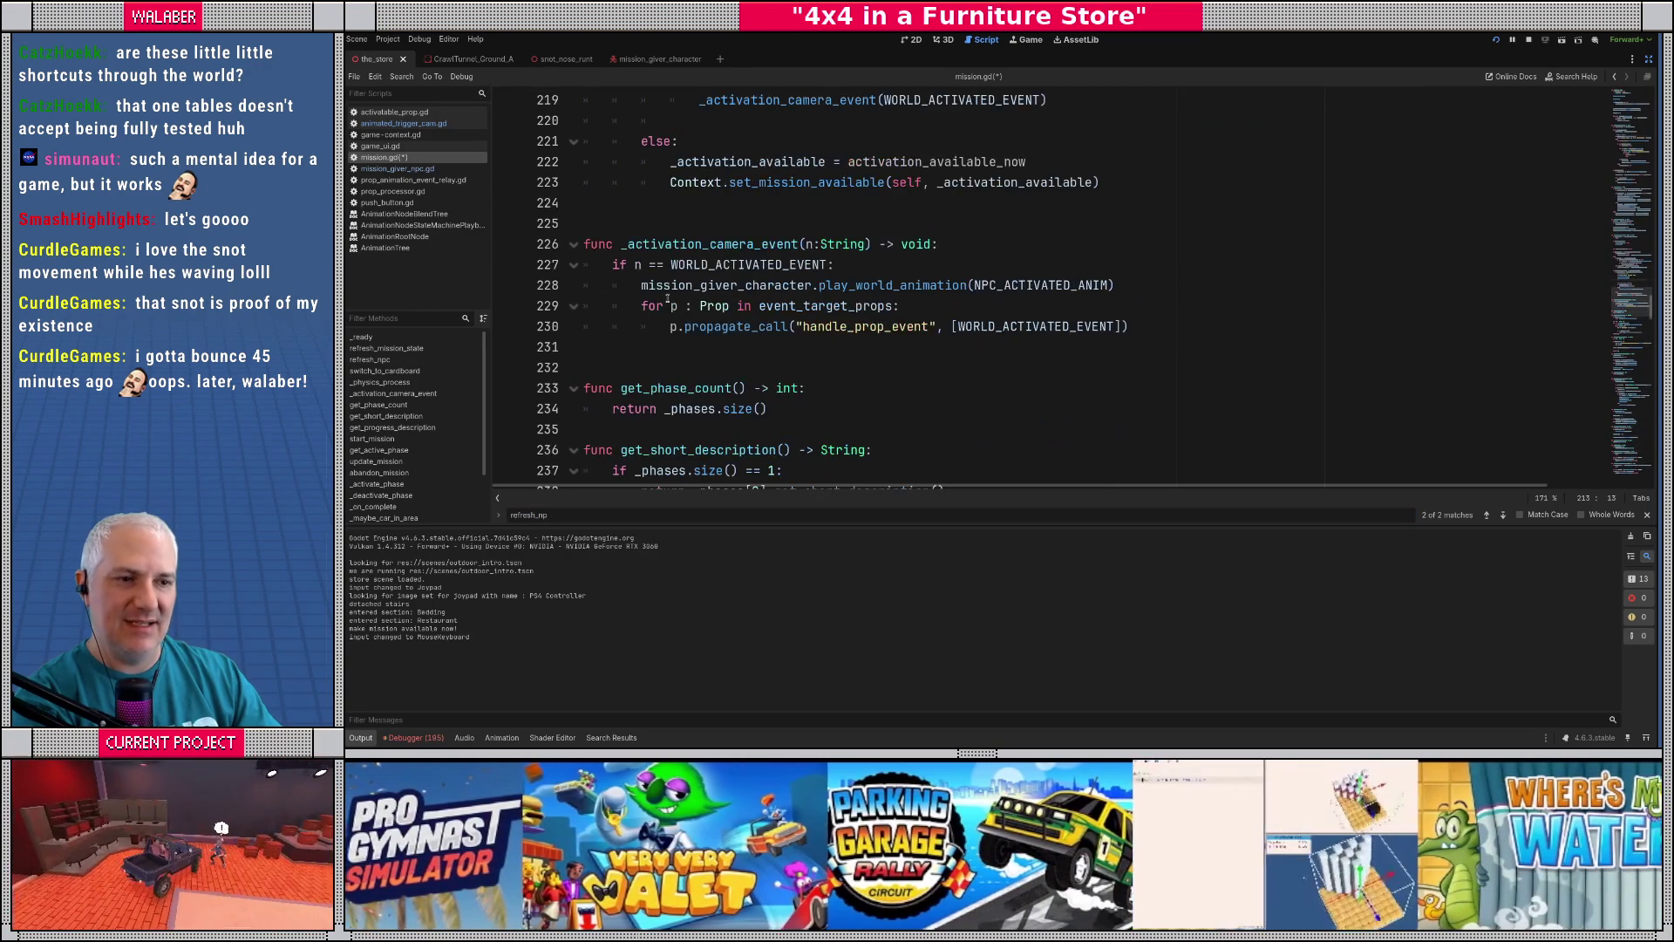
{"action": "left_click", "coordinate": [871, 264]}
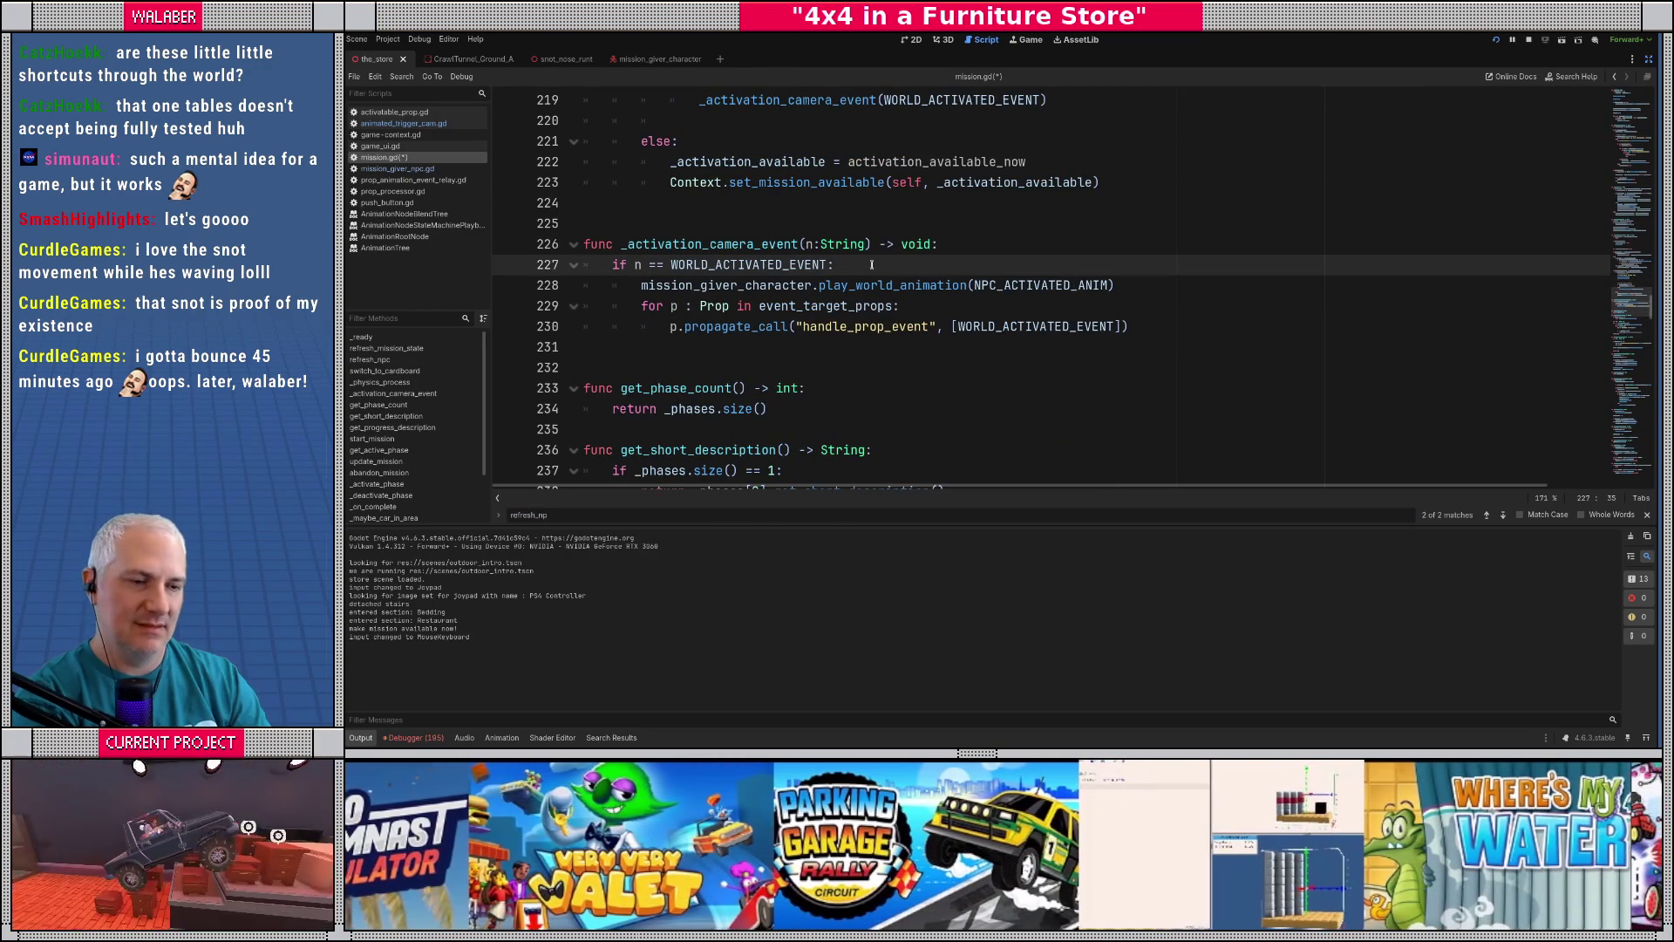
{"action": "key", "text": "Return"}
{"action": "type", "text": "refresh_npc()"}
- Save mission.gd and relaunch the game to test the change
{"action": "key", "text": "ctrl+s"}
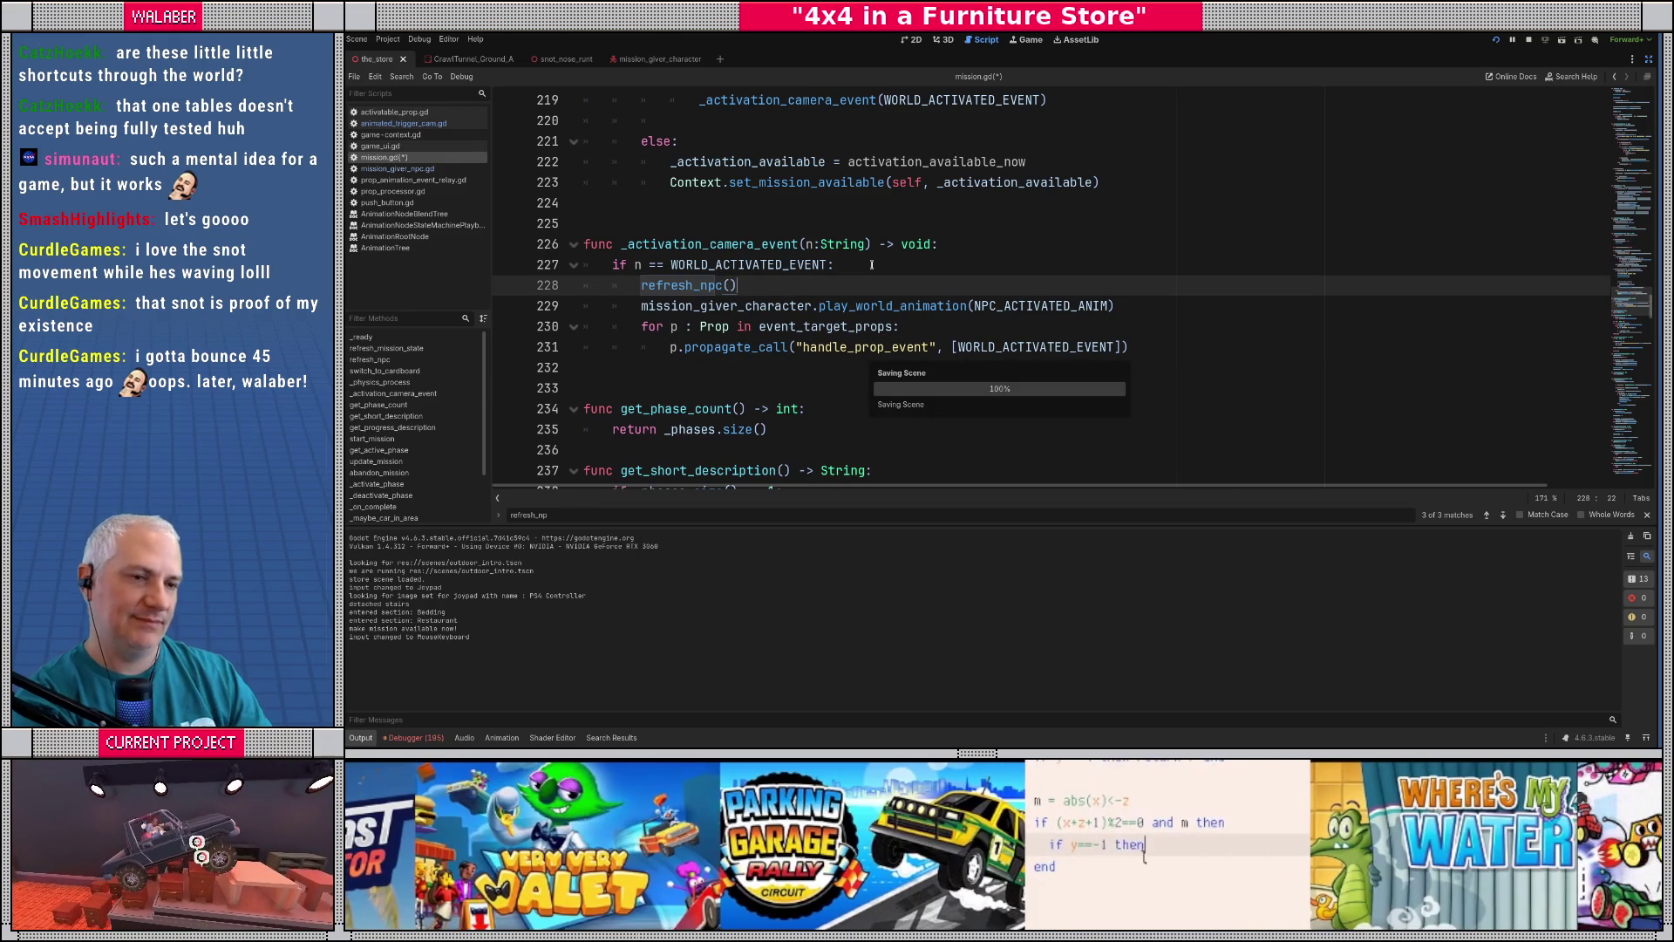
{"action": "left_click", "coordinate": [827, 230]}
{"action": "scroll", "coordinate": [1112, 127], "scroll_direction": "up", "scroll_amount": 4}
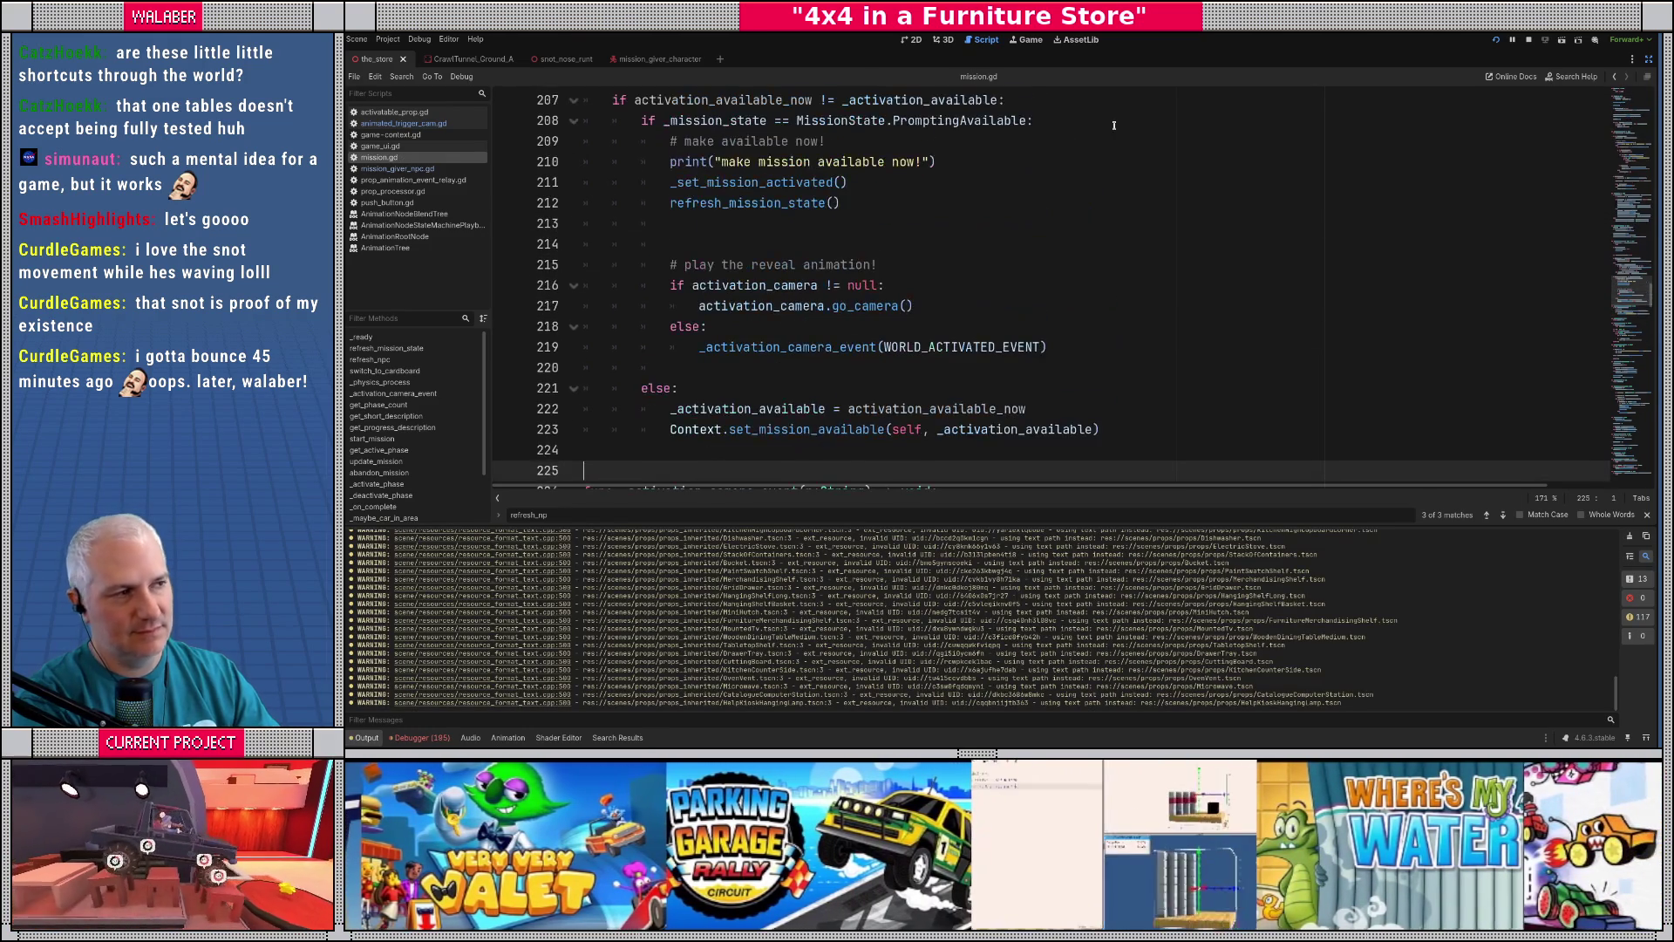
{"action": "key", "text": "alt+Tab"}
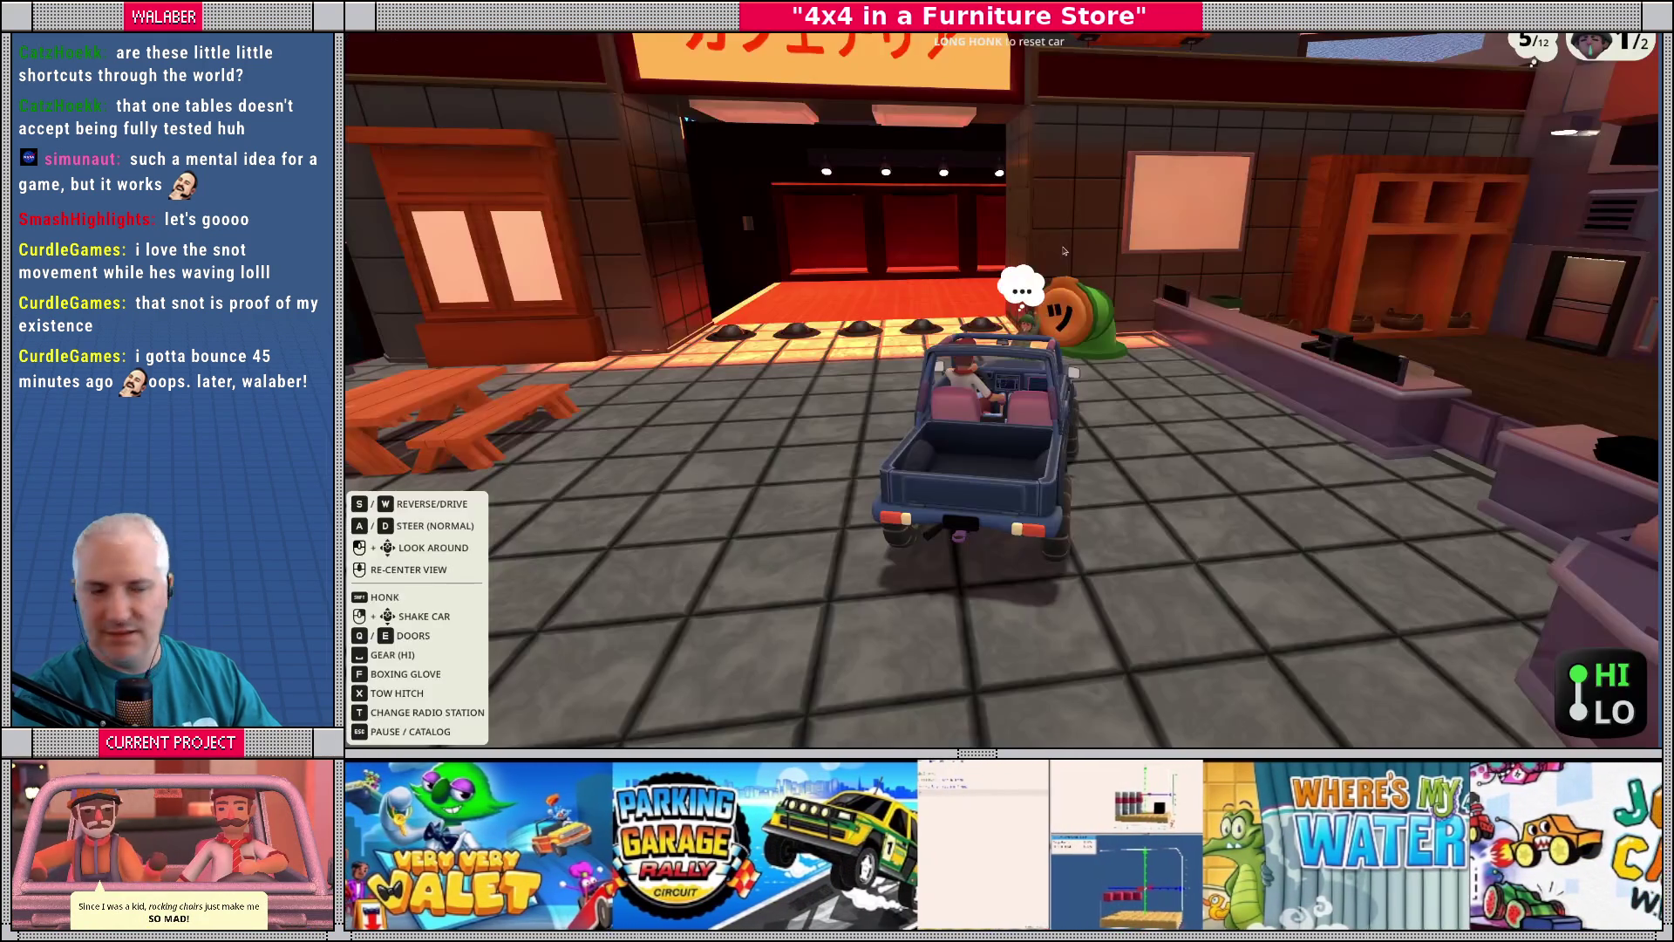
- Set SnotNoseRevealCamera's BaseCamera FOV to 60 and save the store scene
{"action": "key", "text": "alt+Tab"}
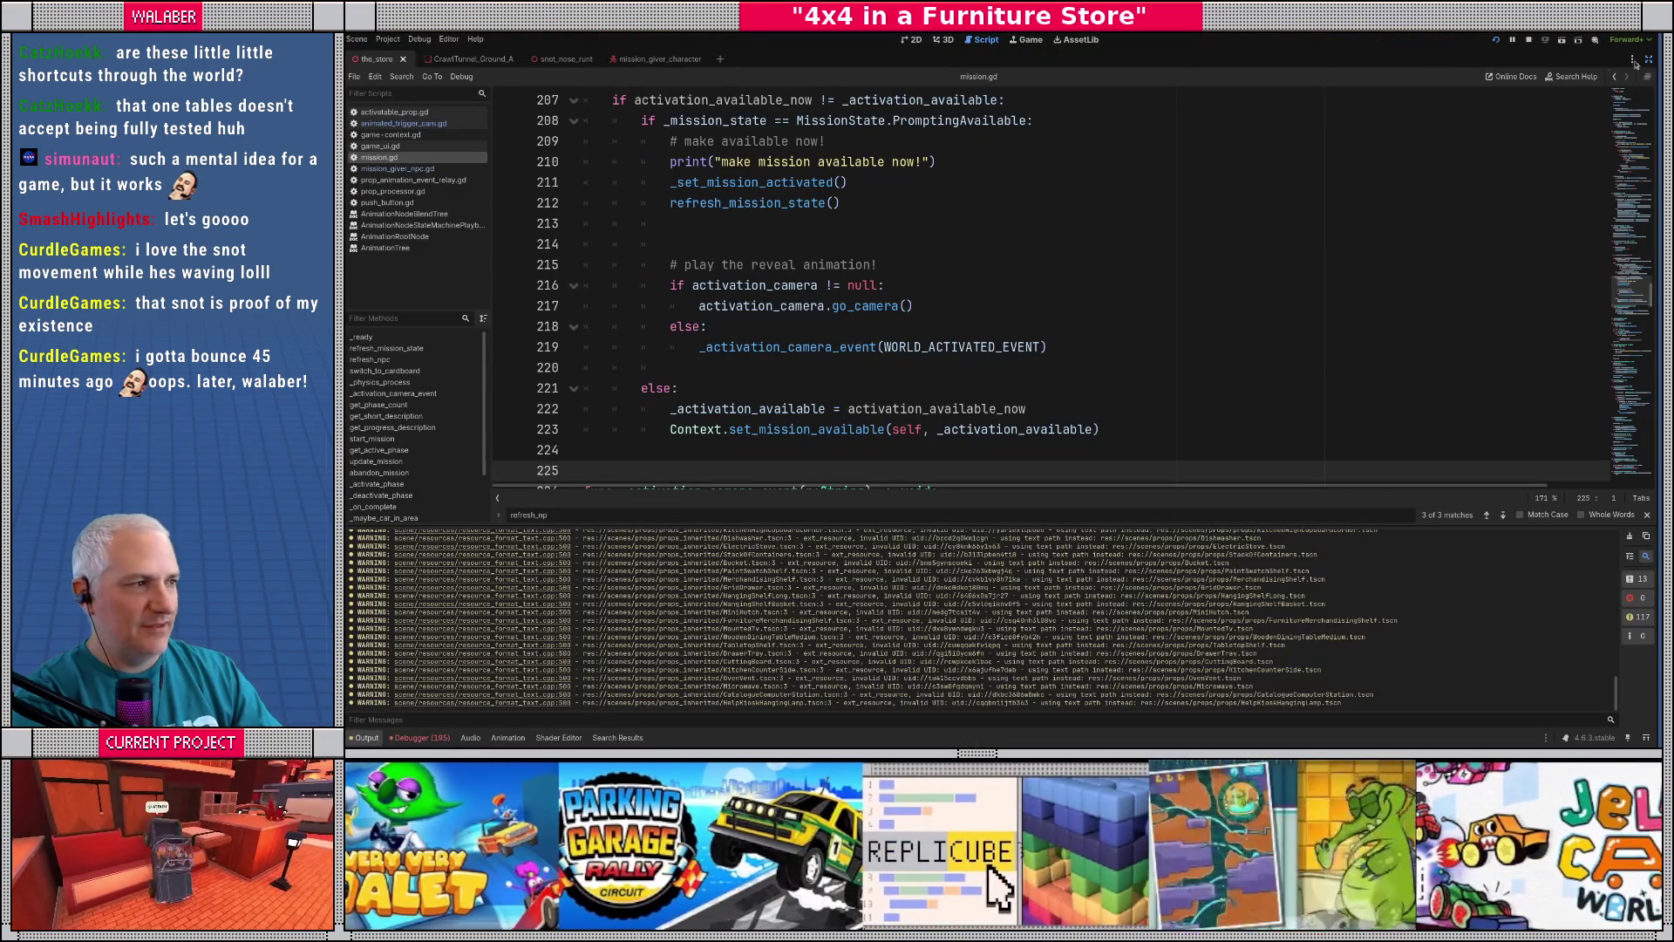
{"action": "left_click", "coordinate": [1635, 62]}
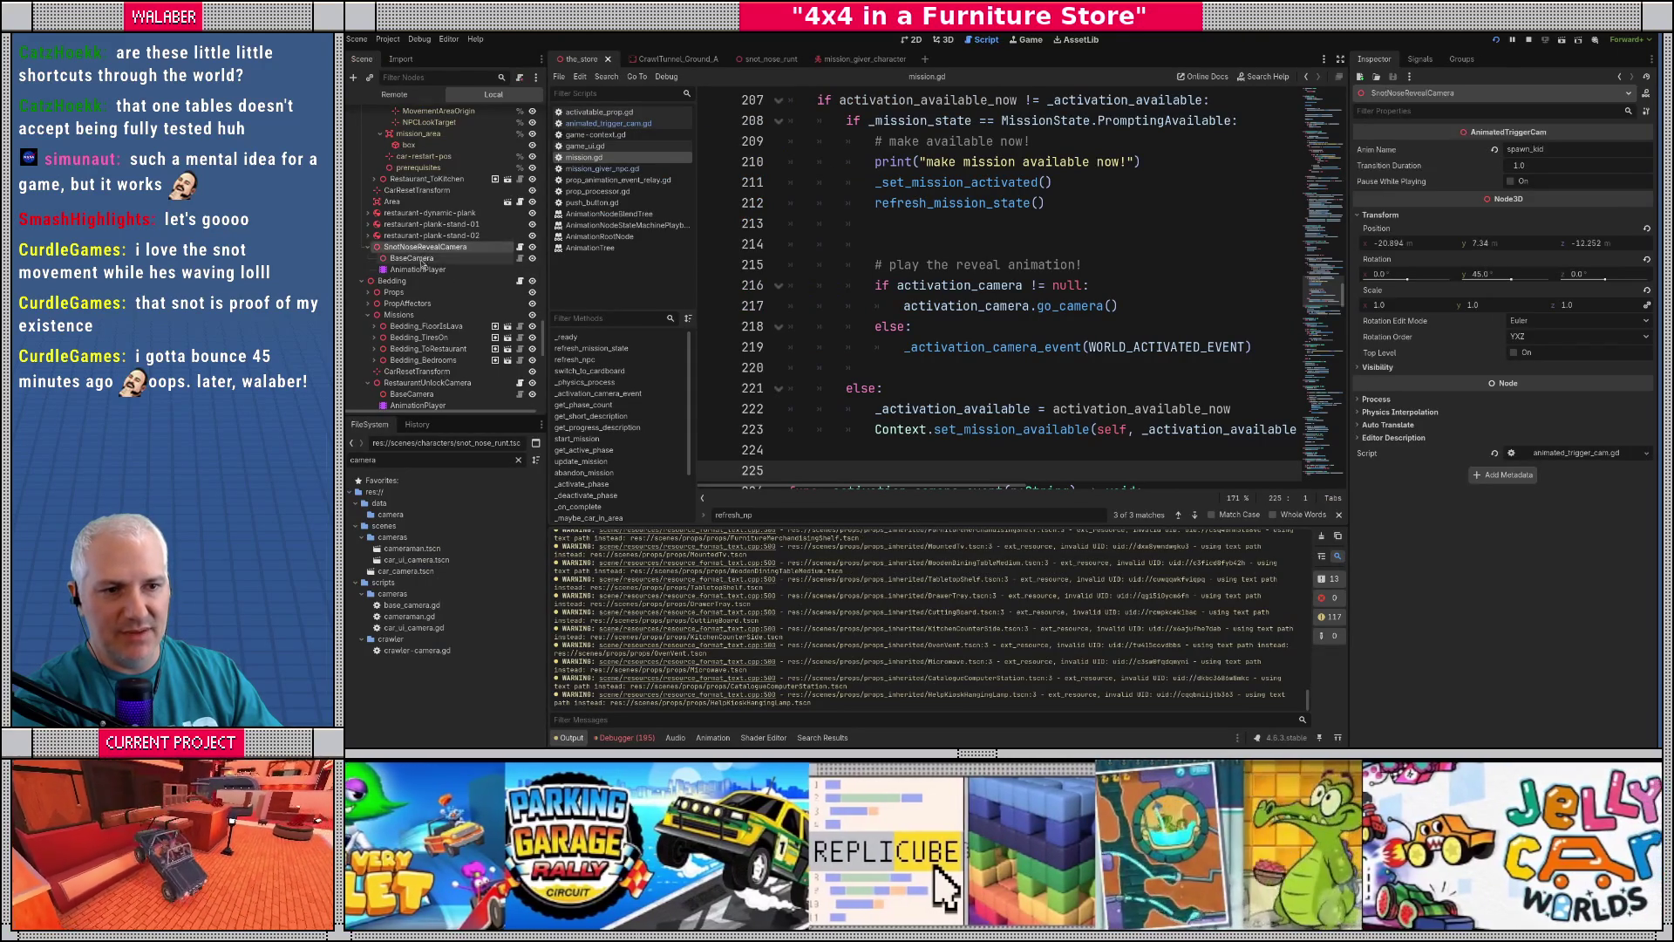
{"action": "left_click", "coordinate": [422, 260]}
{"action": "left_click", "coordinate": [1556, 153]}
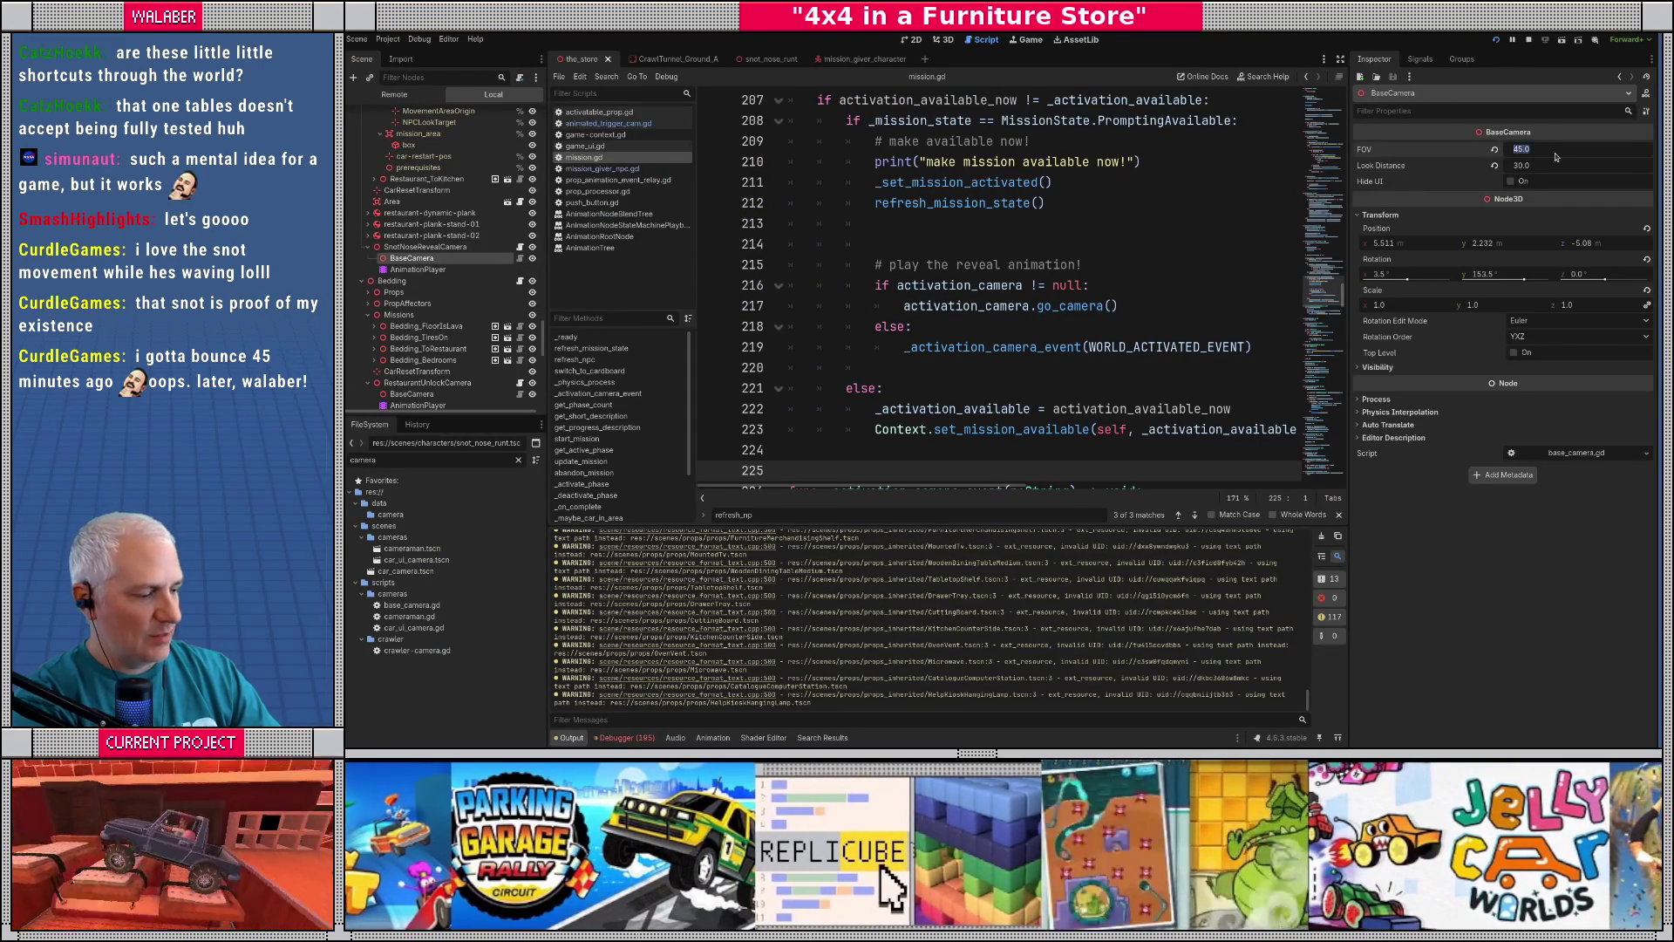
{"action": "type", "text": "60"}
{"action": "key", "text": "Return"}
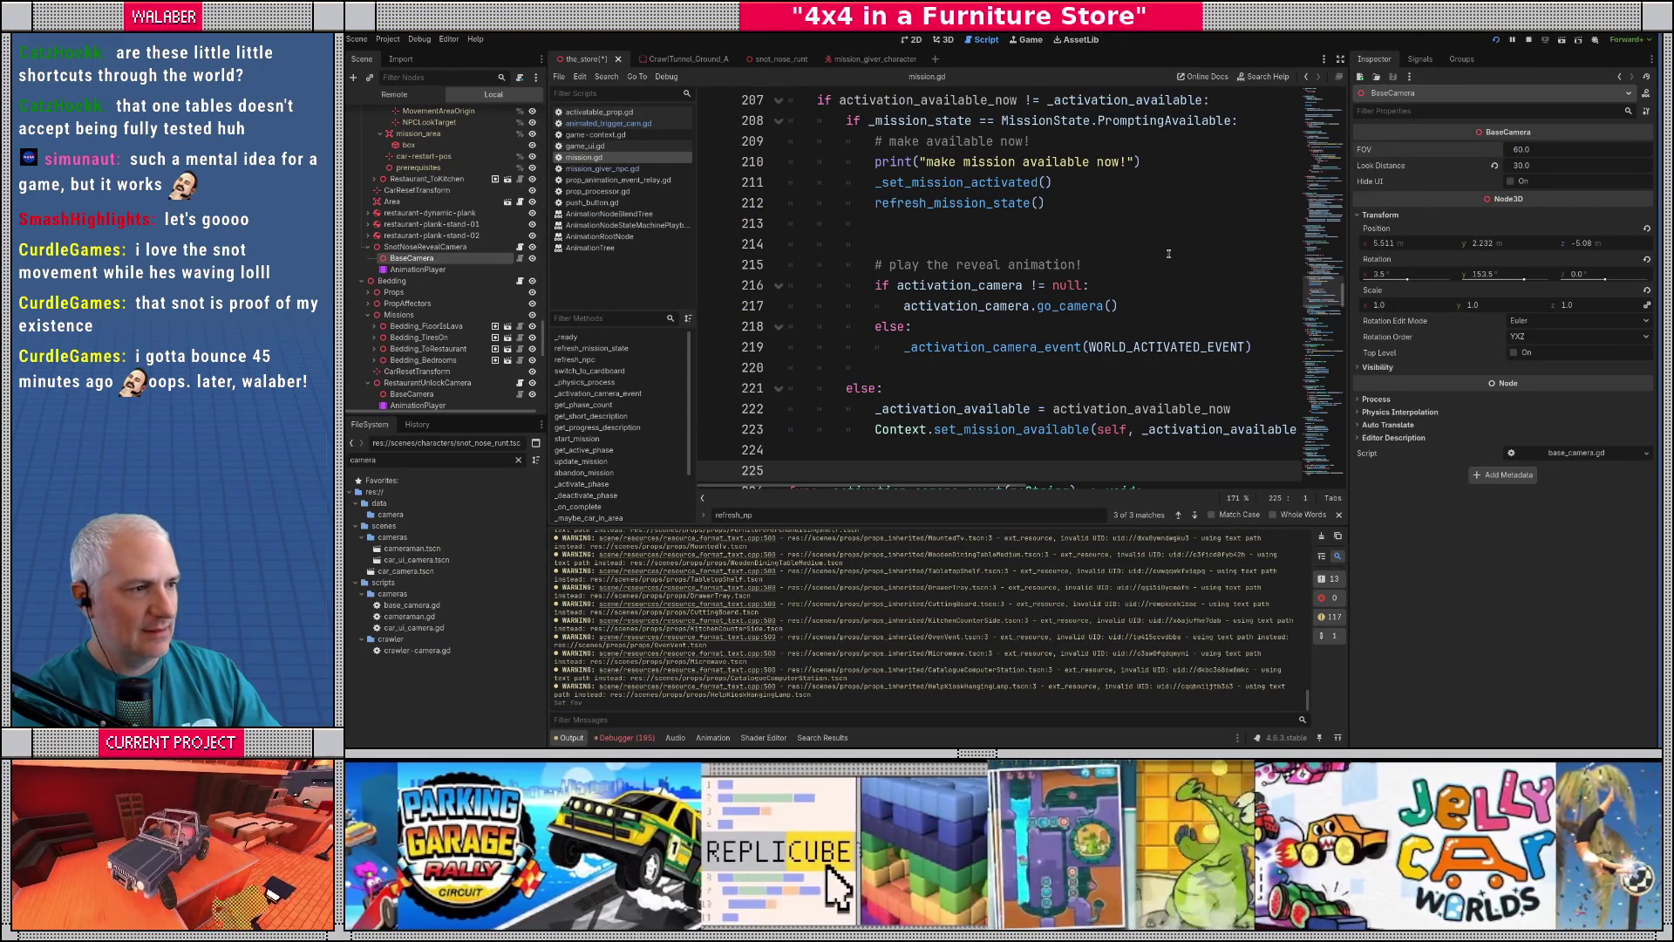
{"action": "key", "text": "ctrl+s"}
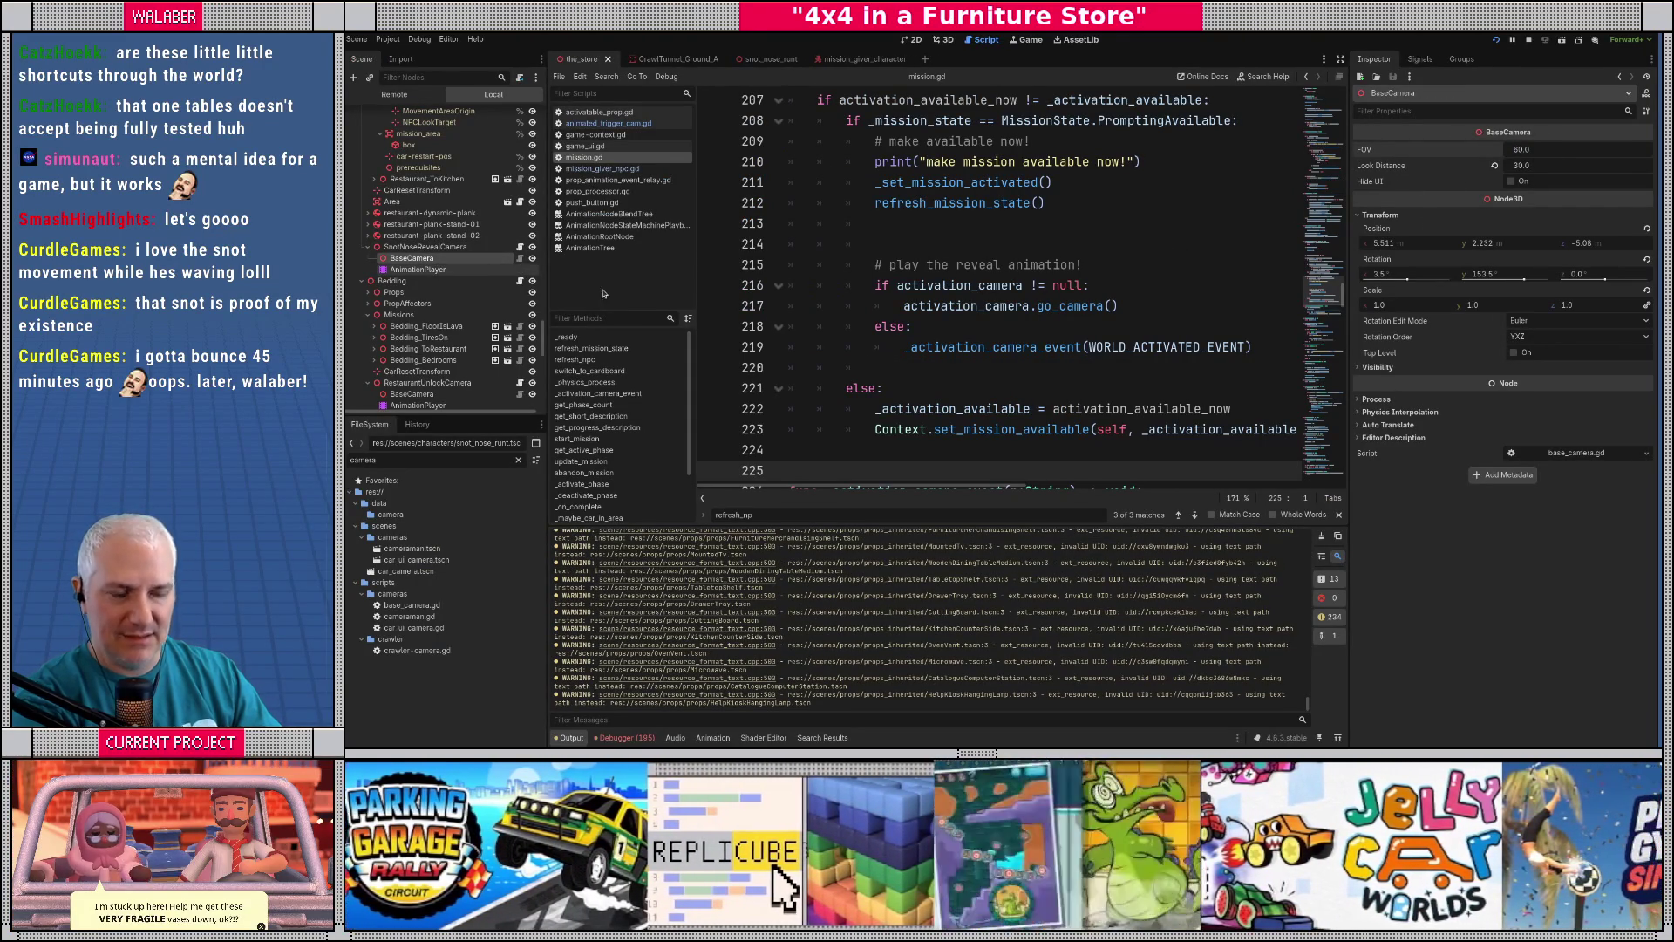
{"action": "key", "text": "alt+Tab"}
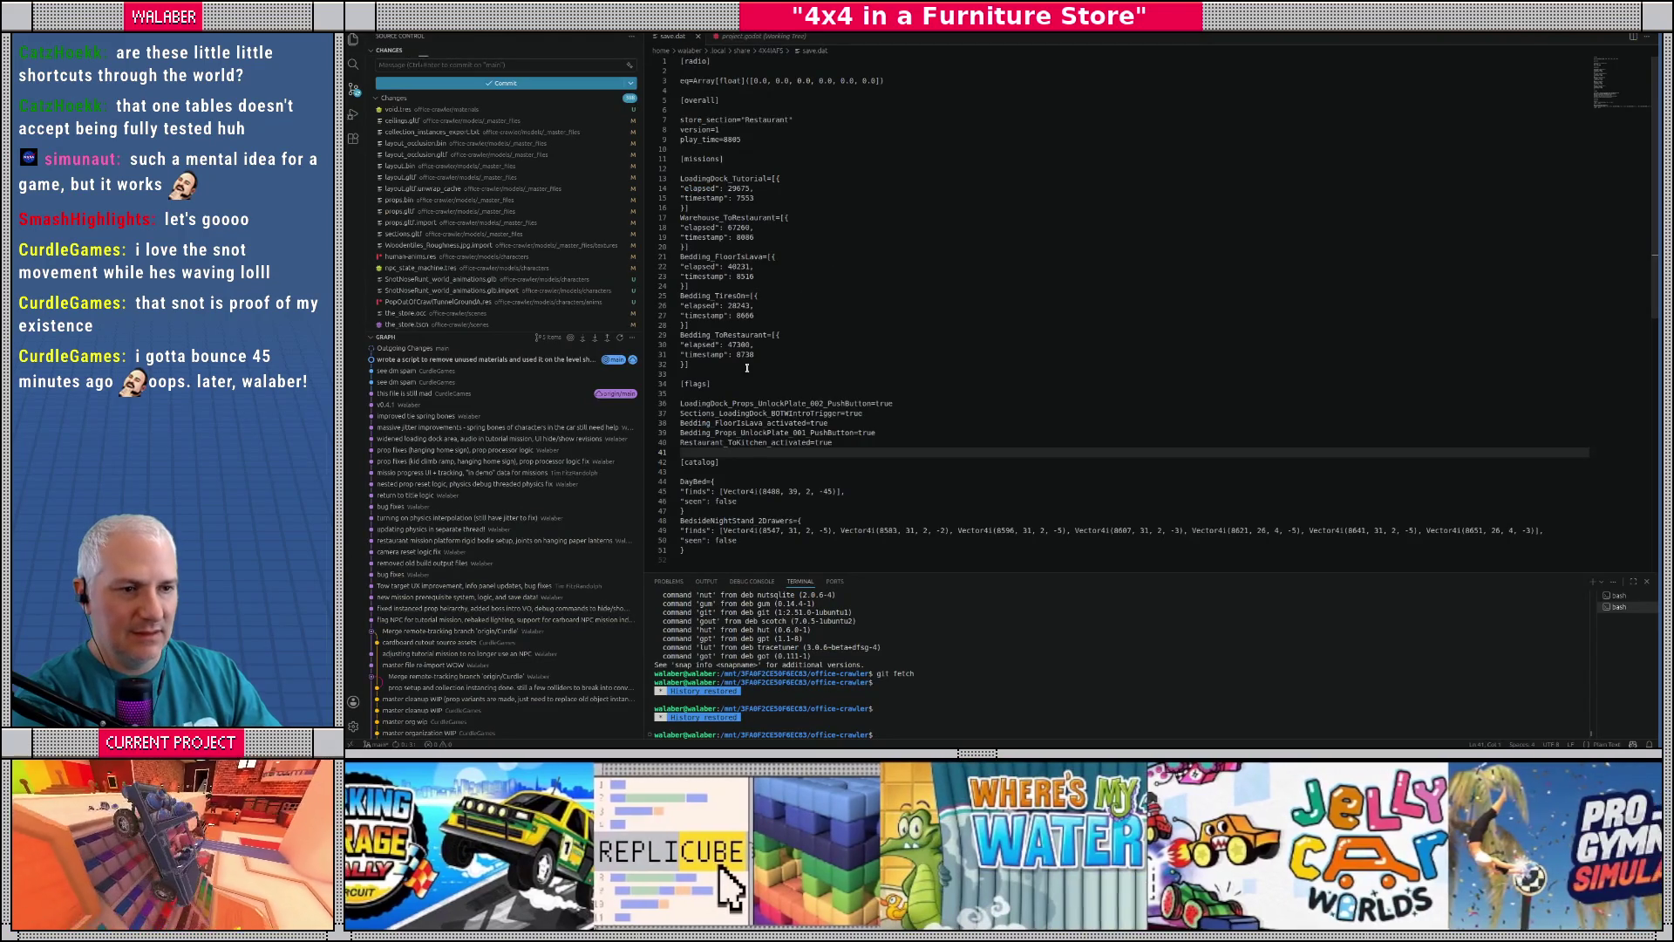
- In save.dat, delete the Restaurant_ToKitchen_activated line and change 'Restaurant' to 'Bedding'
{"action": "left_click", "coordinate": [835, 446]}
{"action": "key", "text": "shift+Home"}
{"action": "key", "text": "BackSpace"}
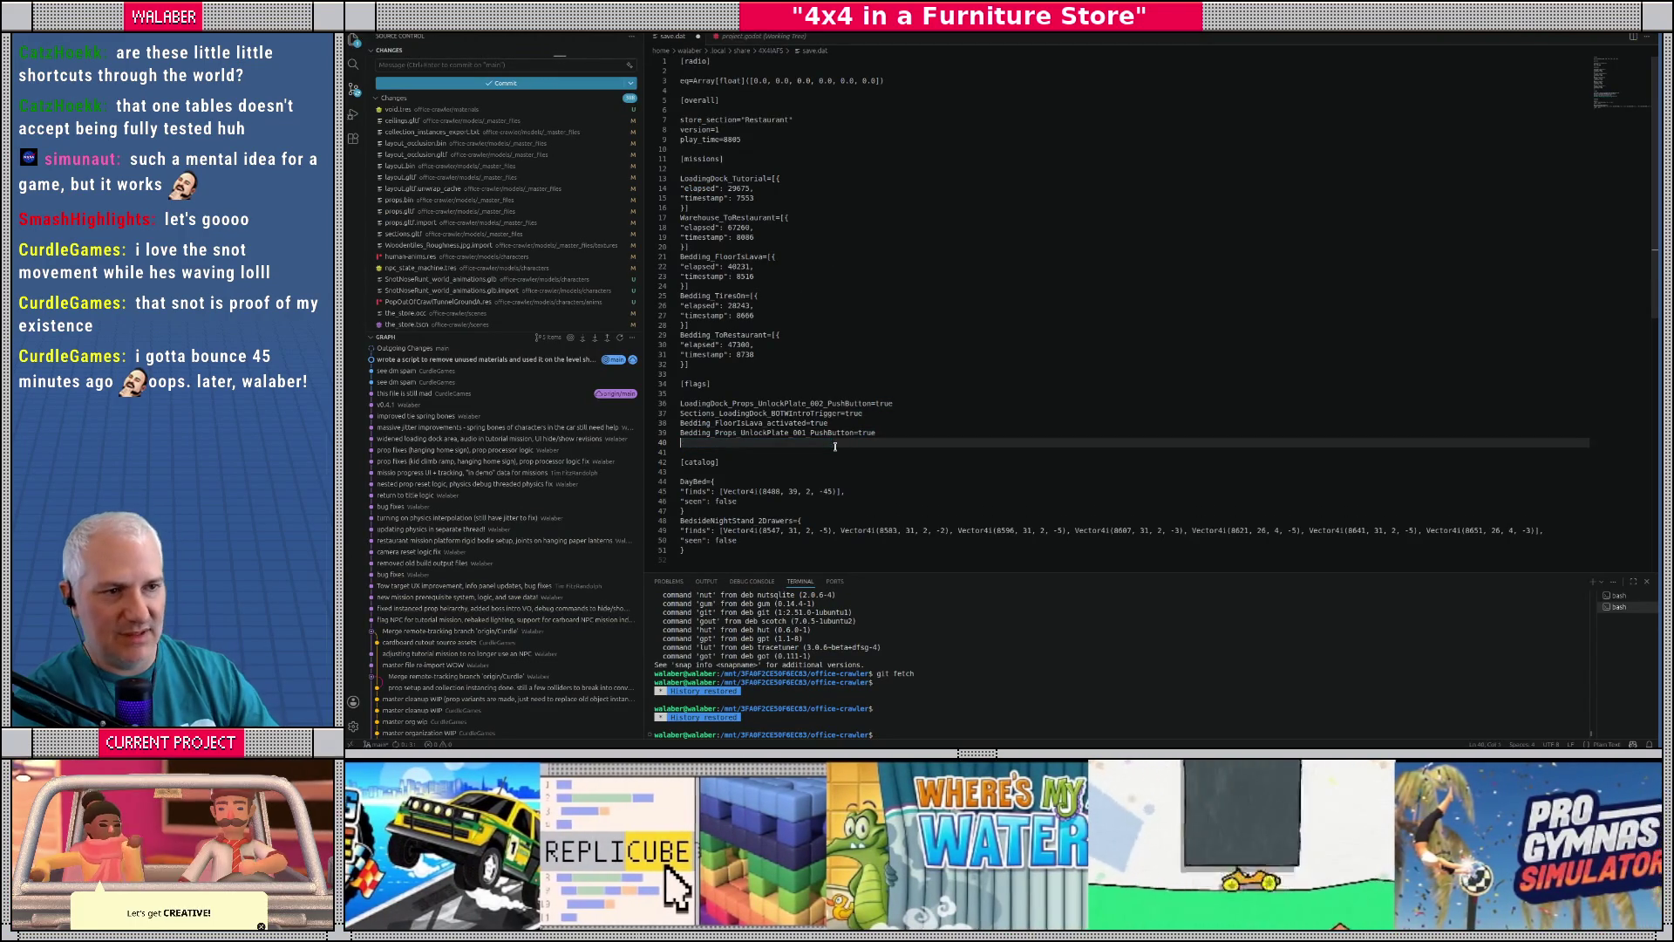
{"action": "double_click", "coordinate": [765, 121]}
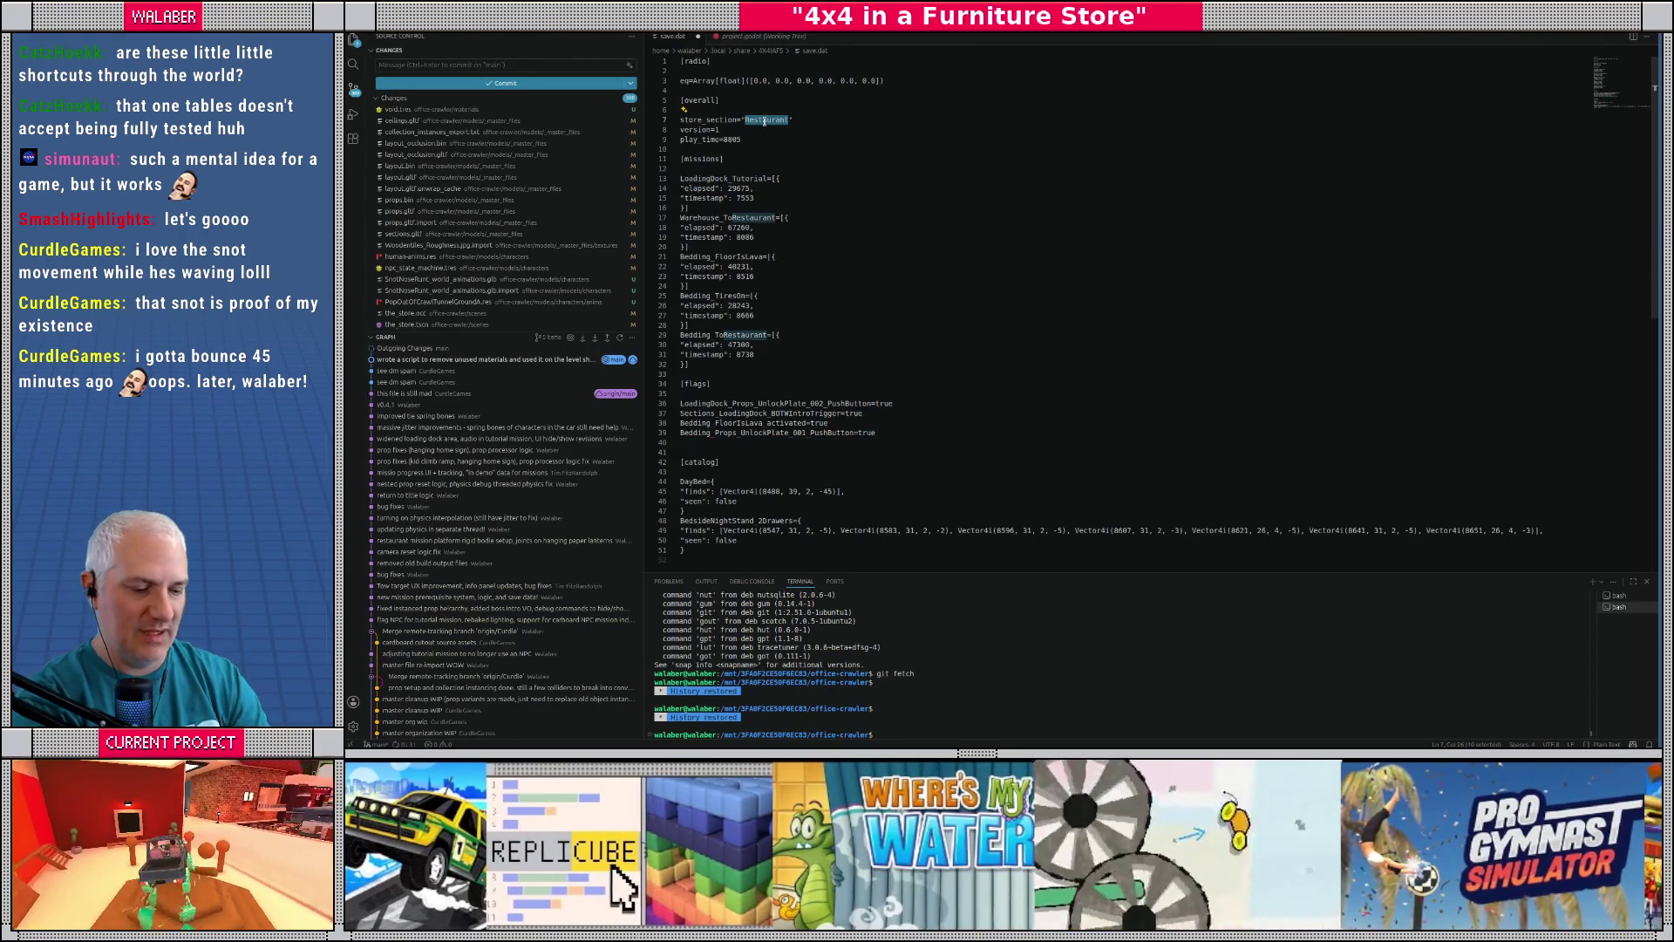
{"action": "type", "text": "Bedding"}
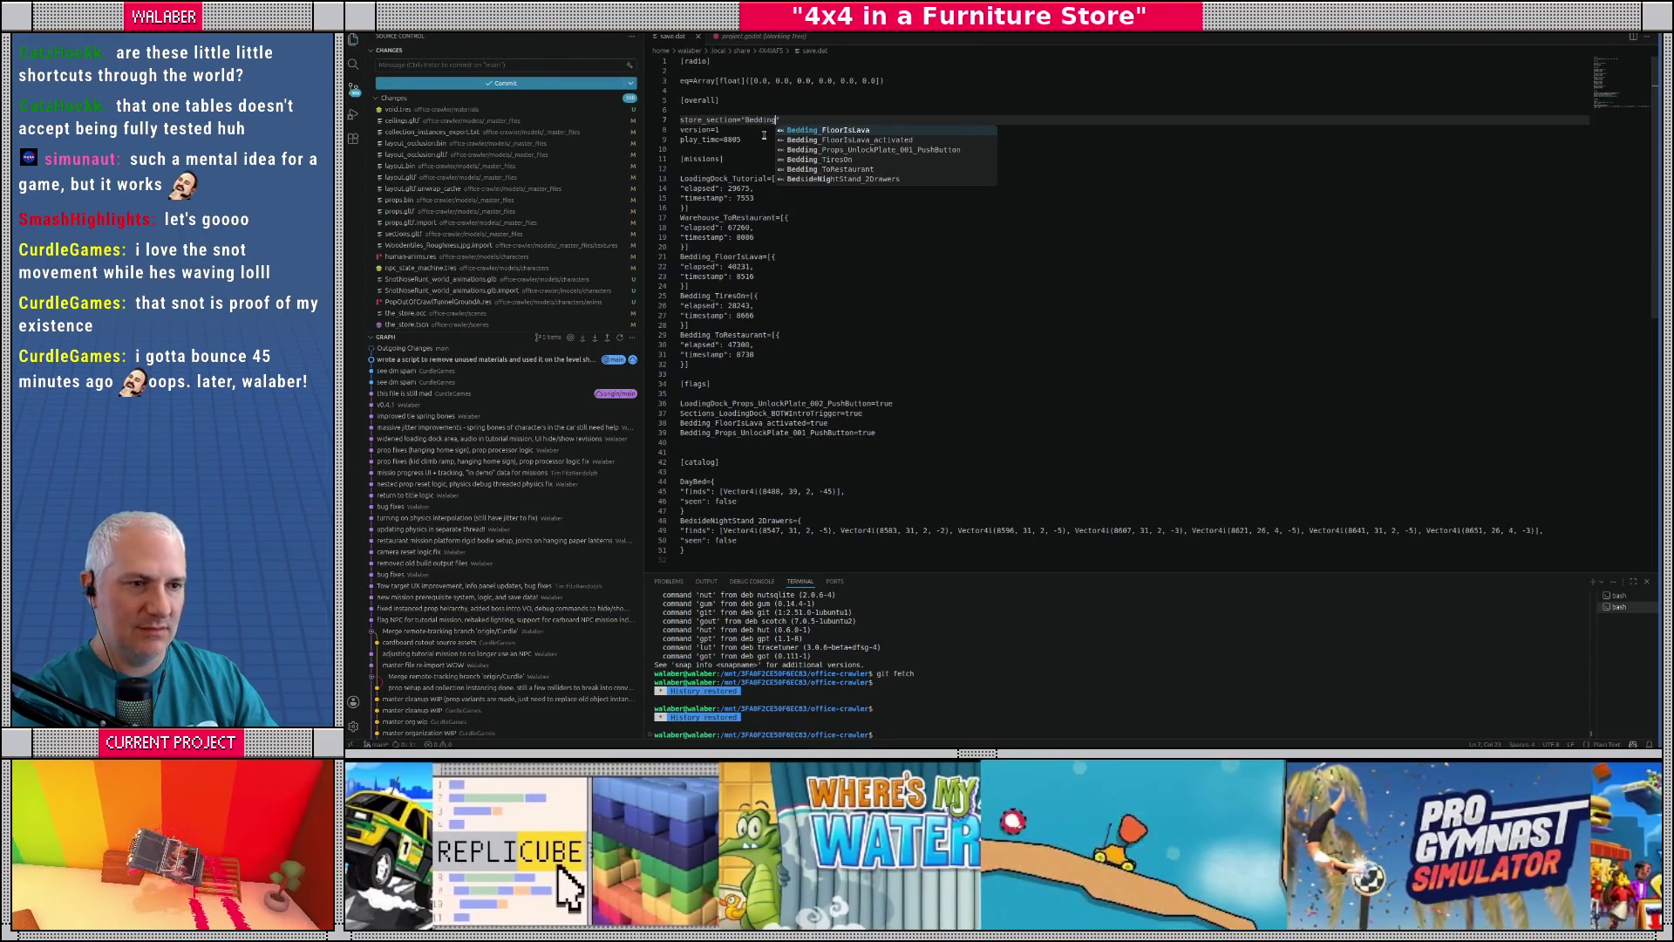
{"action": "left_click", "coordinate": [832, 267]}
{"action": "left_click", "coordinate": [790, 207]}
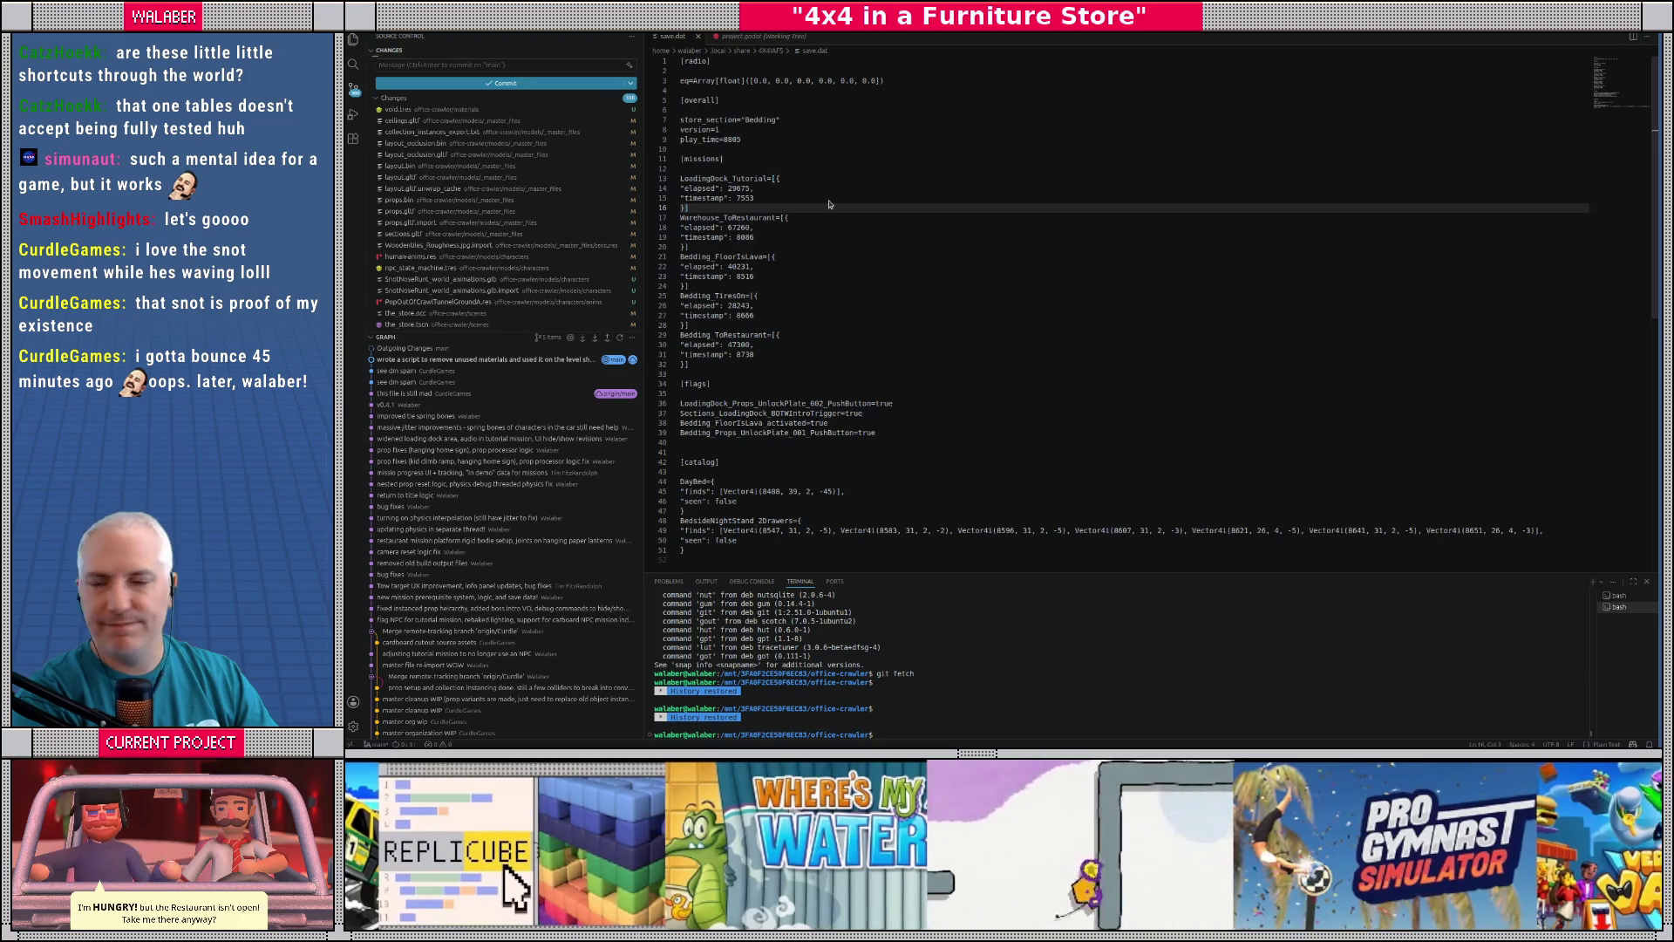
- Stop the running game in Godot, then quit the current Blender file
{"action": "key", "text": "alt+Tab"}
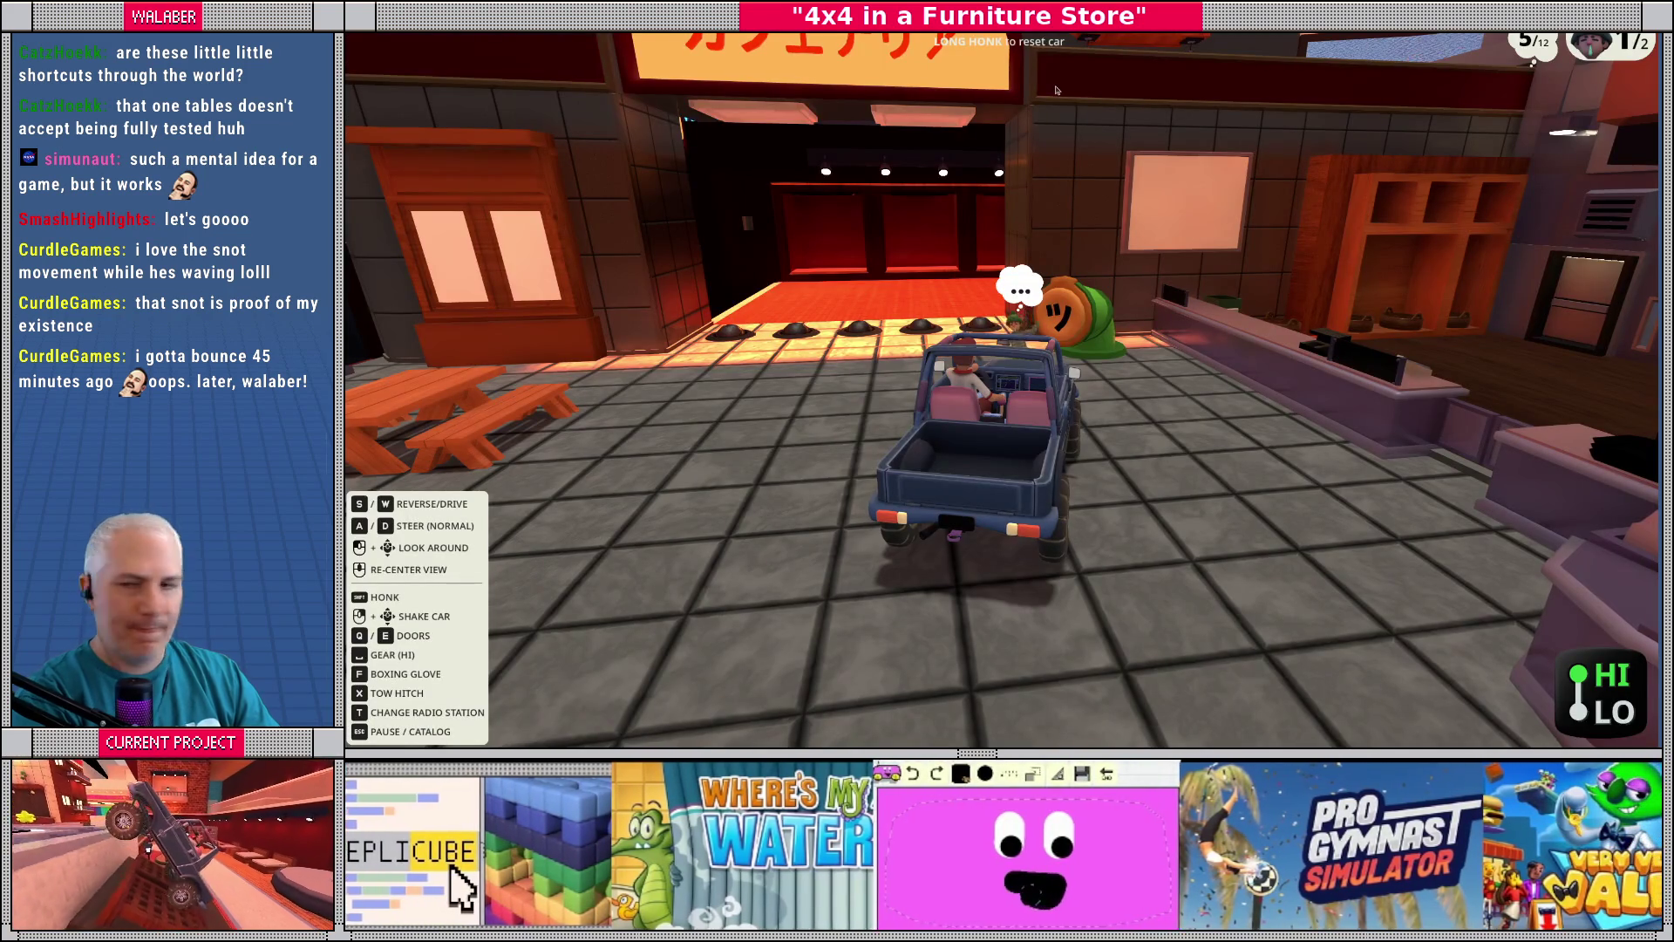
{"action": "key", "text": "alt+Tab"}
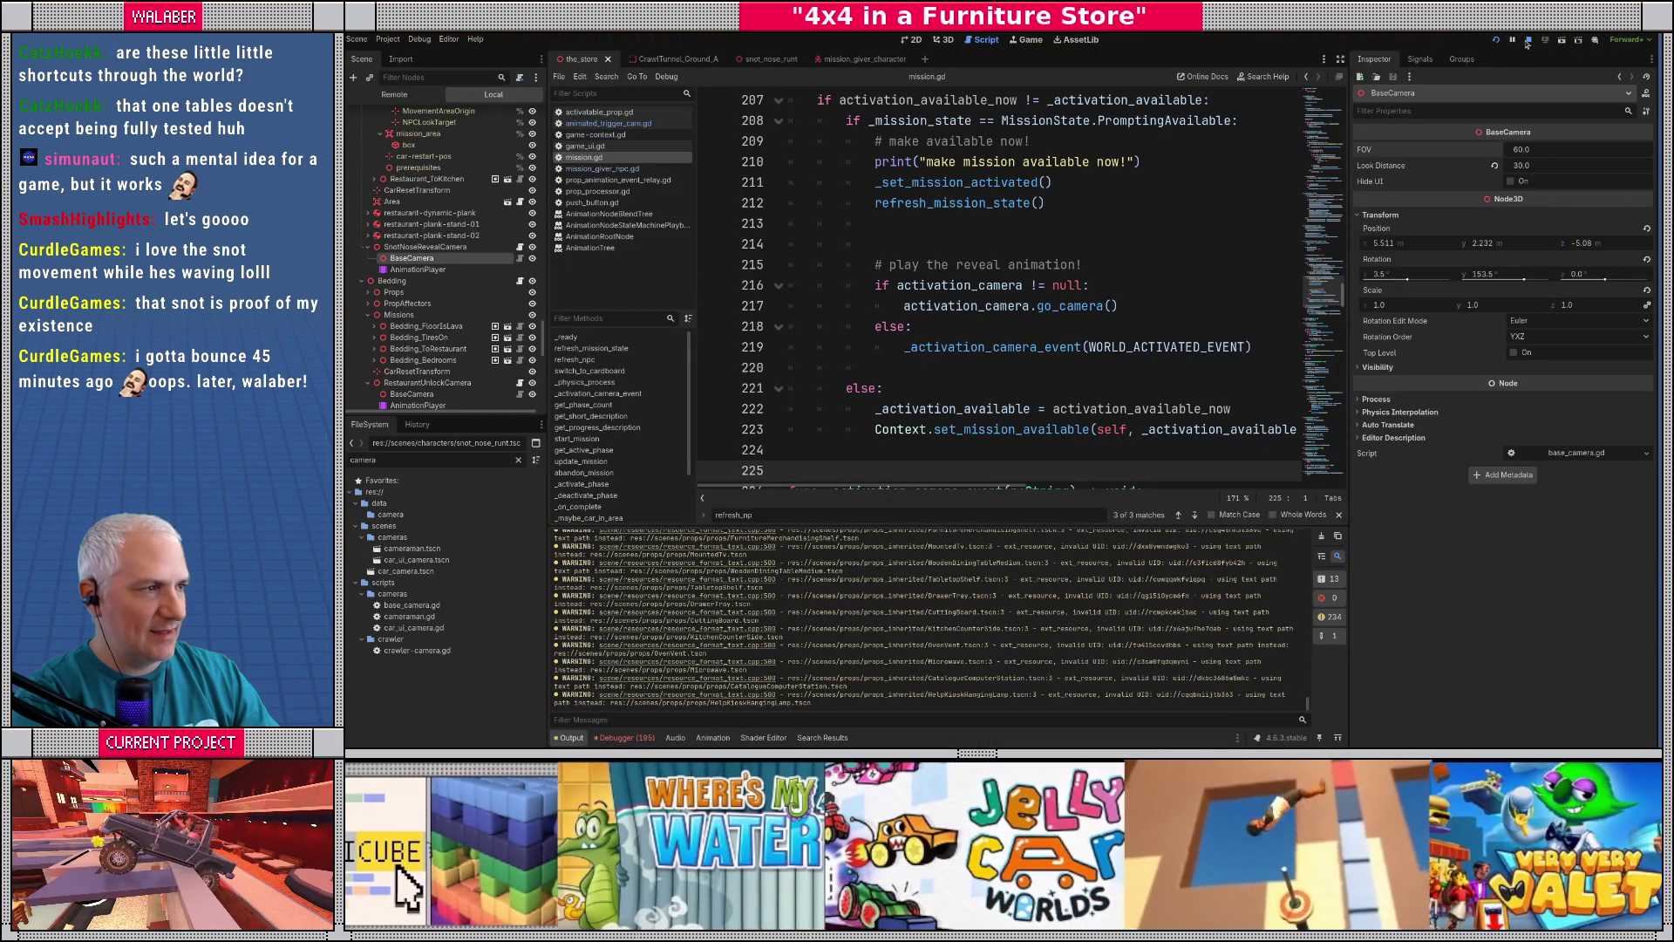
{"action": "left_click", "coordinate": [1528, 40]}
{"action": "key", "text": "alt+Tab"}
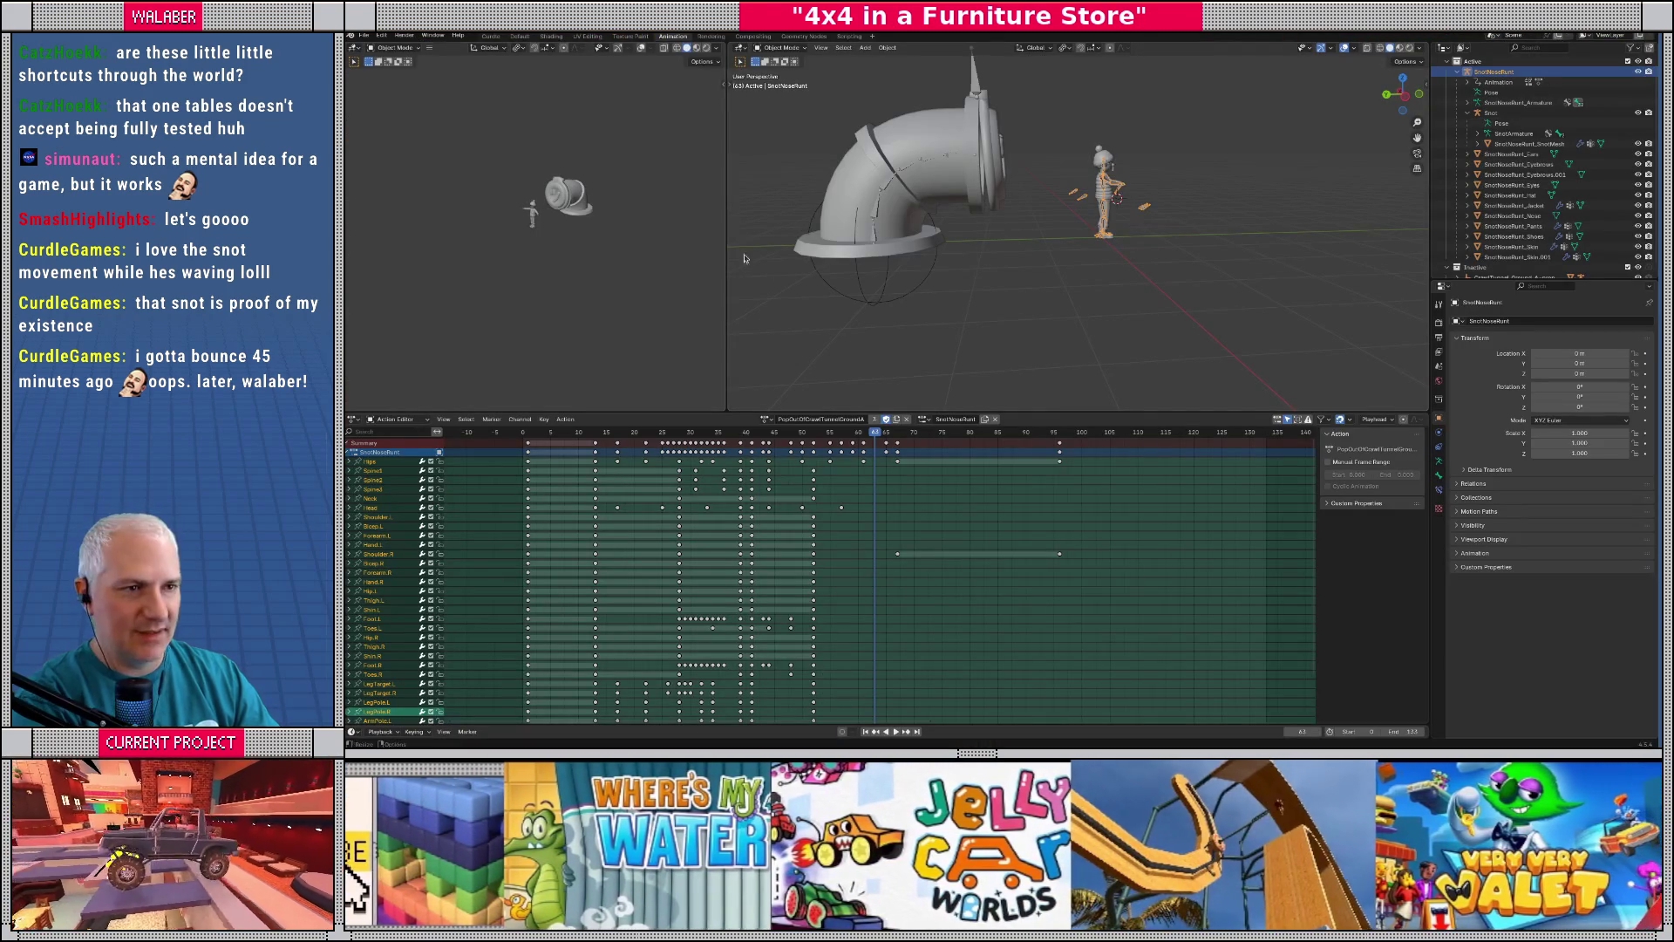
{"action": "key", "text": "ctrl+q"}
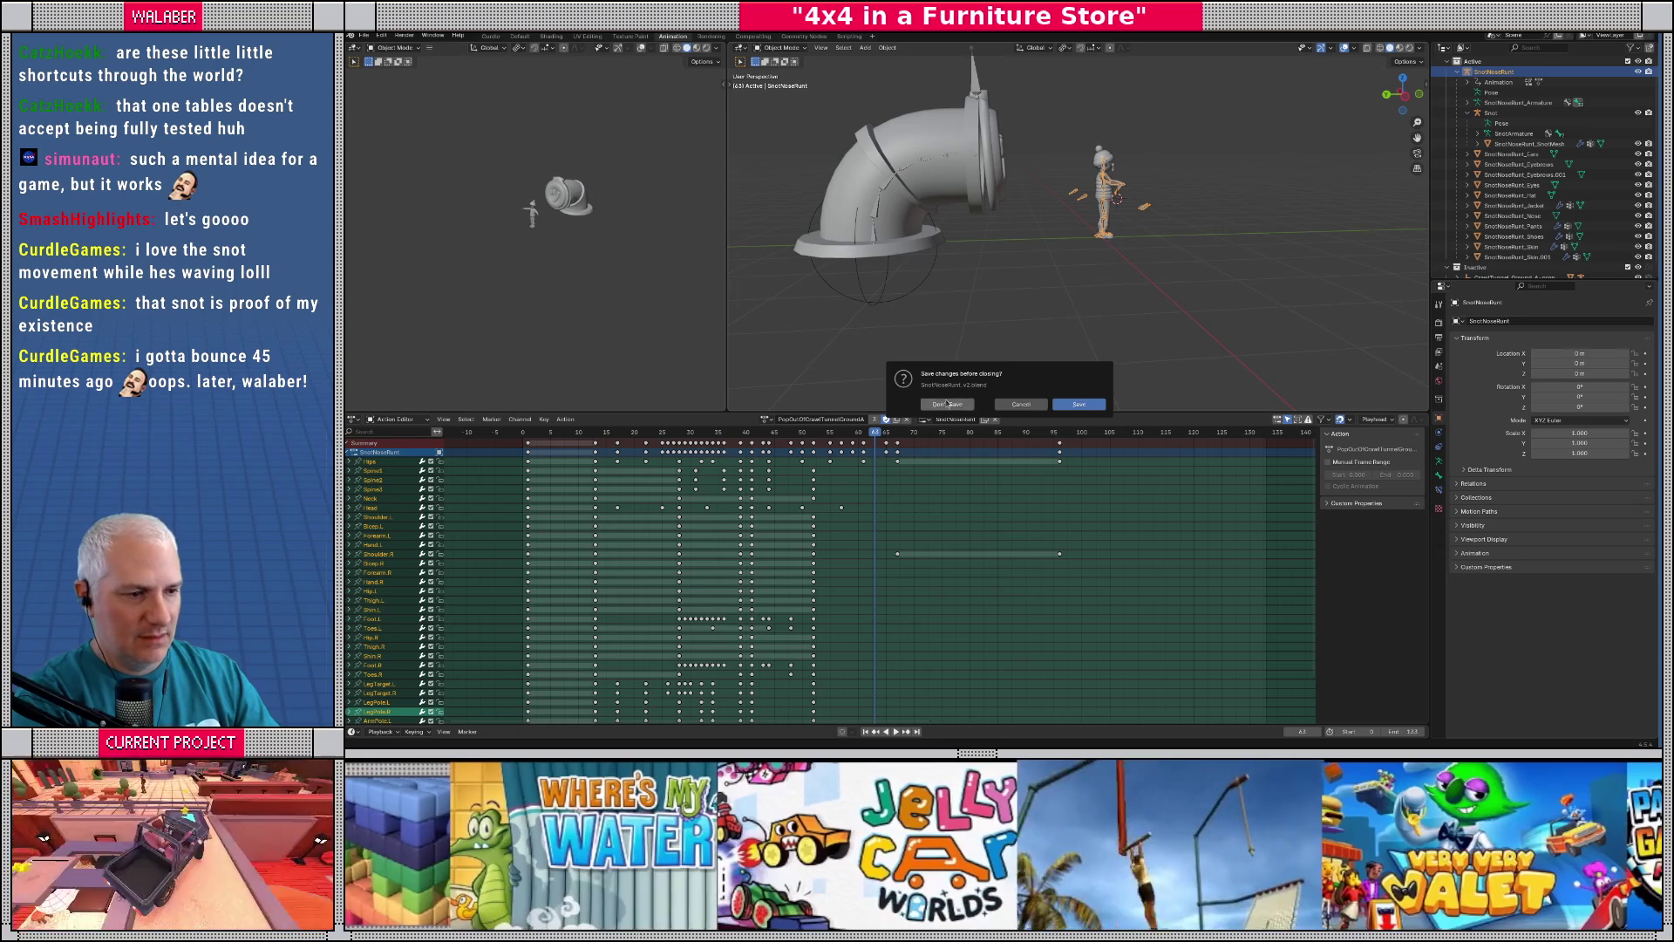
- Save the SnotNoseRunt_v2 character file and open master.blend from source_assets/_master_files
{"action": "left_click", "coordinate": [1080, 405]}
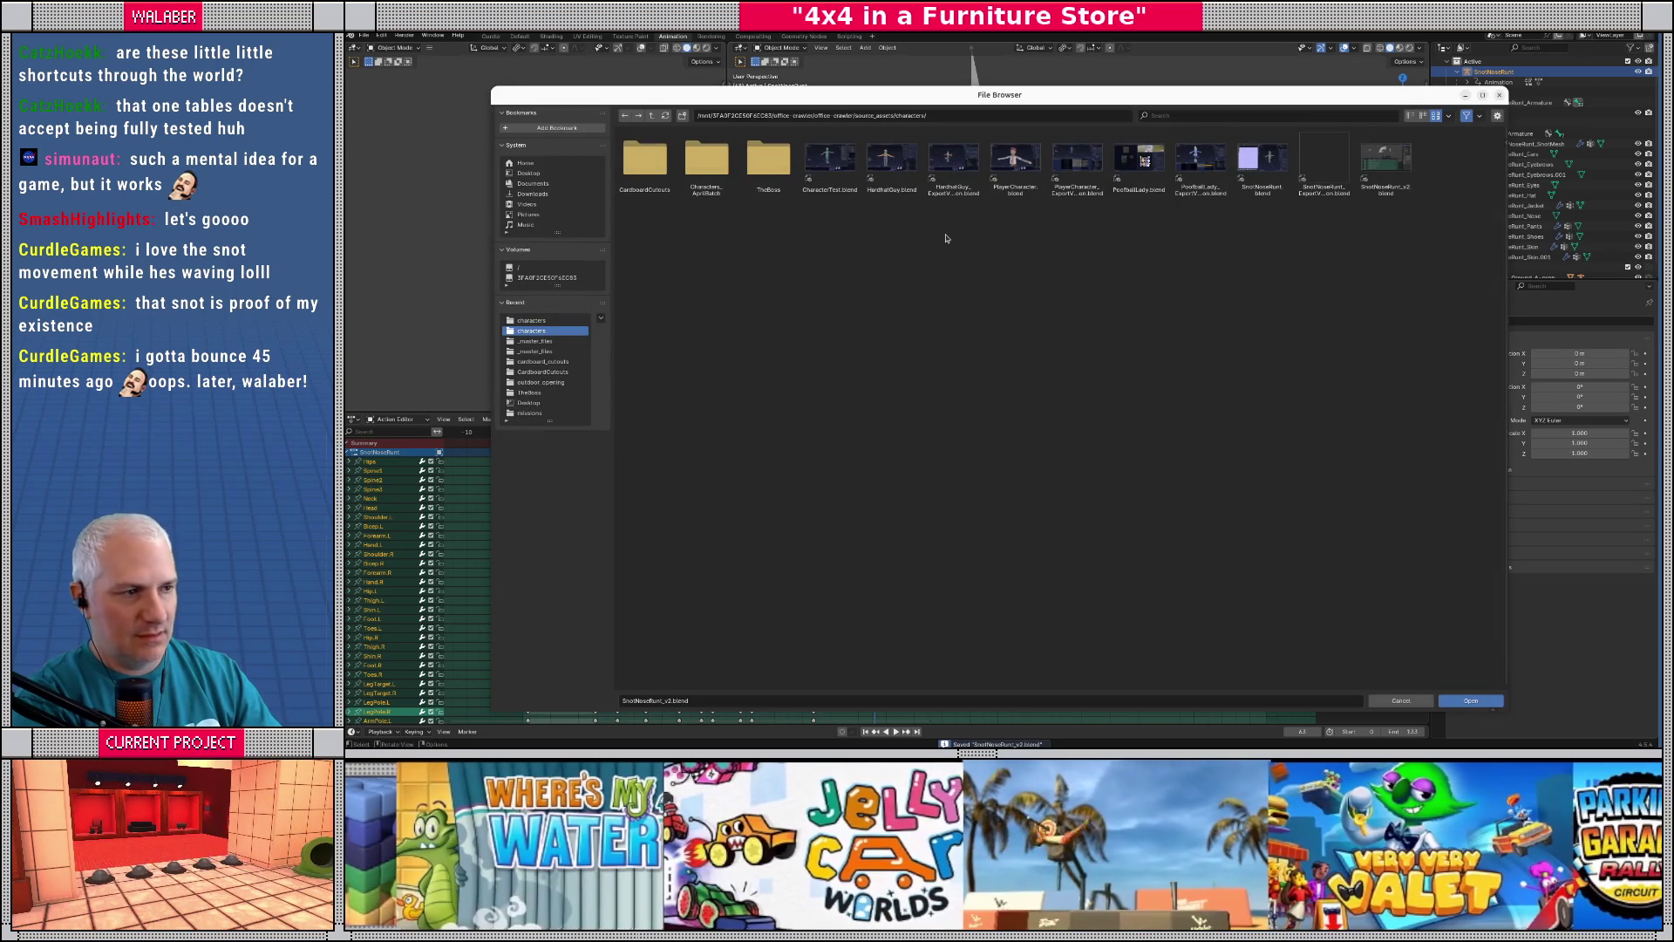
{"action": "key", "text": "Escape"}
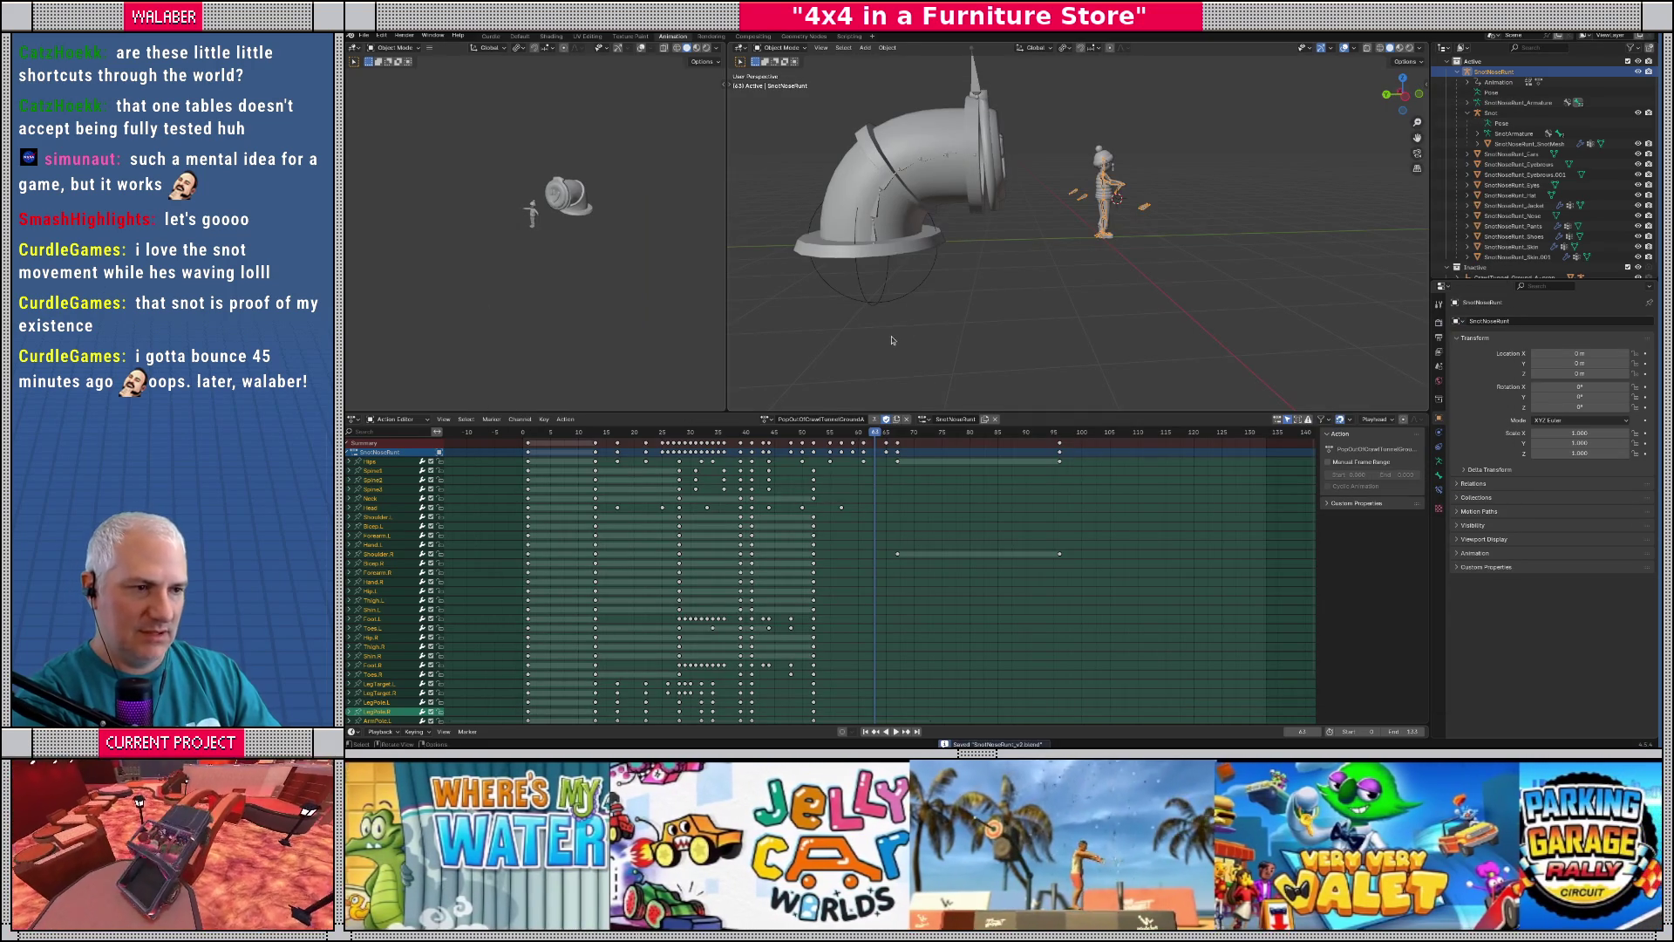
{"action": "key", "text": "ctrl+o"}
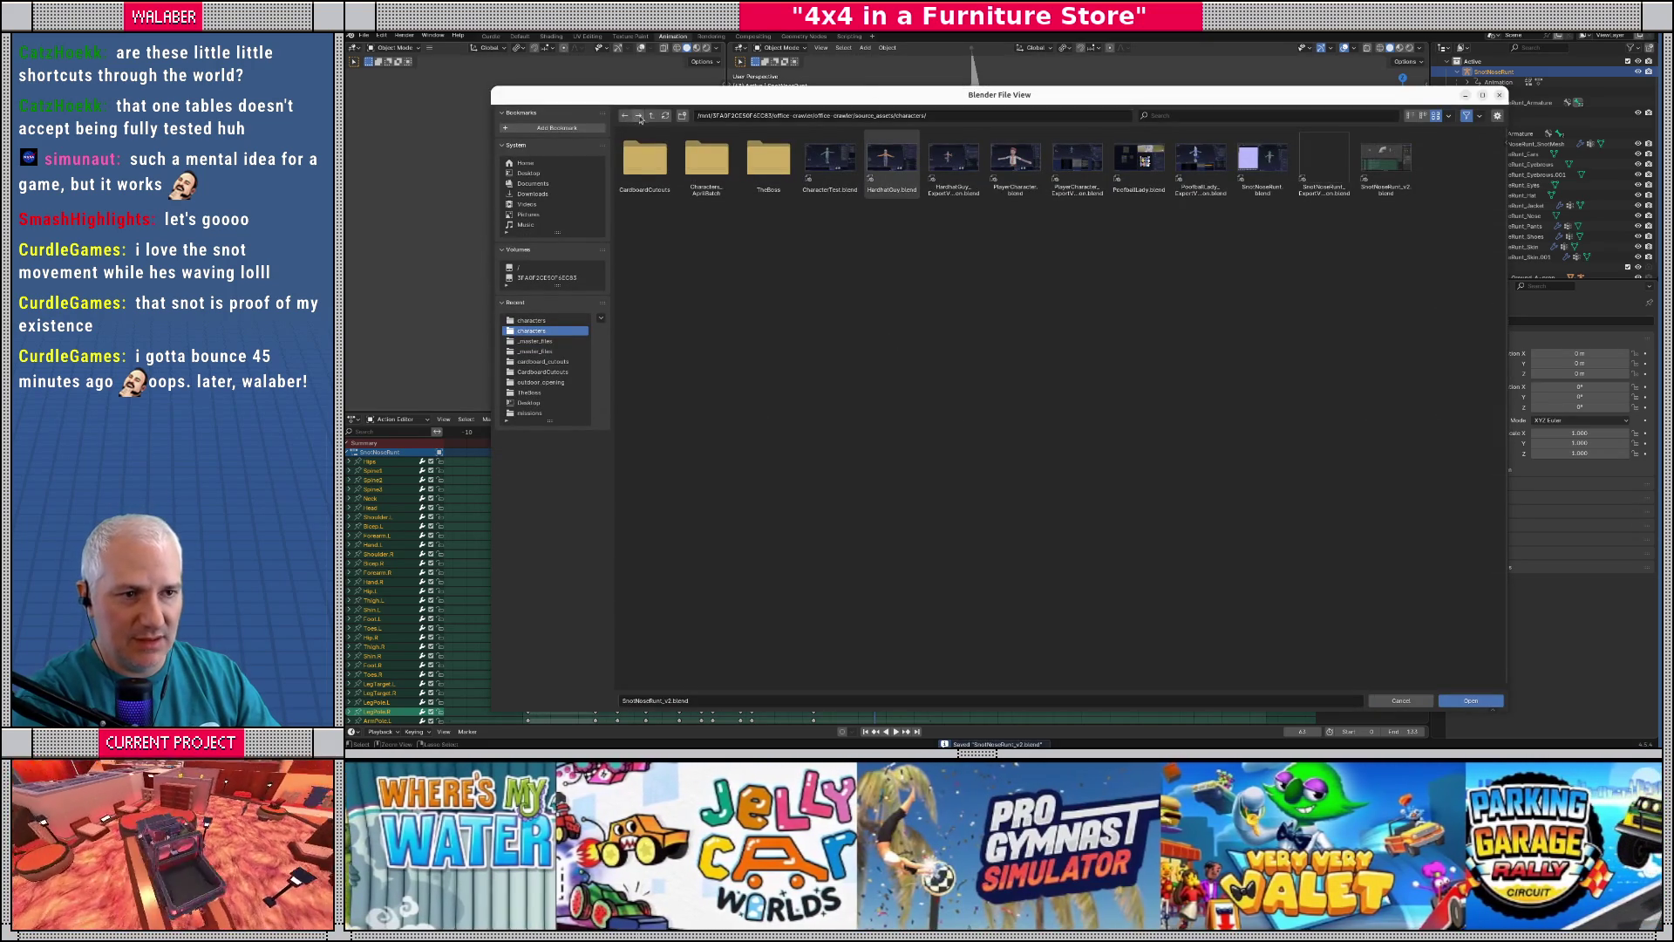
{"action": "left_click", "coordinate": [652, 116]}
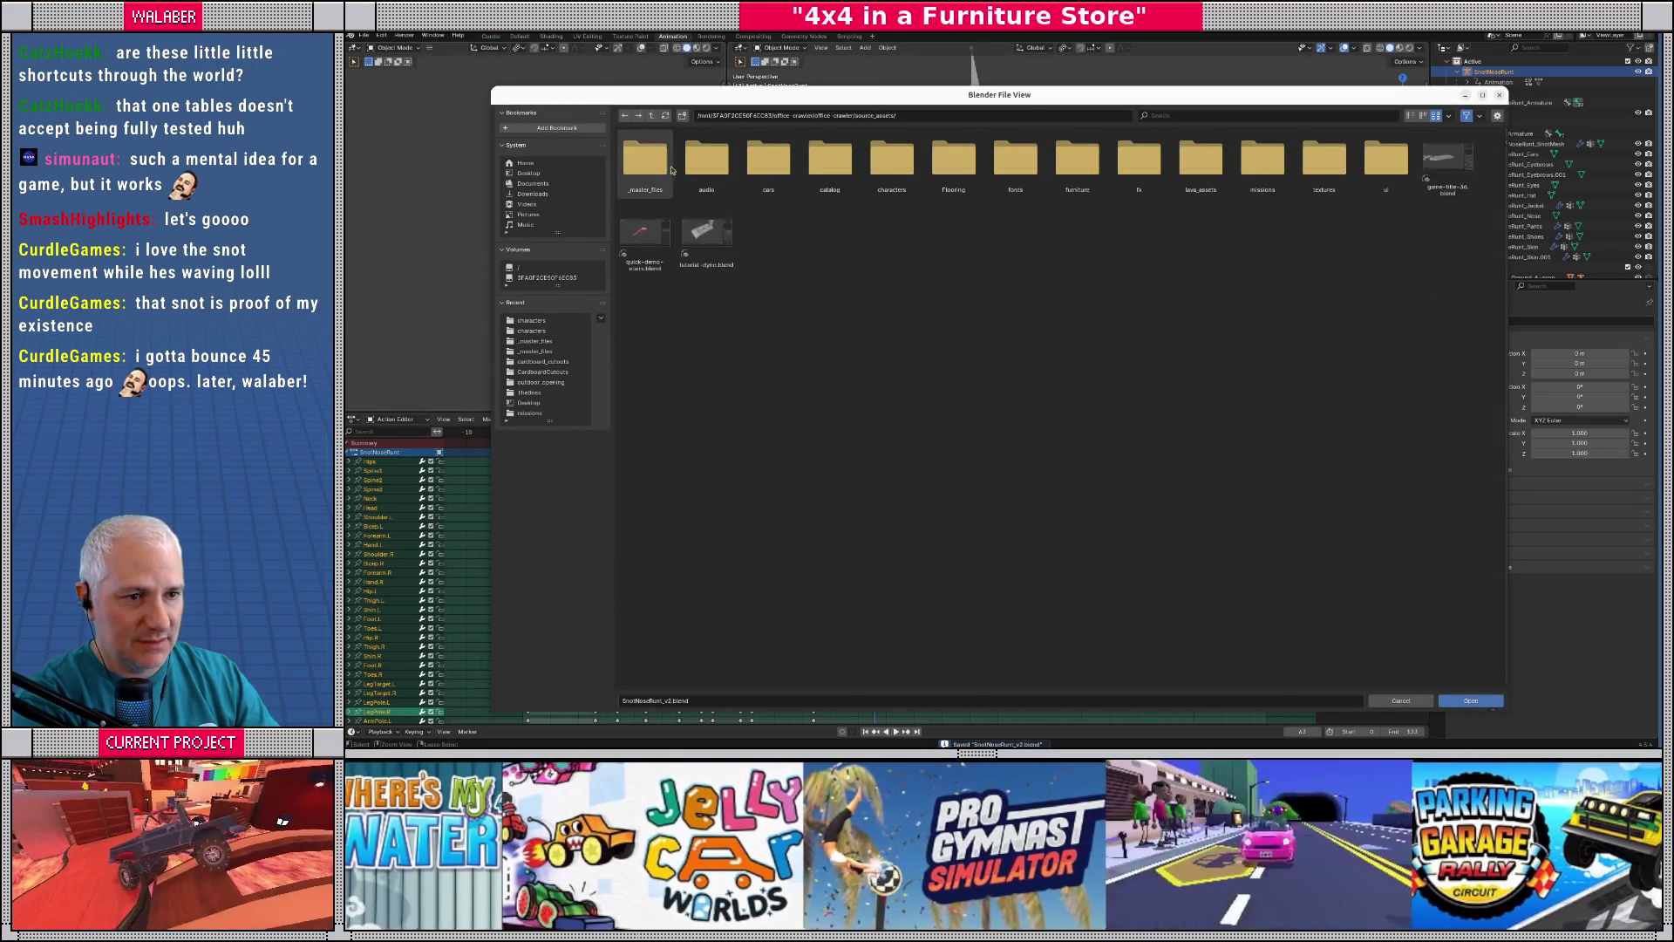
{"action": "double_click", "coordinate": [646, 159]}
{"action": "scroll", "coordinate": [1474, 262], "scroll_direction": "down", "scroll_amount": 1}
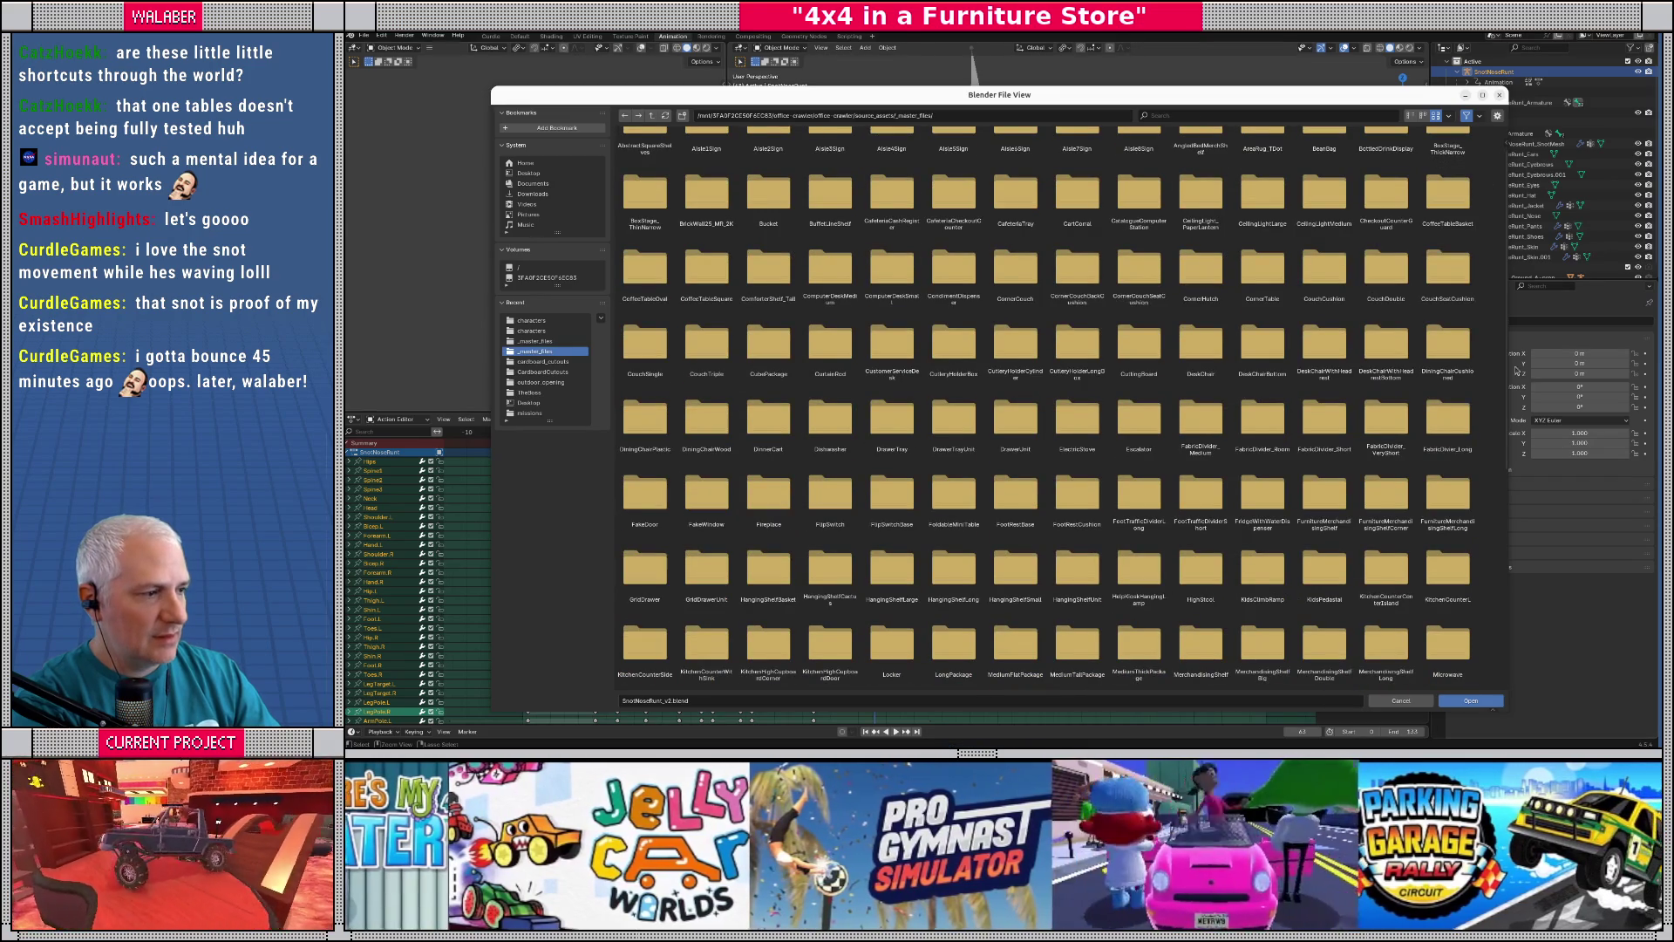
{"action": "left_click_drag", "start_coordinate": [1505, 388], "coordinate": [1513, 665]}
{"action": "double_click", "coordinate": [1324, 641]}
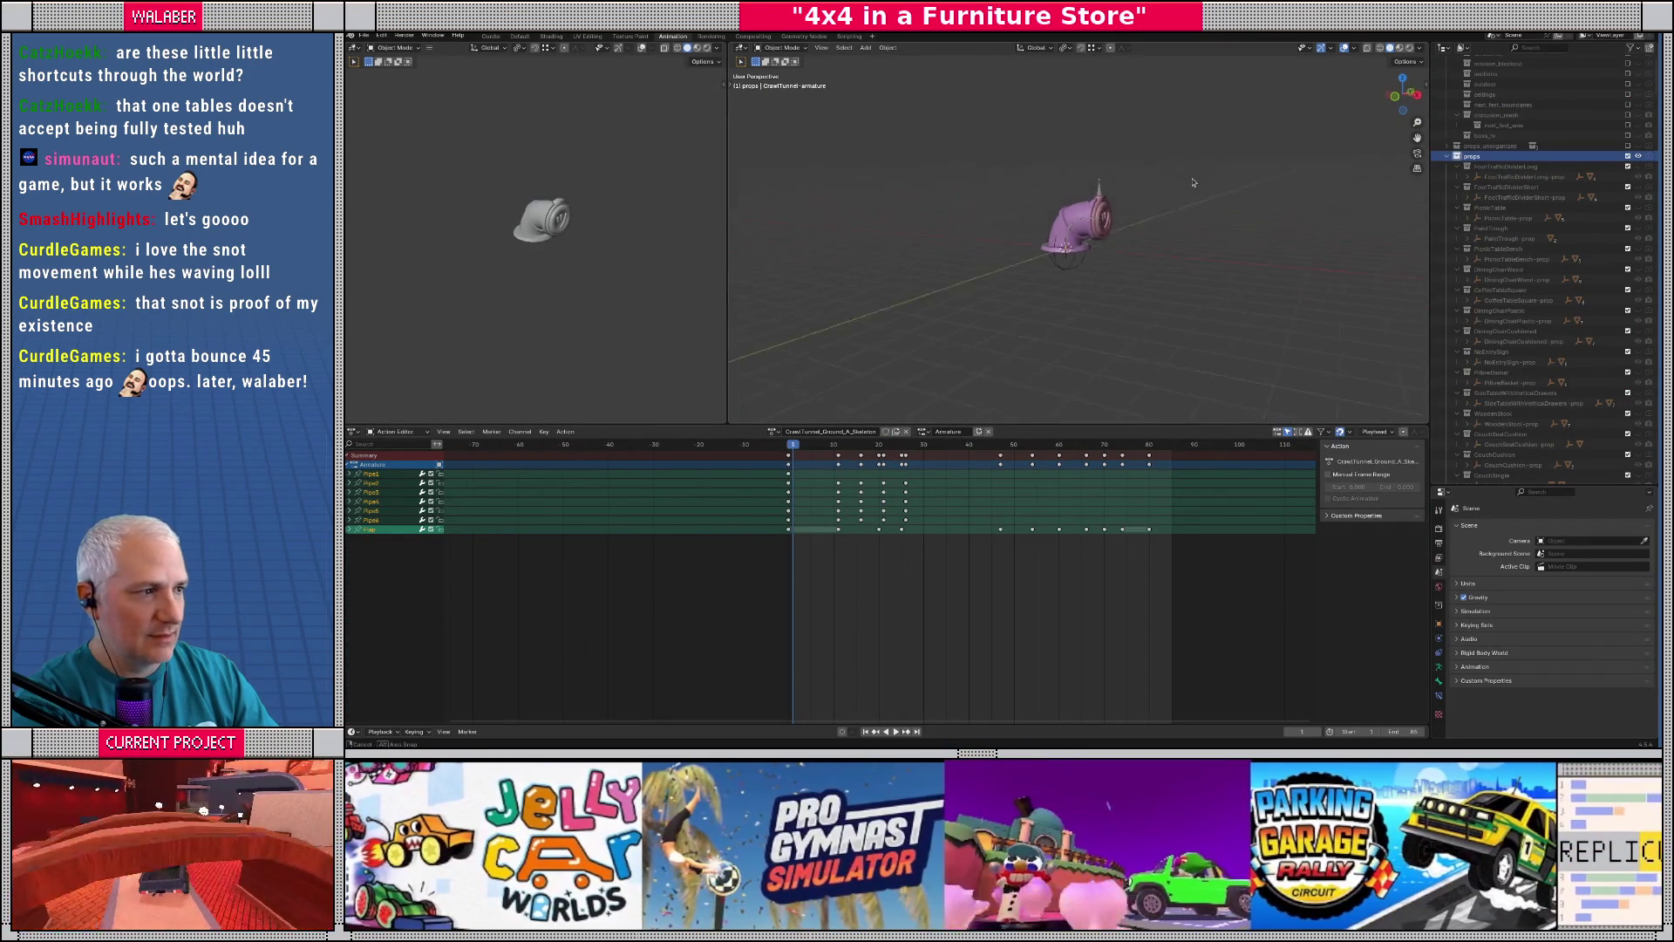
- Hide and collapse the props collection, and show collection_instances
{"action": "left_click", "coordinate": [1627, 157]}
{"action": "left_click", "coordinate": [1448, 156]}
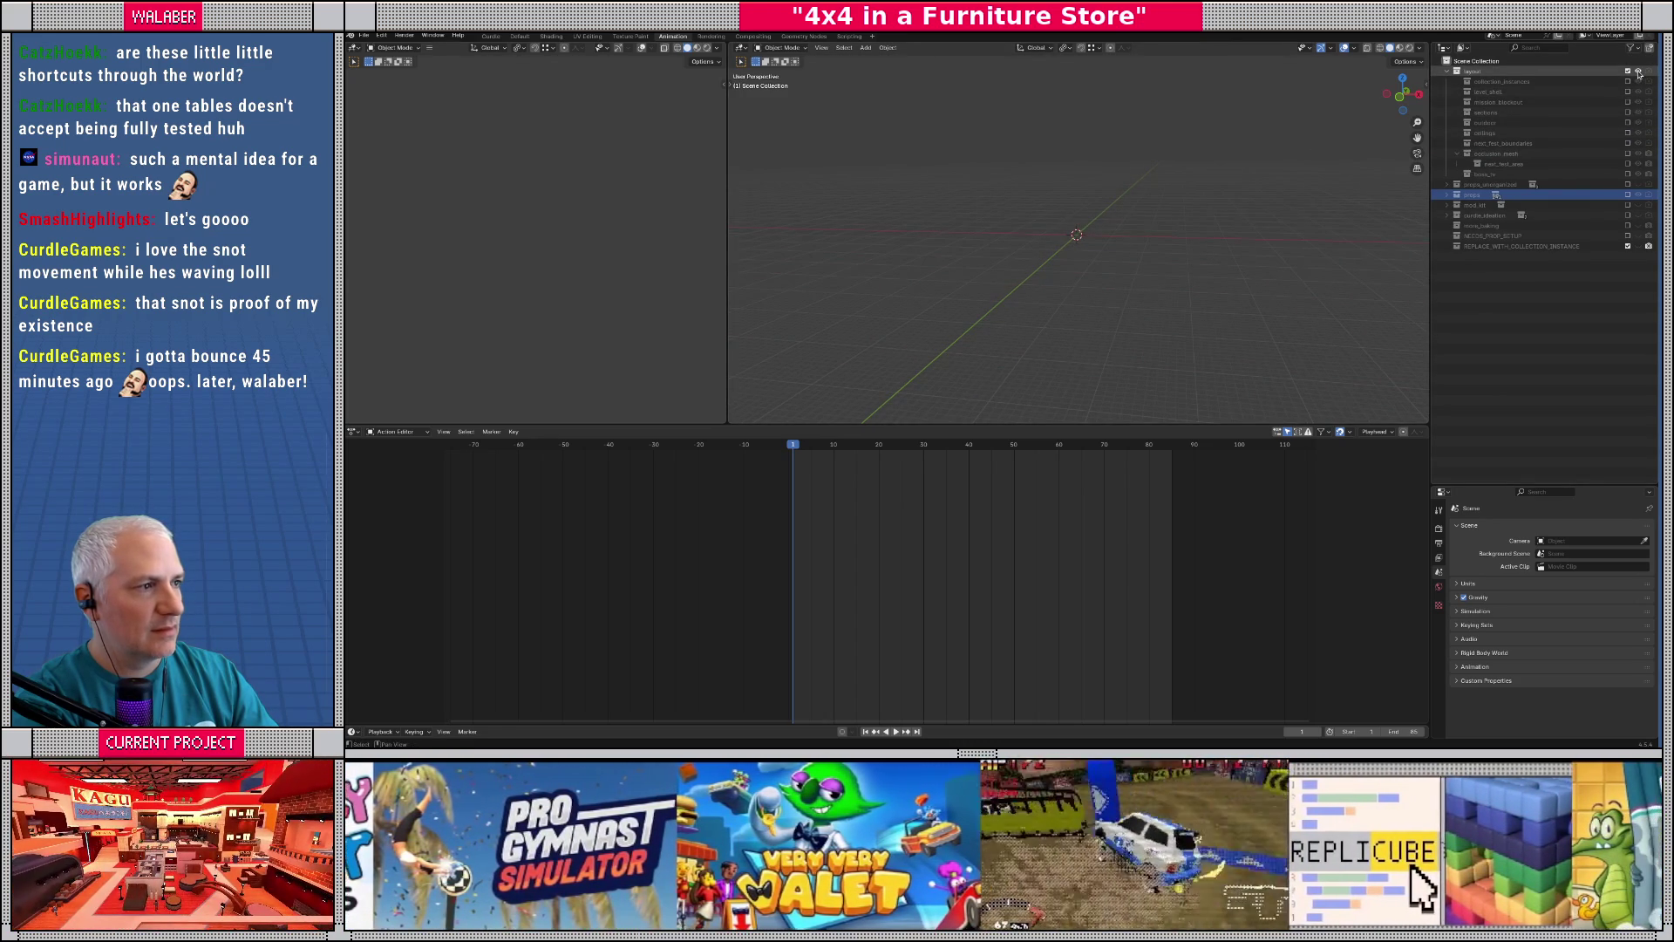
{"action": "left_click", "coordinate": [1627, 81]}
- Show and expand level_shell, frame the whole store, and inspect Cube.104 and LevelShell.CentralArea.008
{"action": "left_click", "coordinate": [1627, 91]}
{"action": "left_click", "coordinate": [1457, 92]}
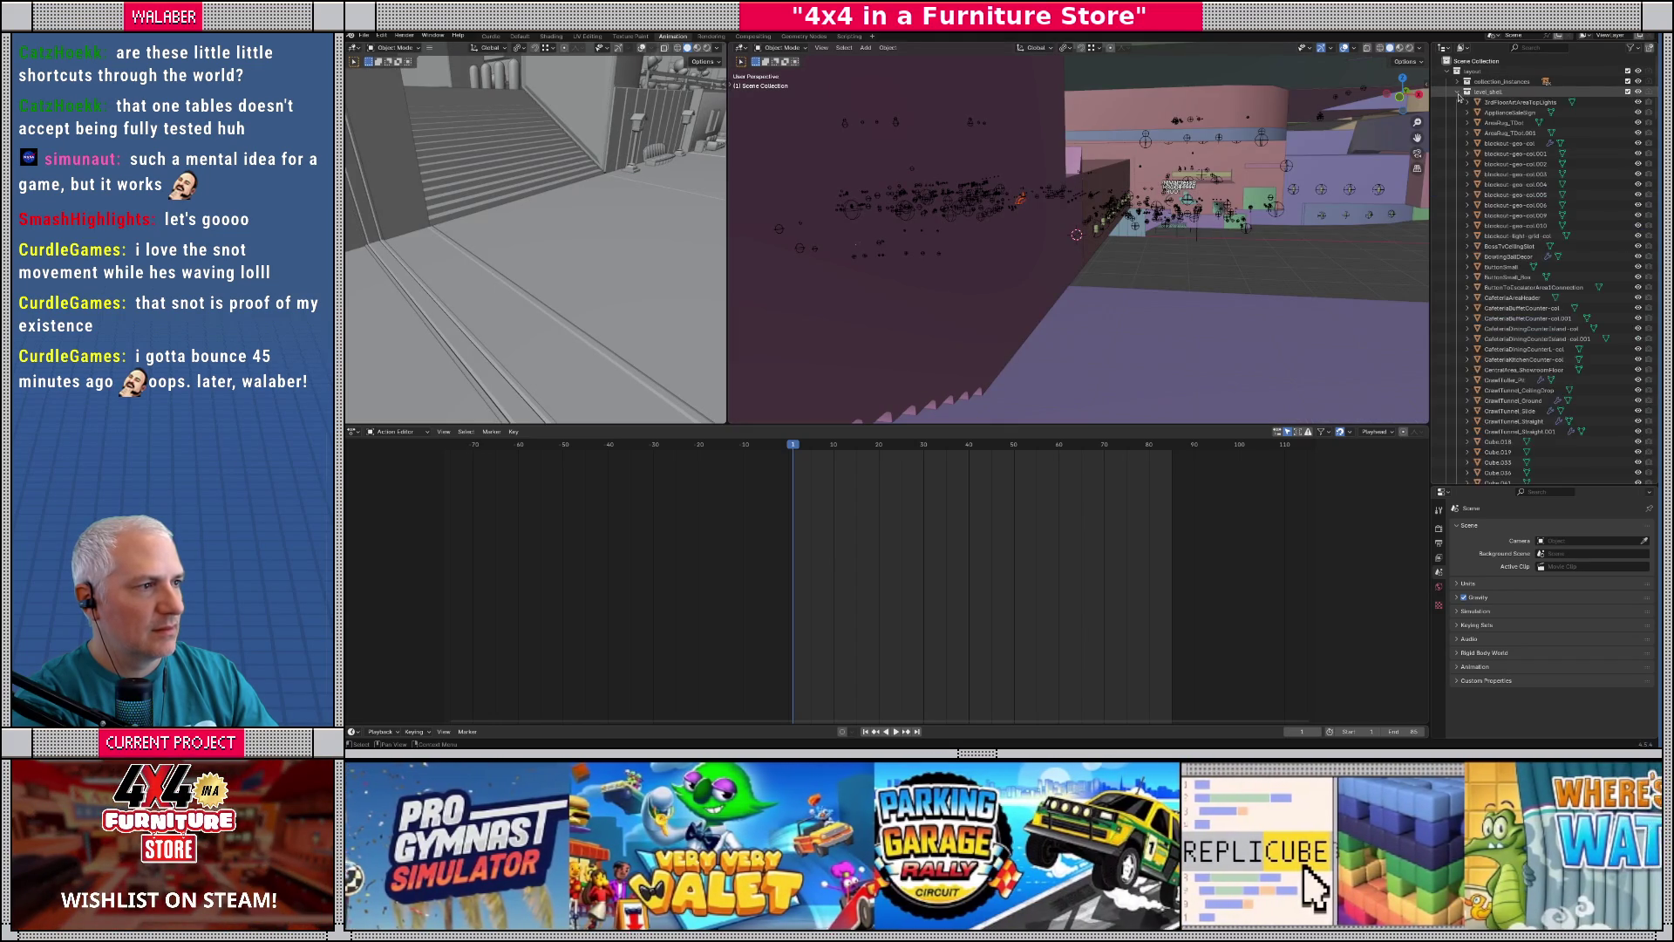
{"action": "key", "text": "Home"}
{"action": "scroll", "coordinate": [1138, 209], "scroll_direction": "up", "scroll_amount": 5}
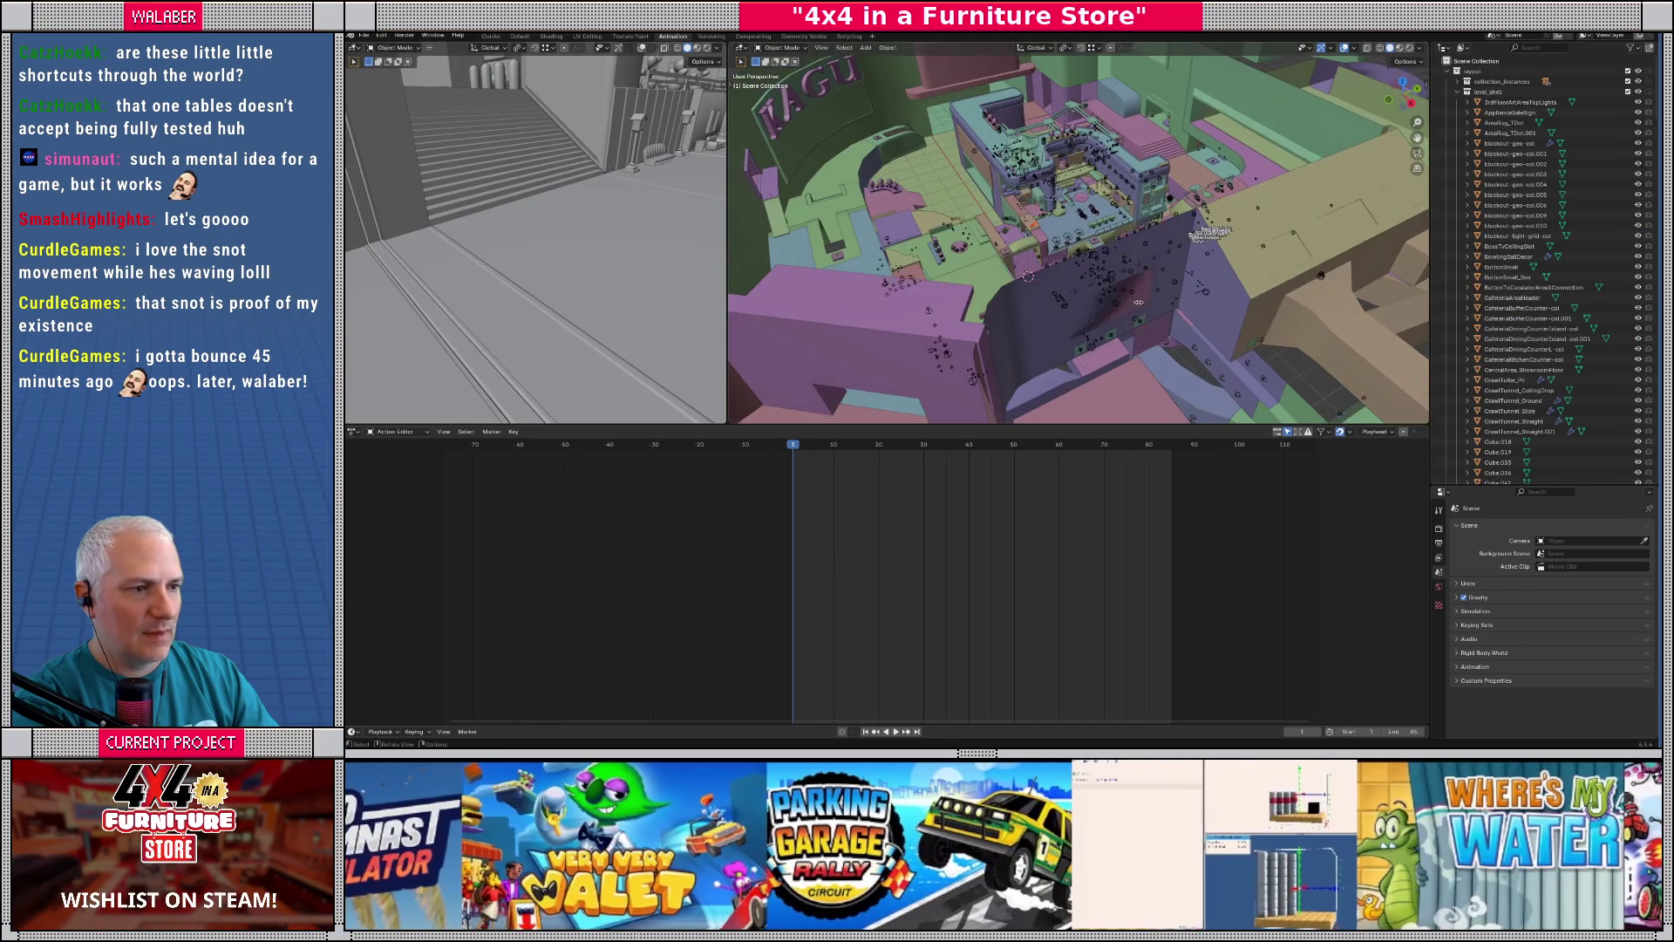
{"action": "left_click", "coordinate": [1138, 303]}
{"action": "left_click", "coordinate": [1198, 268]}
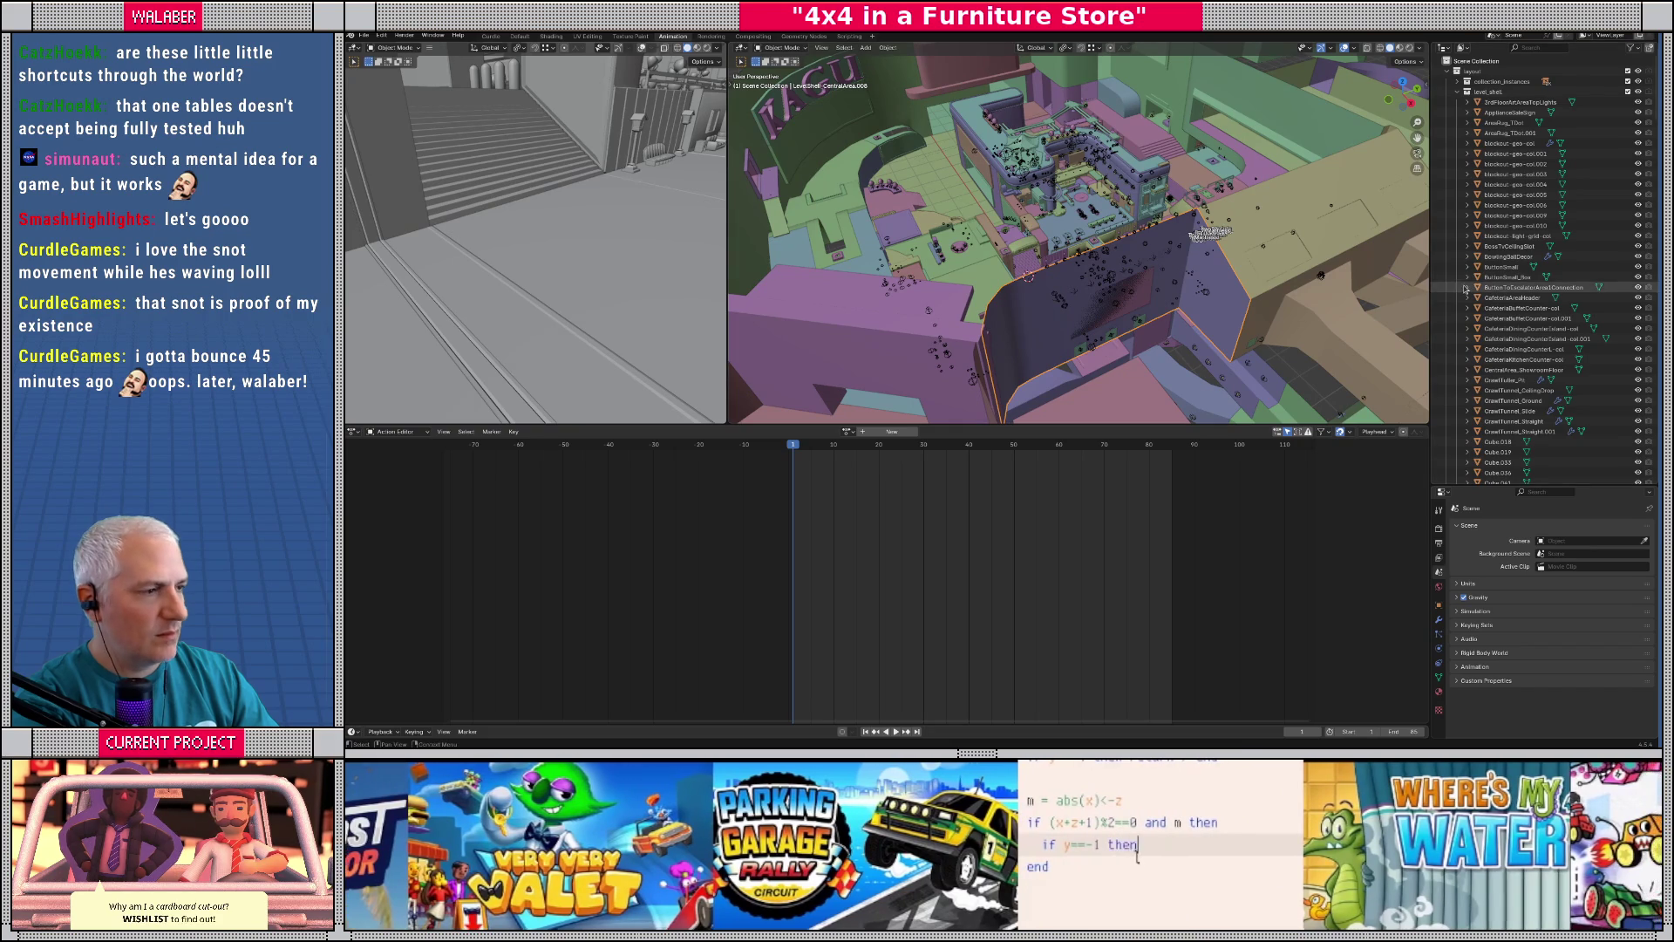
{"action": "scroll", "coordinate": [1515, 279], "scroll_direction": "down", "scroll_amount": 5}
{"action": "scroll", "coordinate": [1516, 300], "scroll_direction": "down", "scroll_amount": 10}
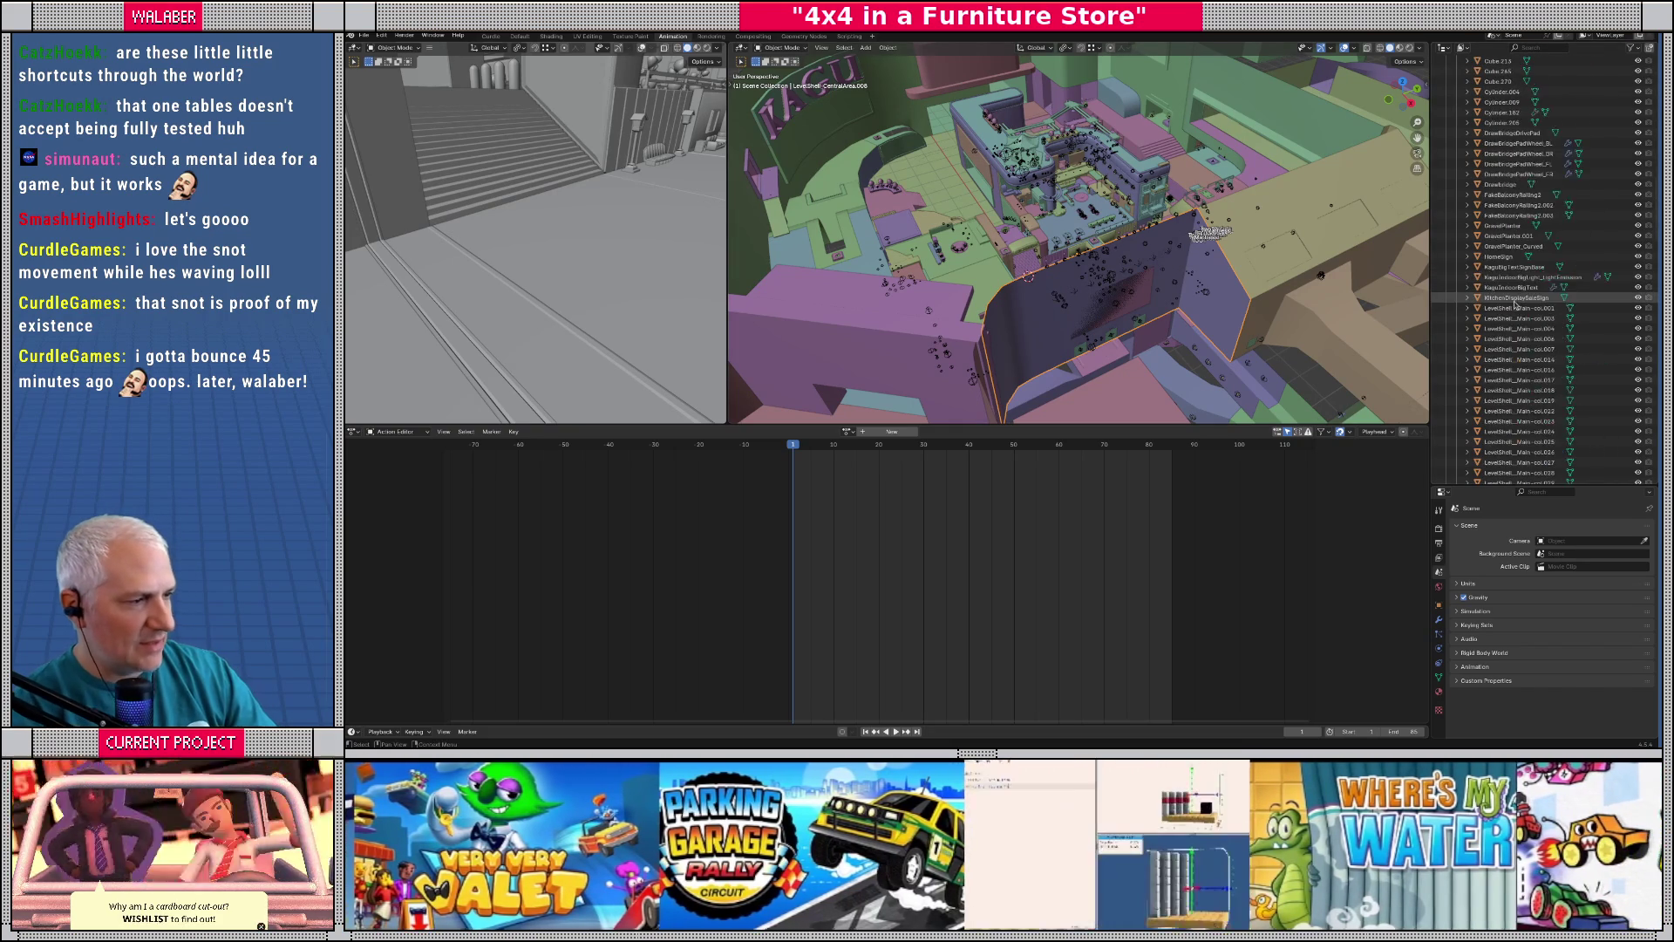
{"action": "scroll", "coordinate": [1602, 313], "scroll_direction": "down", "scroll_amount": 15}
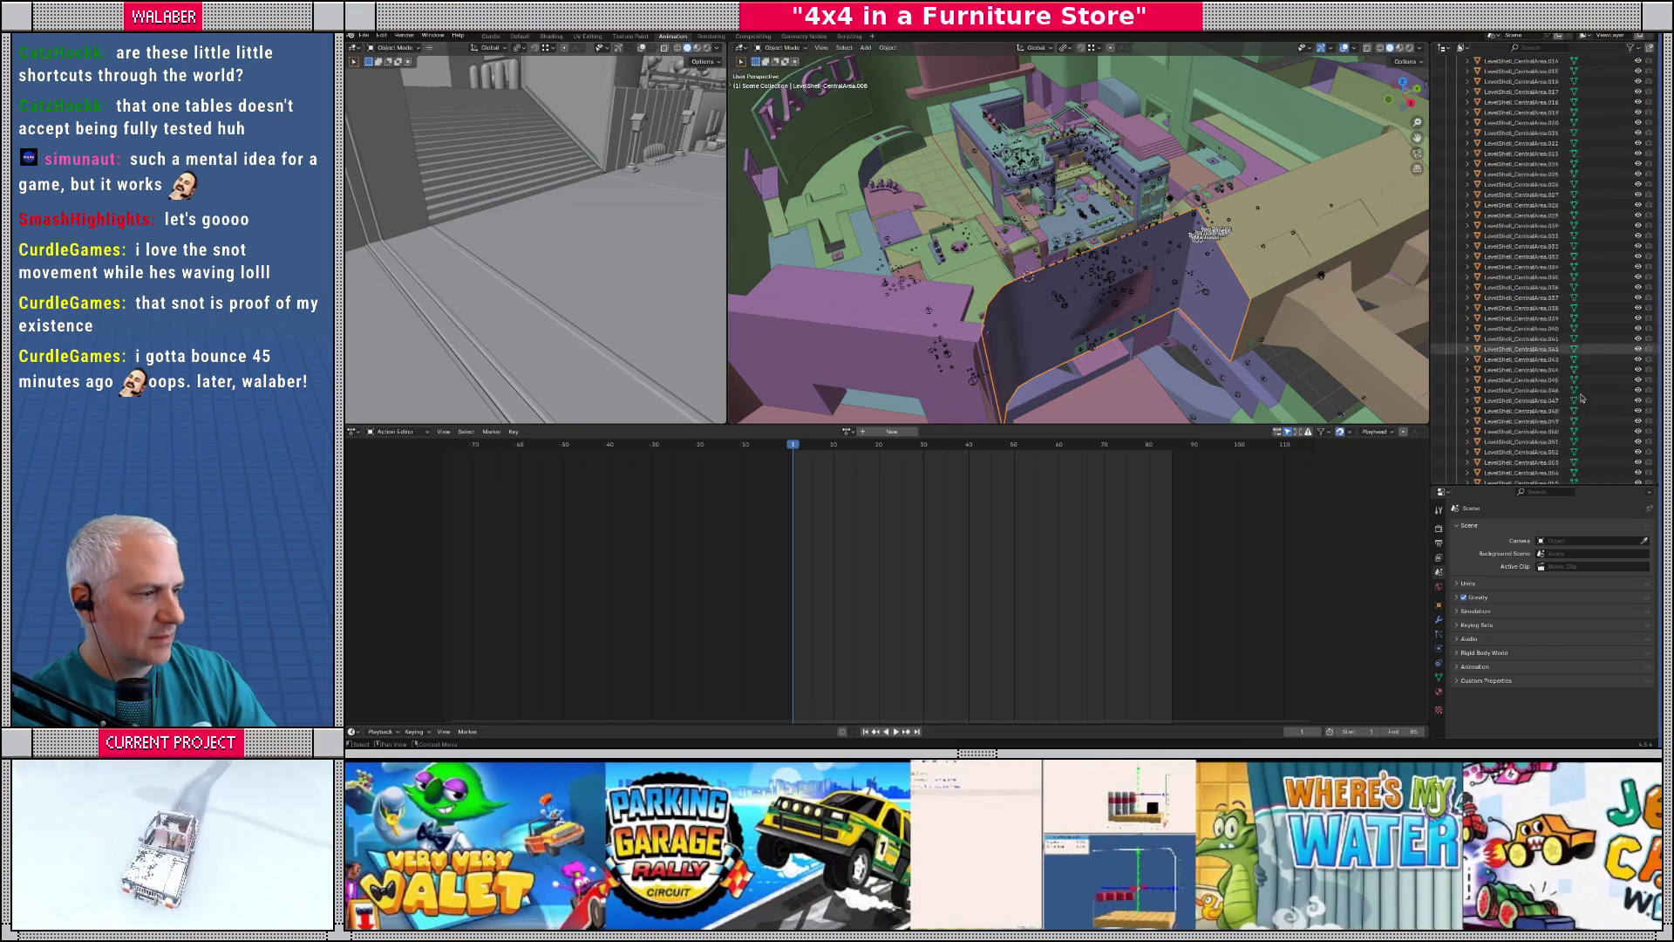
{"action": "scroll", "coordinate": [1587, 436], "scroll_direction": "down", "scroll_amount": 10}
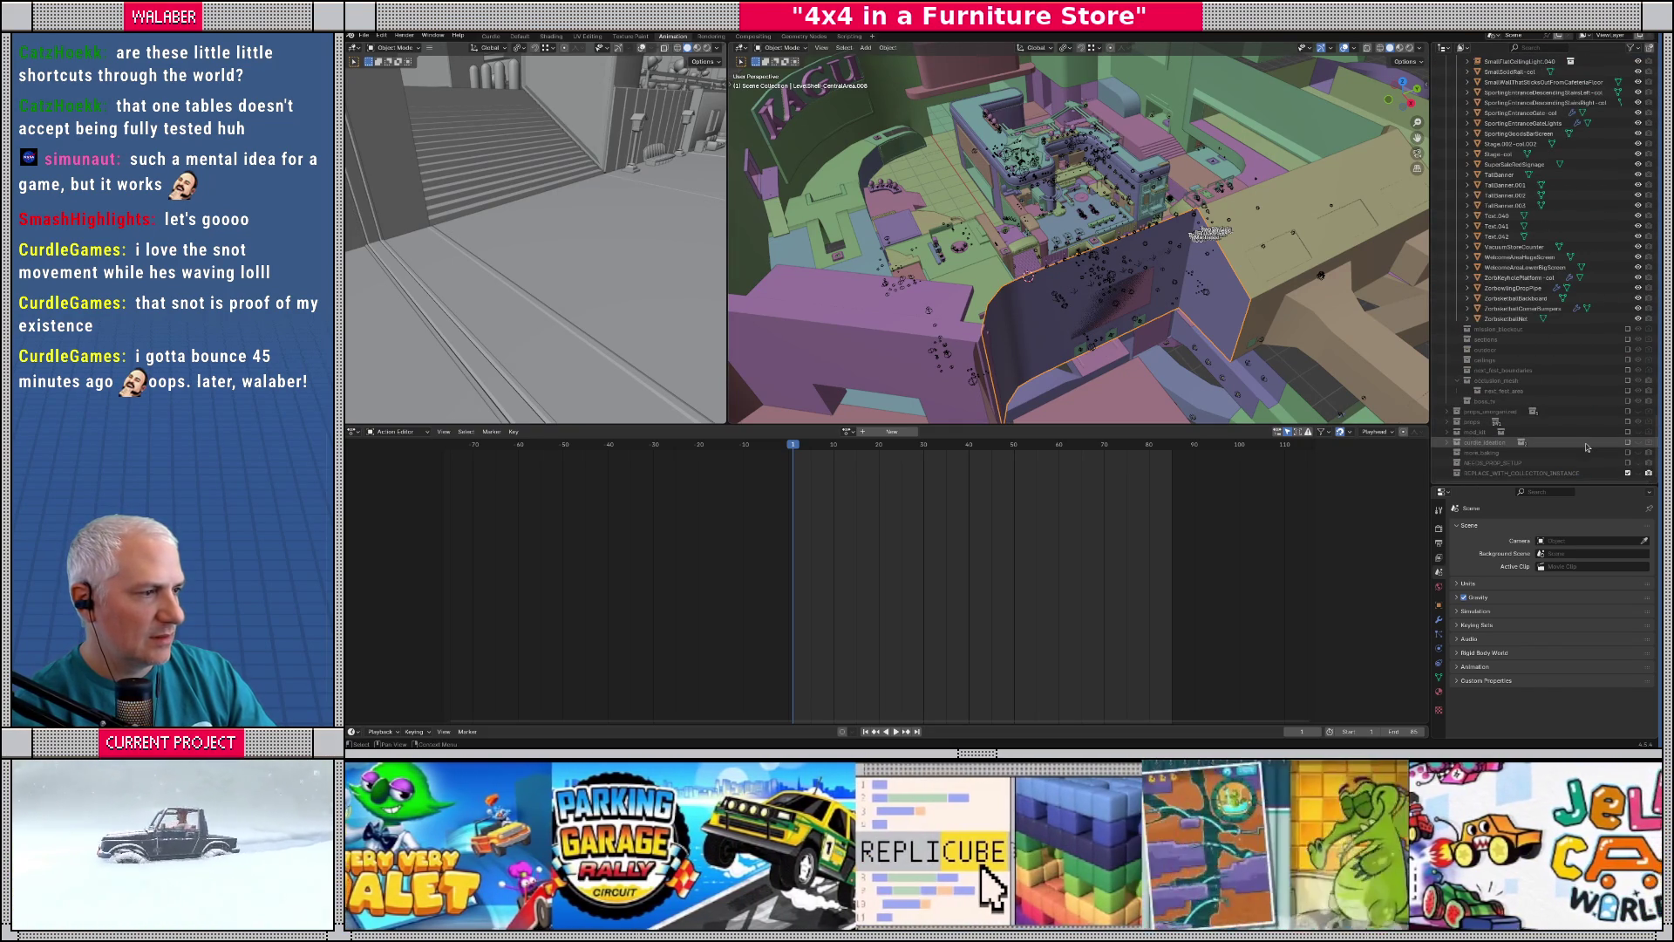
- Filter objects by 'colli', clear the filter, and select CentralArea_ShowroomFloor
{"action": "left_click", "coordinate": [1531, 48]}
{"action": "type", "text": "colli"}
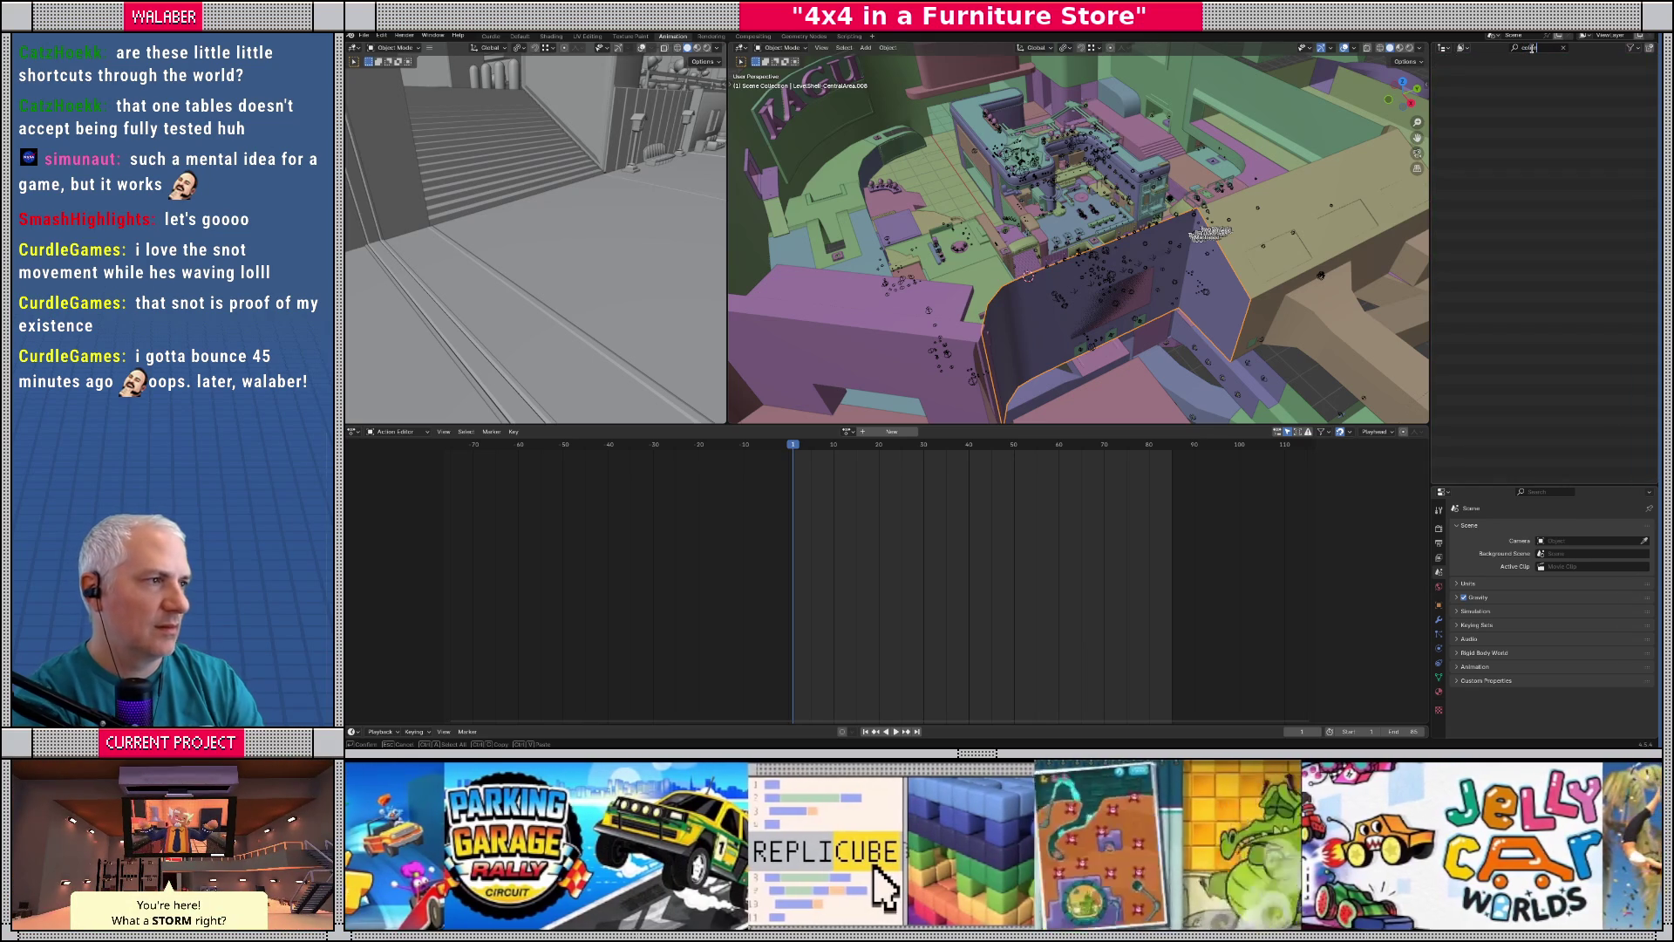
{"action": "key", "text": "BackSpace"}
{"action": "key", "text": "BackSpace"}
{"action": "key", "text": "BackSpace"}
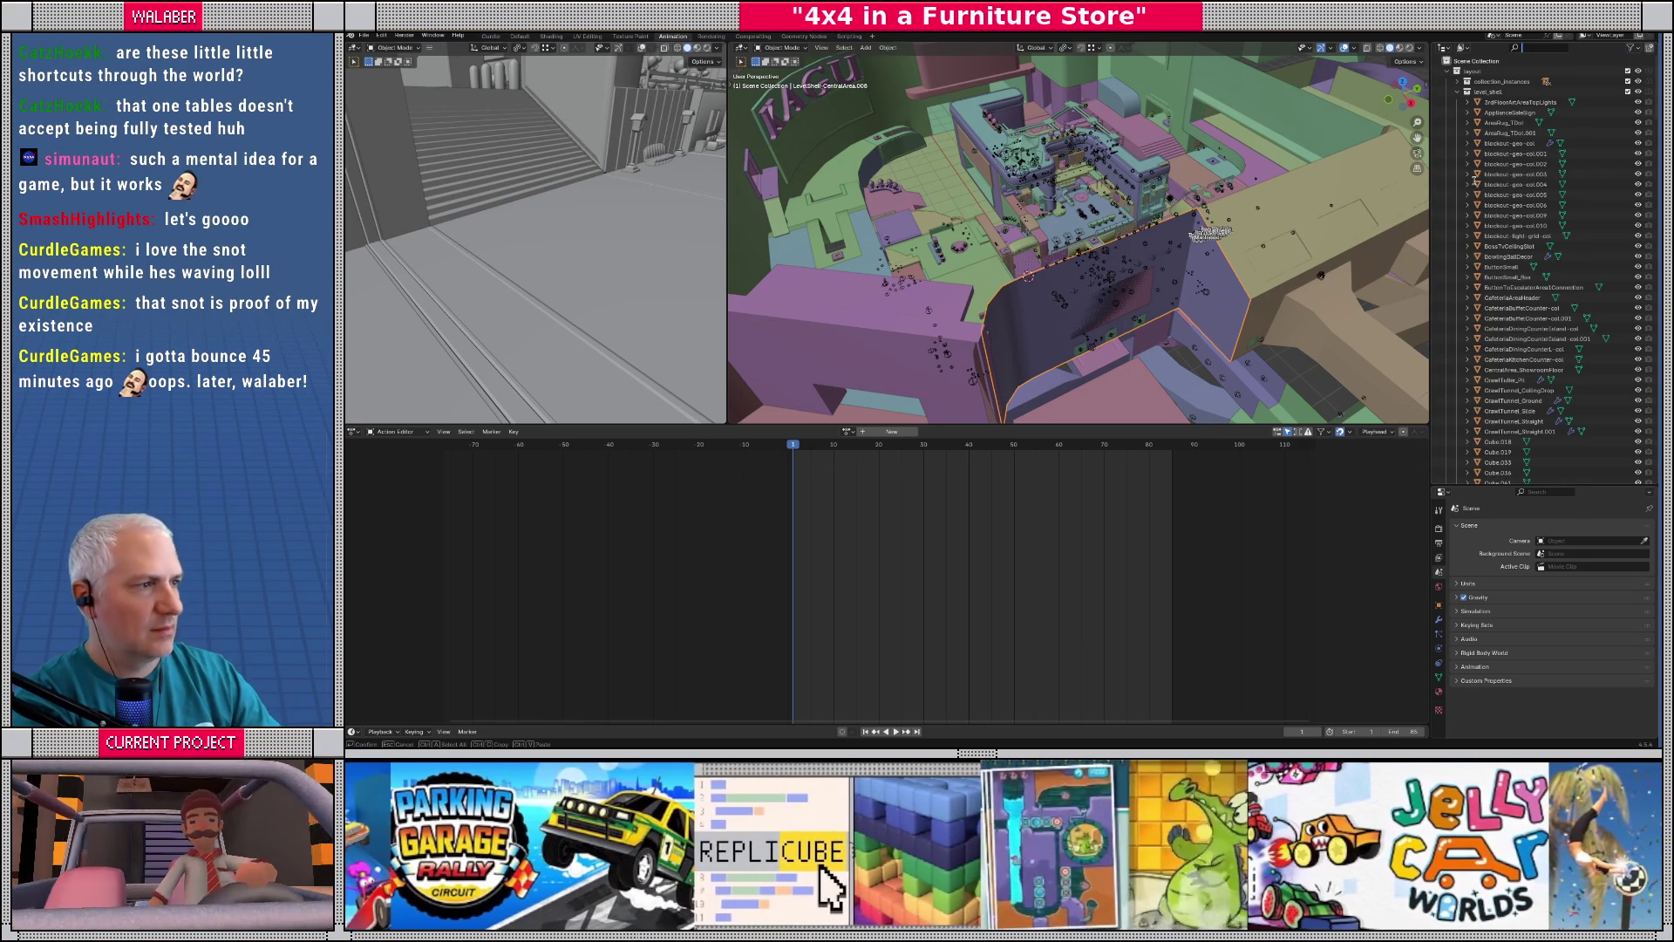
{"action": "left_click", "coordinate": [1459, 92]}
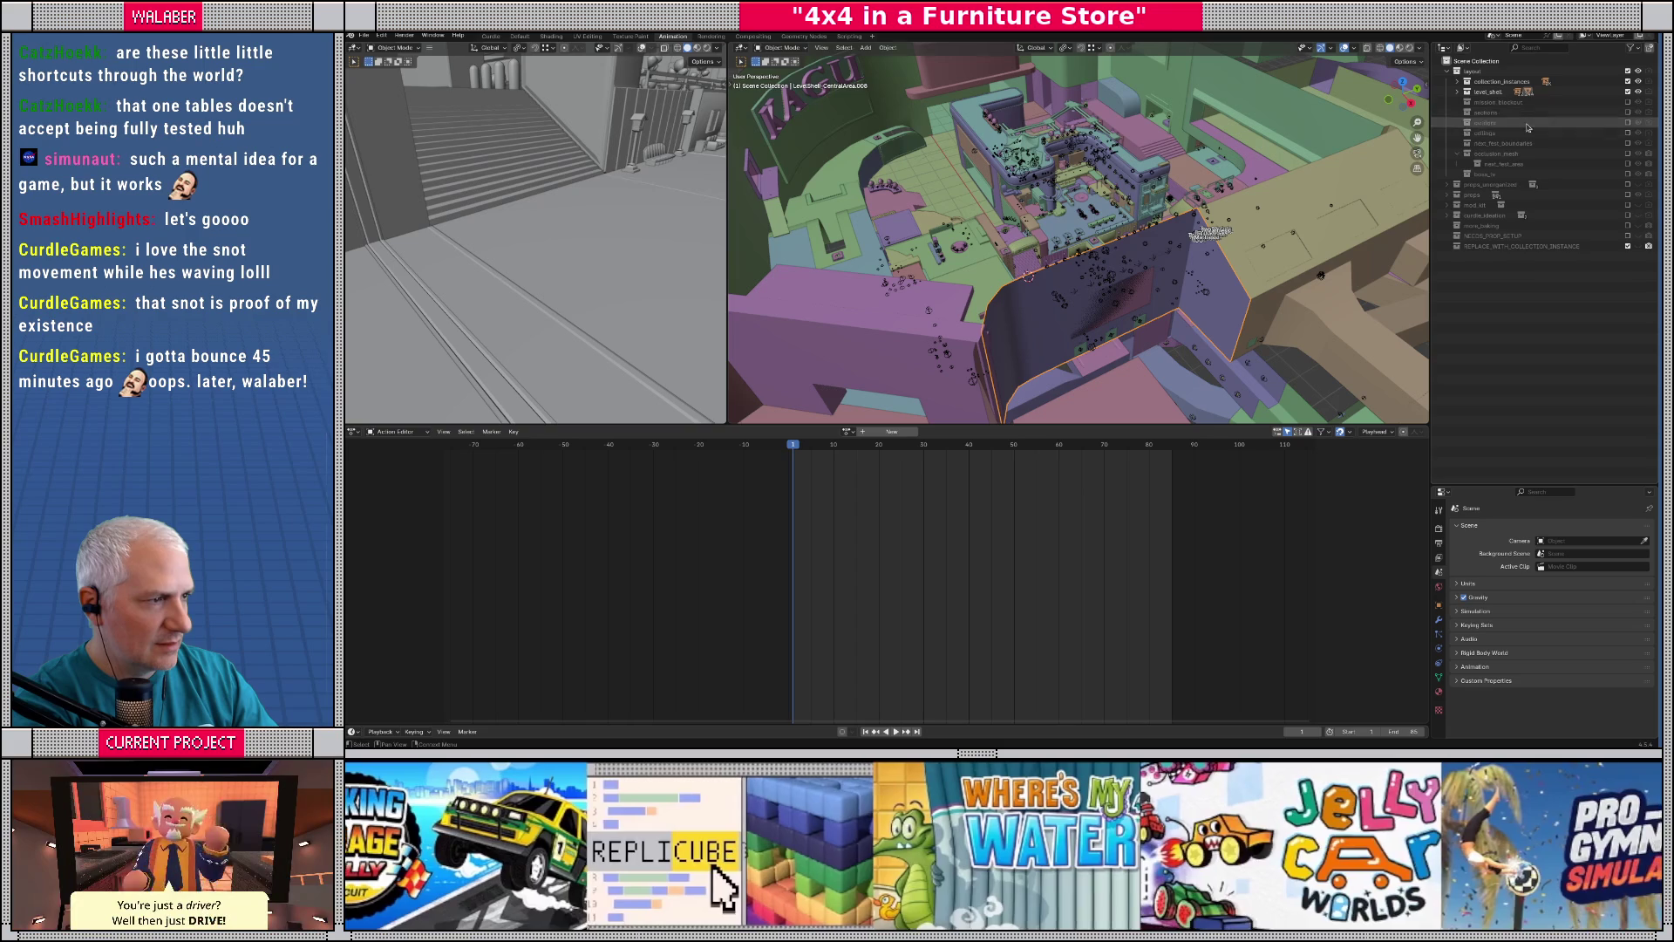
{"action": "key", "text": "KP_Subtract"}
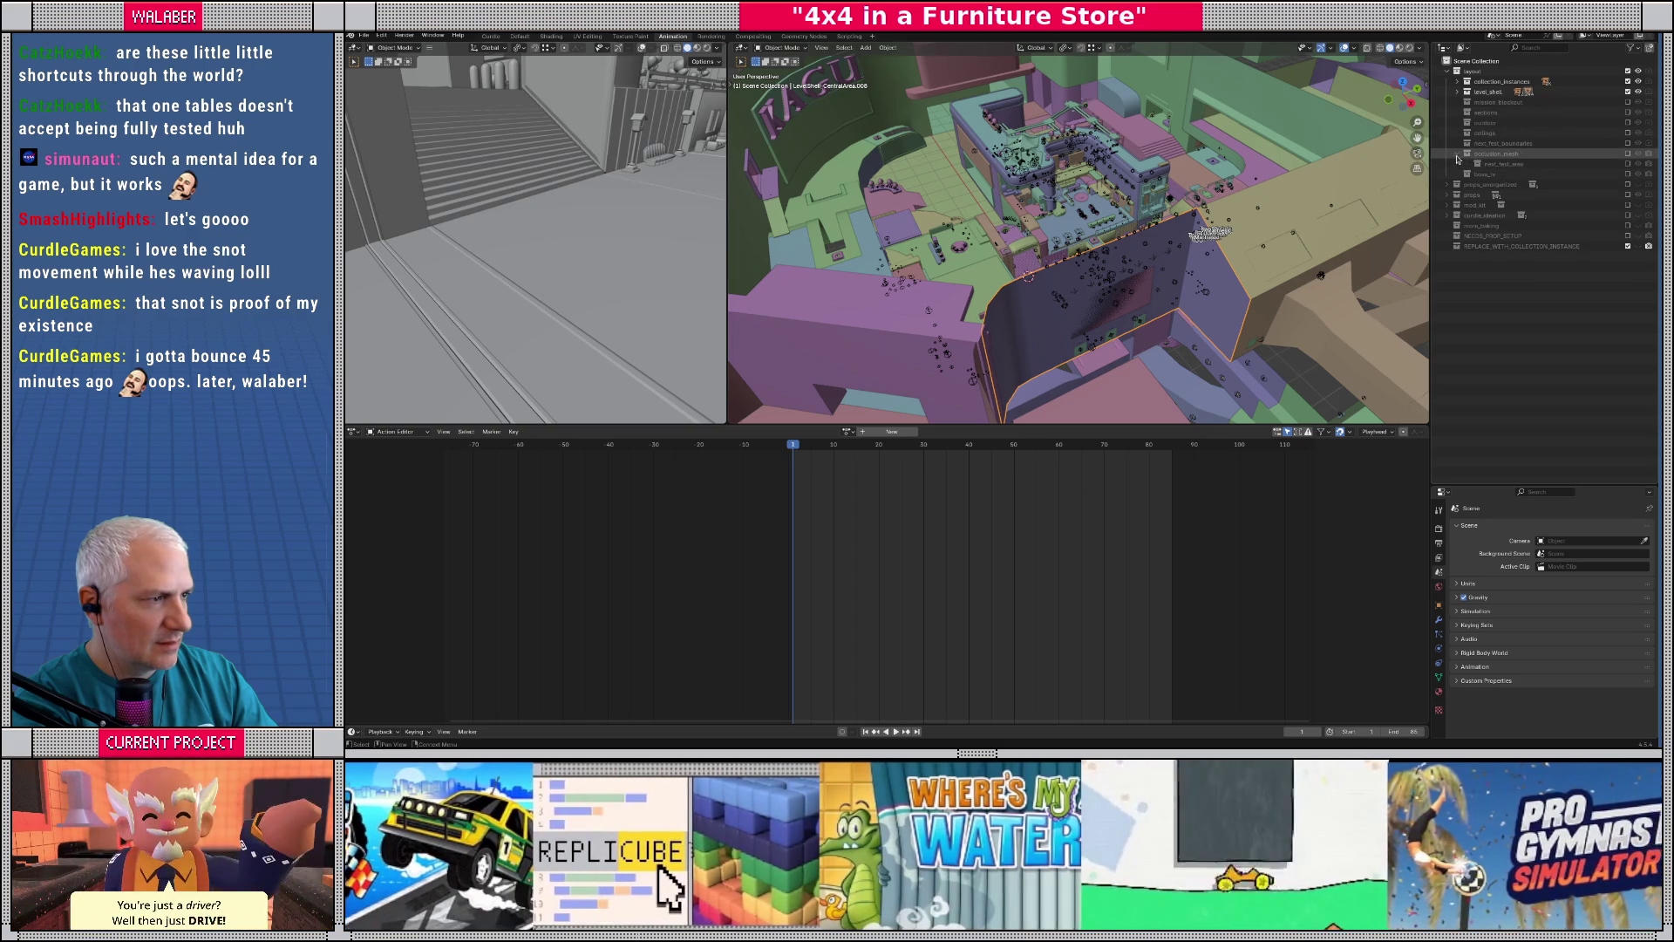
{"action": "left_click", "coordinate": [1460, 91]}
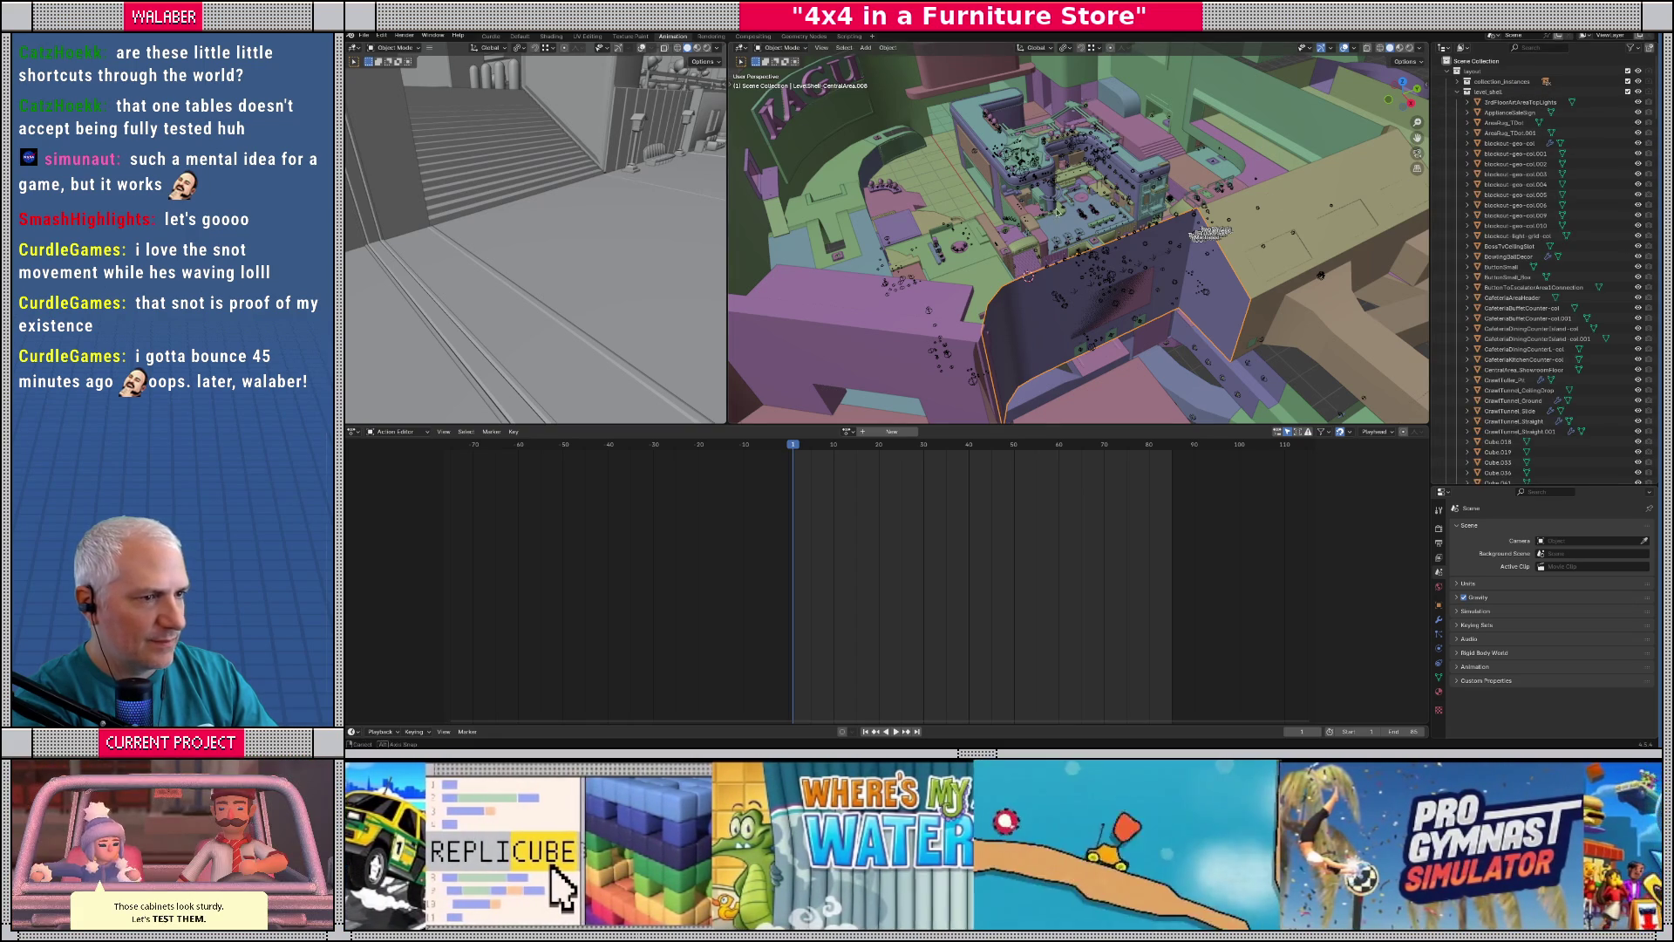
{"action": "left_click", "coordinate": [1081, 280]}
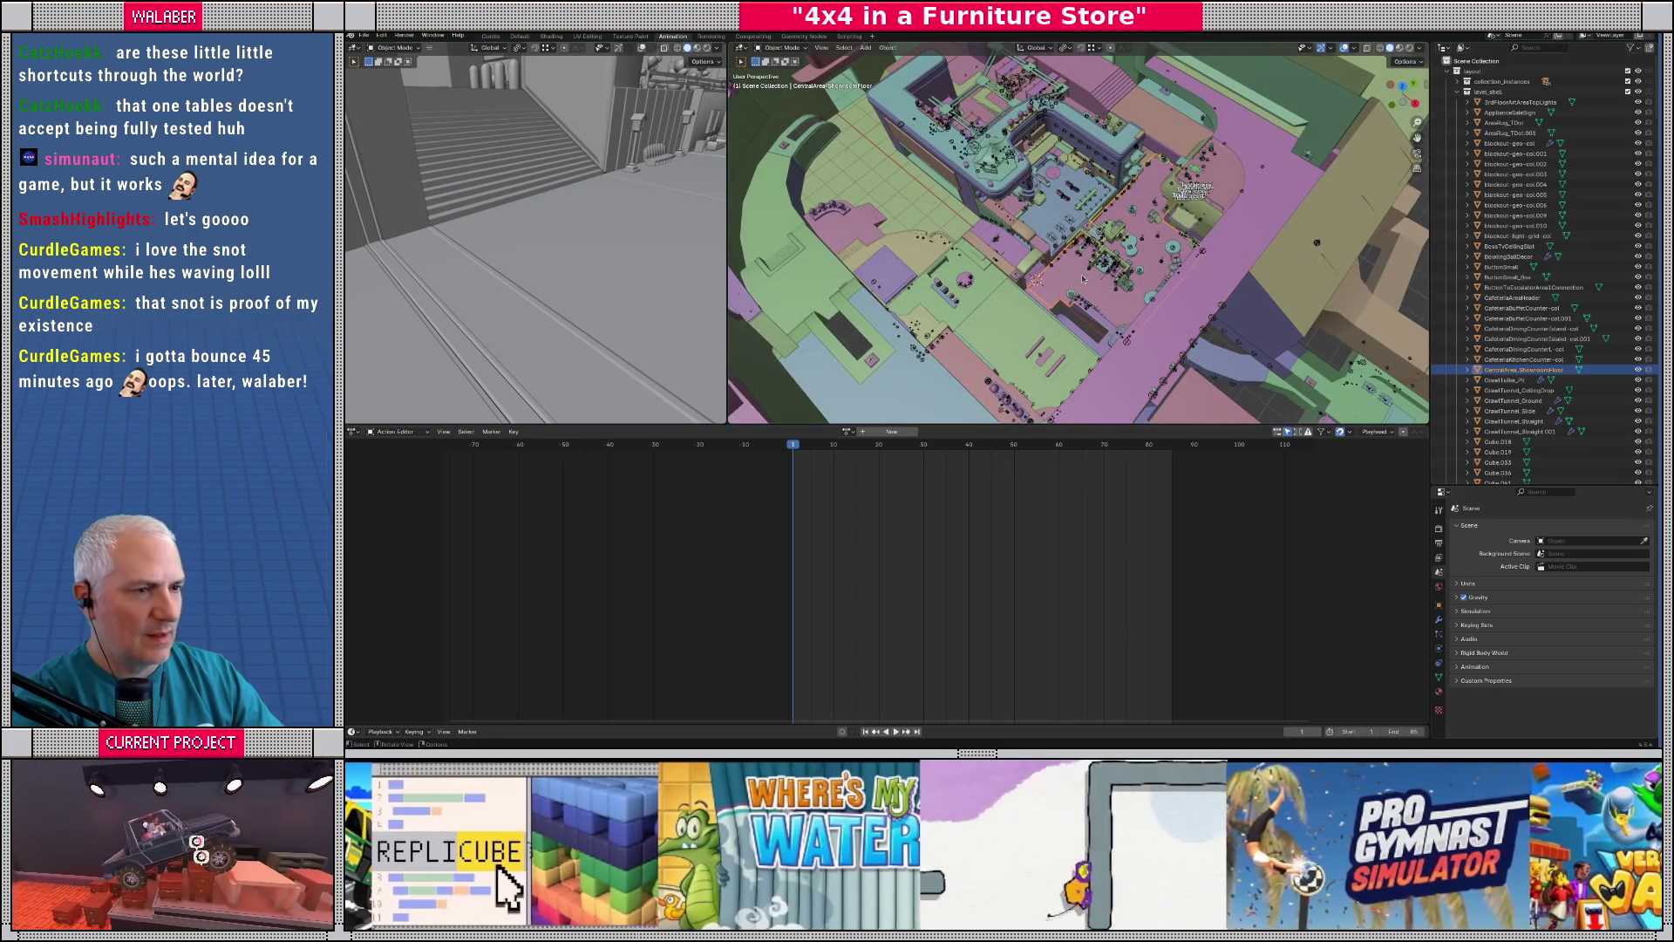
- Frame the showroom floor, then select and frame blockout-geo-col
{"action": "key", "text": "KP_Decimal"}
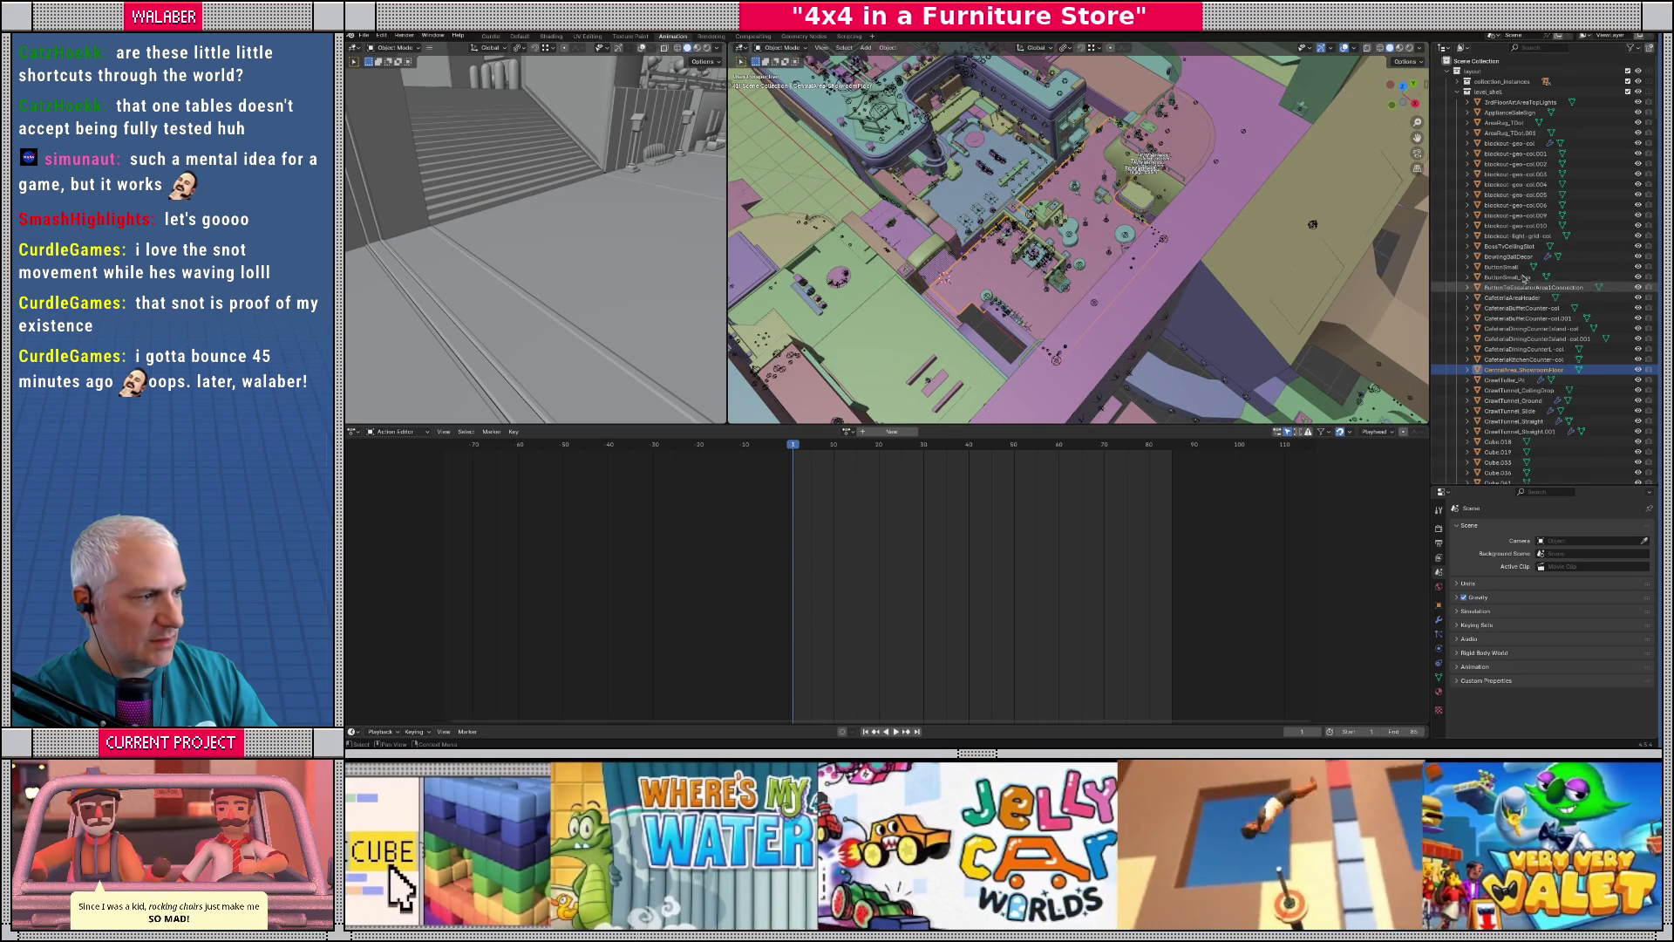
{"action": "left_click", "coordinate": [1507, 145]}
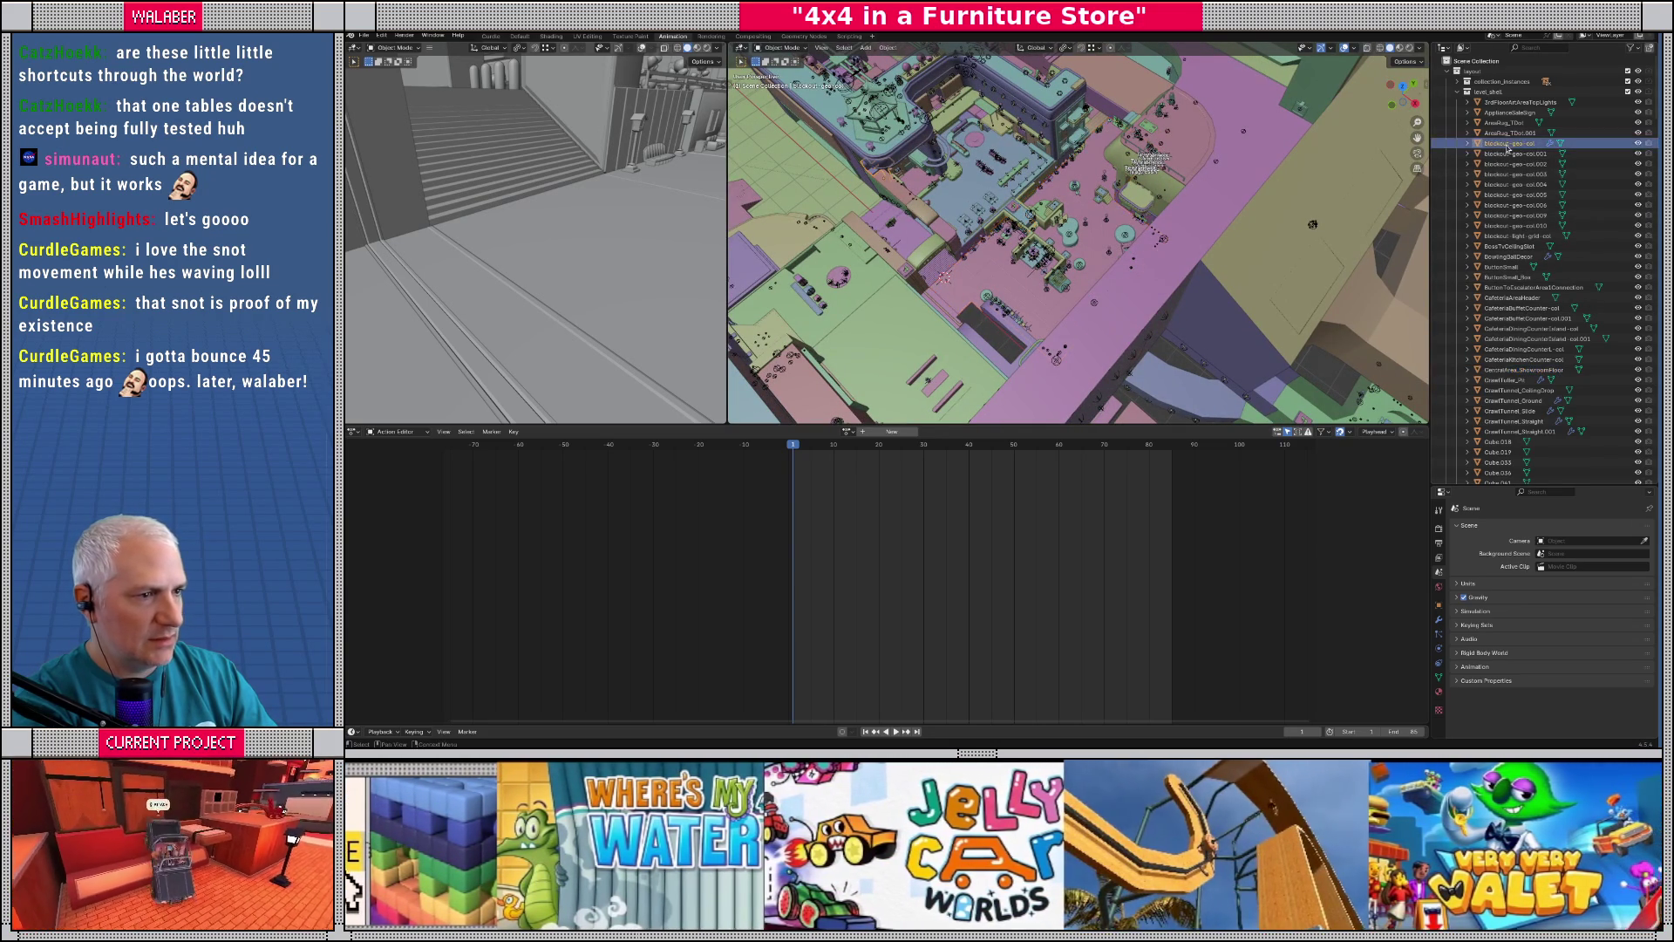
{"action": "key", "text": "KP_Decimal"}
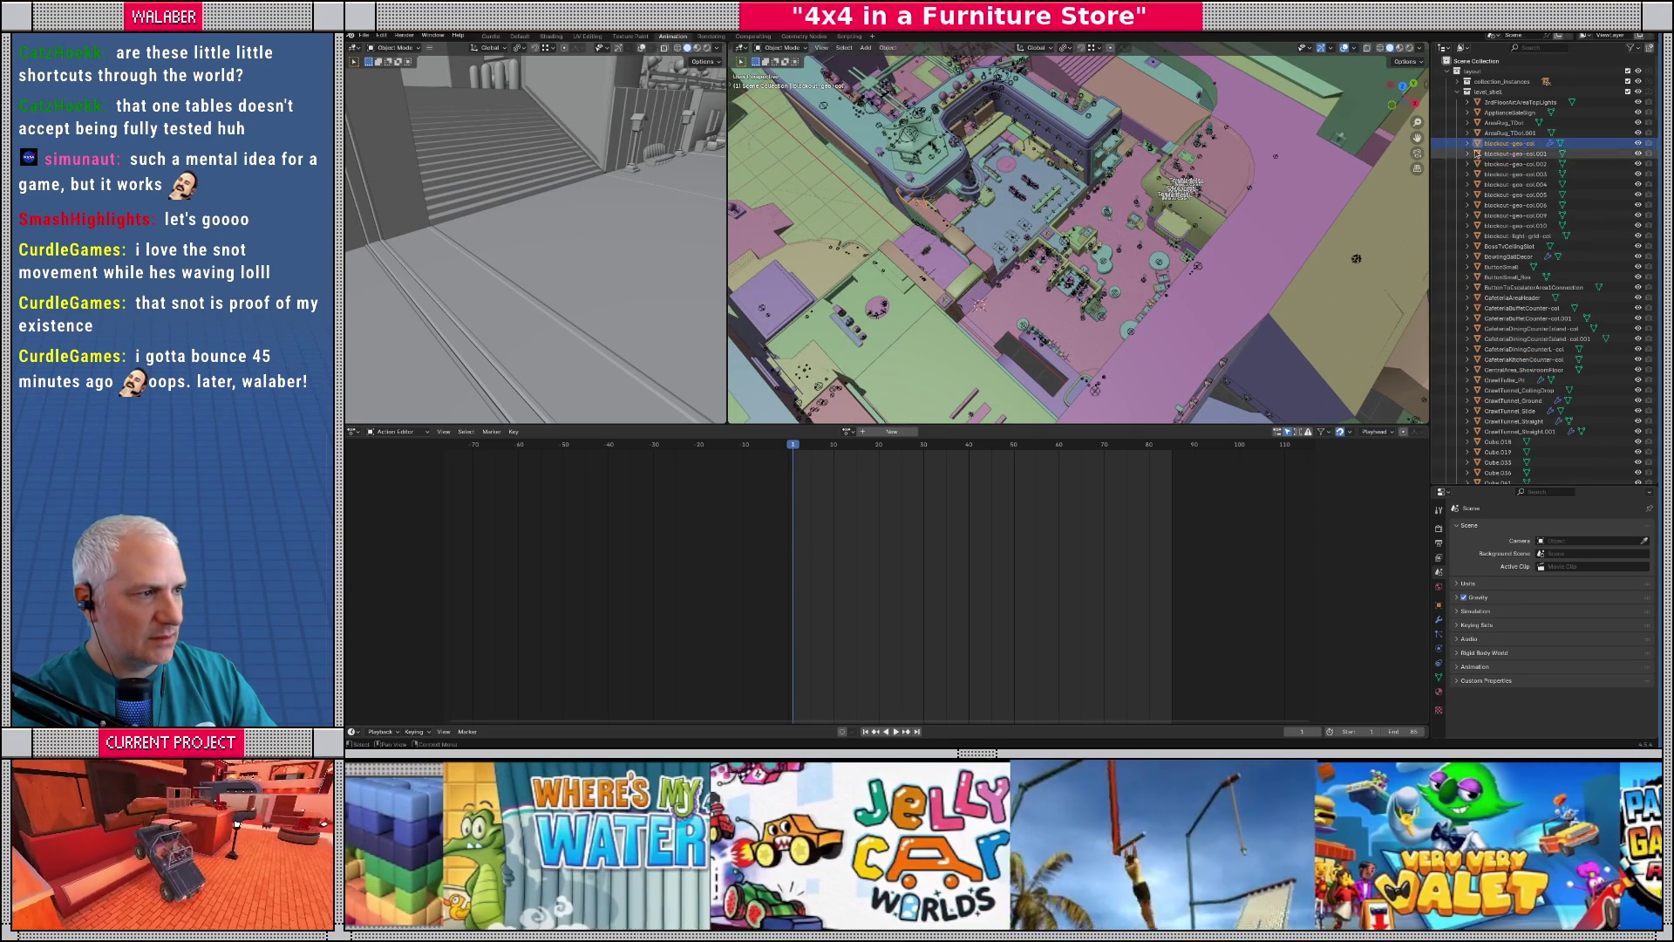
{"action": "scroll", "coordinate": [1017, 203], "scroll_direction": "up", "scroll_amount": 4}
{"action": "scroll", "coordinate": [1017, 203], "scroll_direction": "up", "scroll_amount": 2}
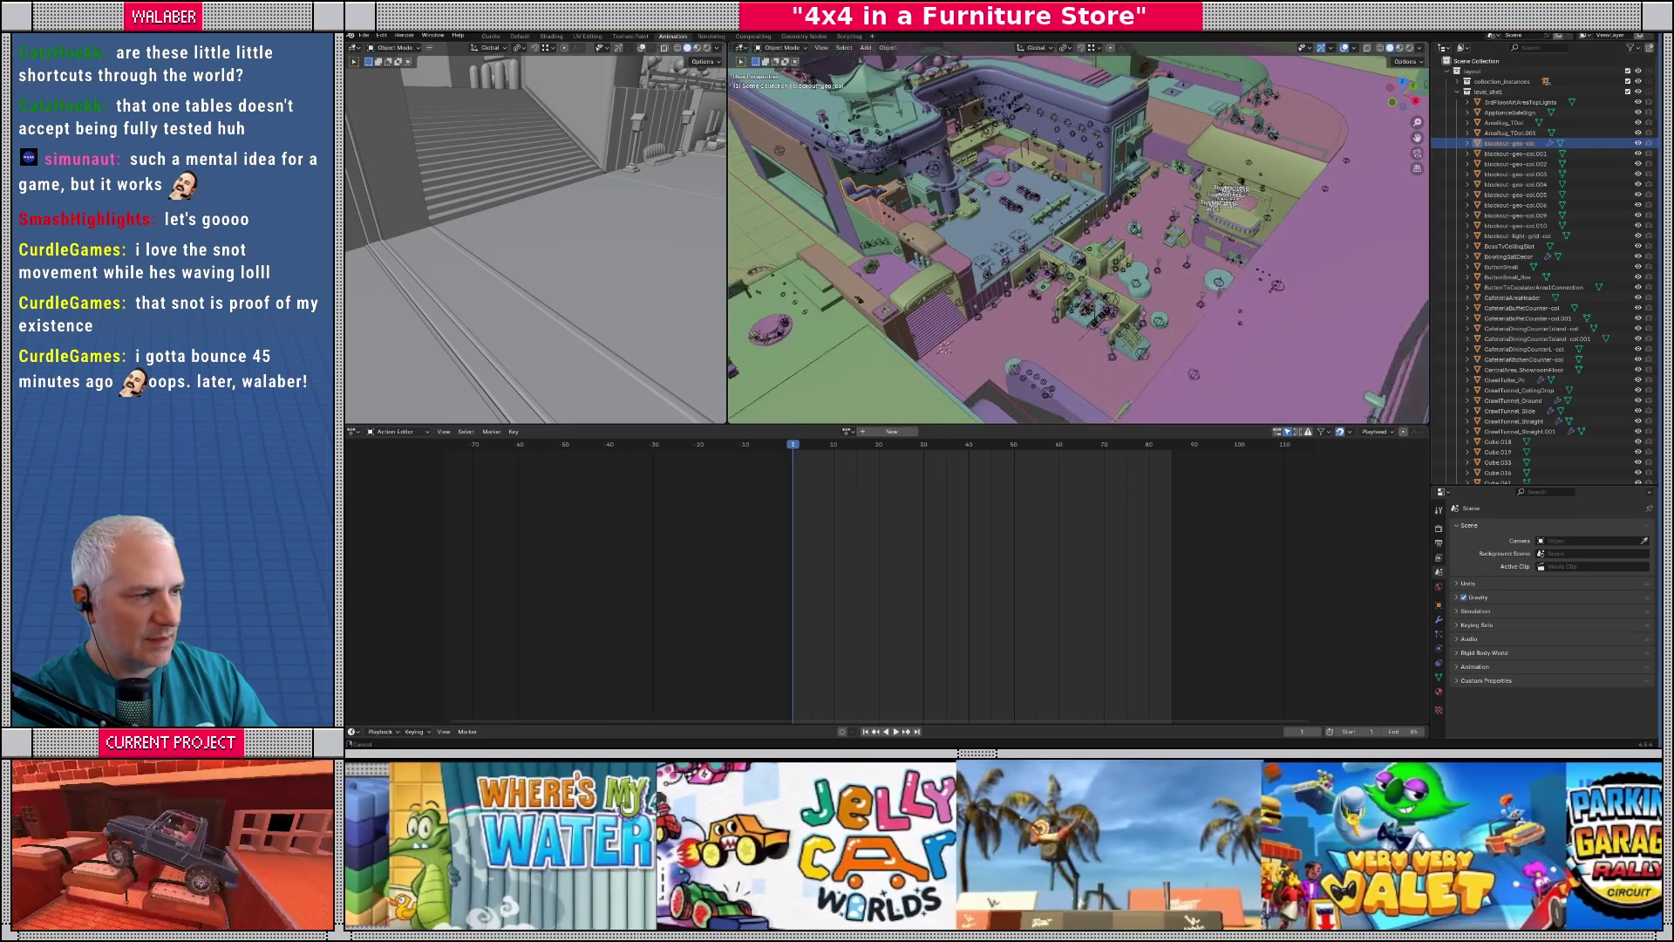
{"action": "scroll", "coordinate": [1491, 246], "scroll_direction": "down", "scroll_amount": 5}
{"action": "scroll", "coordinate": [1491, 246], "scroll_direction": "down", "scroll_amount": 10}
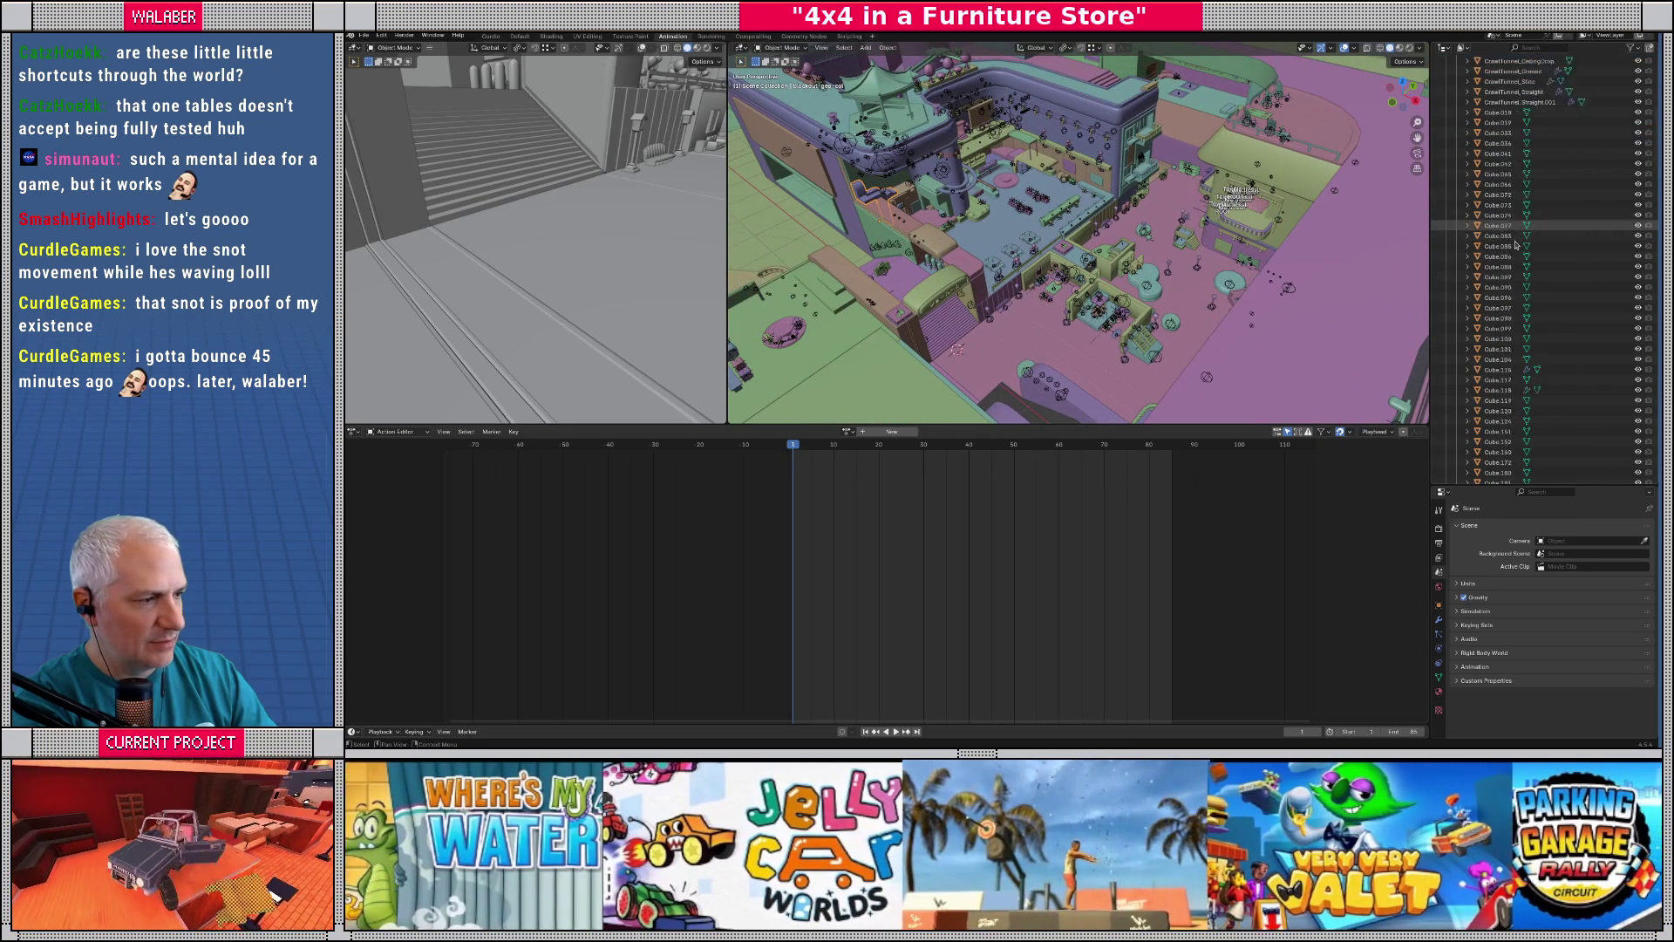
{"action": "scroll", "coordinate": [1515, 246], "scroll_direction": "down", "scroll_amount": 10}
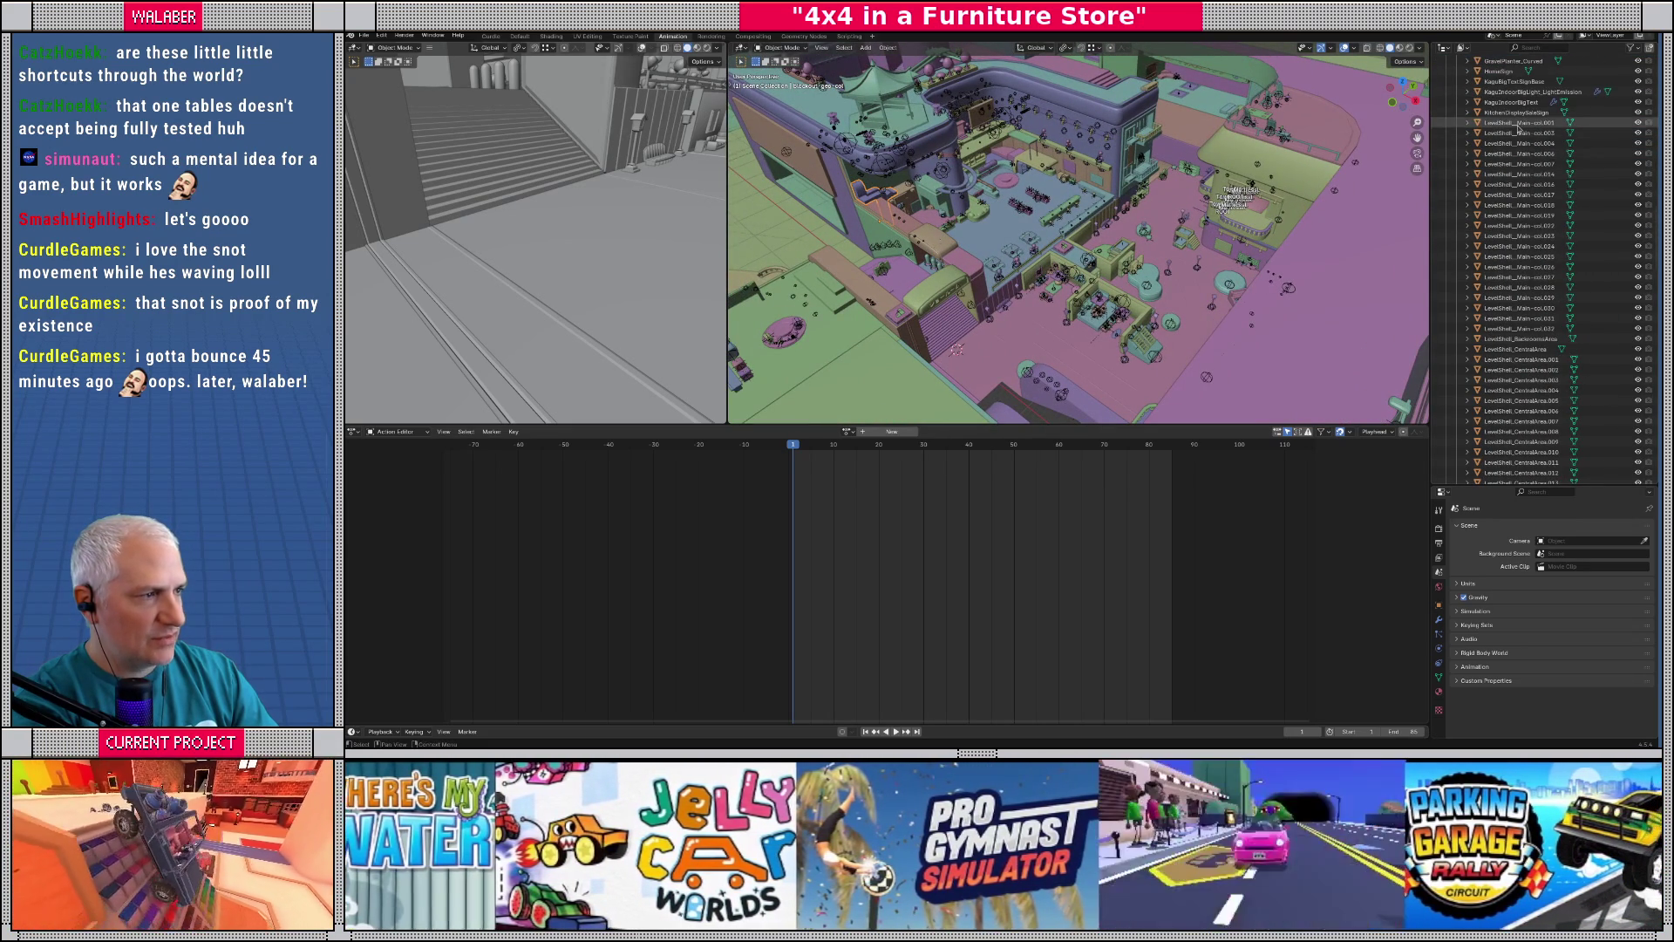
- Step through LevelShell_Main-col pieces from .001 to .022, settling on .018
{"action": "left_click", "coordinate": [1516, 122]}
{"action": "left_click", "coordinate": [1508, 134]}
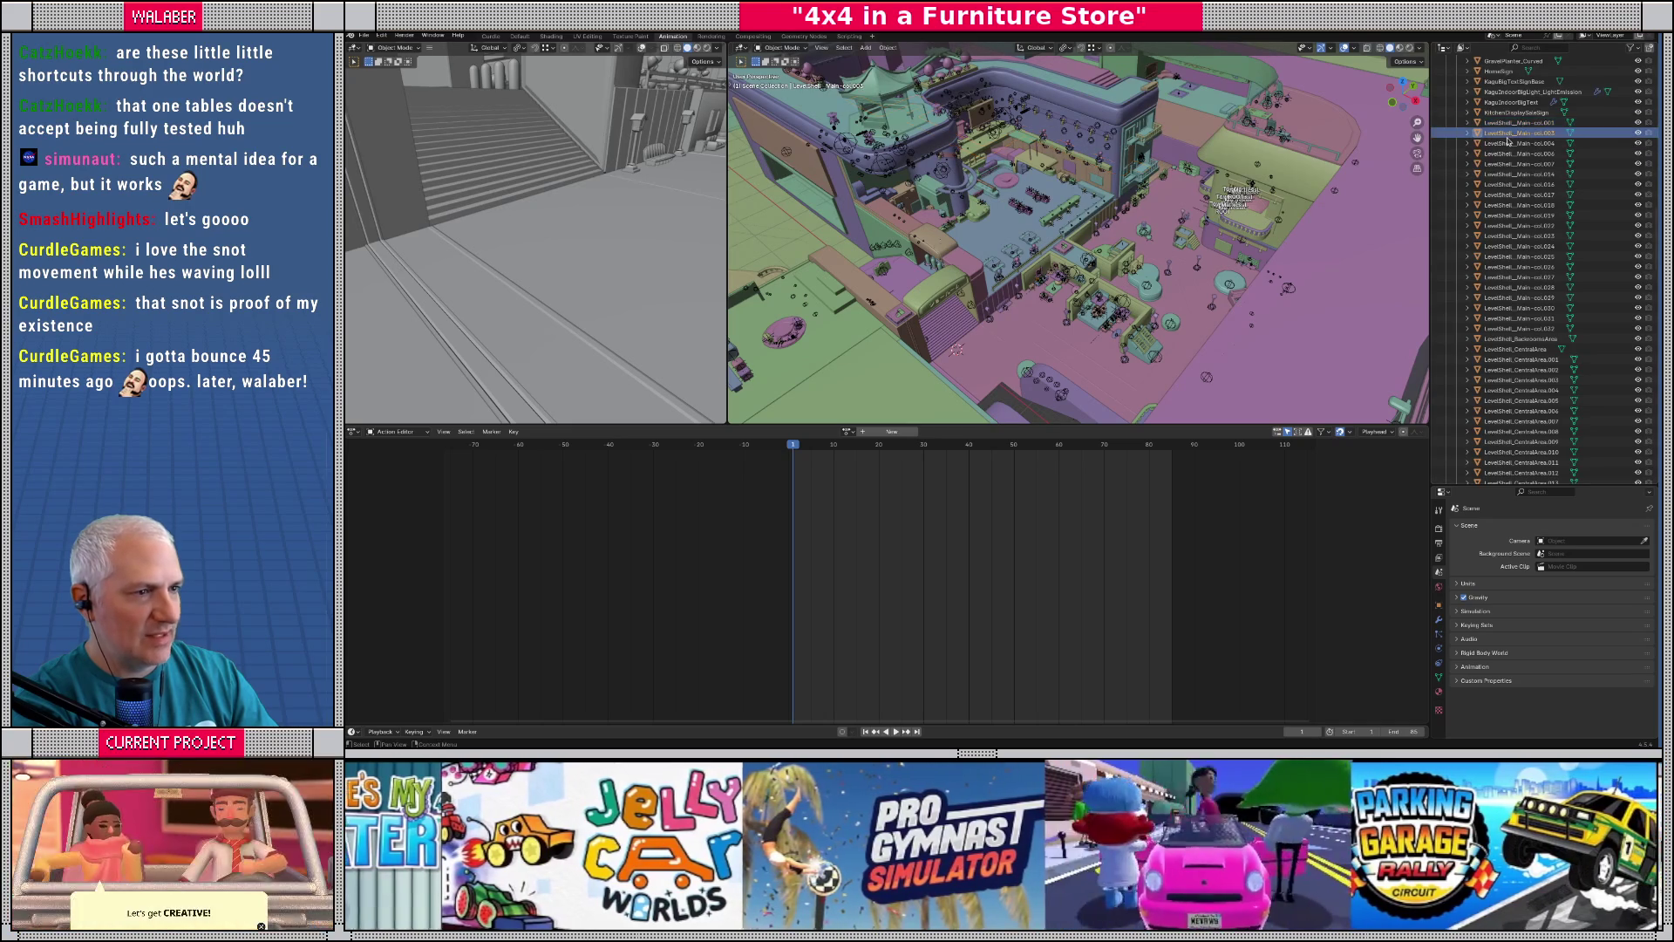
{"action": "key", "text": "Down"}
{"action": "key", "text": "Down"}
{"action": "key", "text": "Down"}
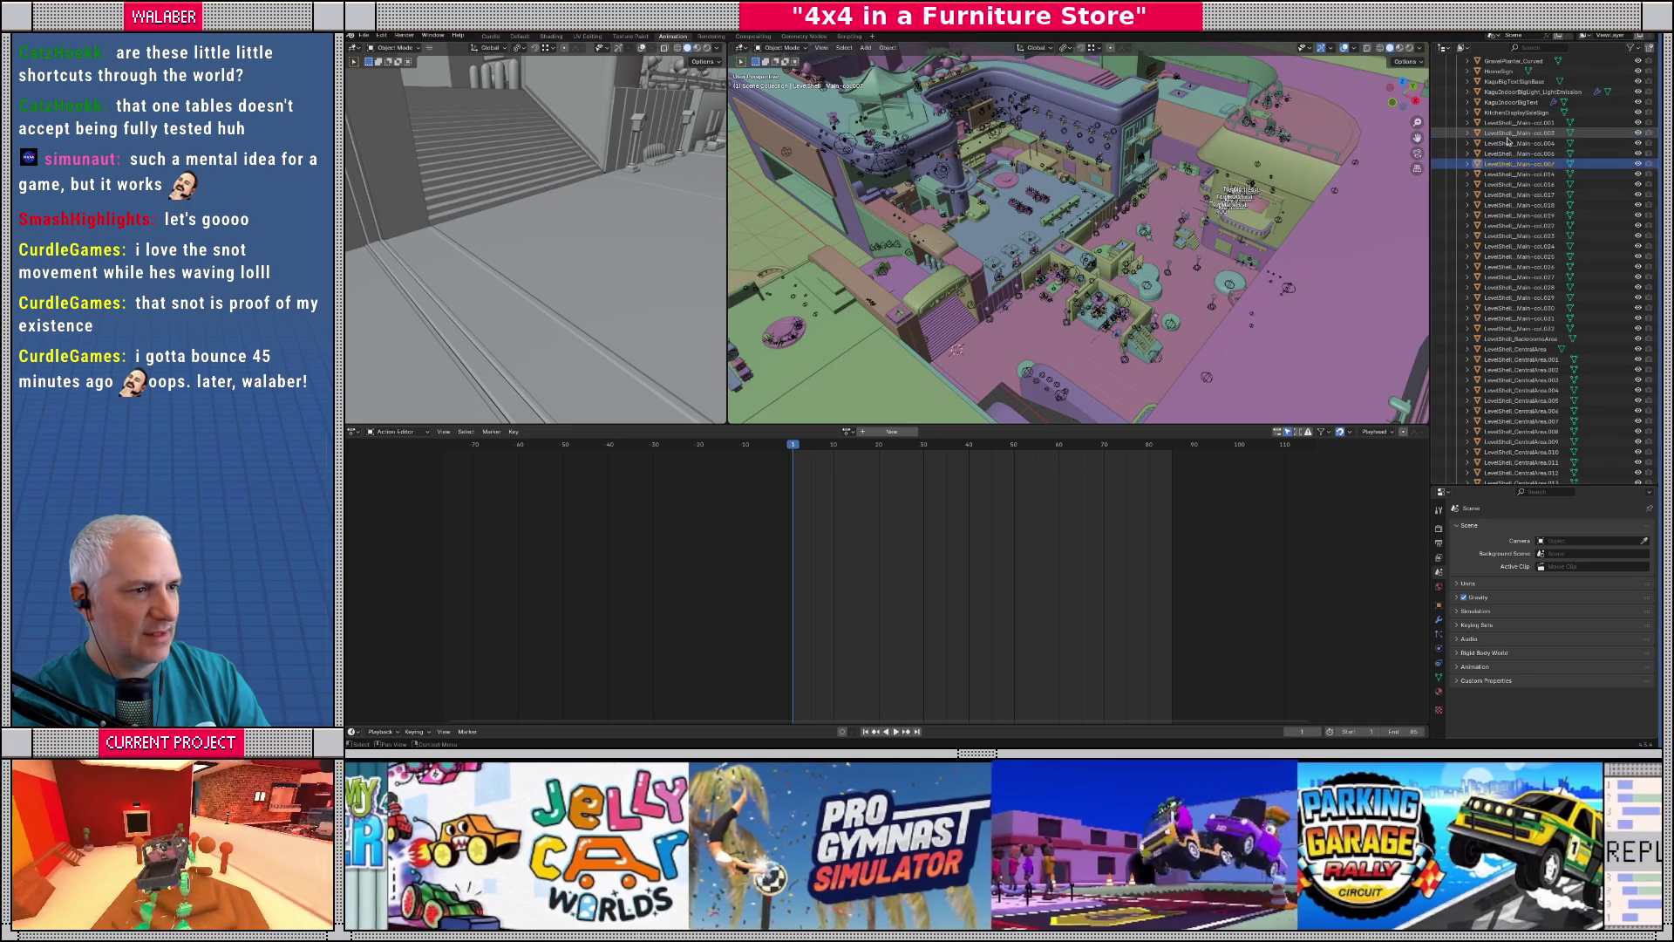
{"action": "key", "text": "Down"}
{"action": "key", "text": "Down"}
{"action": "key", "text": "Down"}
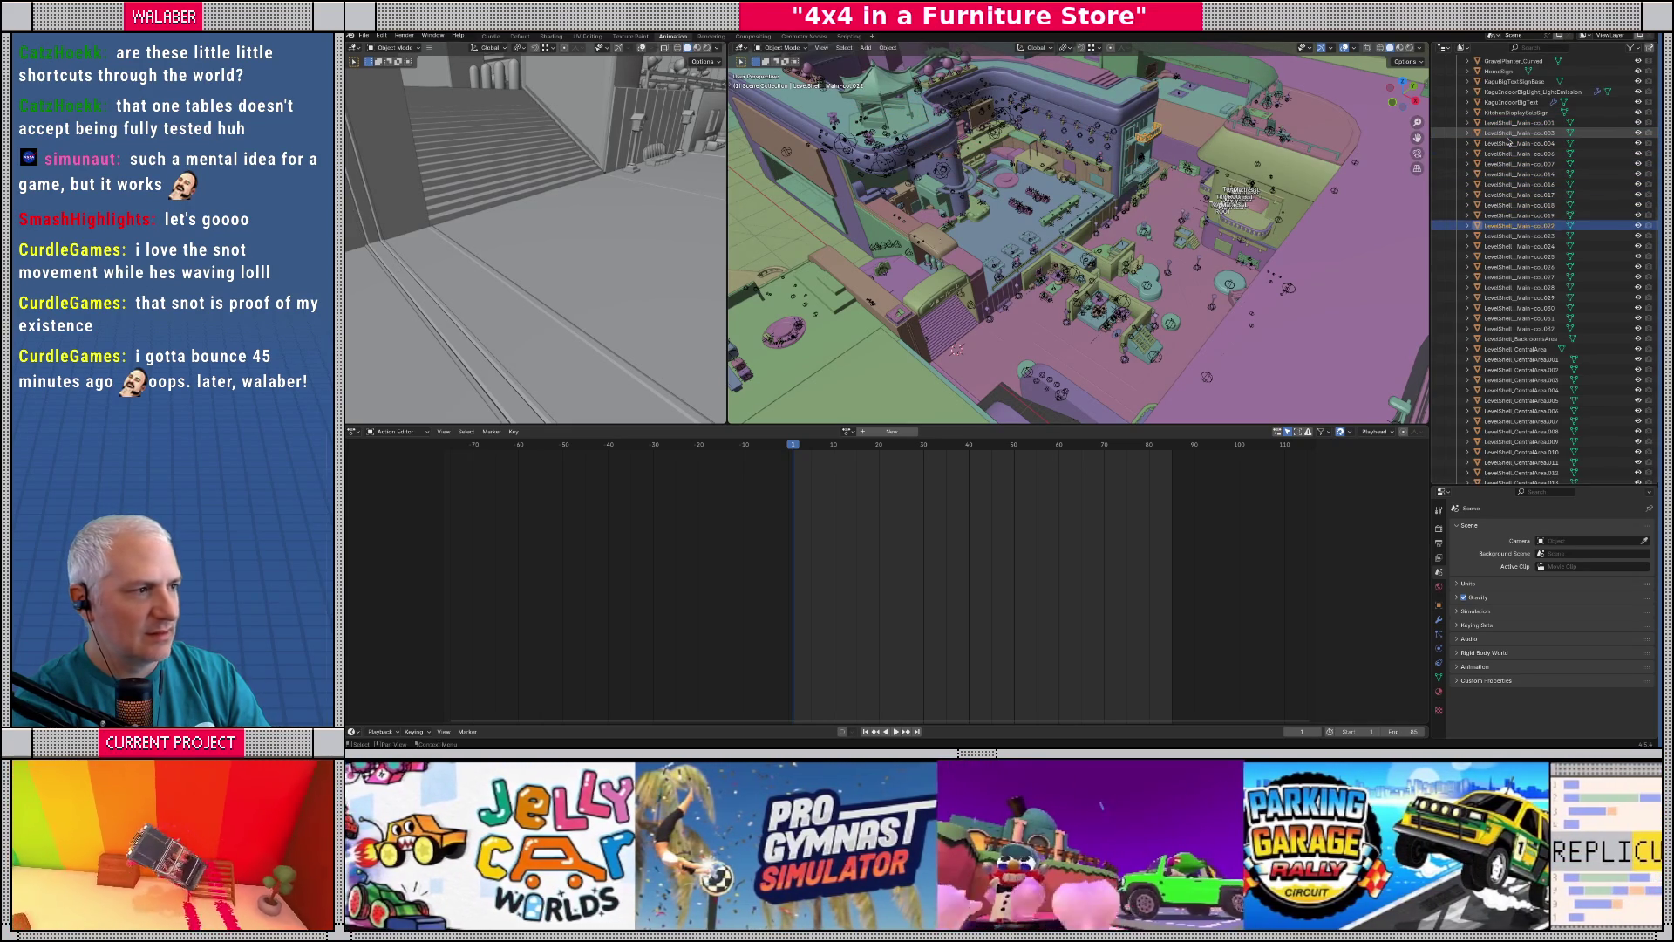
{"action": "key", "text": "Up"}
{"action": "key", "text": "Up"}
{"action": "key", "text": "Up"}
{"action": "key", "text": "Down"}
{"action": "key", "text": "Down"}
{"action": "key", "text": "Down"}
{"action": "key", "text": "Up"}
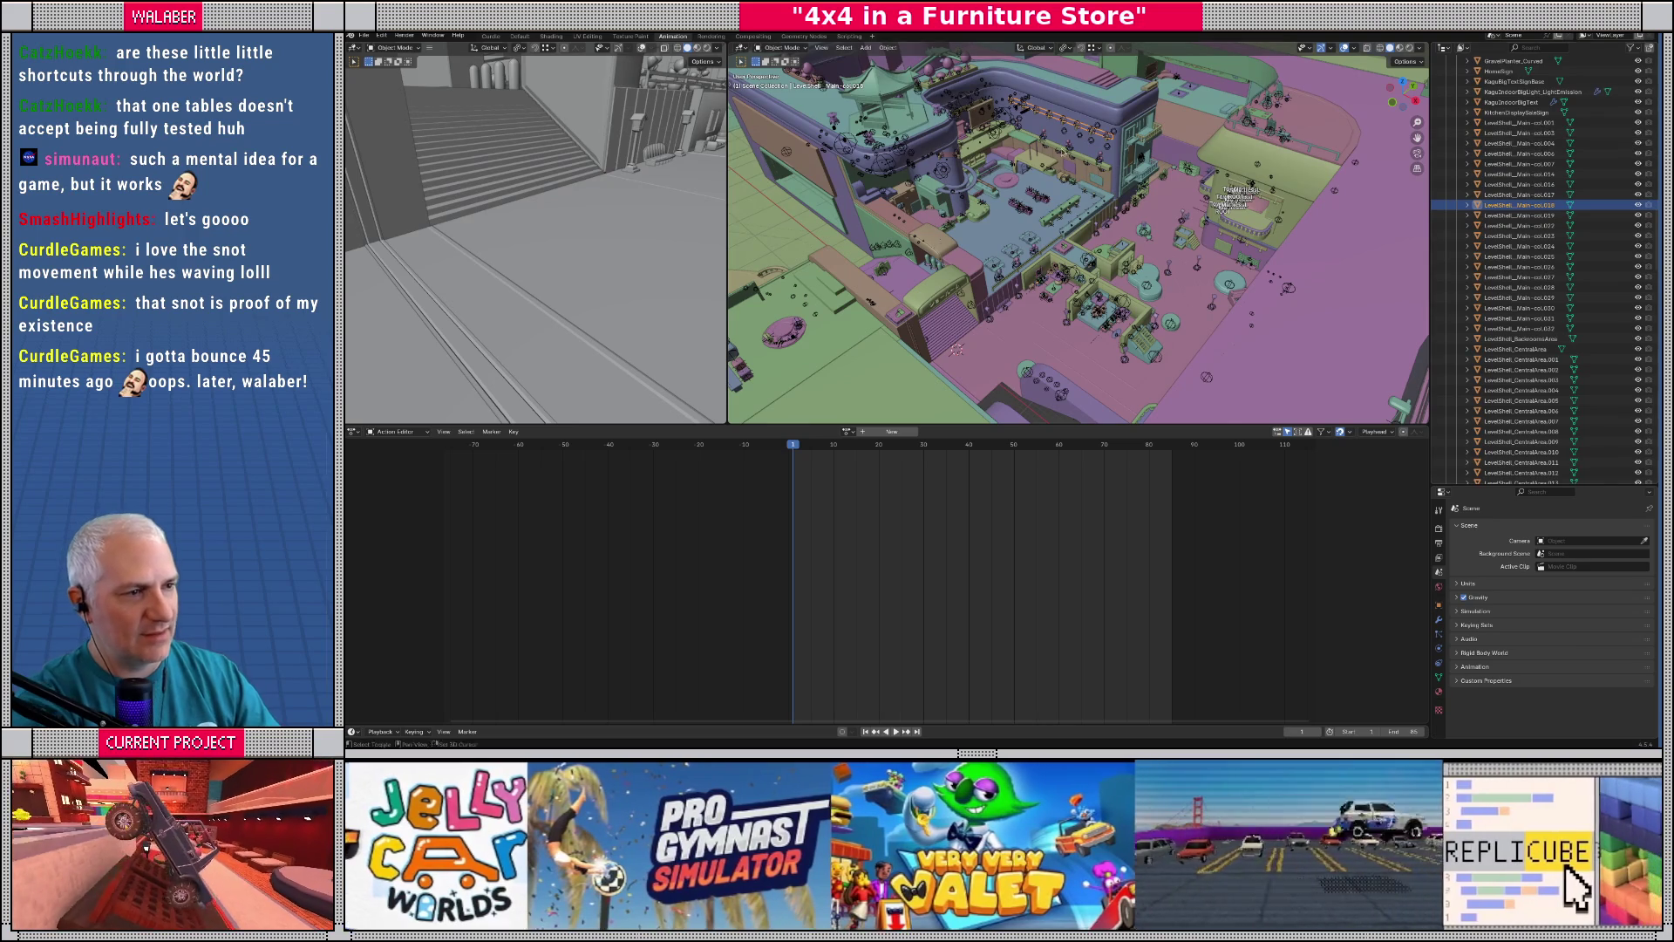
{"action": "scroll", "coordinate": [1058, 149], "scroll_direction": "up", "scroll_amount": 8}
{"action": "mouse_move", "coordinate": [1057, 327]}
{"action": "left_mouse_down"}
{"action": "mouse_move", "coordinate": [1132, 266]}
{"action": "mouse_move", "coordinate": [1119, 287]}
{"action": "left_mouse_up"}
- Select and frame the red wall piece Cube.393 to see it beside the teal counter
{"action": "left_click", "coordinate": [1004, 256]}
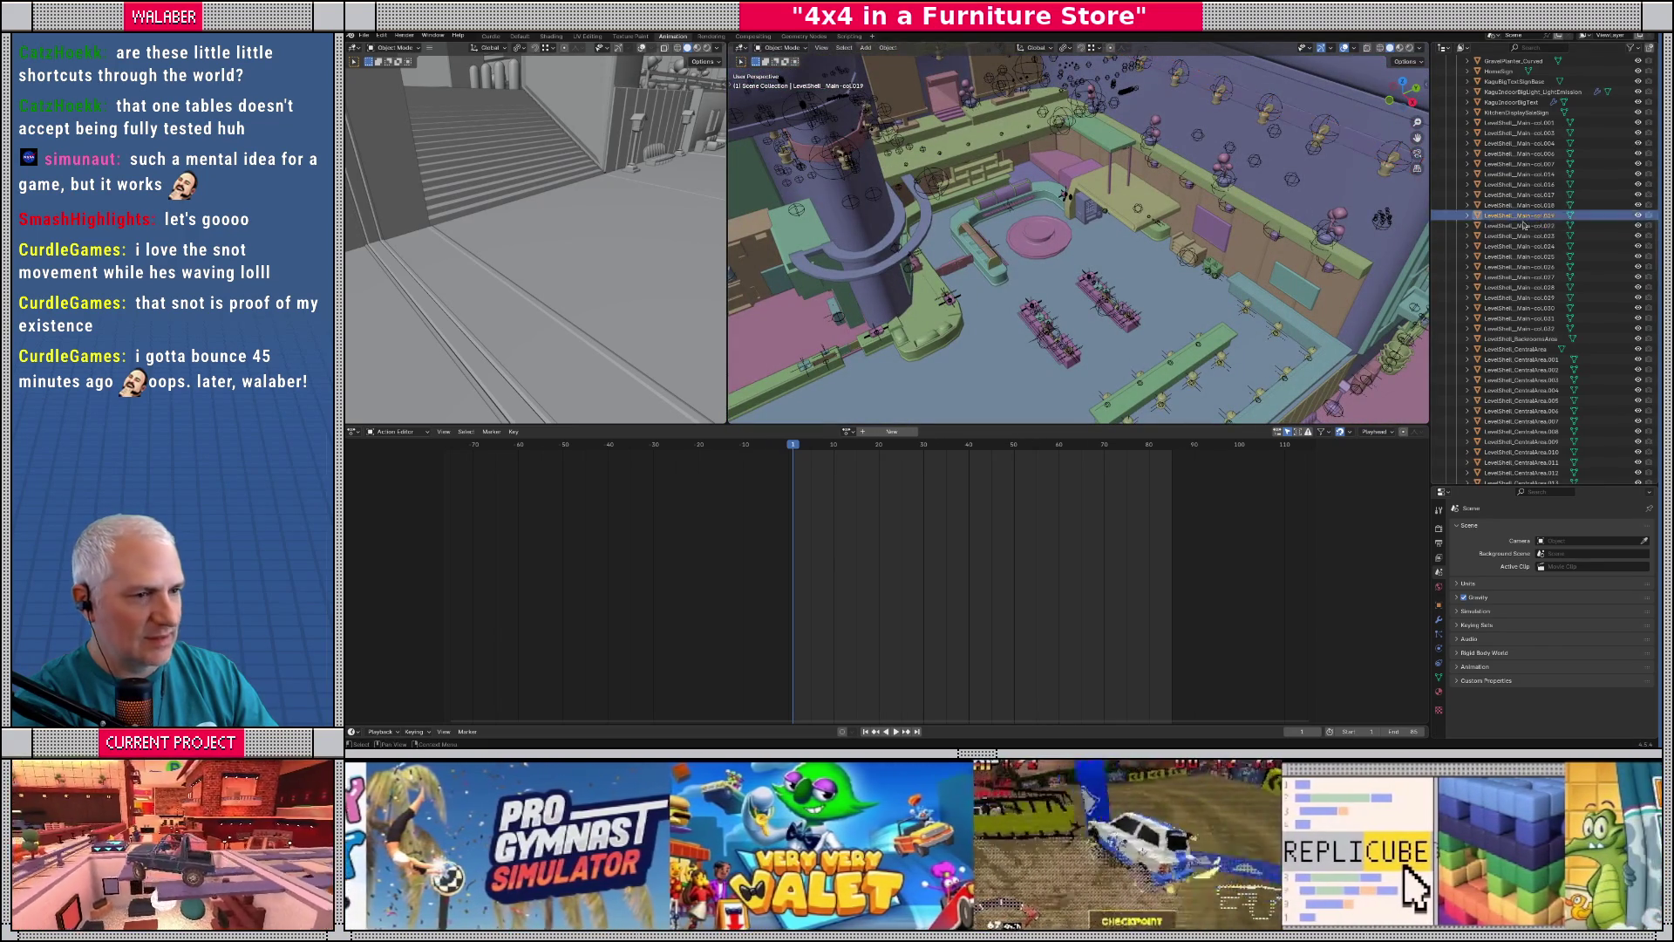
{"action": "left_click", "coordinate": [972, 267]}
{"action": "key", "text": "KP_Decimal"}
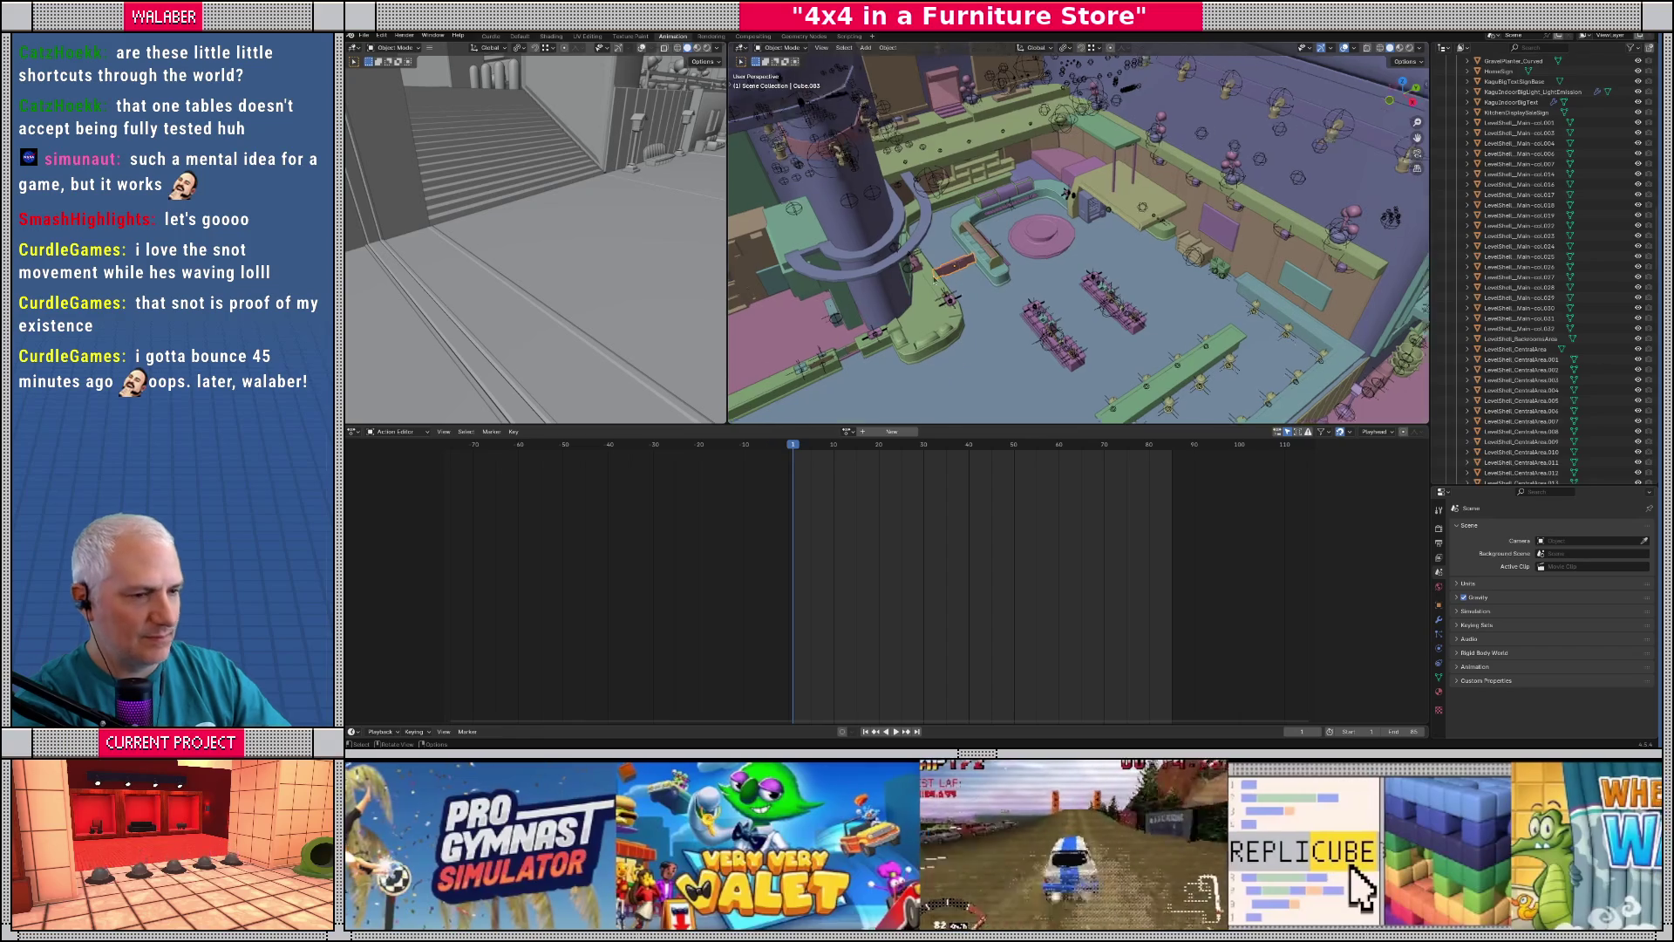
{"action": "mouse_move", "coordinate": [1151, 246]}
{"action": "left_mouse_down"}
{"action": "mouse_move", "coordinate": [1175, 225]}
{"action": "mouse_move", "coordinate": [1067, 197]}
{"action": "left_mouse_up"}
{"action": "scroll", "coordinate": [1175, 225], "scroll_direction": "down", "scroll_amount": 3}
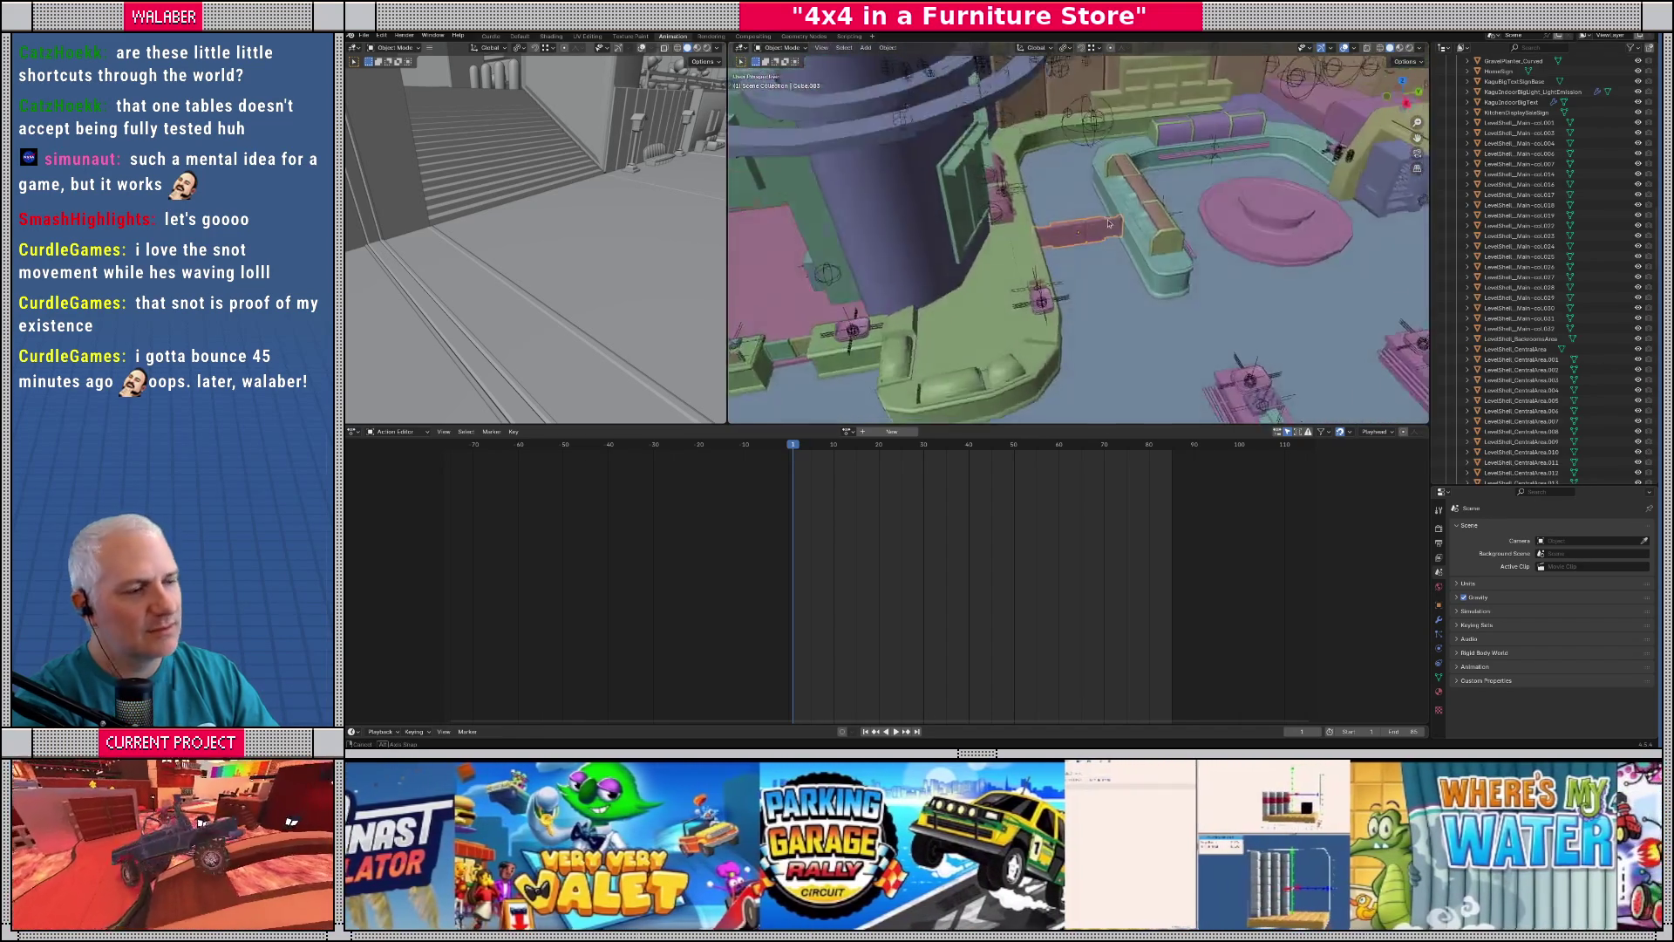
{"action": "mouse_move", "coordinate": [1087, 228]}
{"action": "left_mouse_down"}
{"action": "mouse_move", "coordinate": [1163, 314]}
{"action": "mouse_move", "coordinate": [1069, 258]}
{"action": "mouse_move", "coordinate": [1170, 265]}
{"action": "mouse_move", "coordinate": [1096, 280]}
{"action": "left_mouse_up"}
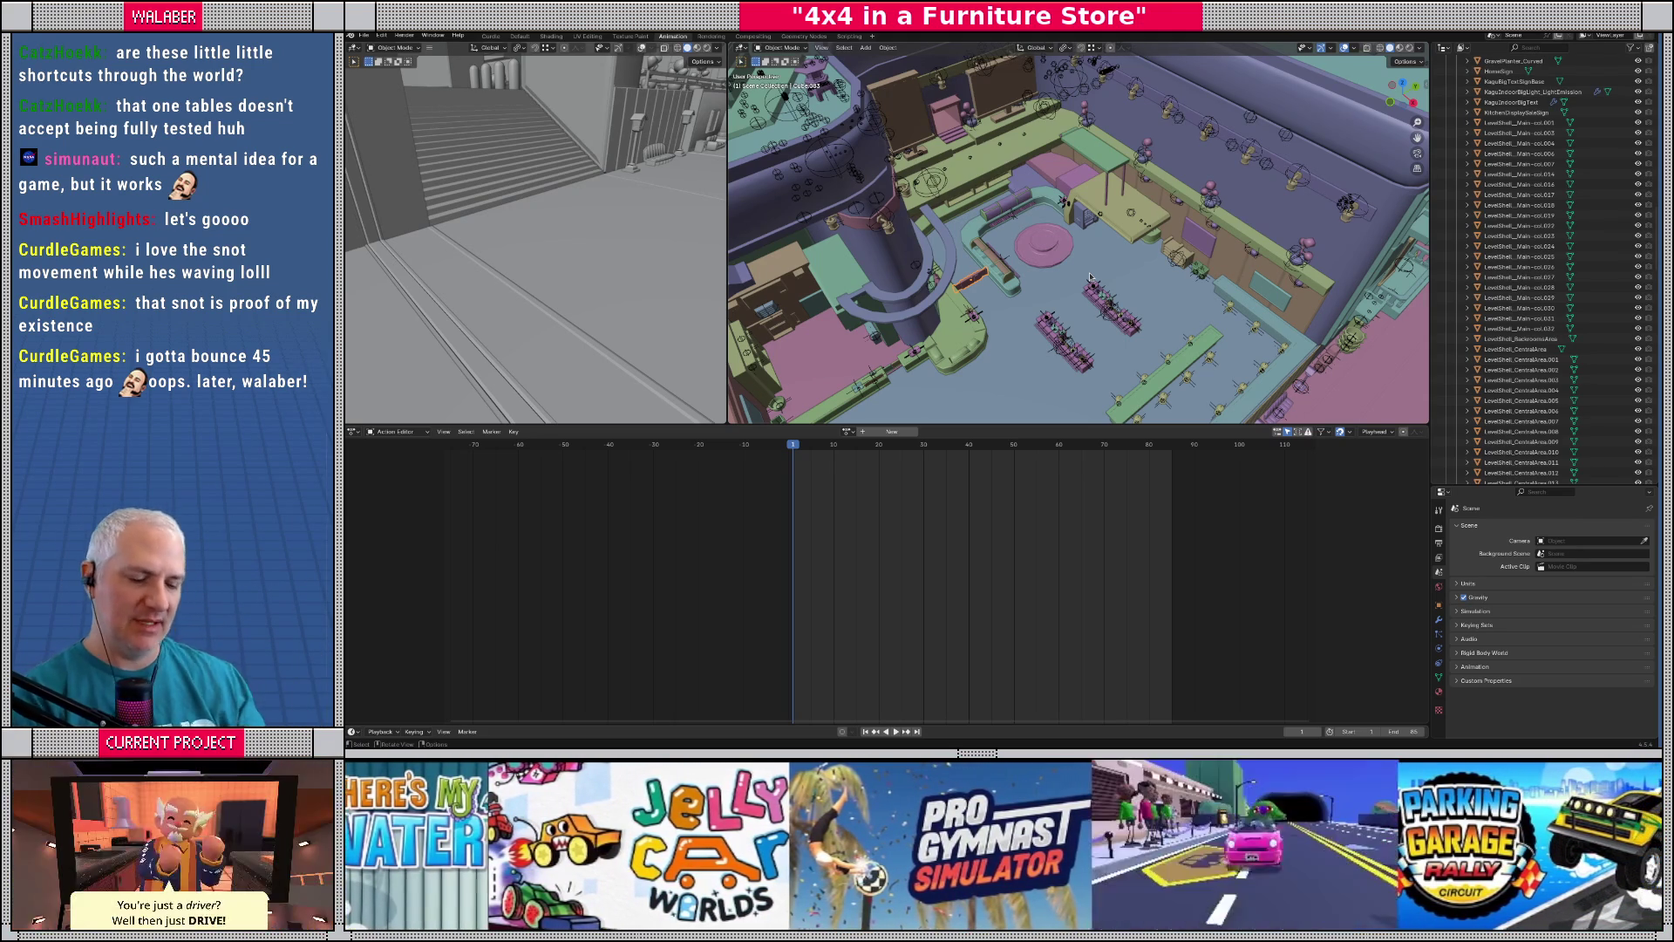
{"action": "scroll", "coordinate": [1013, 258], "scroll_direction": "up", "scroll_amount": 10}
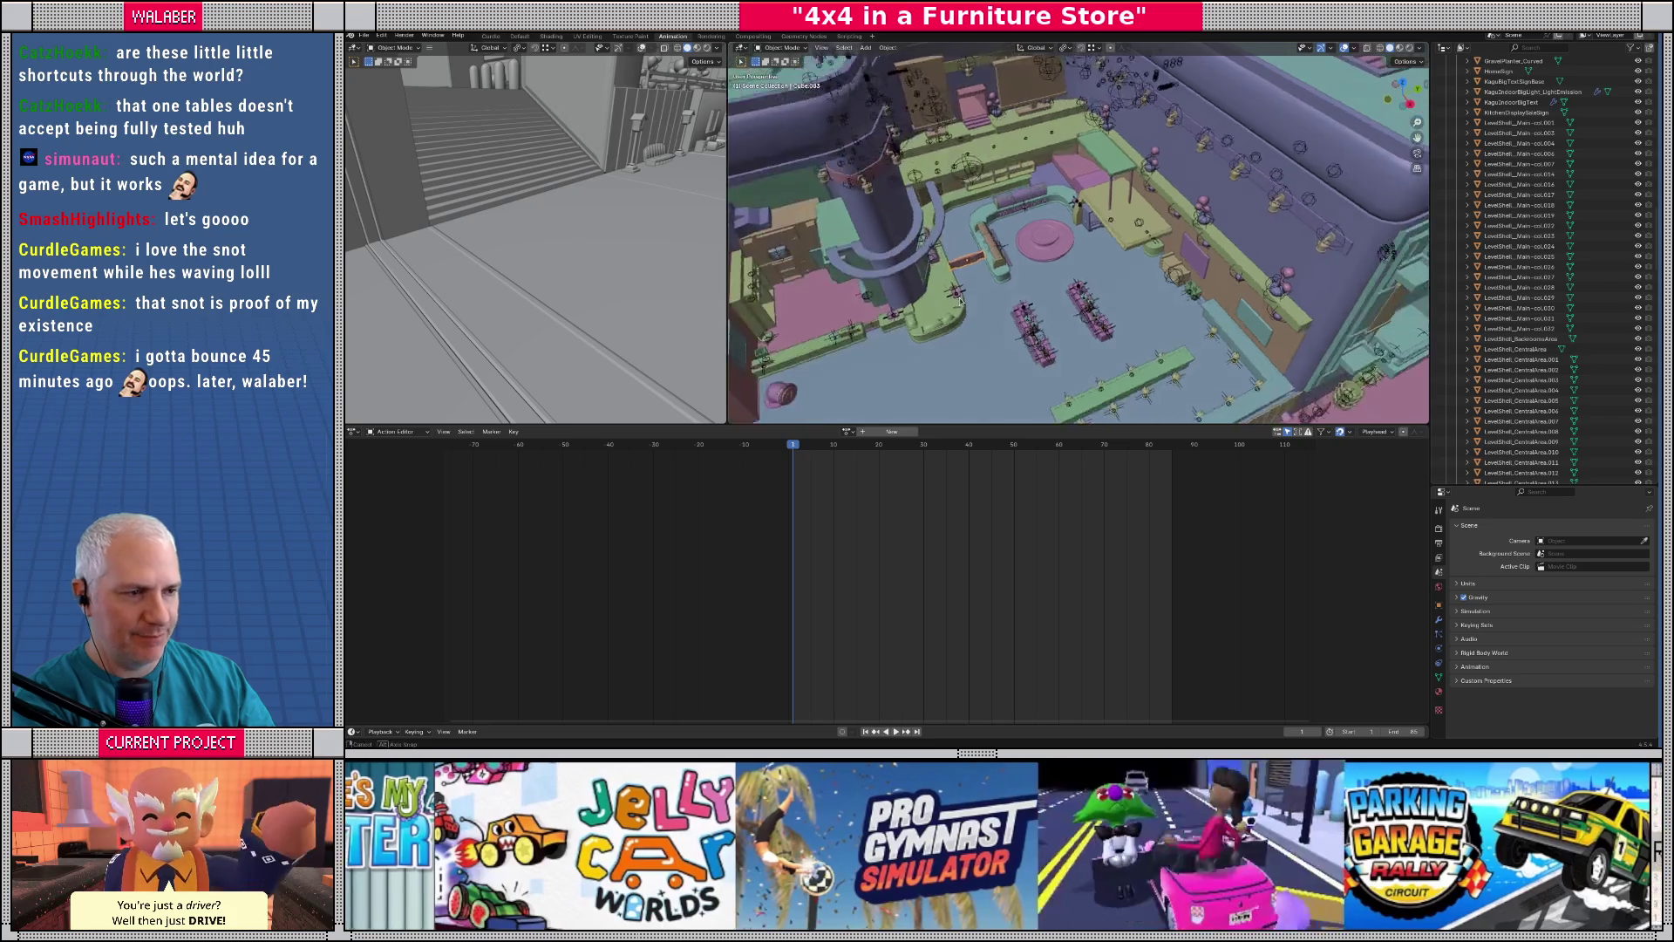
- Zoom and orbit the view to bring the store level into view
{"action": "scroll", "coordinate": [872, 271], "scroll_direction": "down", "scroll_amount": 10}
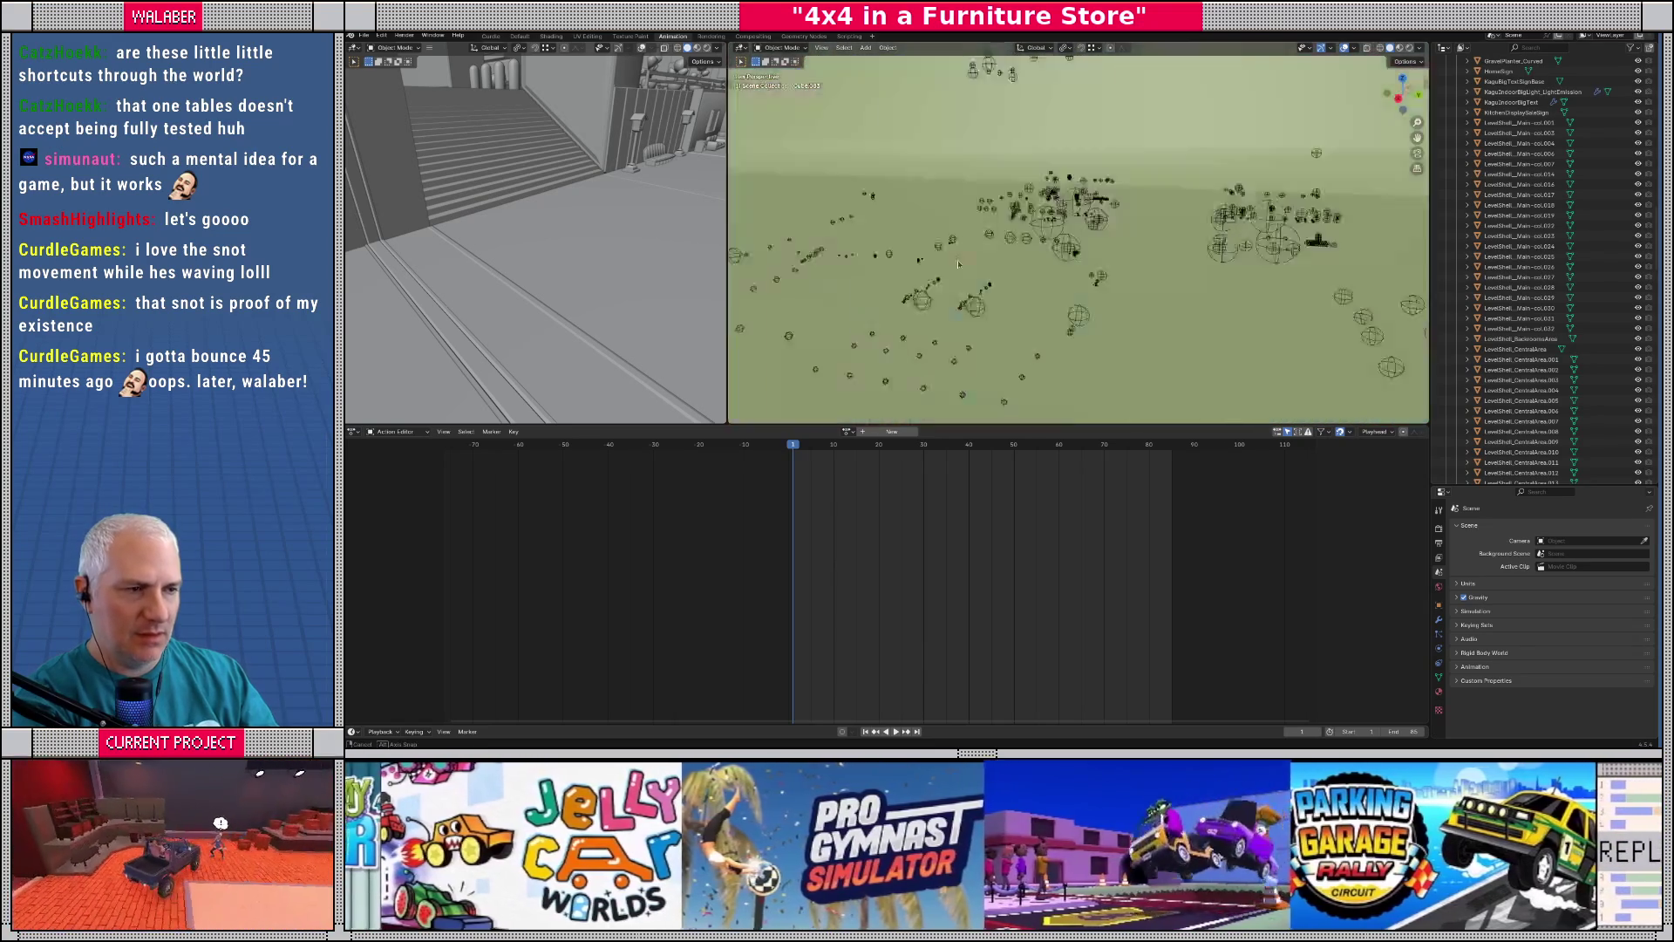
{"action": "scroll", "coordinate": [1022, 294], "scroll_direction": "down", "scroll_amount": 3}
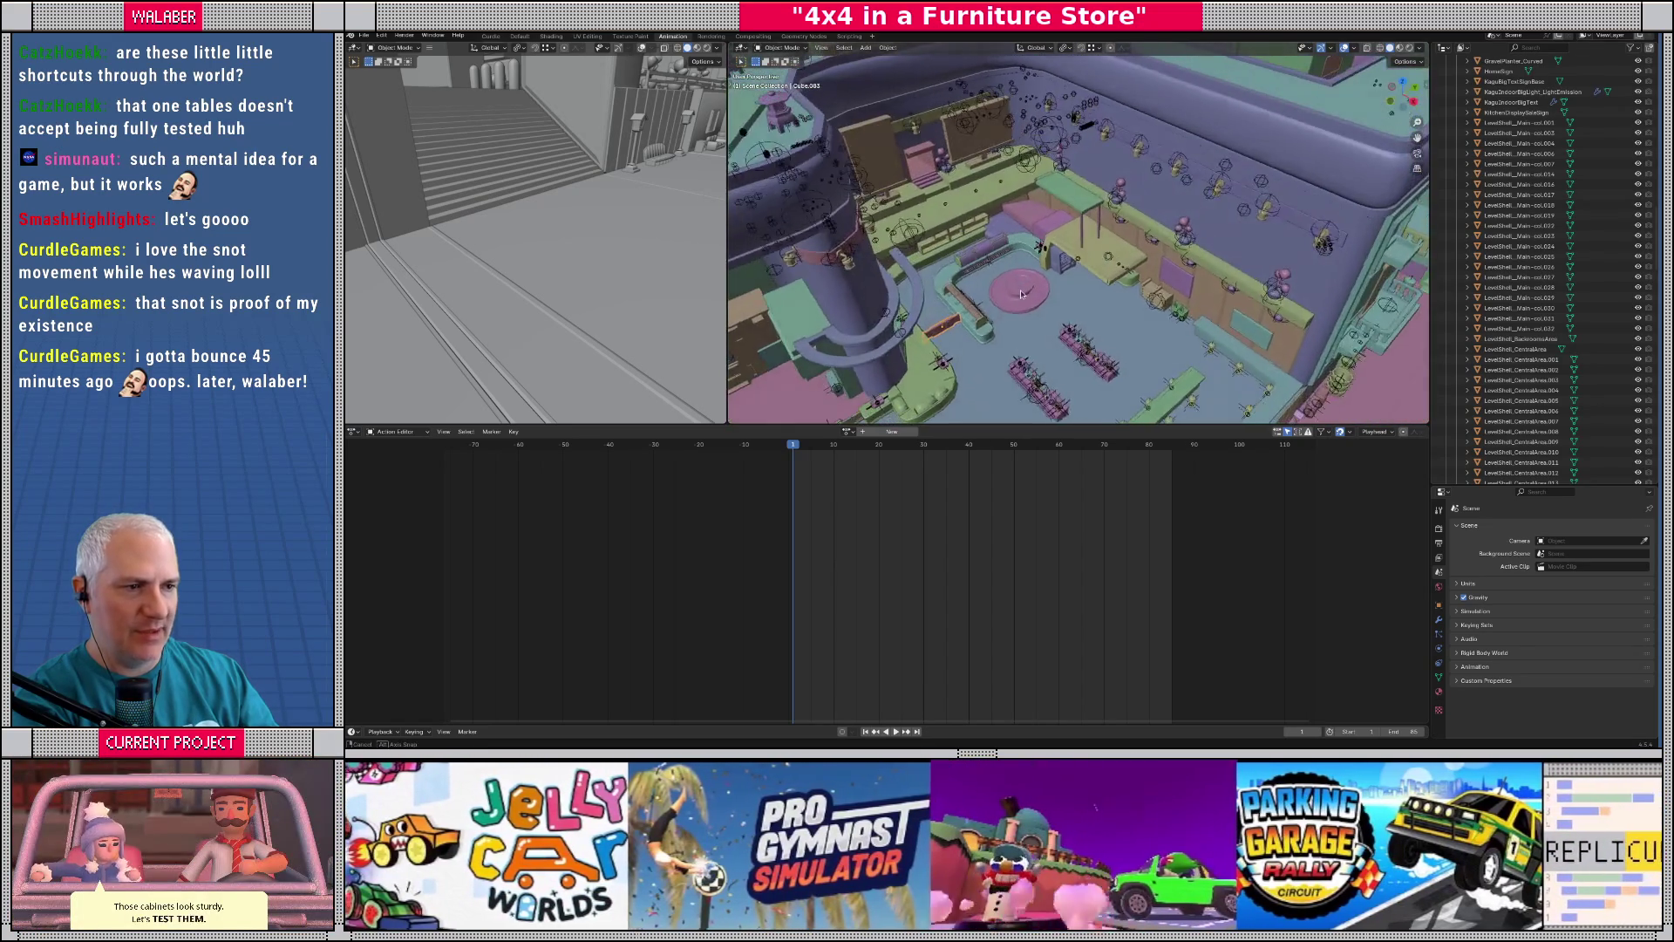
{"action": "scroll", "coordinate": [1071, 279], "scroll_direction": "up", "scroll_amount": 5}
{"action": "scroll", "coordinate": [1055, 271], "scroll_direction": "down", "scroll_amount": 7}
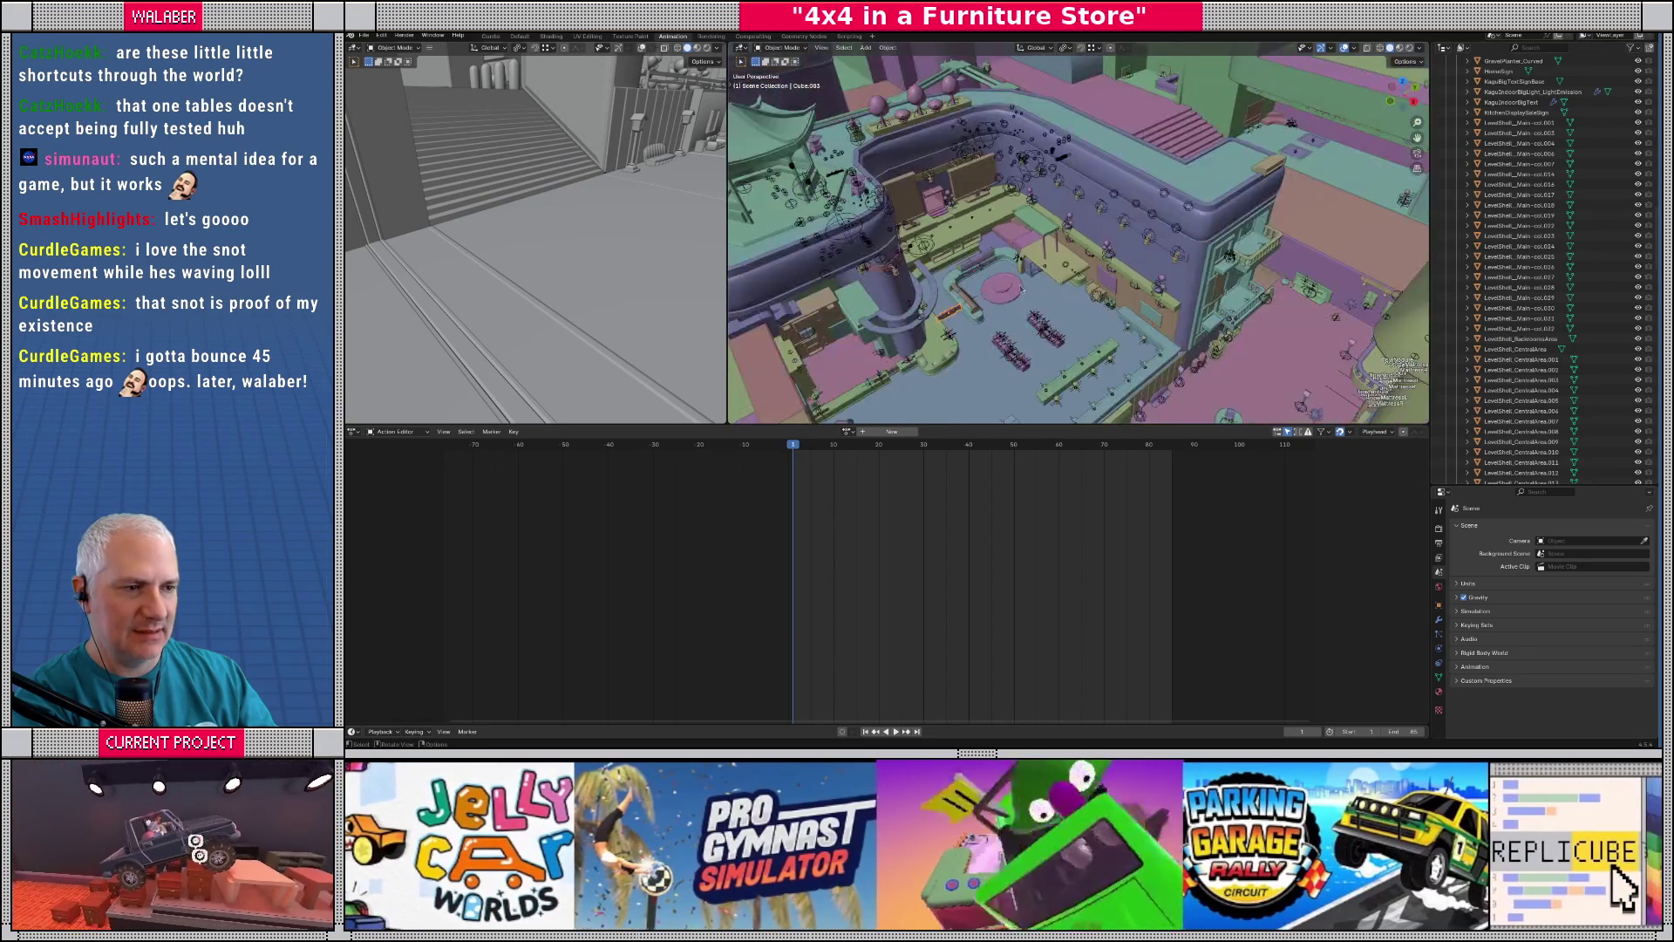
{"action": "scroll", "coordinate": [1046, 253], "scroll_direction": "down", "scroll_amount": 6}
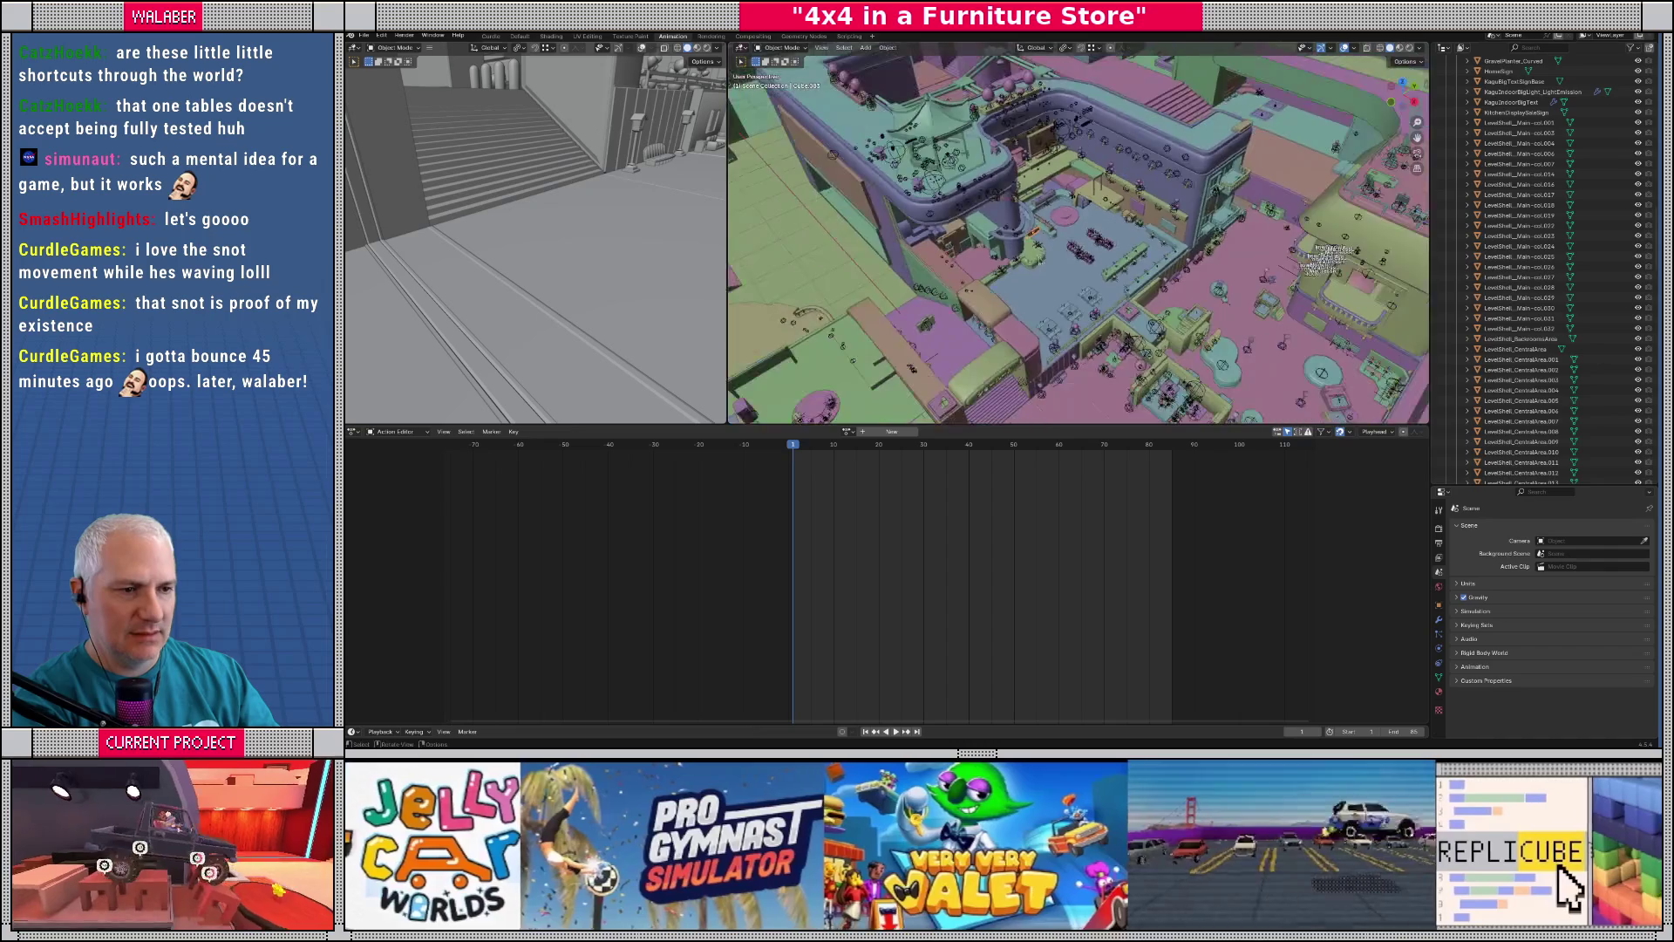
{"action": "scroll", "coordinate": [1050, 240], "scroll_direction": "up", "scroll_amount": 2}
{"action": "scroll", "coordinate": [1048, 240], "scroll_direction": "down", "scroll_amount": 2}
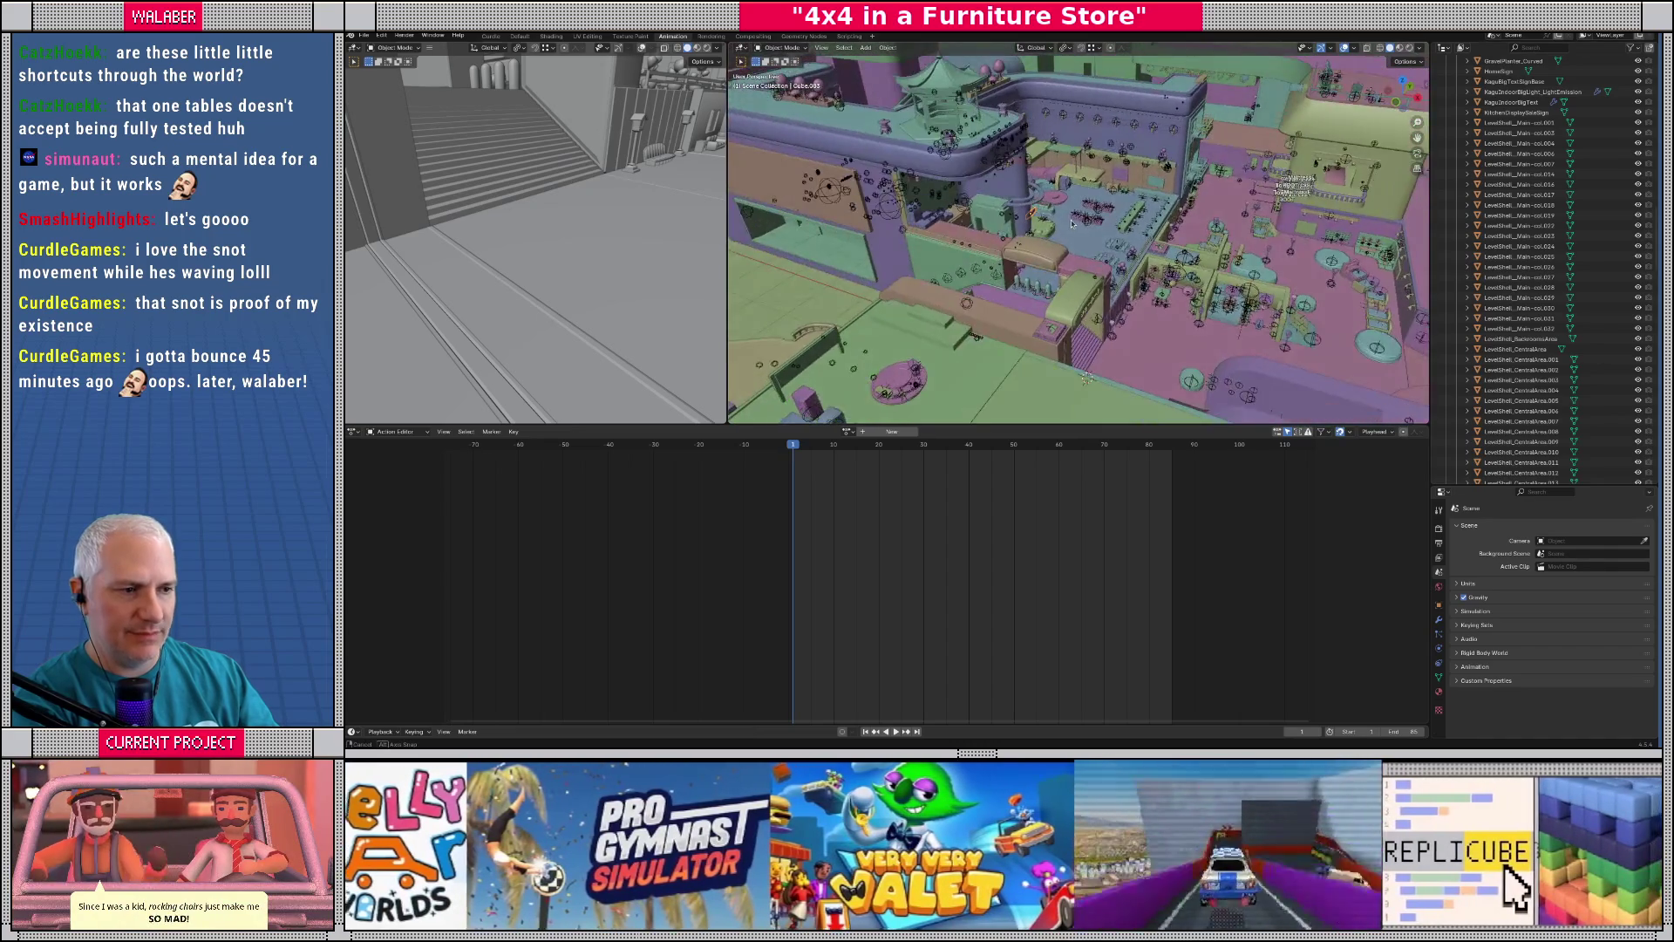
{"action": "left_click_drag", "start_coordinate": [1046, 239], "coordinate": [1019, 283]}
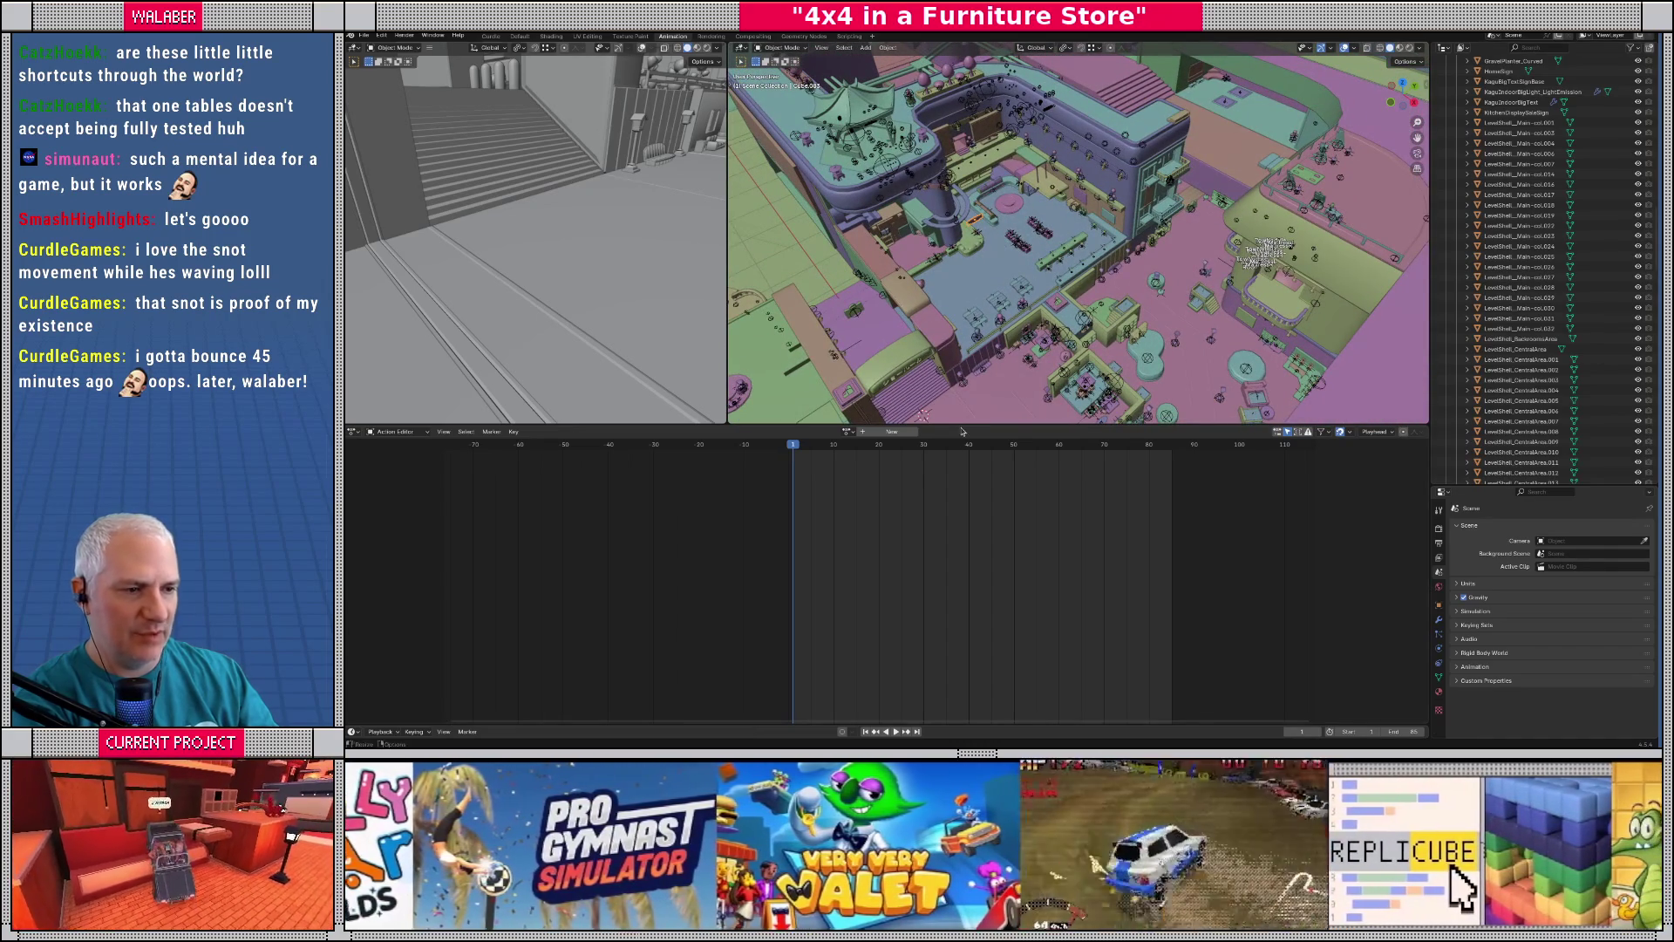
- Make the 3D viewport taller and wider, close in on the store, and save master.blend
{"action": "left_click_drag", "start_coordinate": [962, 430], "coordinate": [962, 649]}
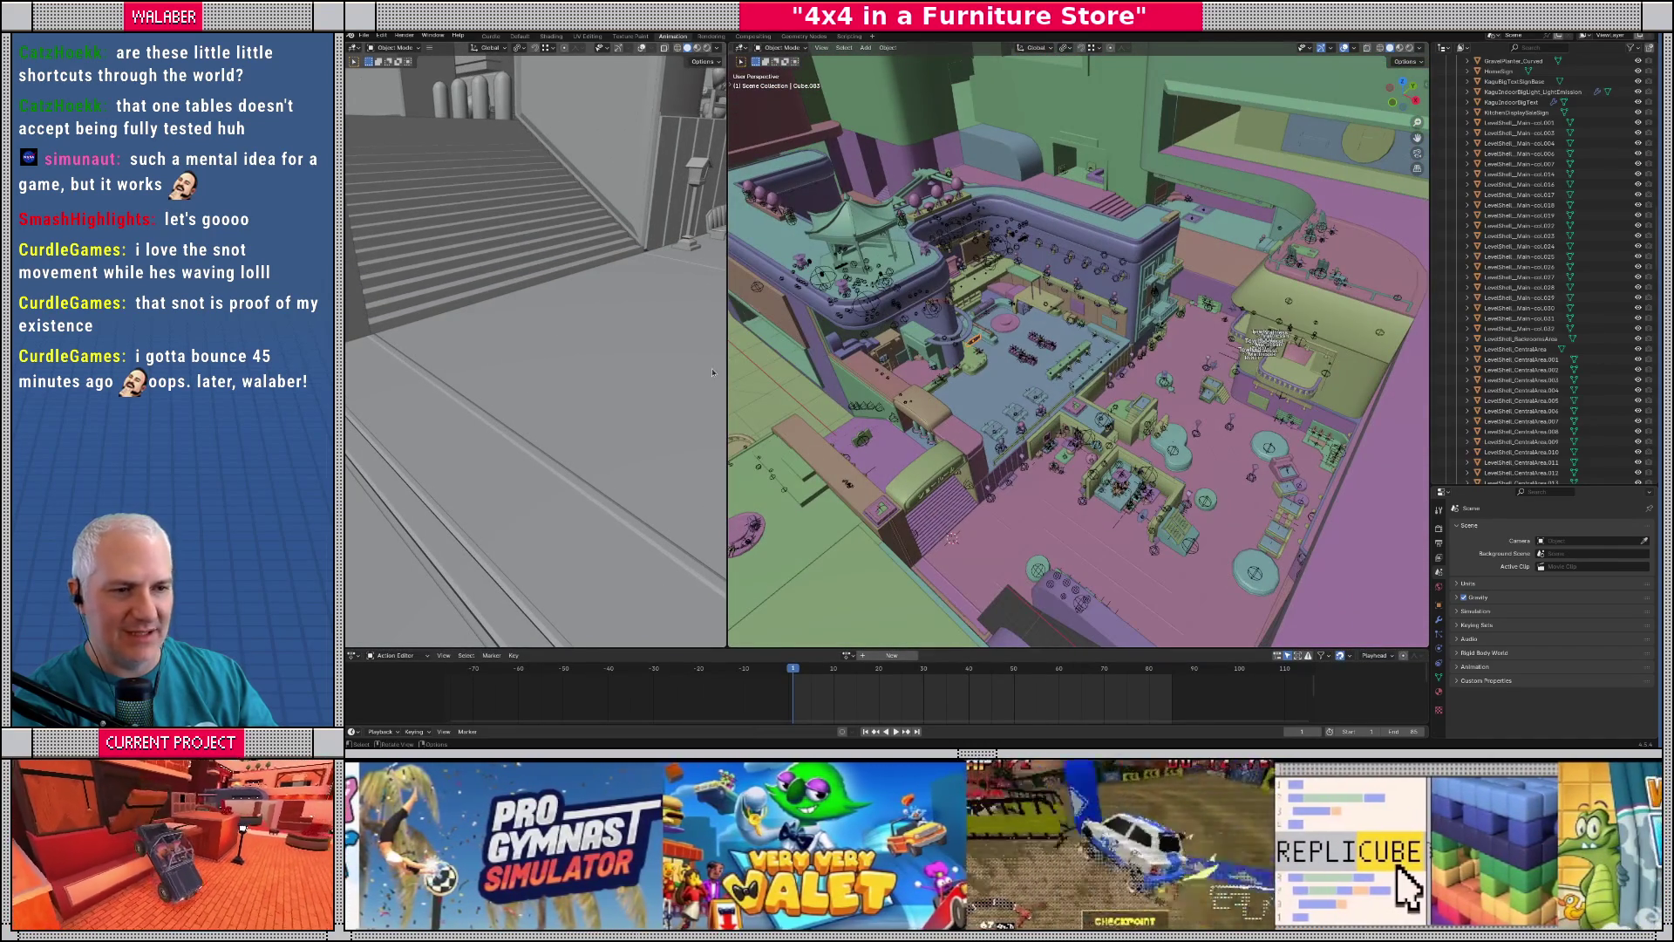
{"action": "left_click_drag", "start_coordinate": [724, 367], "coordinate": [559, 367]}
{"action": "left_click_drag", "start_coordinate": [916, 322], "coordinate": [934, 340]}
{"action": "scroll", "coordinate": [933, 340], "scroll_direction": "up", "scroll_amount": 5}
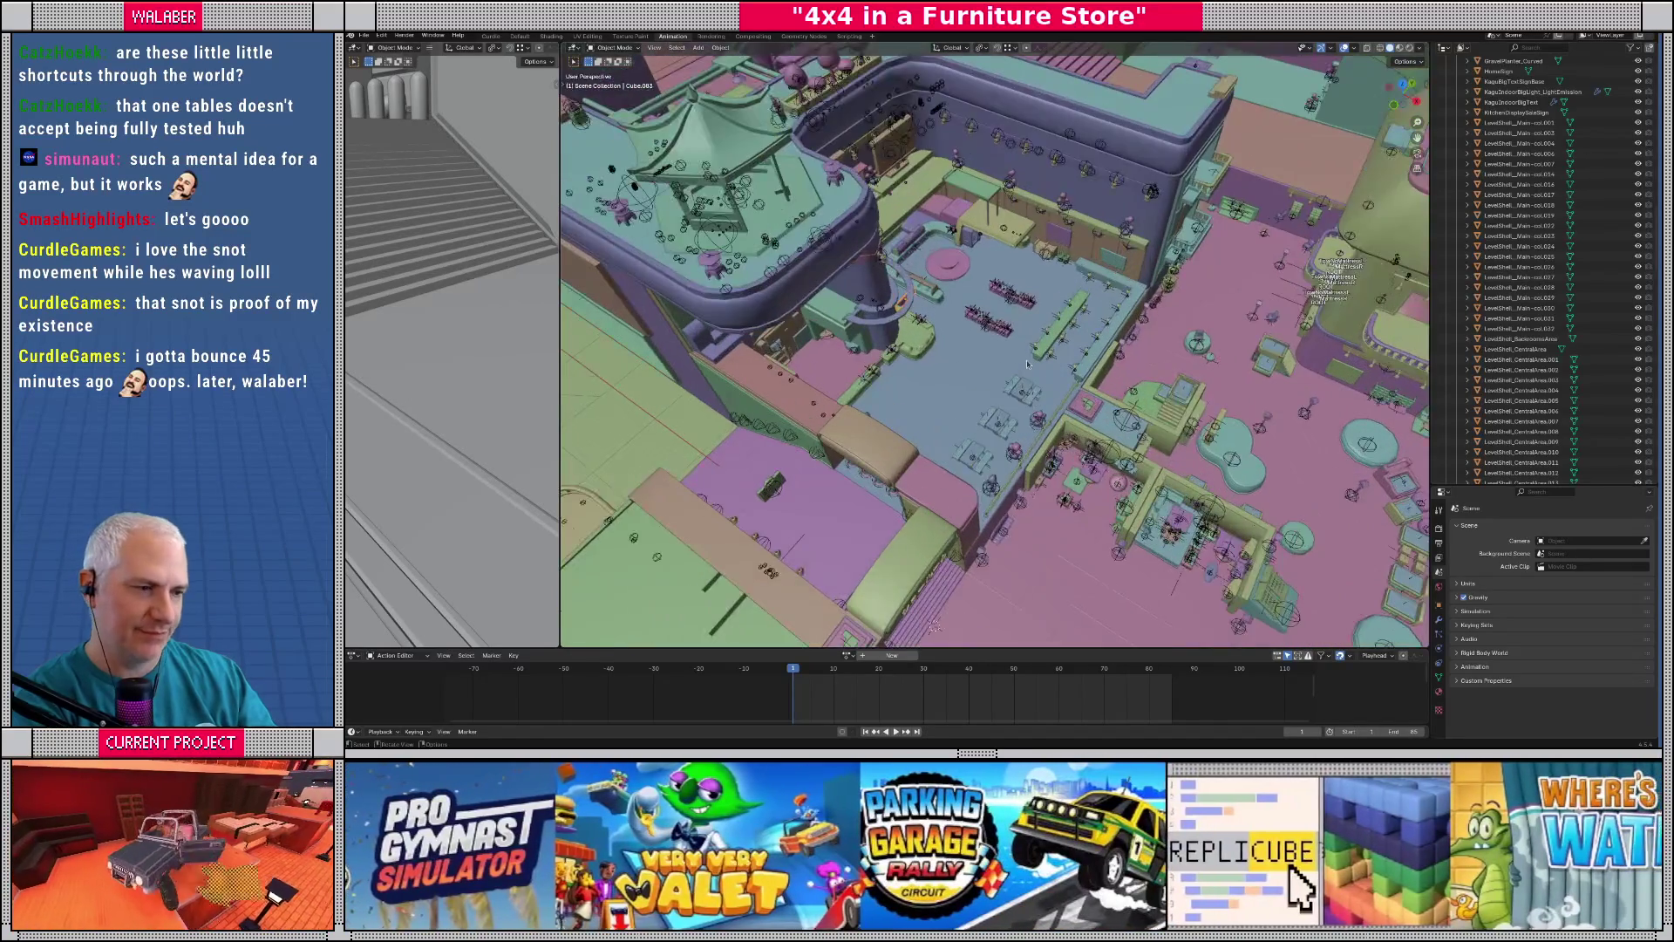
{"action": "key", "text": "ctrl+s"}
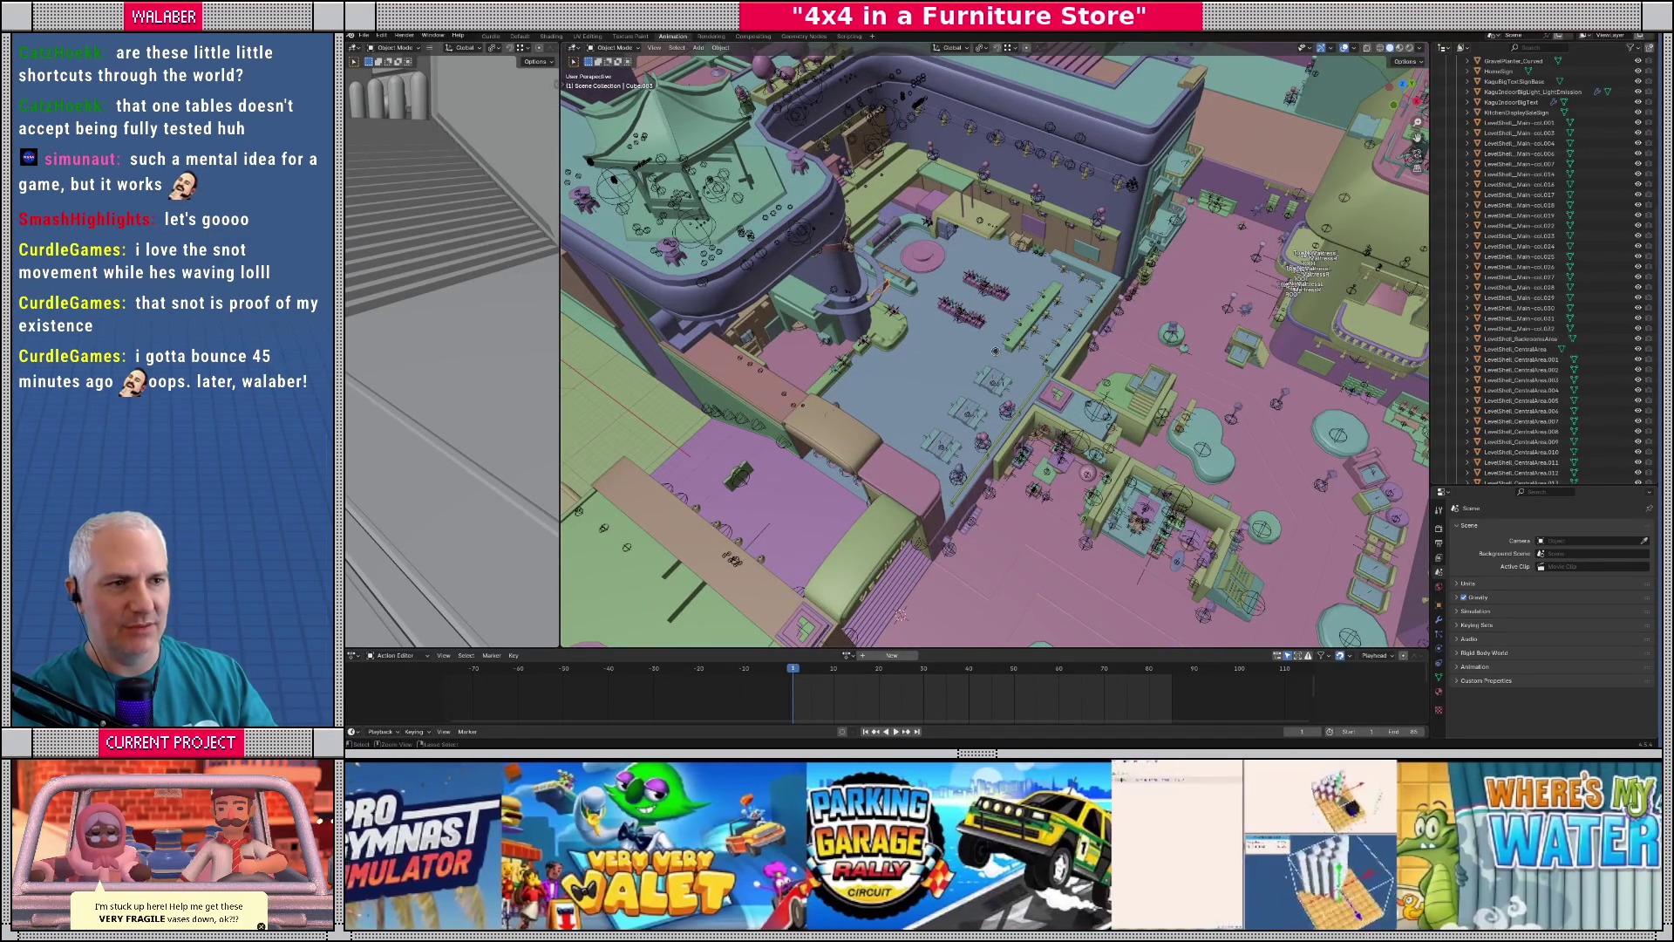